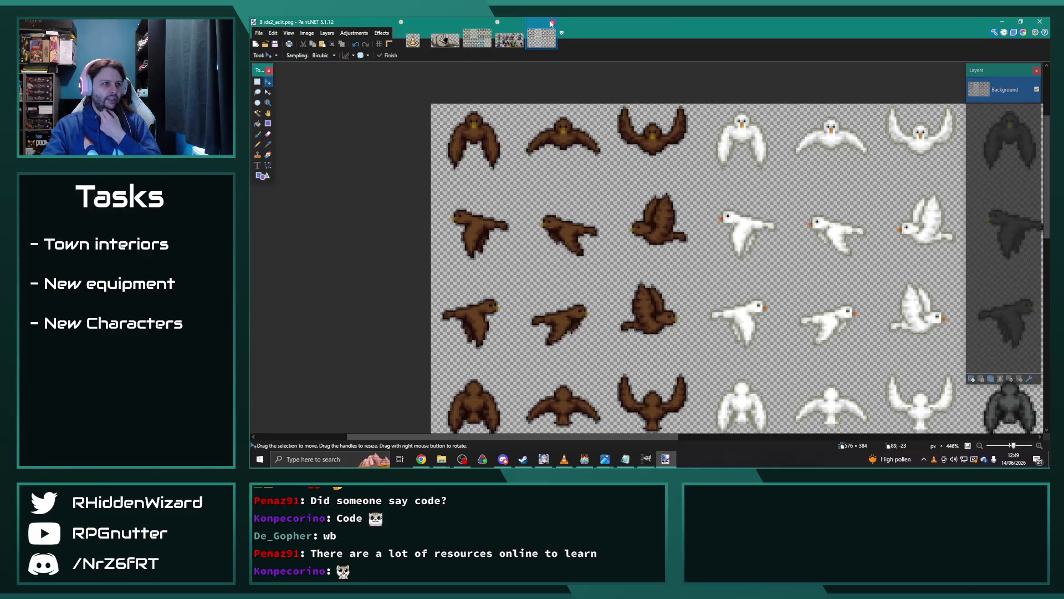
# Close Birds2_edit, shell, the untitled image (unsaved) and larva_edit, then open File Explorer.
pyautogui.click(445, 39)
pyautogui.click(457, 25)
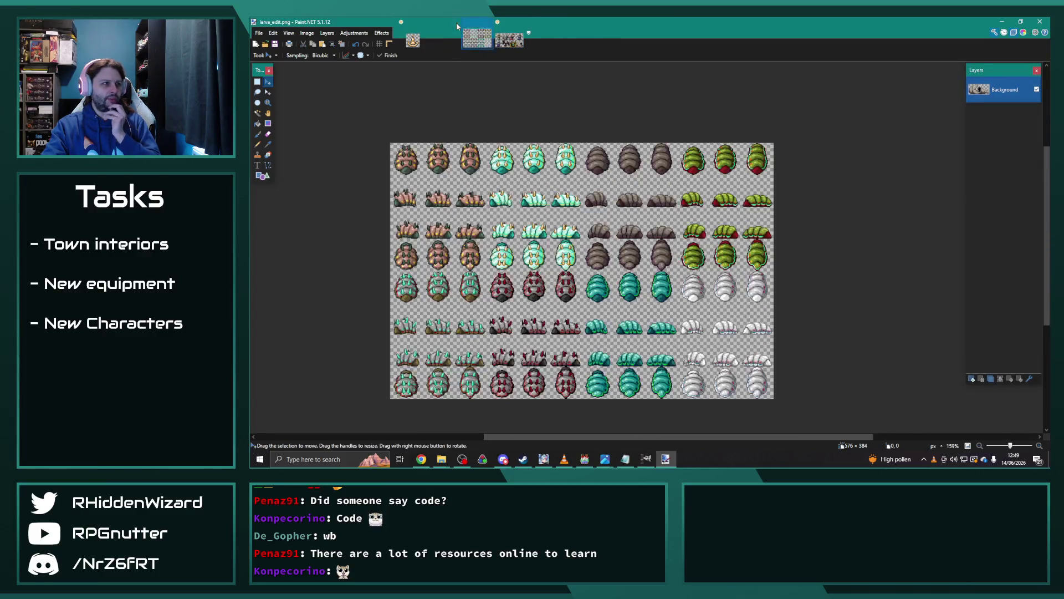
pyautogui.hotkey('ctrl', 'shift', 'Tab')
pyautogui.hotkey('ctrl', 'w')
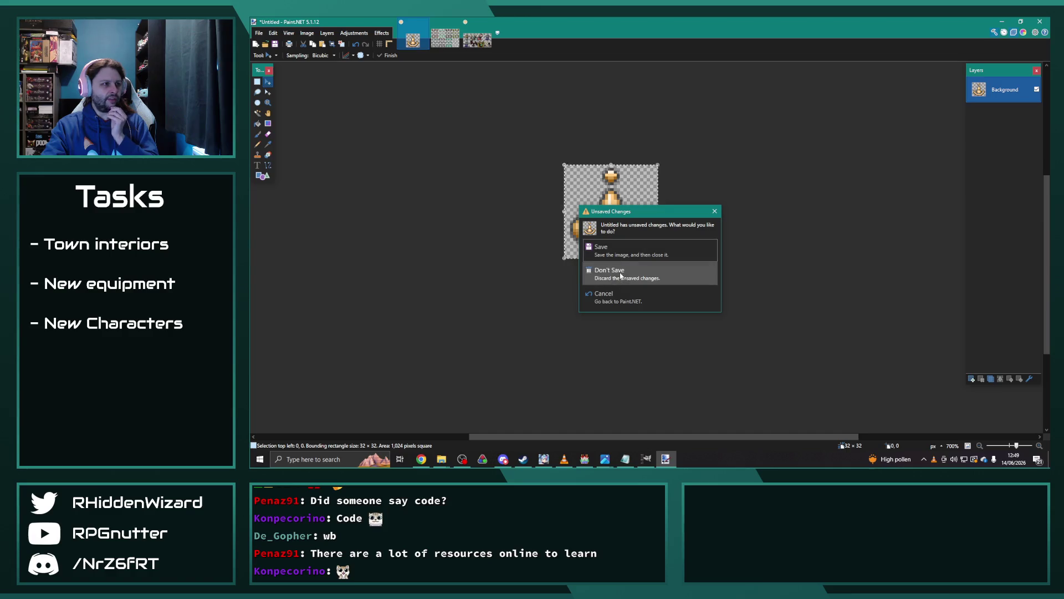
pyautogui.click(620, 275)
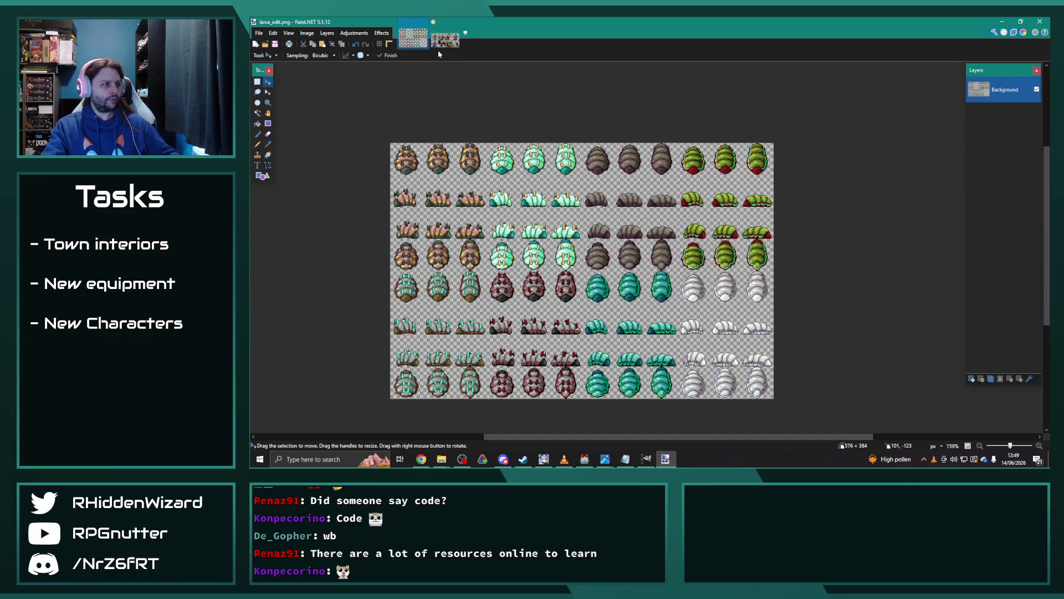
pyautogui.click(425, 24)
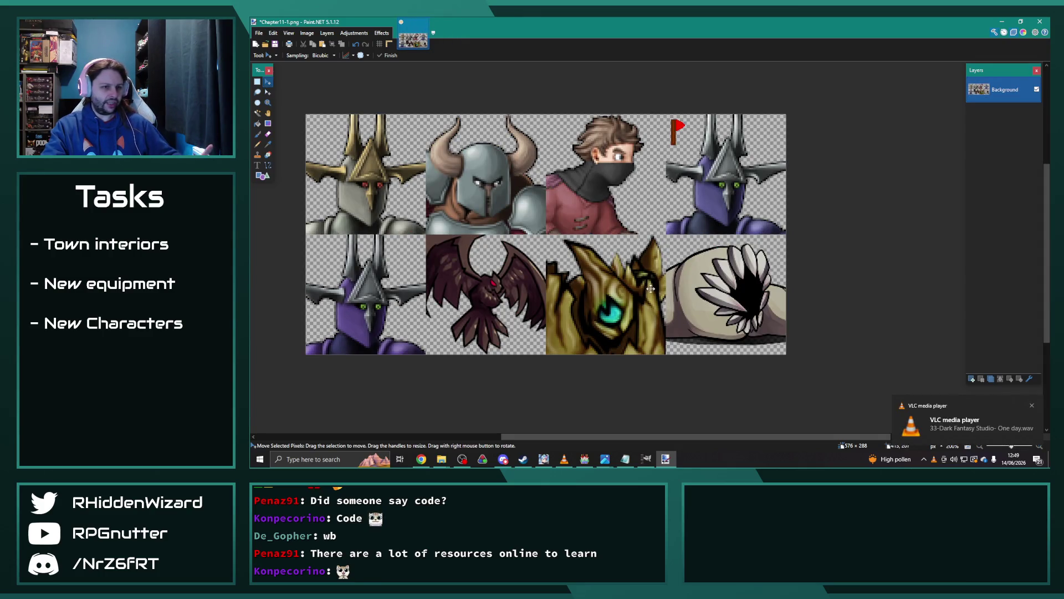
pyautogui.click(444, 459)
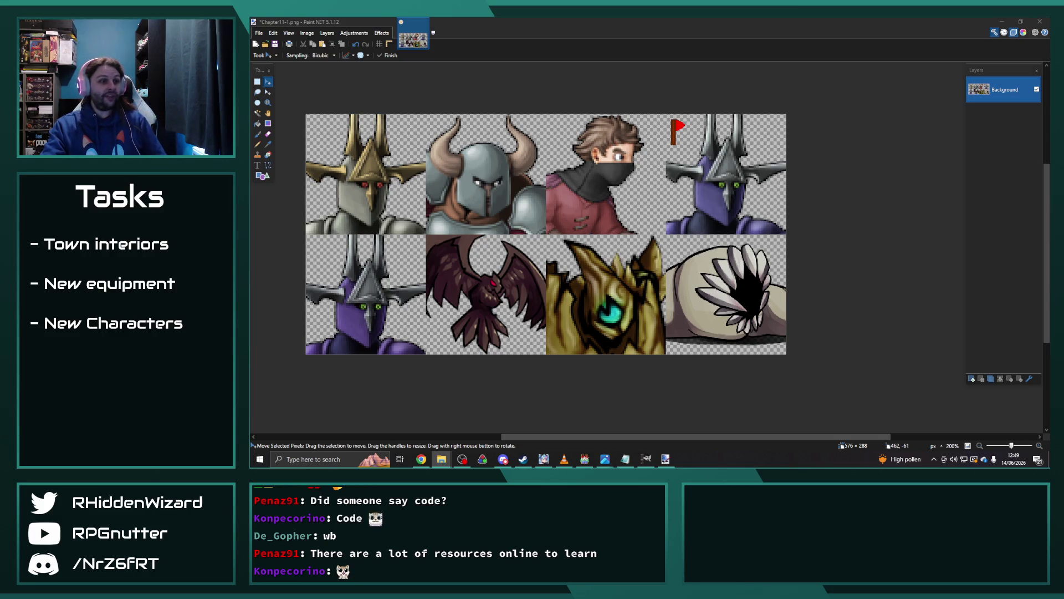
pyautogui.press('super+e')
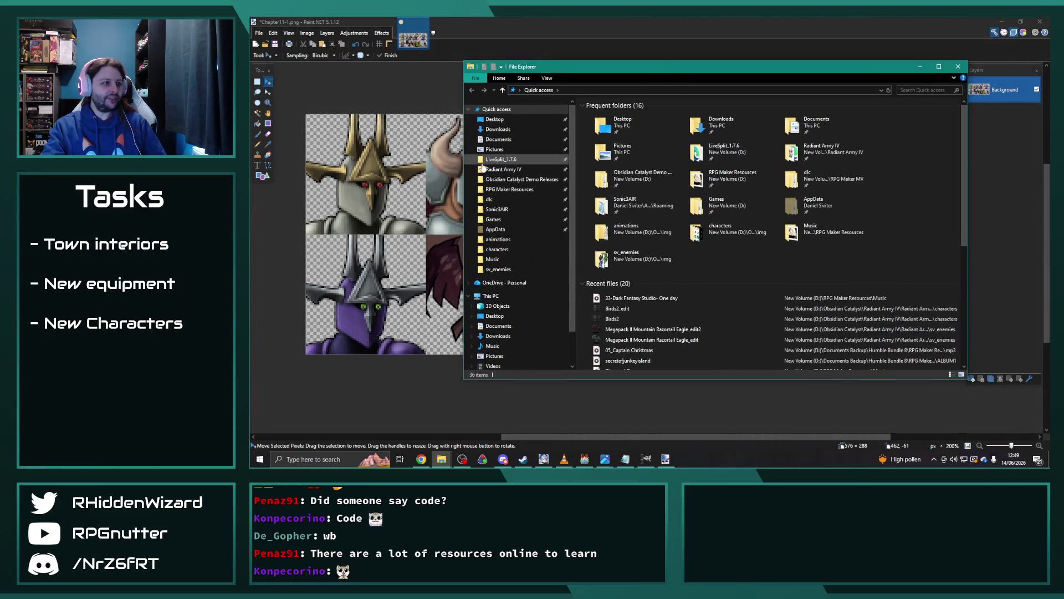
# Browse RPG Maker Resources > Graphics > 02 Enemies > Seraph Circle > Monster Pack 1 > MP1 > MV_Side.
pyautogui.click(513, 189)
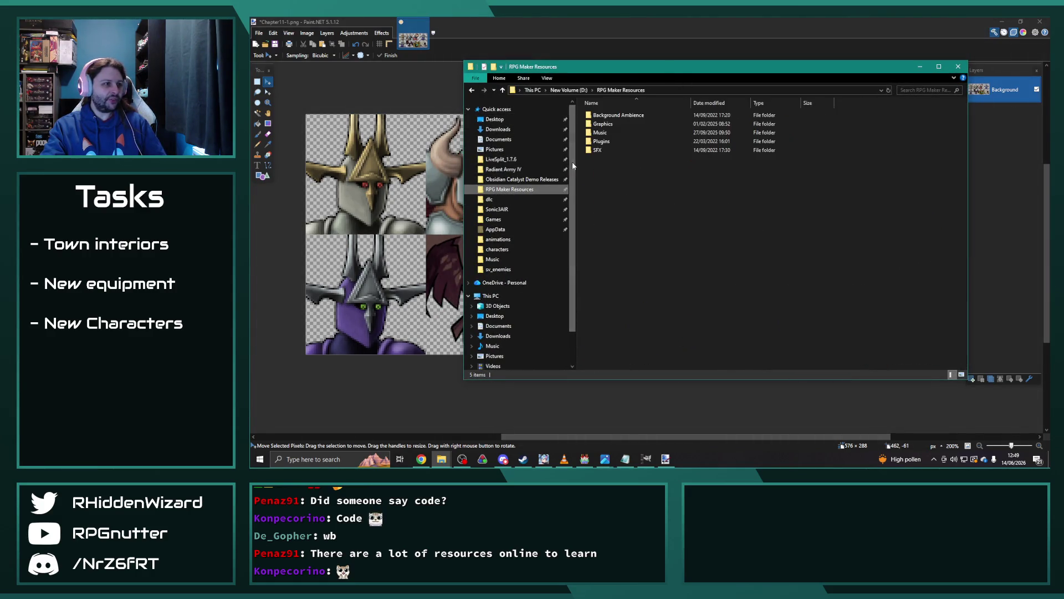
pyautogui.doubleClick(617, 123)
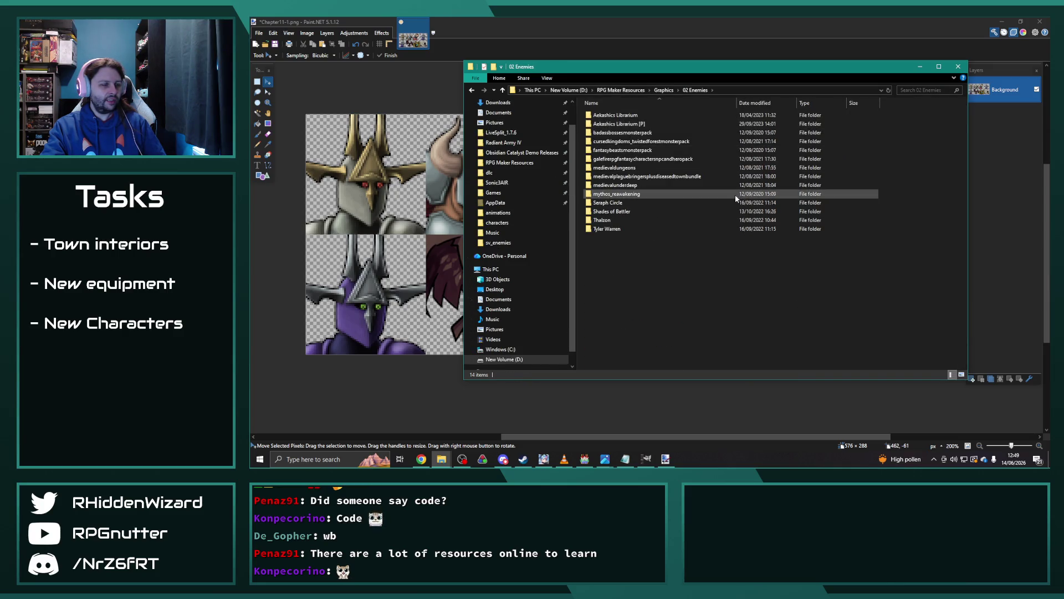
pyautogui.doubleClick(637, 123)
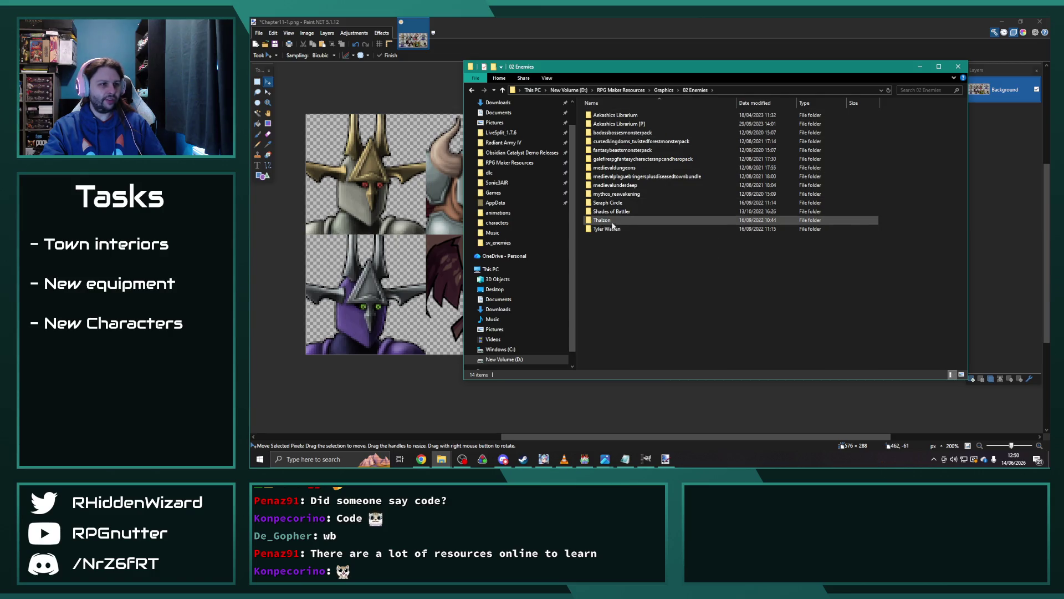
pyautogui.doubleClick(608, 202)
pyautogui.doubleClick(639, 116)
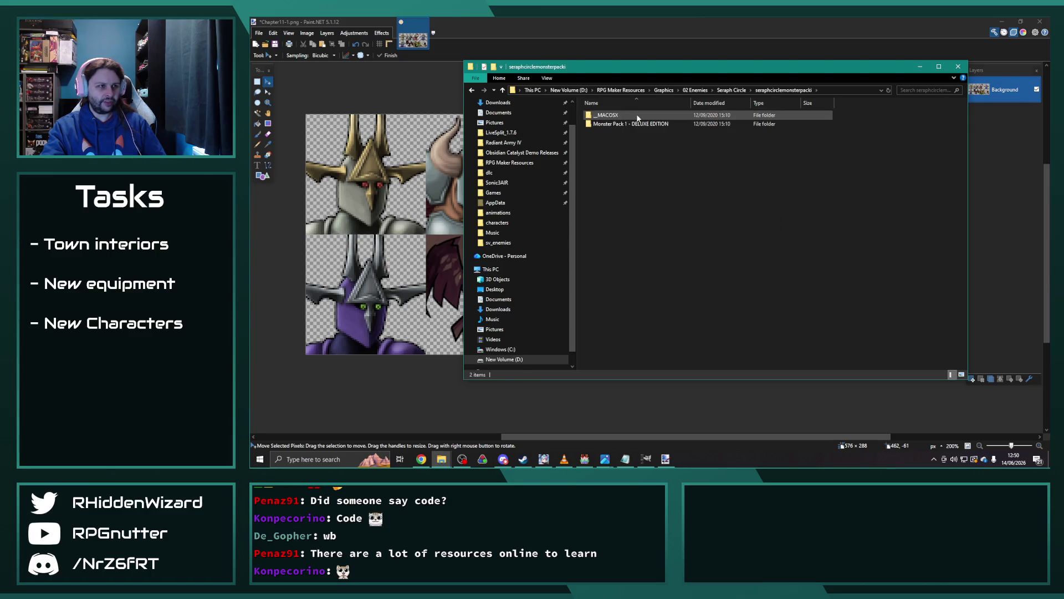
pyautogui.doubleClick(626, 124)
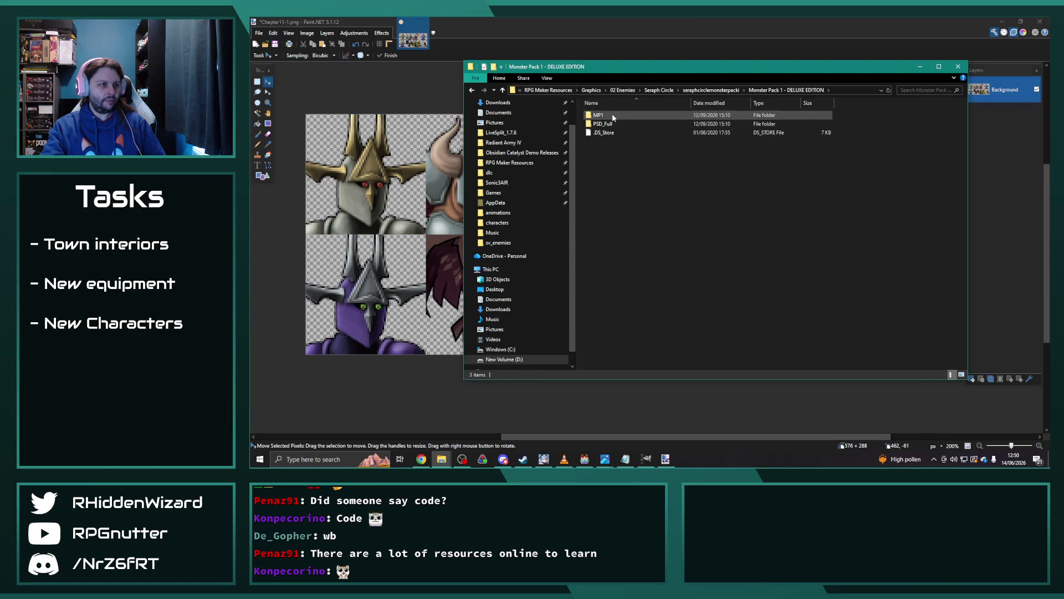
pyautogui.doubleClick(625, 117)
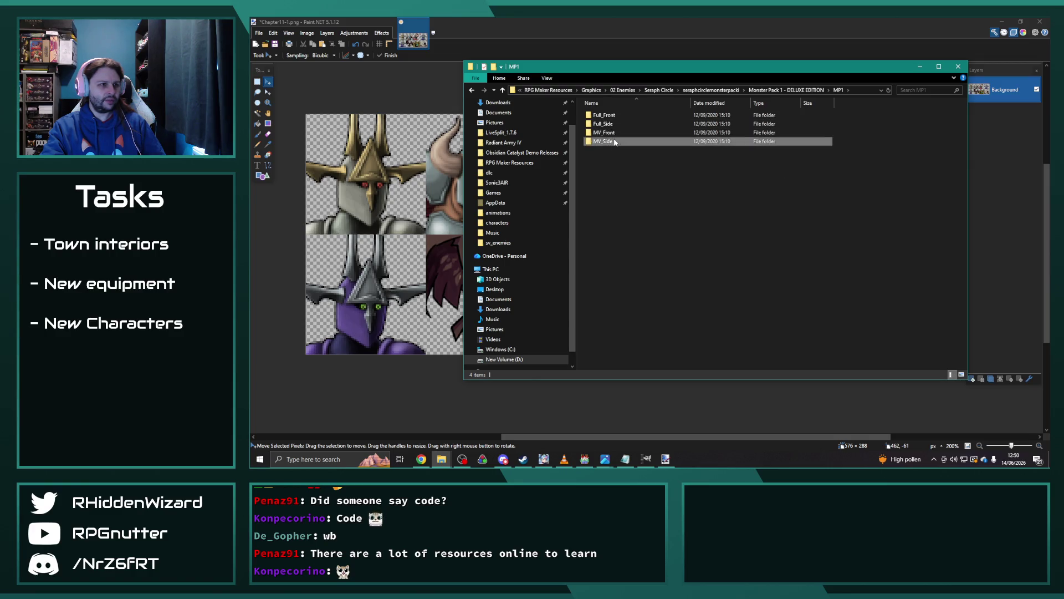
pyautogui.doubleClick(614, 142)
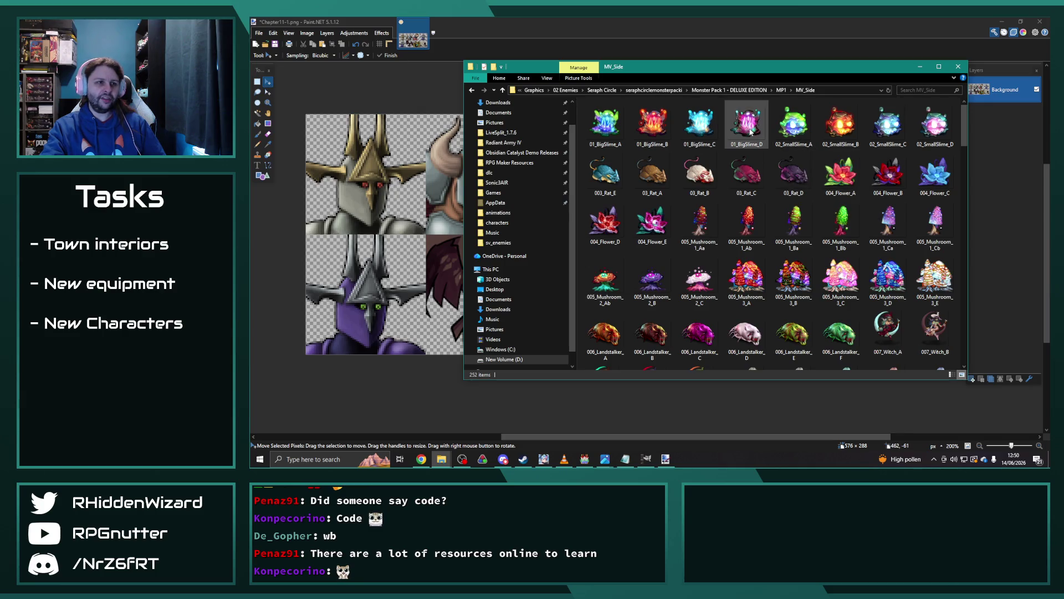
# Select 012_Specter_E in MV_Side and place the sv_enemies window to its left.
pyautogui.scroll(-5, 746, 177)
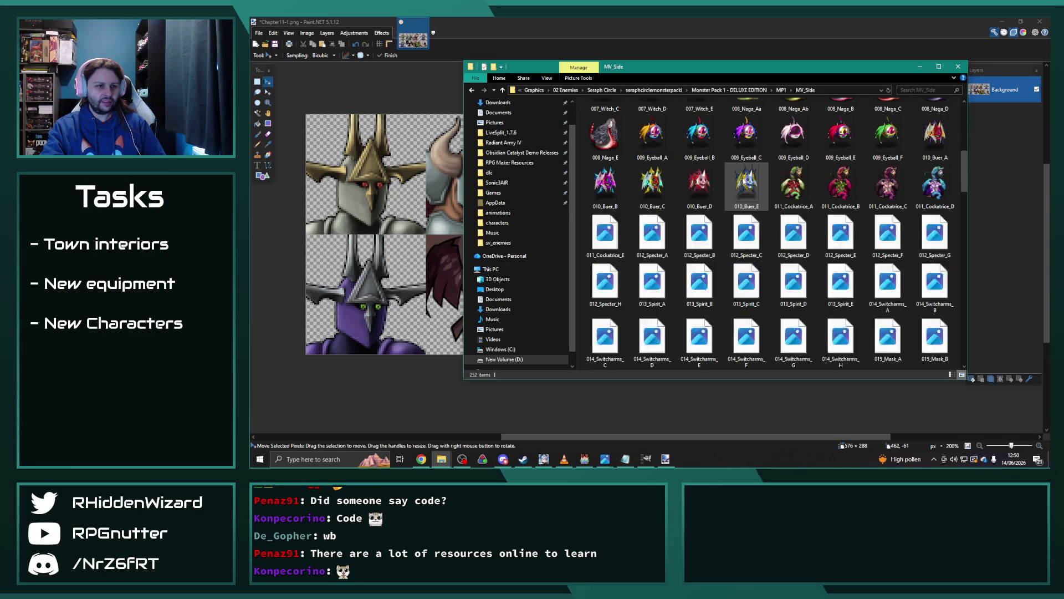
pyautogui.click(841, 232)
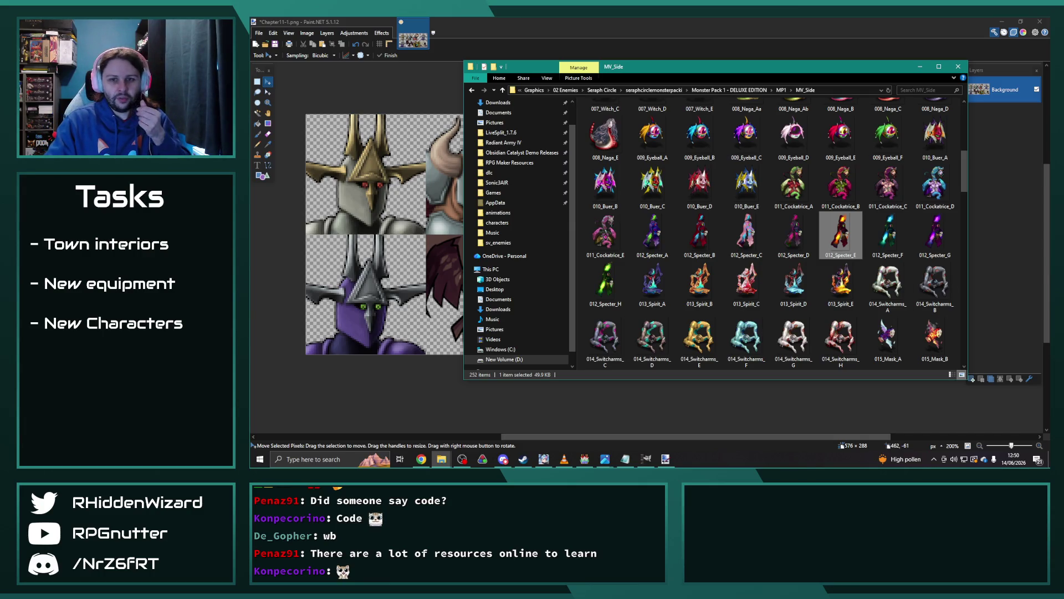
pyautogui.hotkey('alt', 'Tab')
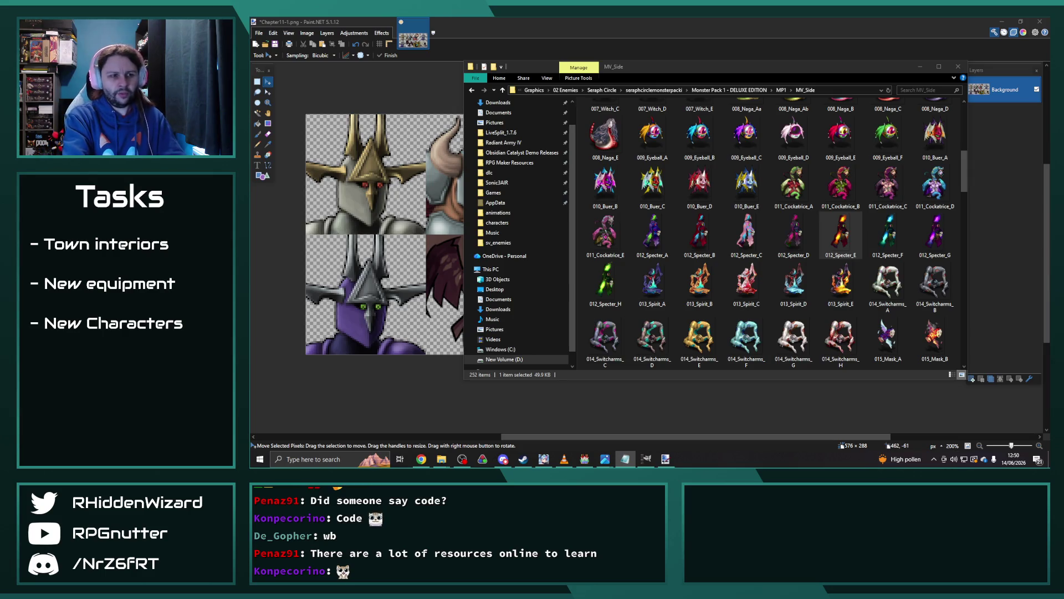
pyautogui.click(851, 236)
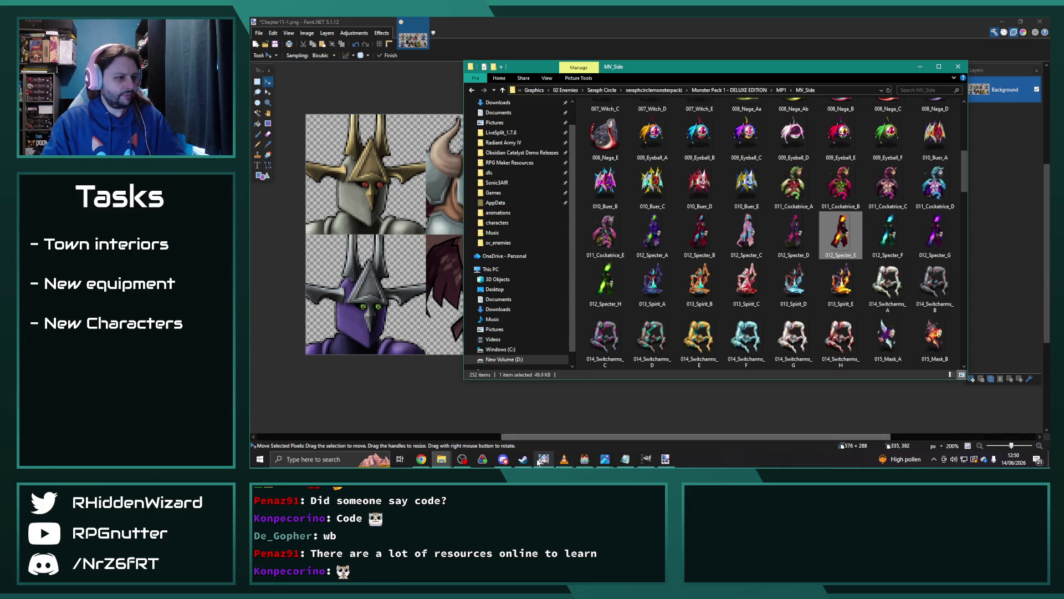
pyautogui.click(448, 462)
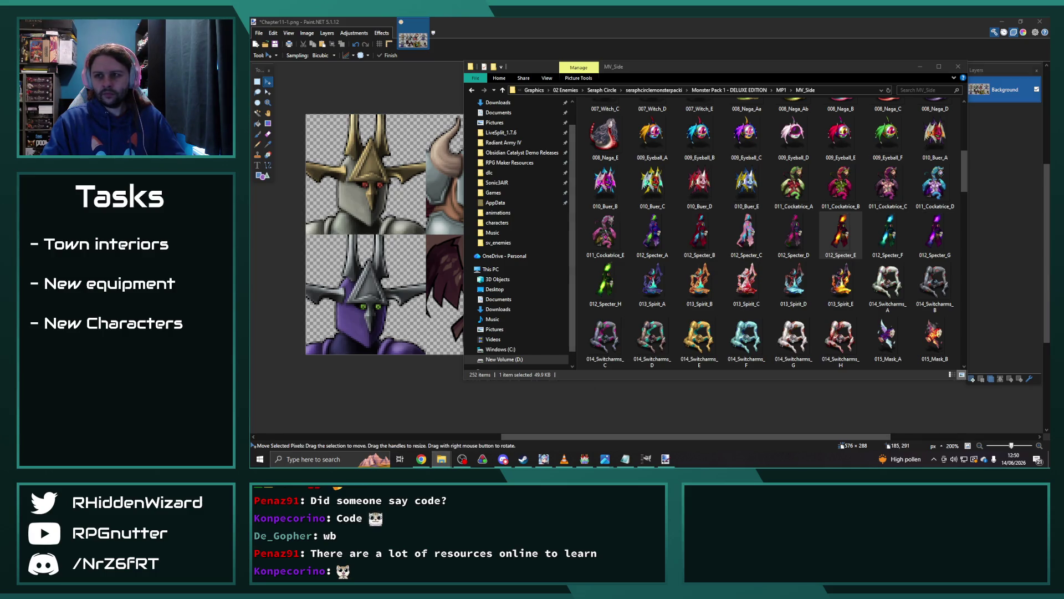
pyautogui.moveTo(837, 87); pyautogui.dragTo(690, 88)
pyautogui.click(850, 219)
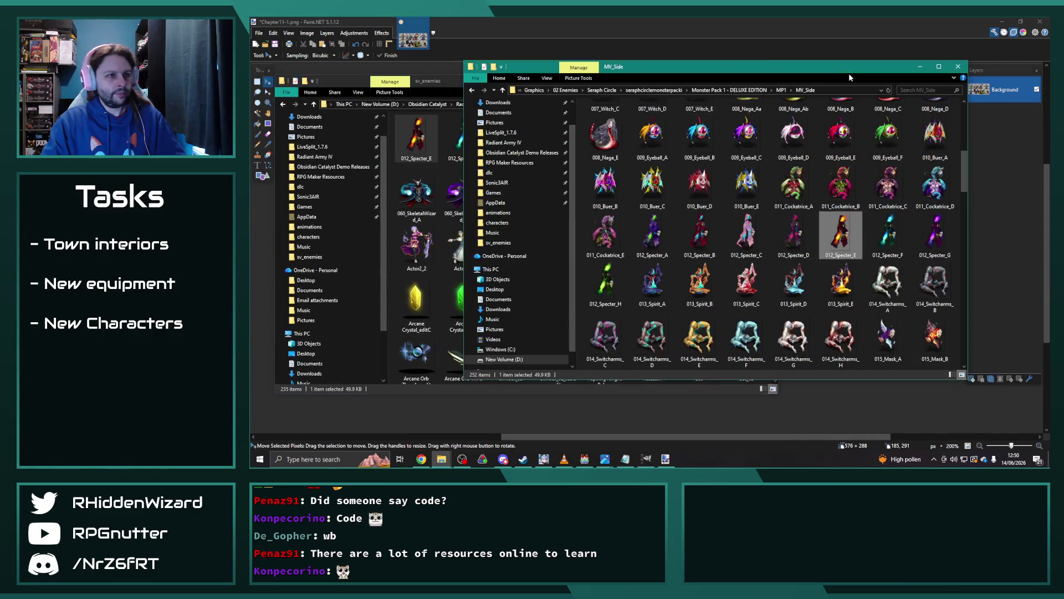
pyautogui.scroll(-3, 850, 219)
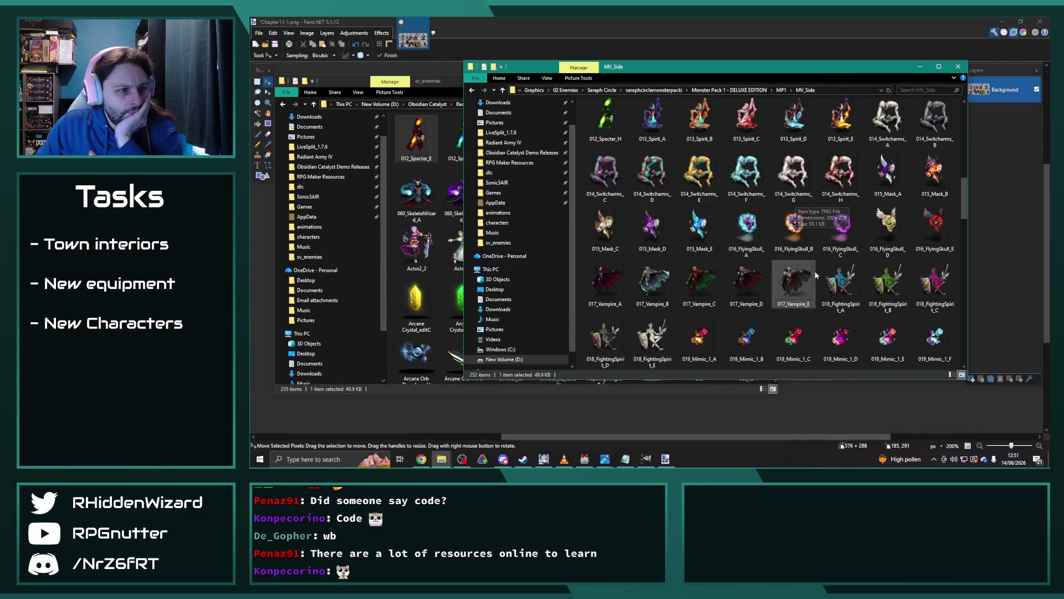
pyautogui.doubleClick(746, 283)
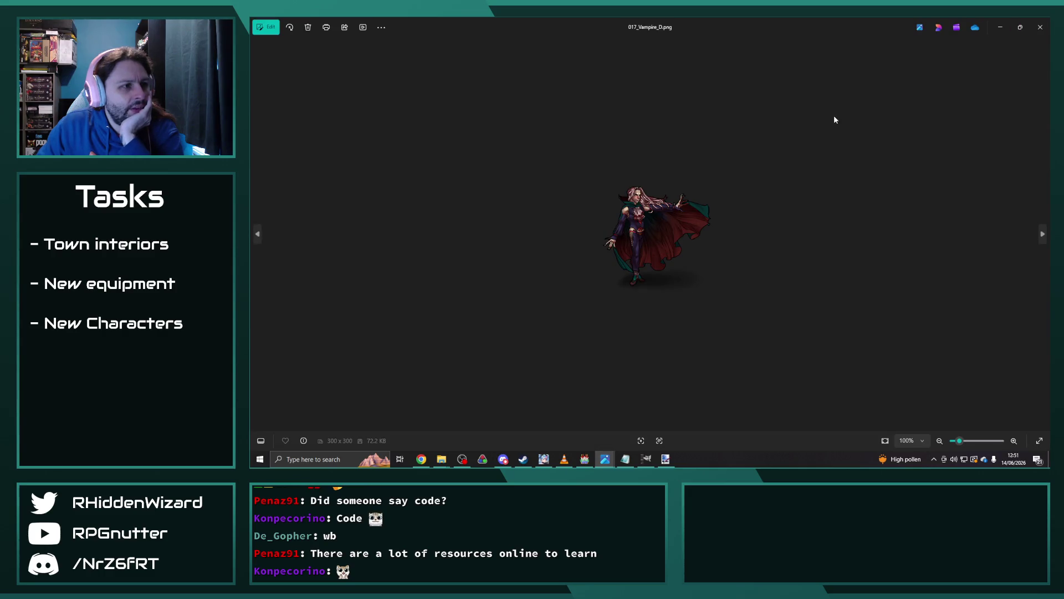
pyautogui.click(1040, 26)
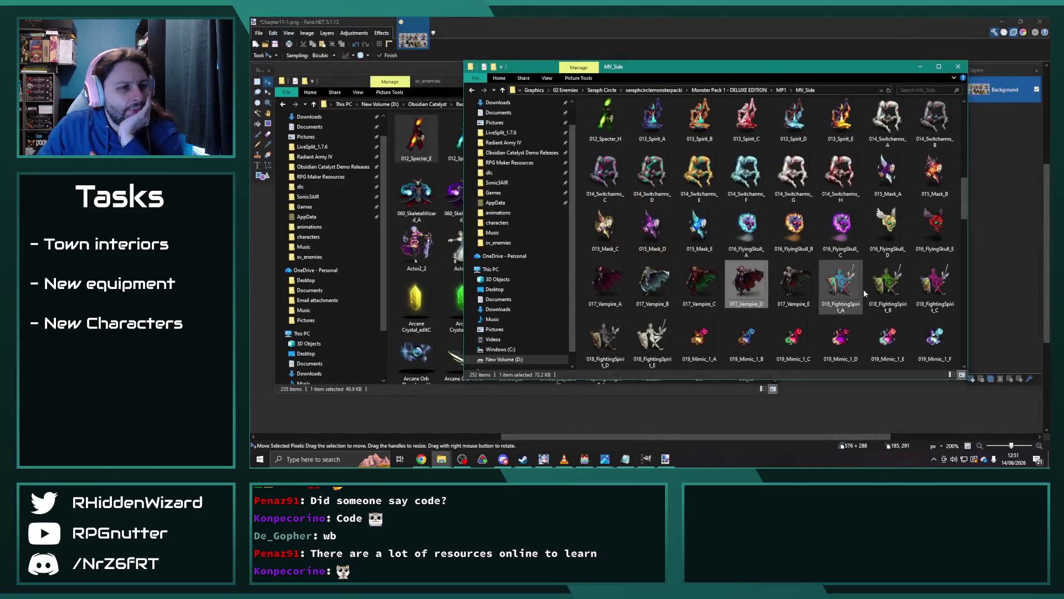
pyautogui.doubleClick(887, 285)
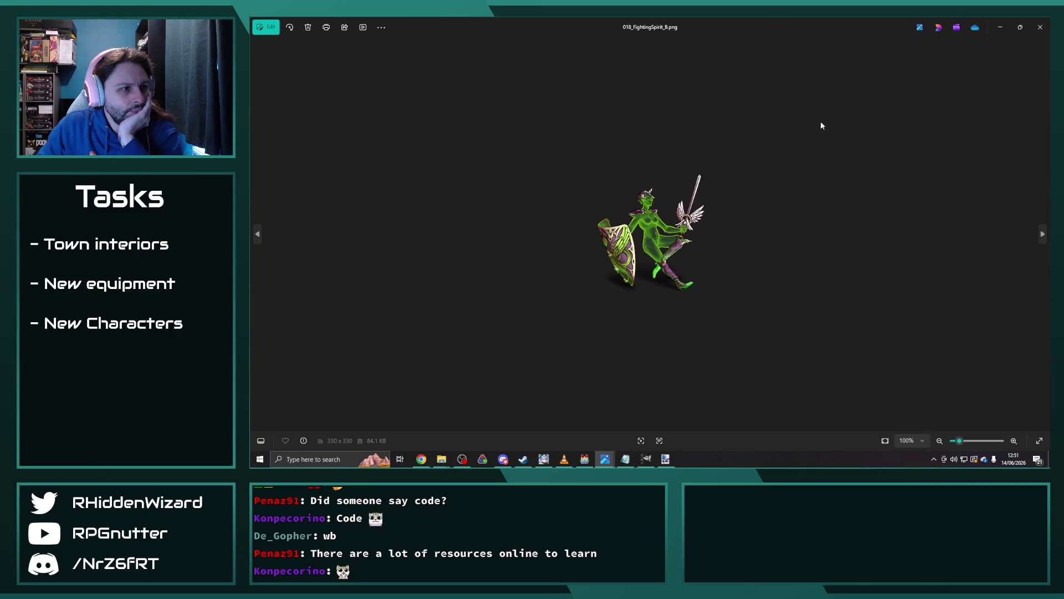
pyautogui.click(1040, 26)
pyautogui.scroll(-3, 776, 194)
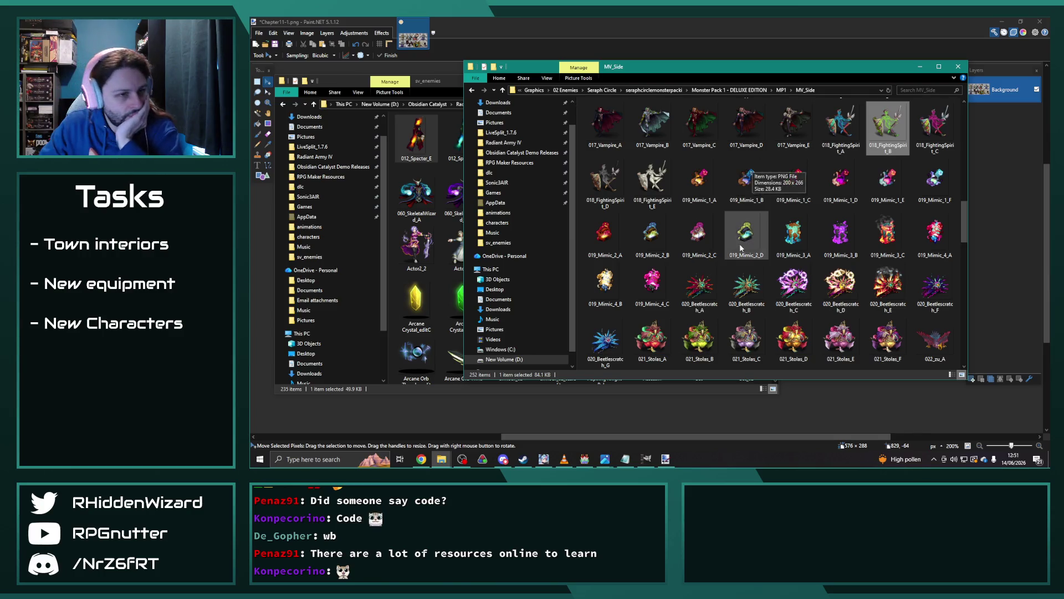
pyautogui.scroll(-3, 753, 168)
pyautogui.doubleClick(610, 249)
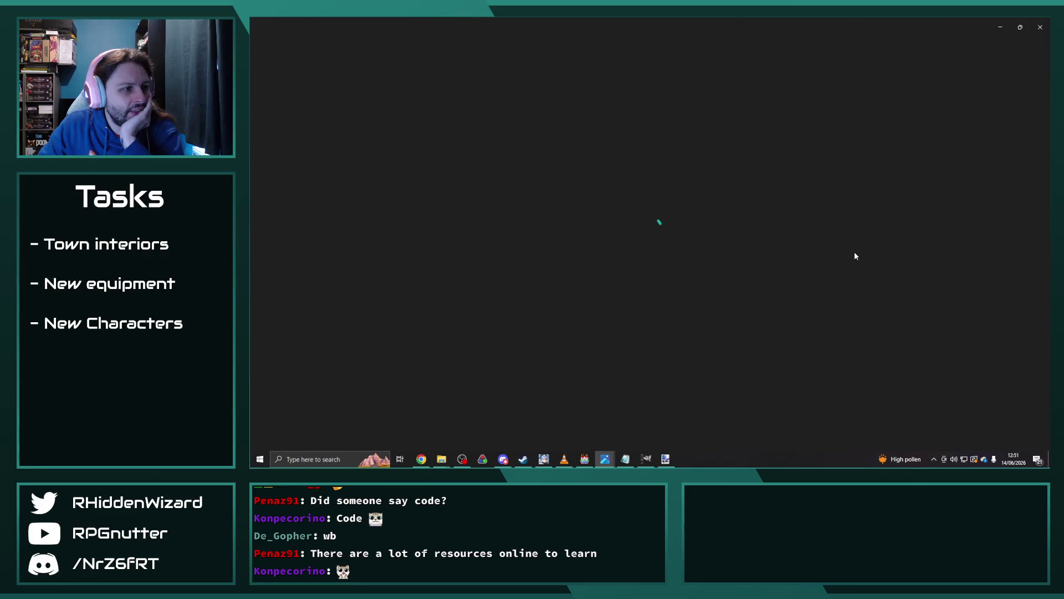
pyautogui.click(1040, 26)
pyautogui.doubleClick(751, 252)
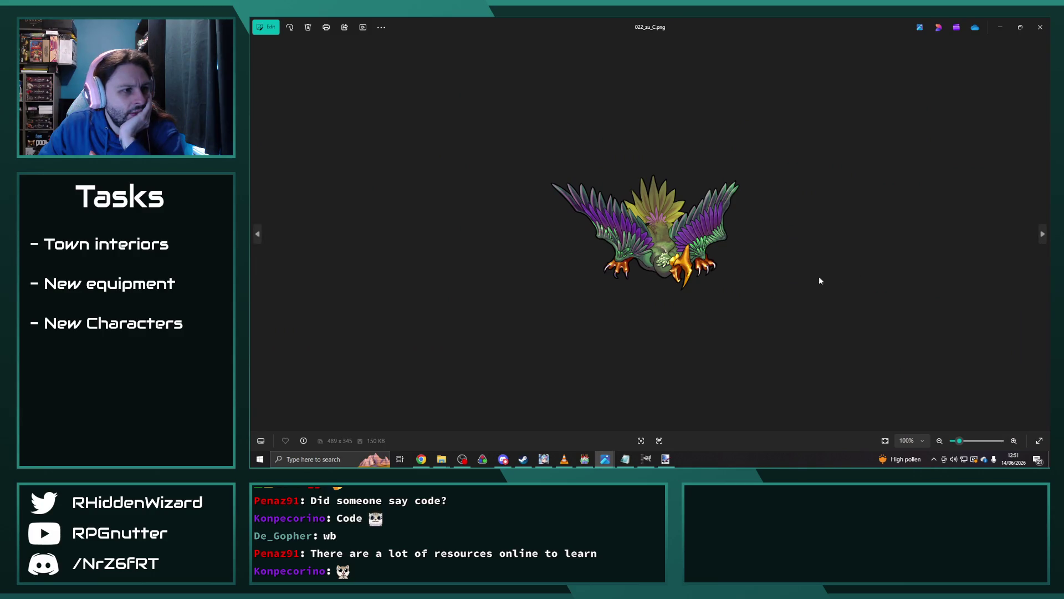
pyautogui.click(1050, 22)
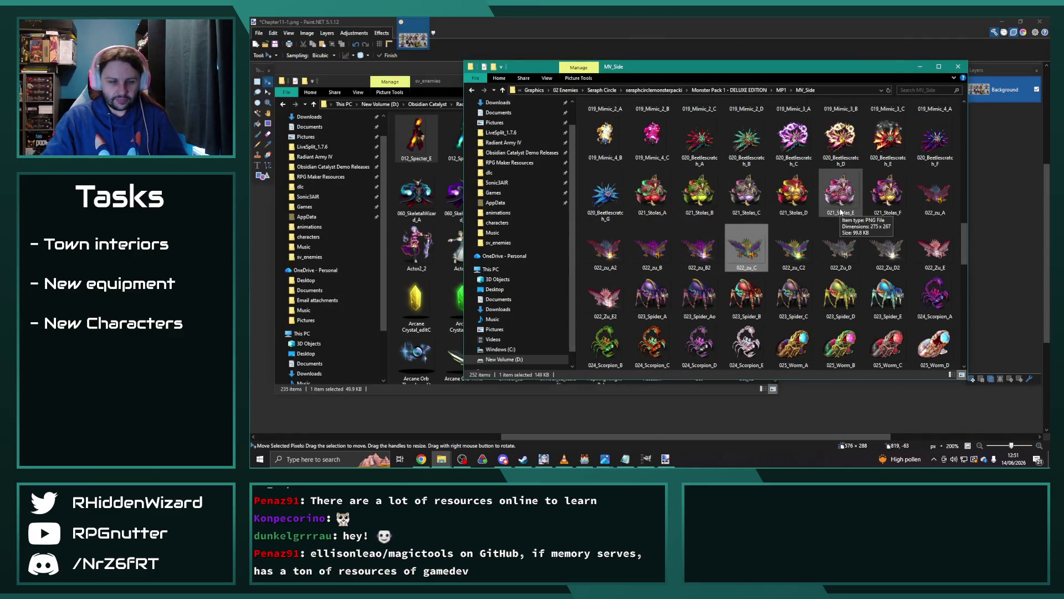
# Preview the 025_Worm_A and 026_Snake_E sprites full size in Photos.
pyautogui.scroll(-3, 798, 266)
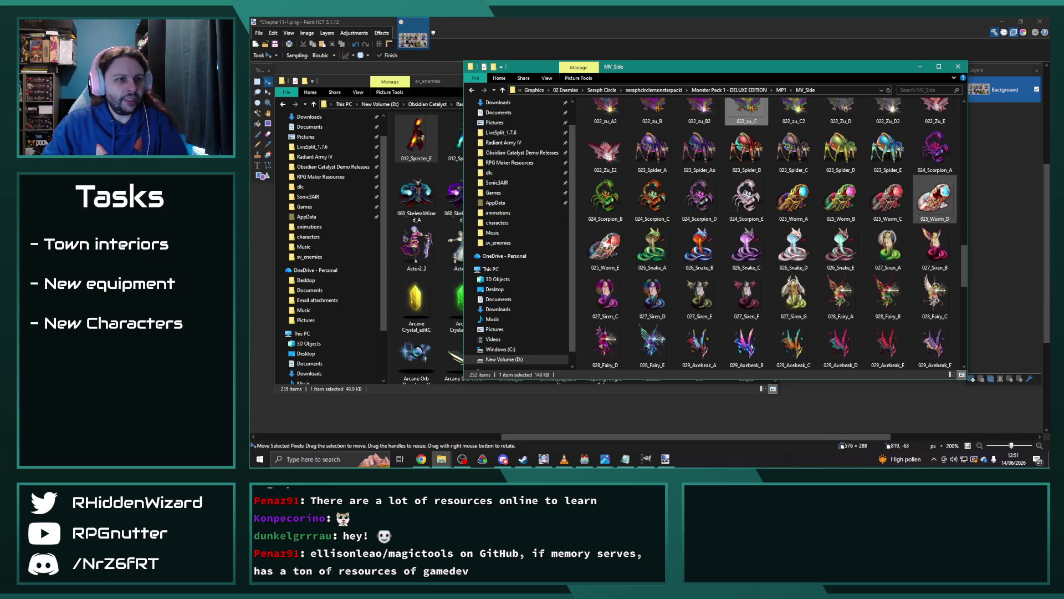
pyautogui.doubleClick(794, 198)
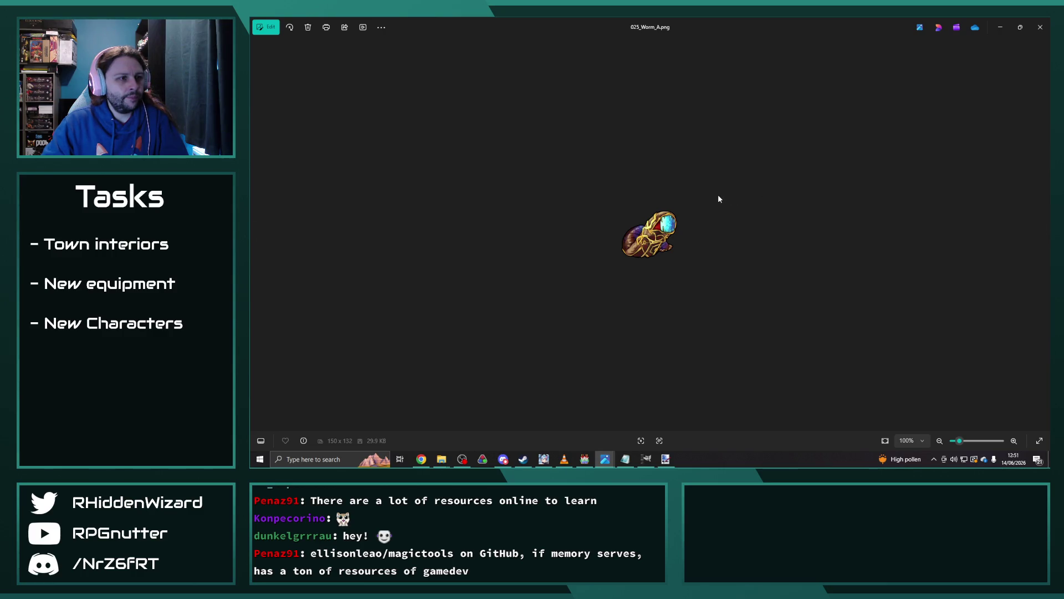
pyautogui.click(1040, 27)
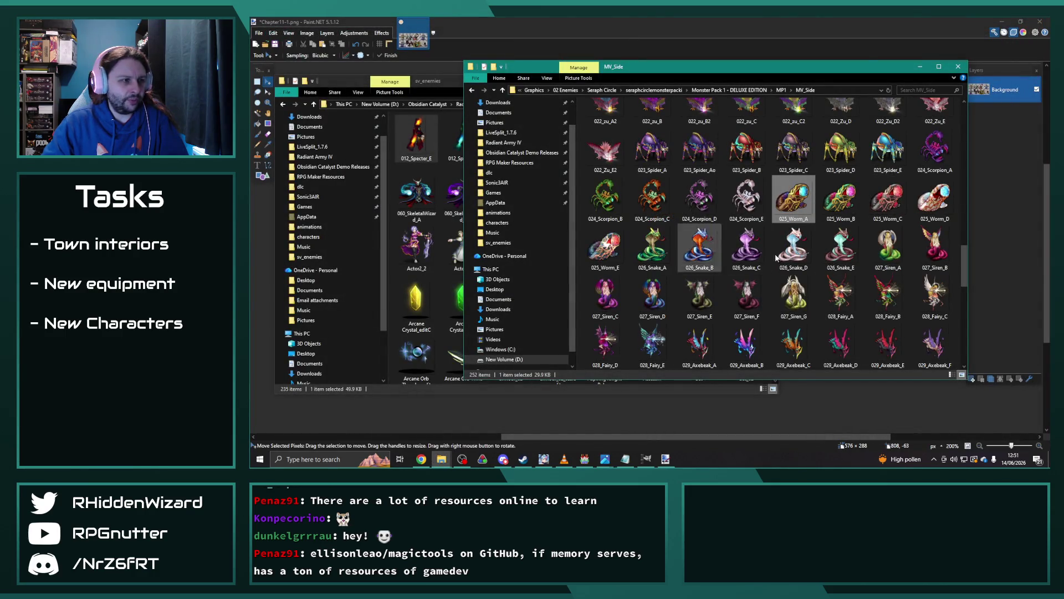
pyautogui.doubleClick(840, 250)
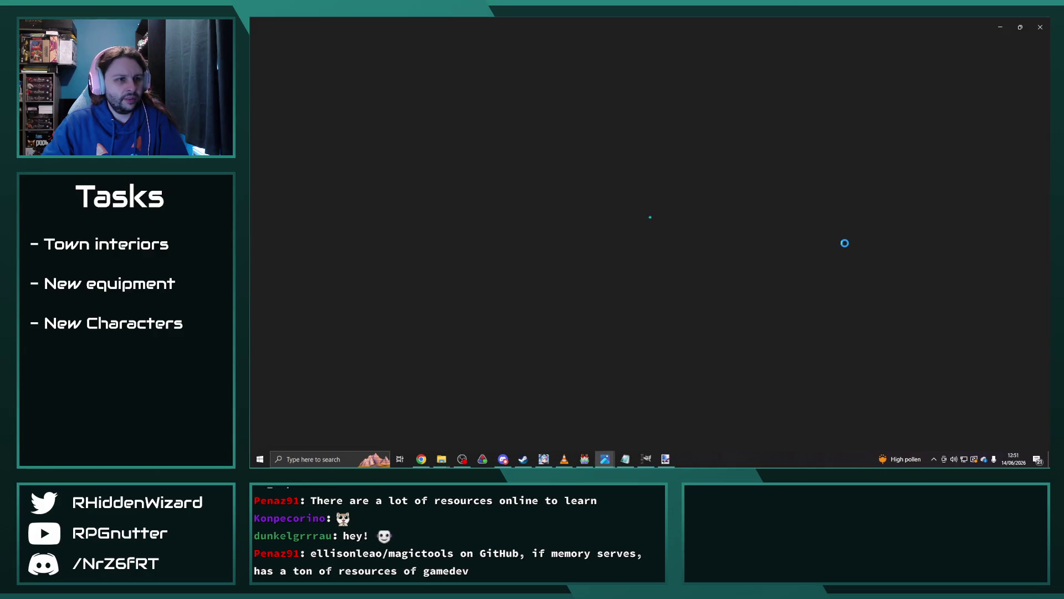
pyautogui.click(1040, 27)
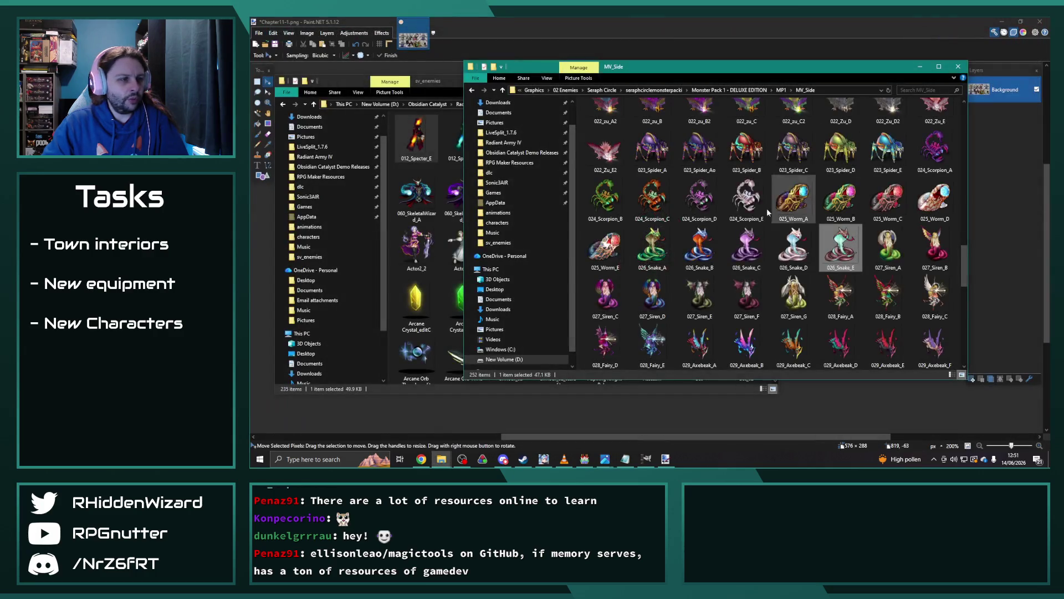
# Preview 026_Snake_A full size, then return to the MV_Side and sv_enemies folder windows.
pyautogui.doubleClick(672, 255)
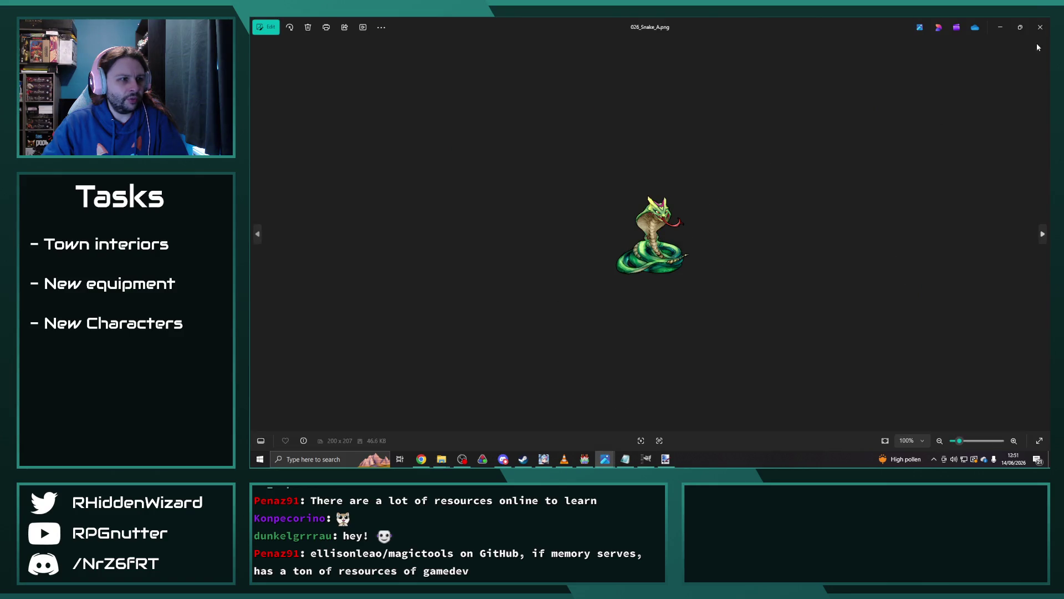
pyautogui.click(1040, 26)
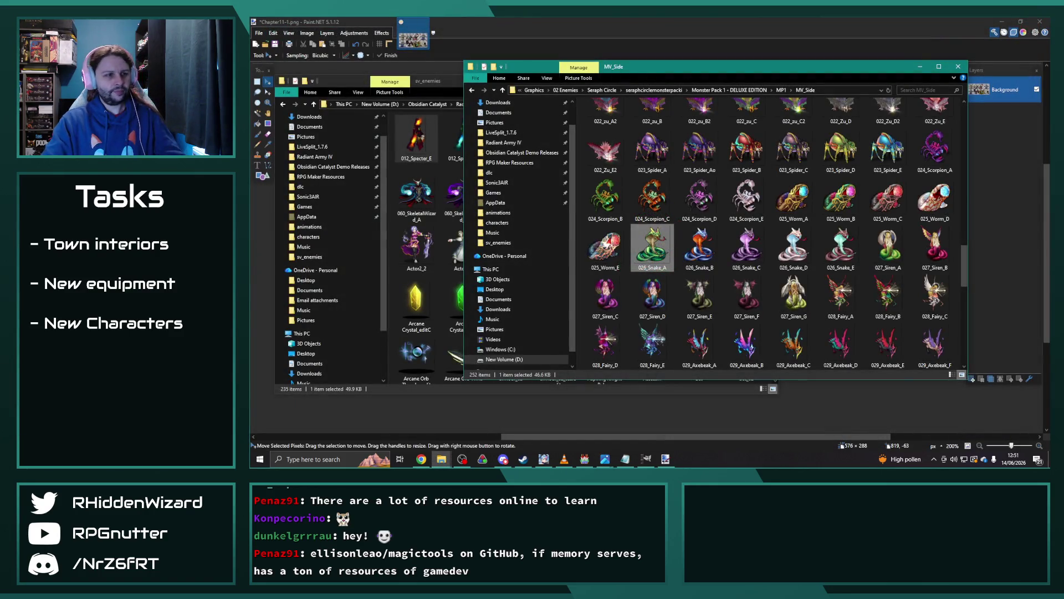
pyautogui.press('Return')
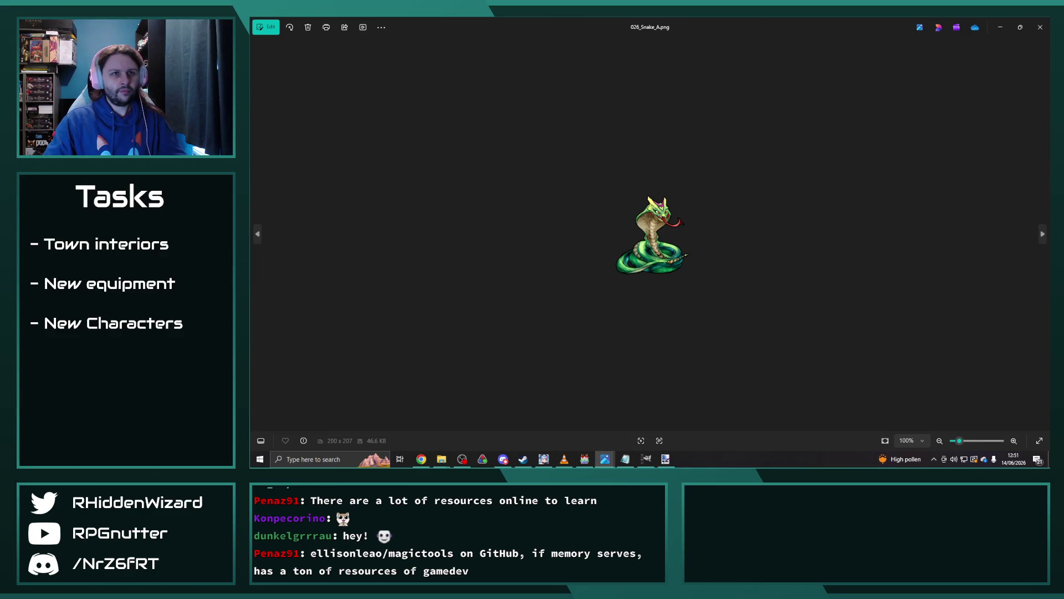
pyautogui.click(1033, 31)
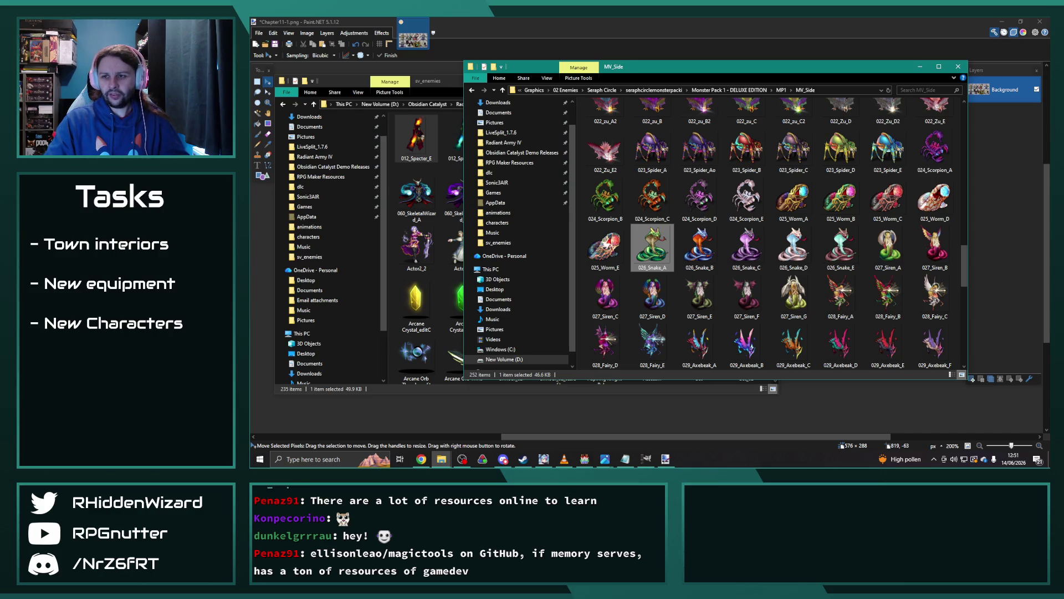
pyautogui.press('Return')
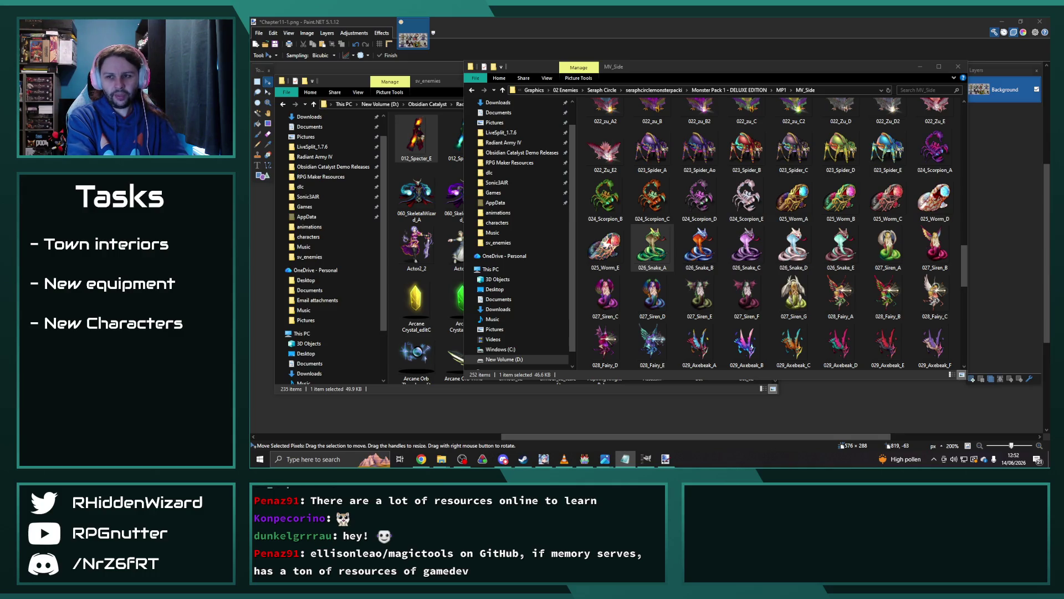
pyautogui.click(652, 247)
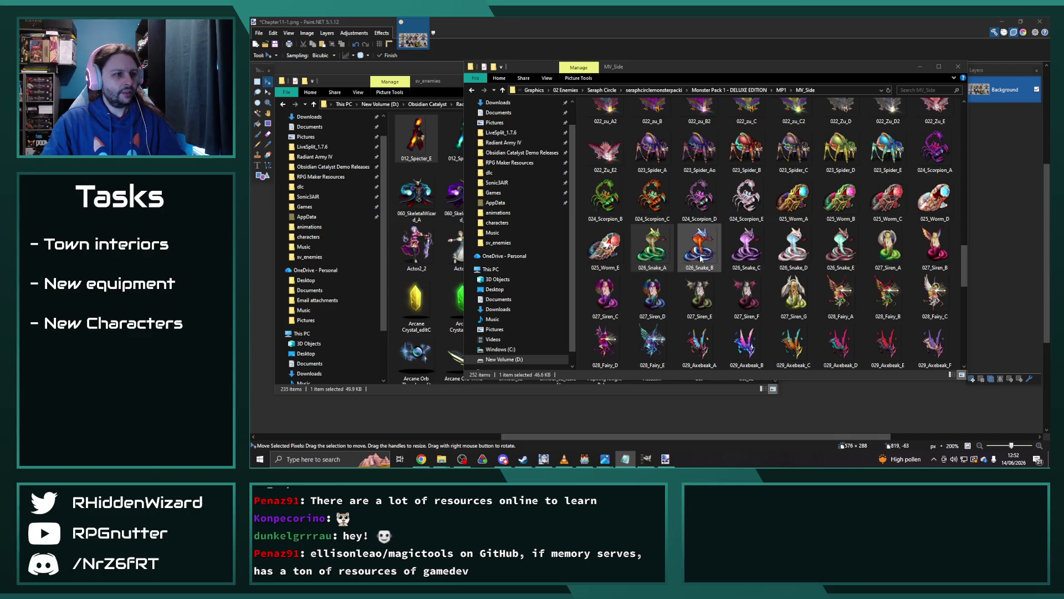
pyautogui.click(419, 141)
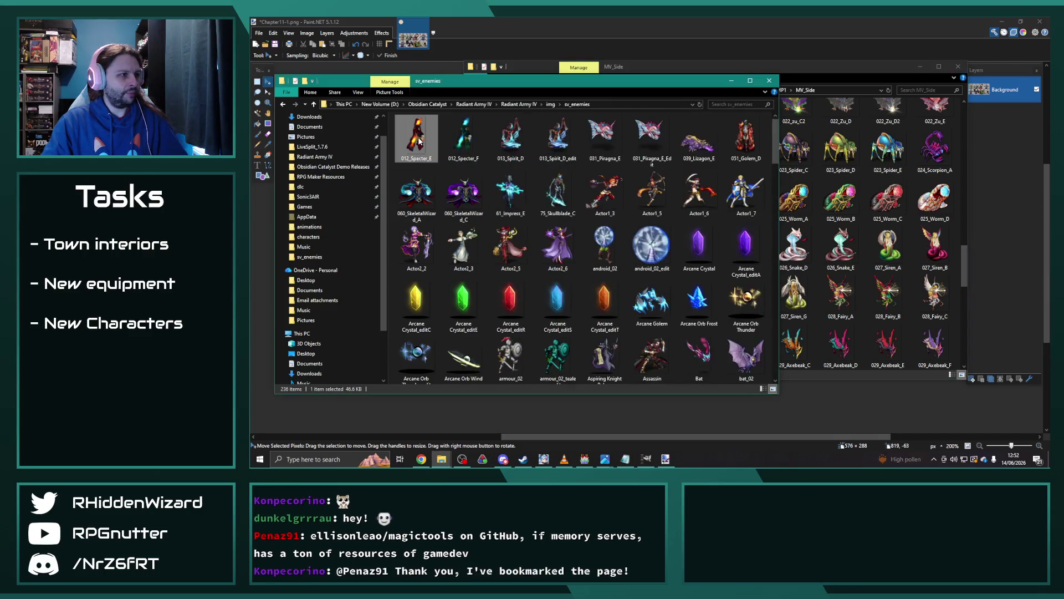
# Nudge the sv_enemies window slightly right and bring Paint.NET's portrait sheet forward.
pyautogui.click(503, 149)
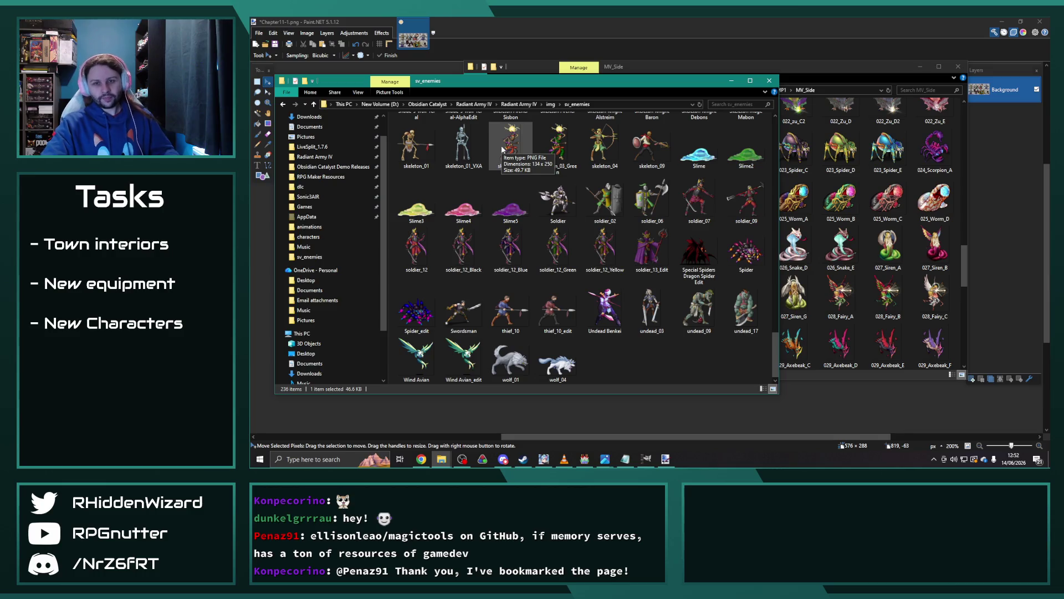
pyautogui.moveTo(629, 85); pyautogui.dragTo(659, 87)
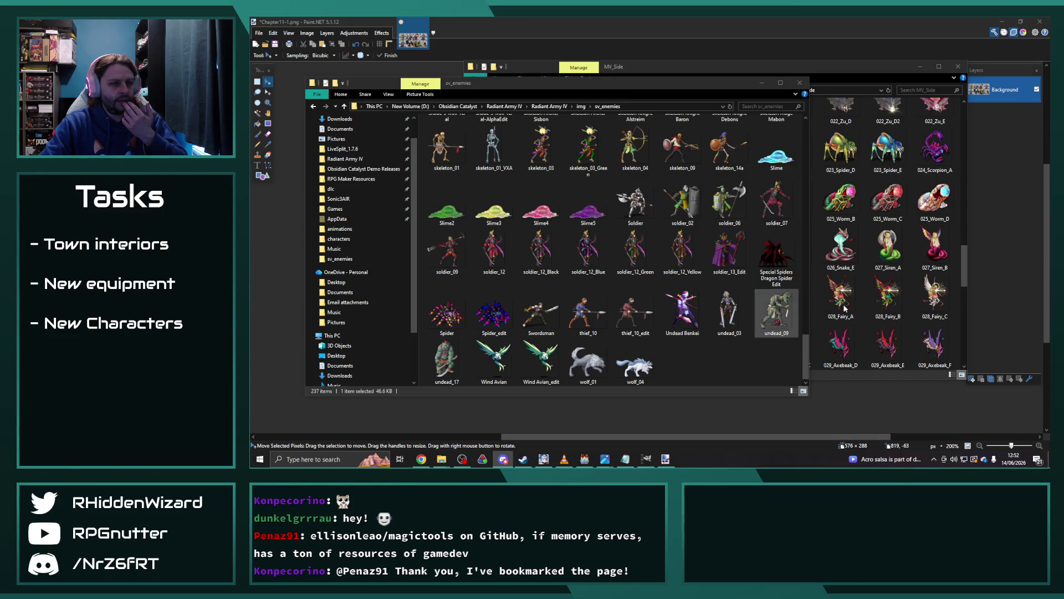
pyautogui.click(774, 28)
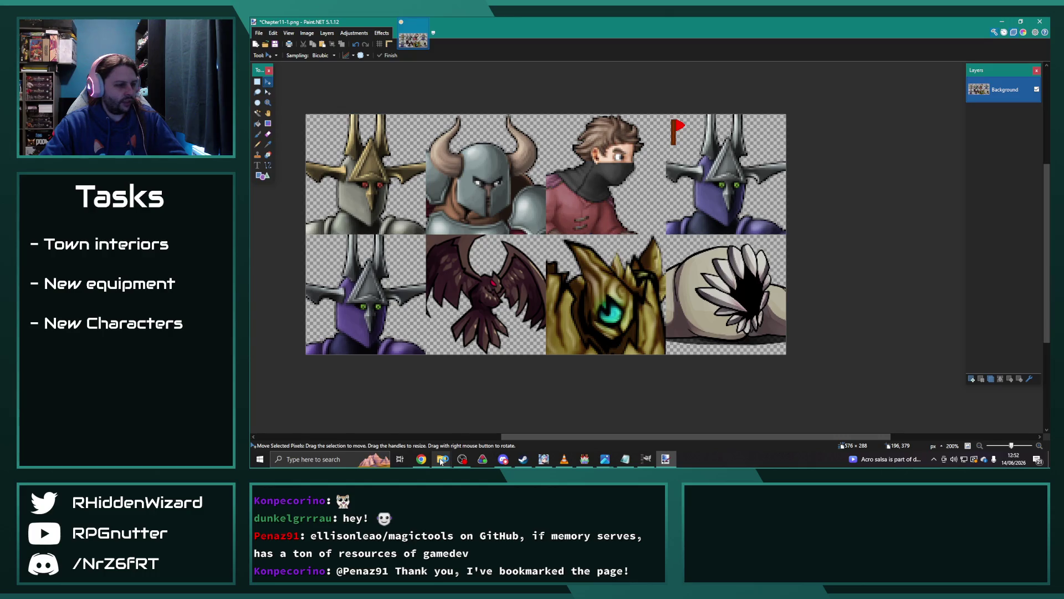
# Close the MV_Side folder window and show sv_enemies scrolled to the top.
pyautogui.moveTo(441, 461)
pyautogui.moveTo(552, 426)
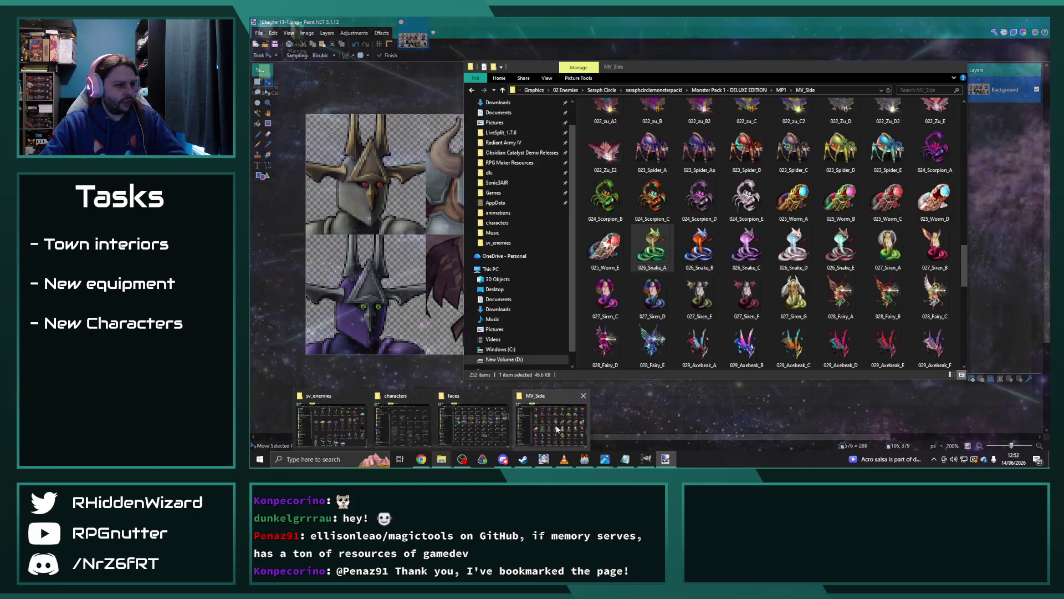
pyautogui.click(582, 396)
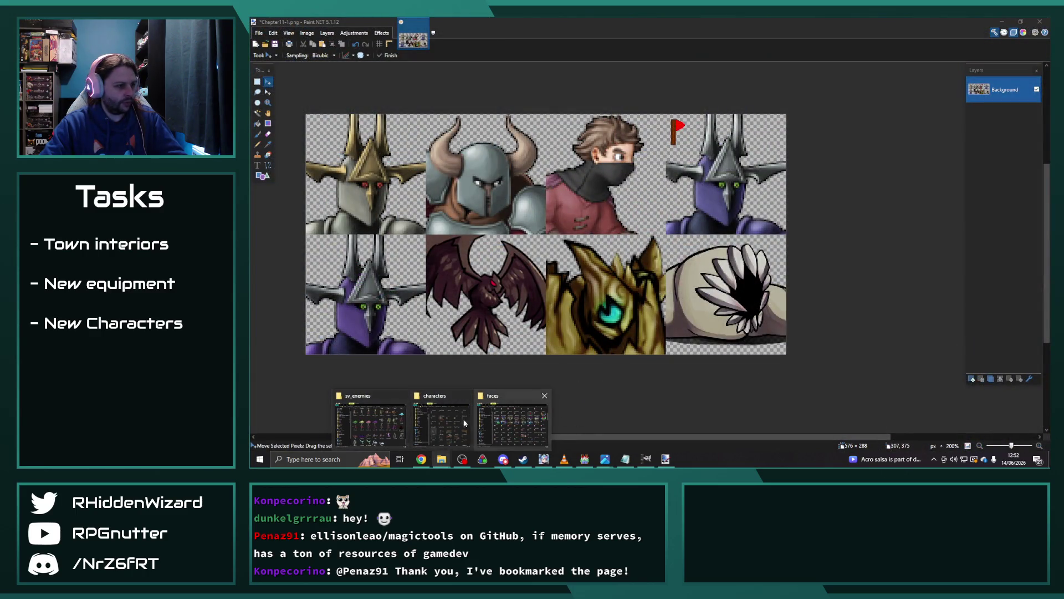
pyautogui.click(371, 424)
pyautogui.scroll(5, 665, 299)
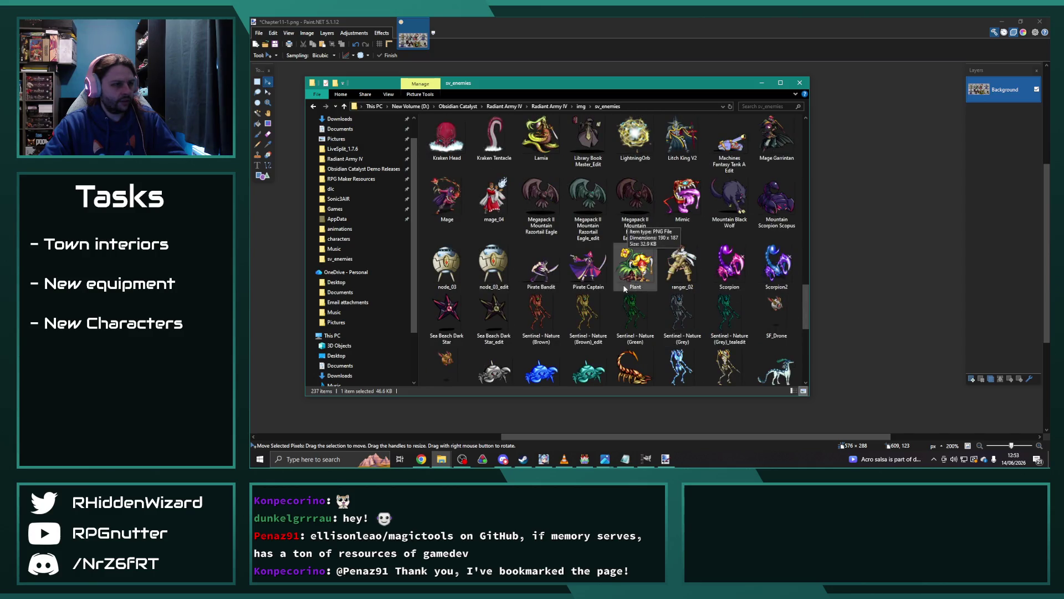
pyautogui.scroll(10, 623, 282)
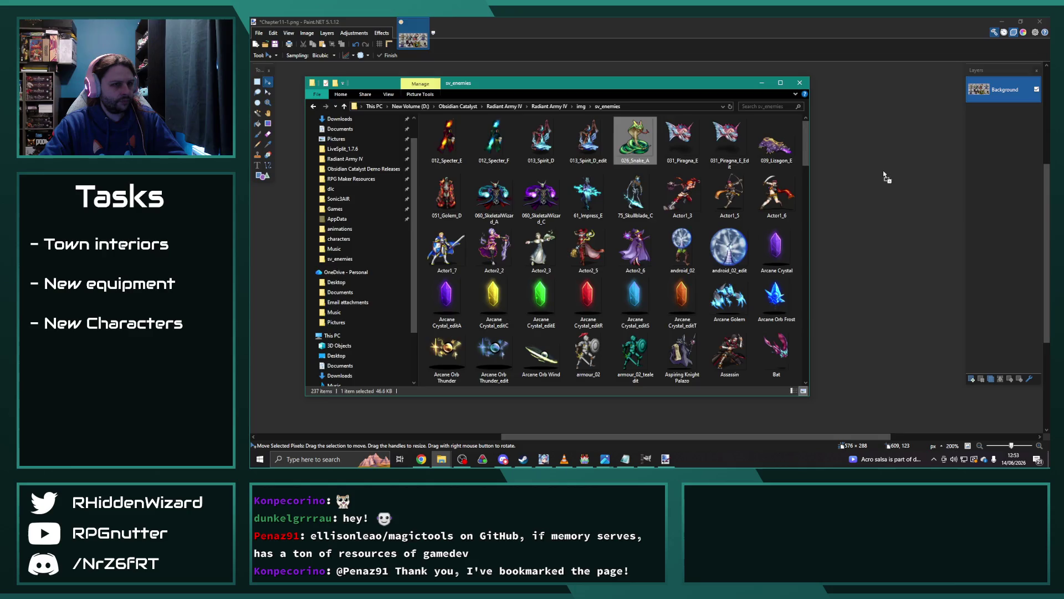
# Open 026_Snake_A in Paint.NET and place a fixed 72×72 selection over the cobra's head.
pyautogui.moveTo(870, 175); pyautogui.dragTo(868, 180)
pyautogui.click(643, 263)
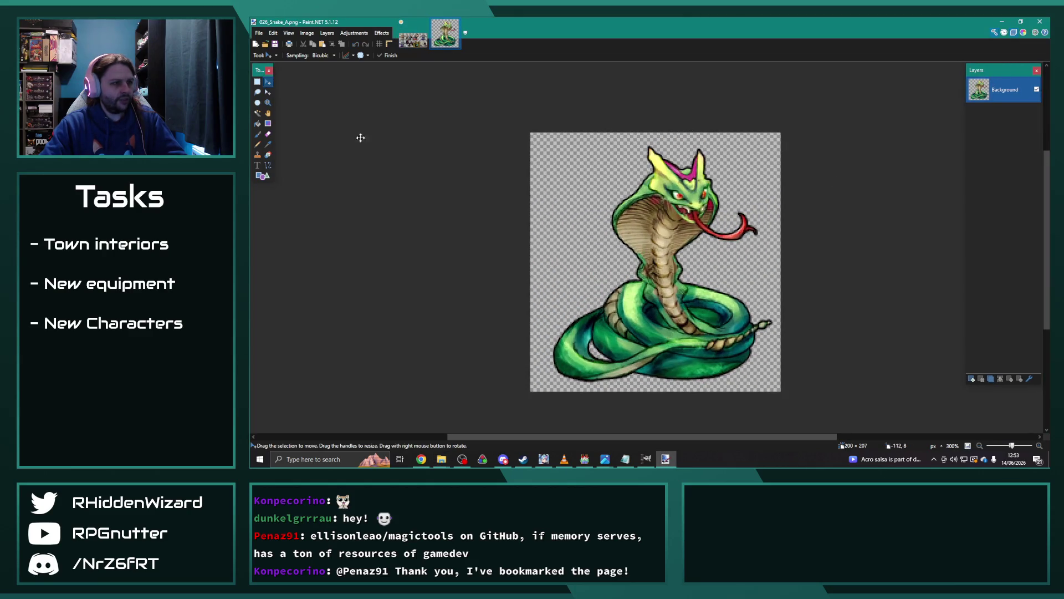
pyautogui.click(258, 82)
pyautogui.moveTo(601, 210); pyautogui.dragTo(589, 133)
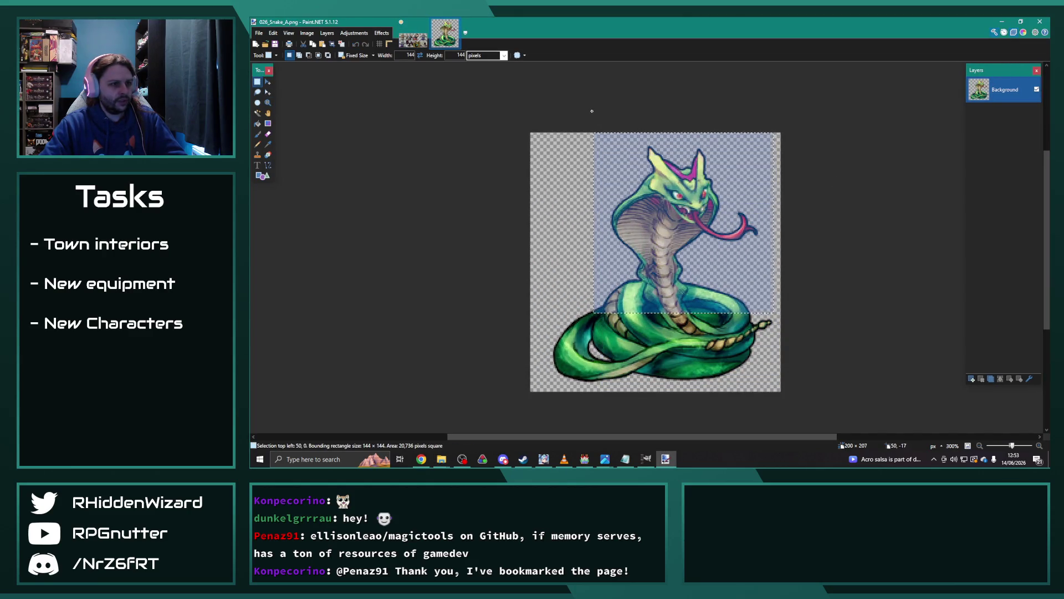
pyautogui.doubleClick(407, 55)
pyautogui.write('72')
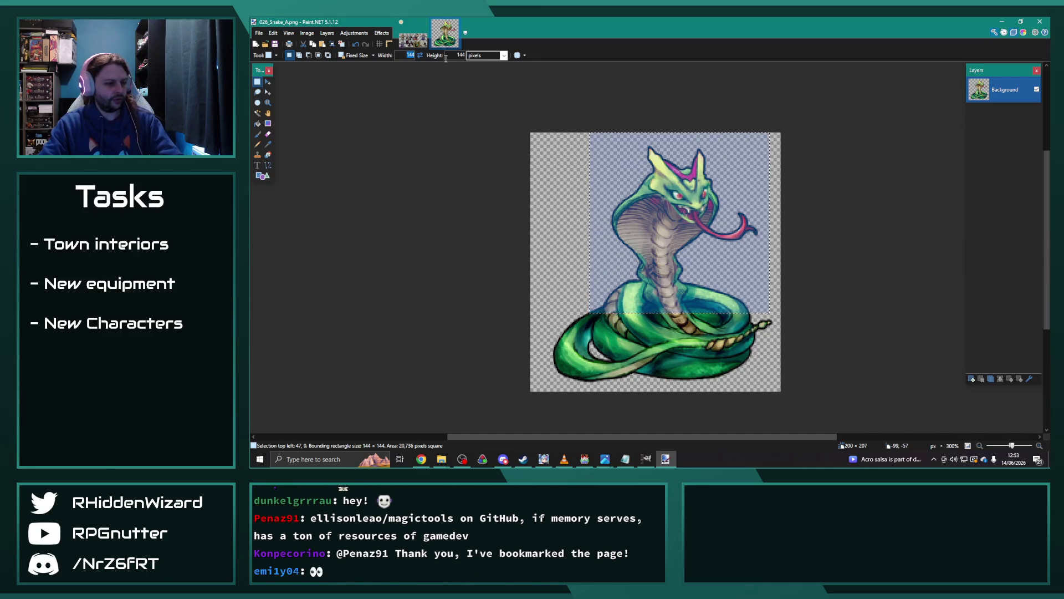
pyautogui.press('Tab')
pyautogui.write('72')
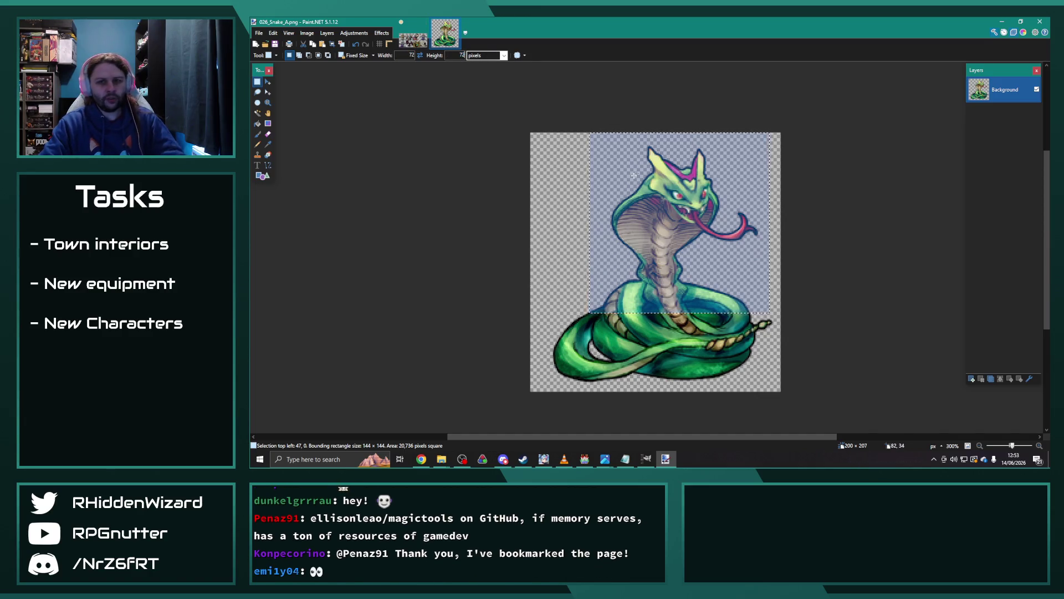
pyautogui.moveTo(699, 216)
pyautogui.mouseDown()
pyautogui.moveTo(701, 166)
pyautogui.moveTo(639, 145)
pyautogui.mouseUp()
# Paste the head into a new 72×72 image and enlarge it 200% to 144×144.
pyautogui.click(259, 33)
pyautogui.click(272, 42)
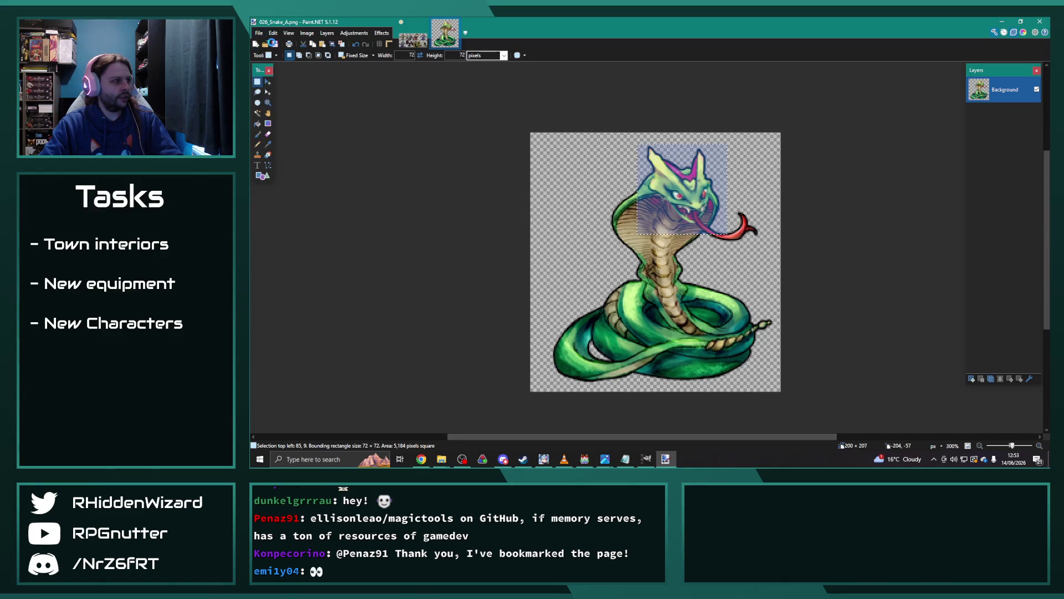
pyautogui.click(647, 287)
pyautogui.hotkey('ctrl', 'v')
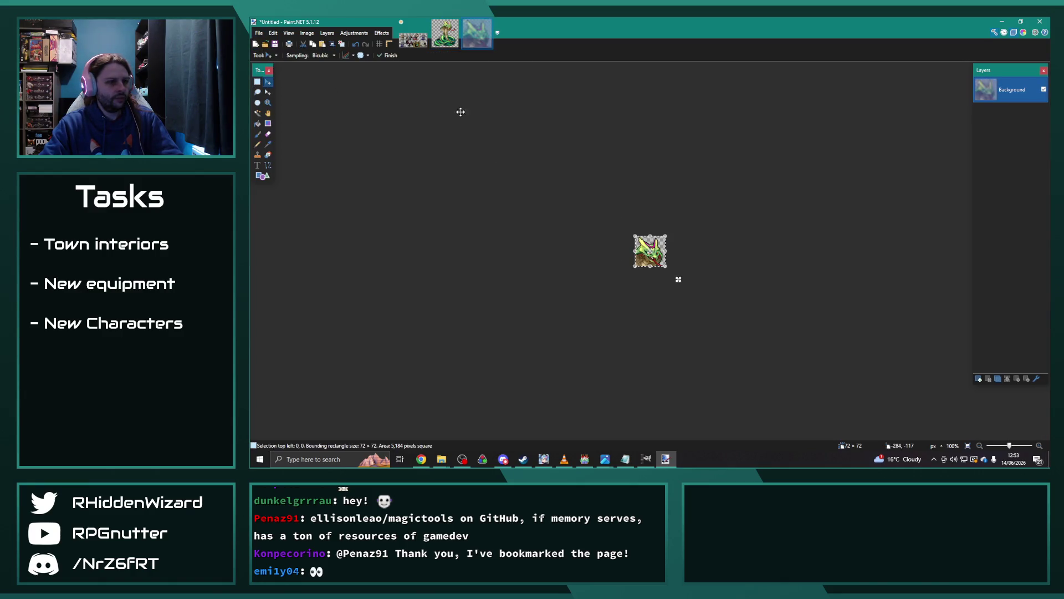
pyautogui.click(307, 33)
pyautogui.click(321, 54)
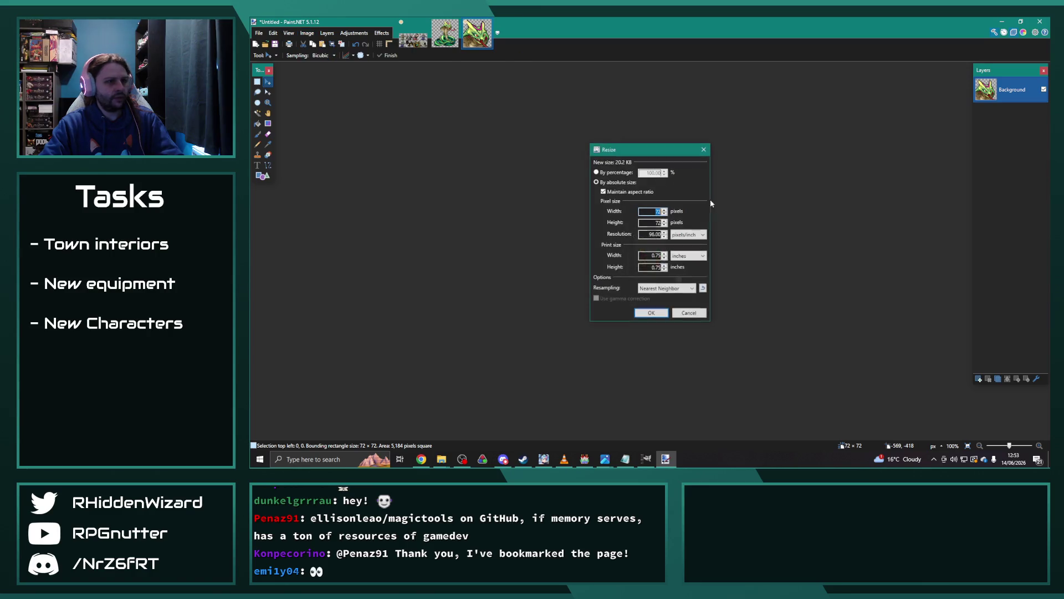
pyautogui.write('00')
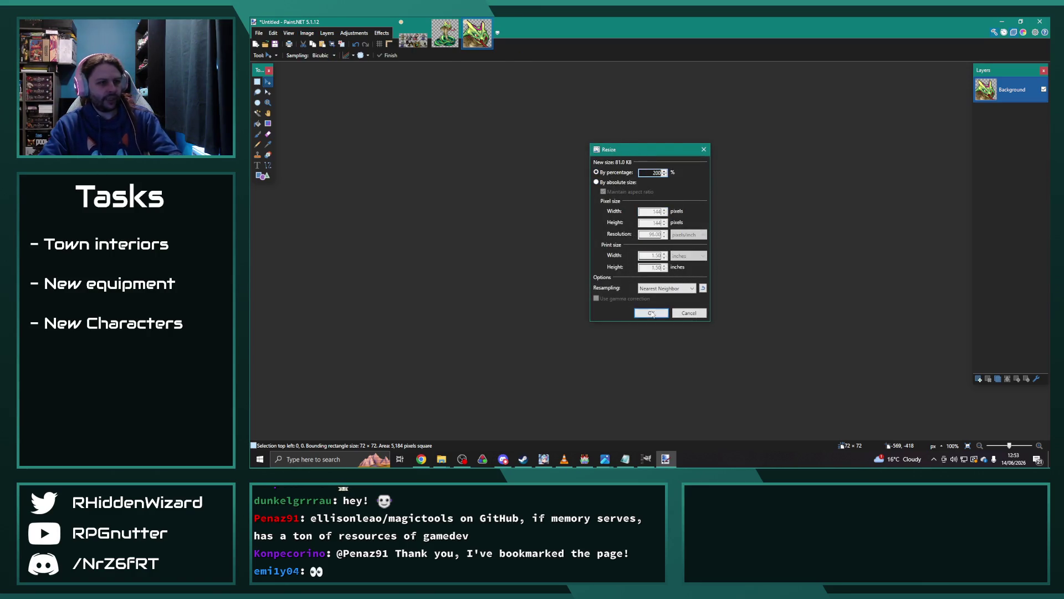
pyautogui.click(651, 312)
pyautogui.hotkey('ctrl', 'a')
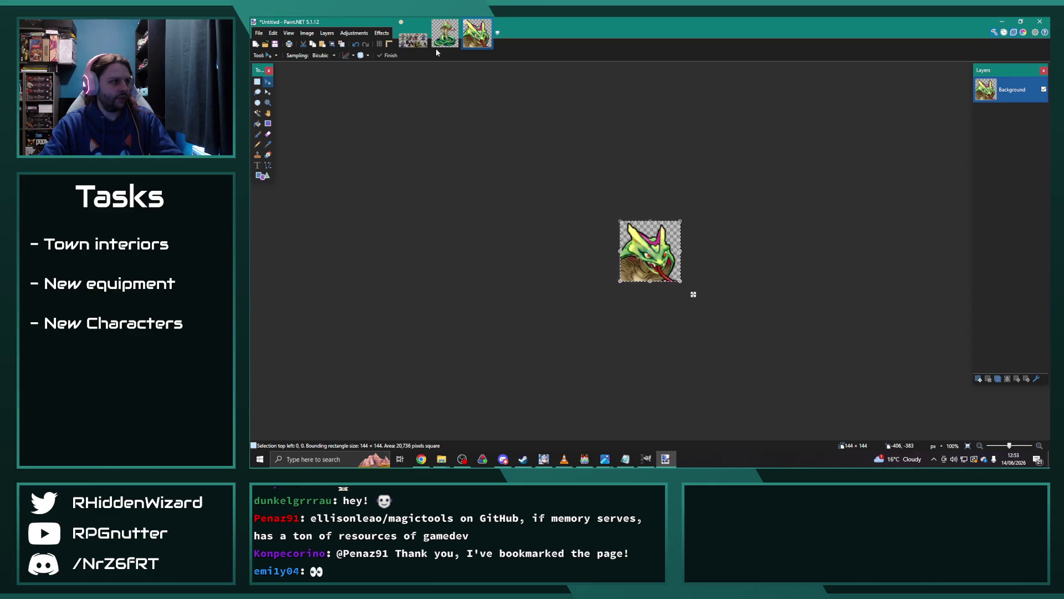
pyautogui.click(414, 40)
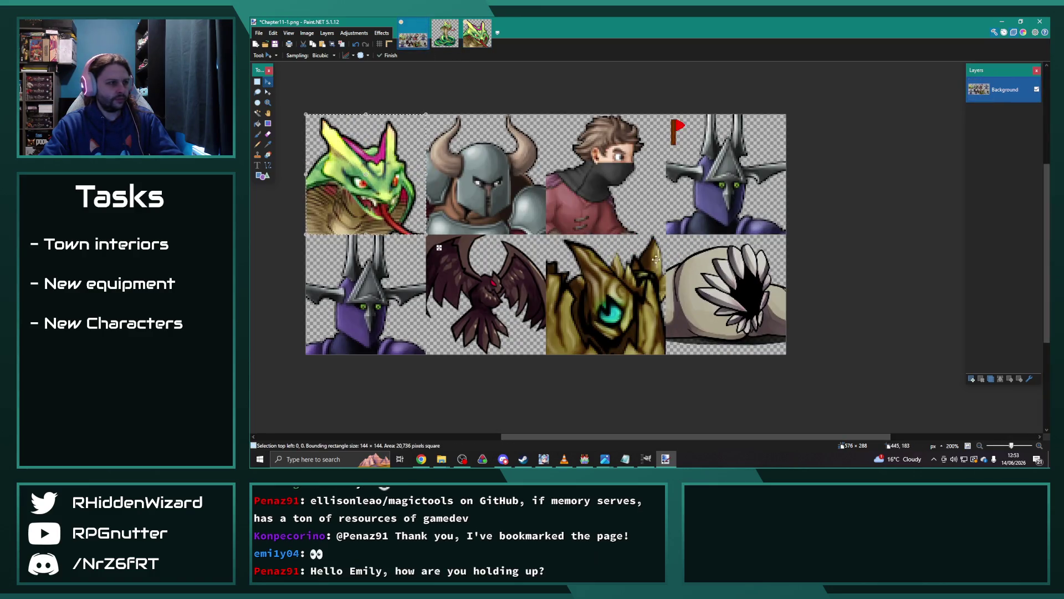
# Move the cobra head into the second row's third portrait slot, nudging it into alignment.
pyautogui.moveTo(365, 154)
pyautogui.mouseDown()
pyautogui.moveTo(600, 252)
pyautogui.moveTo(606, 275)
pyautogui.mouseUp()
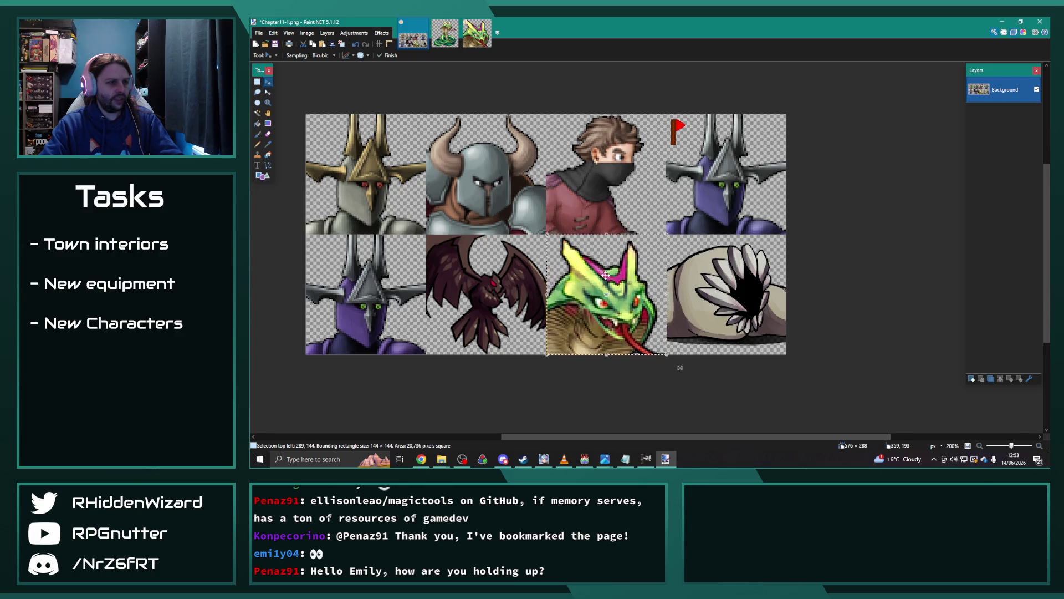
pyautogui.press('Down')
pyautogui.press('Down')
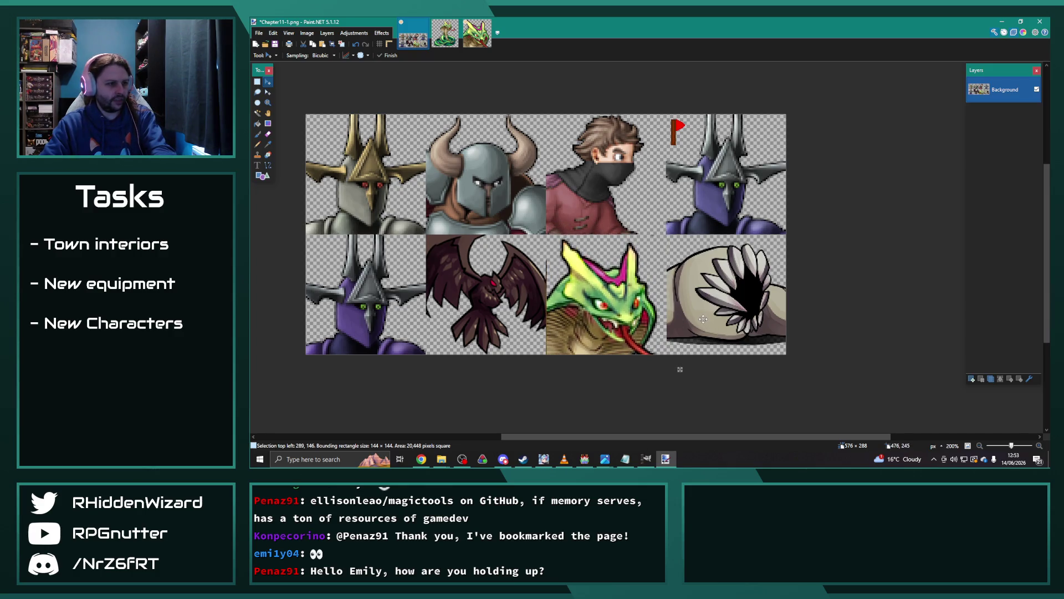
pyautogui.press('Up')
pyautogui.press('Up')
pyautogui.press('Up')
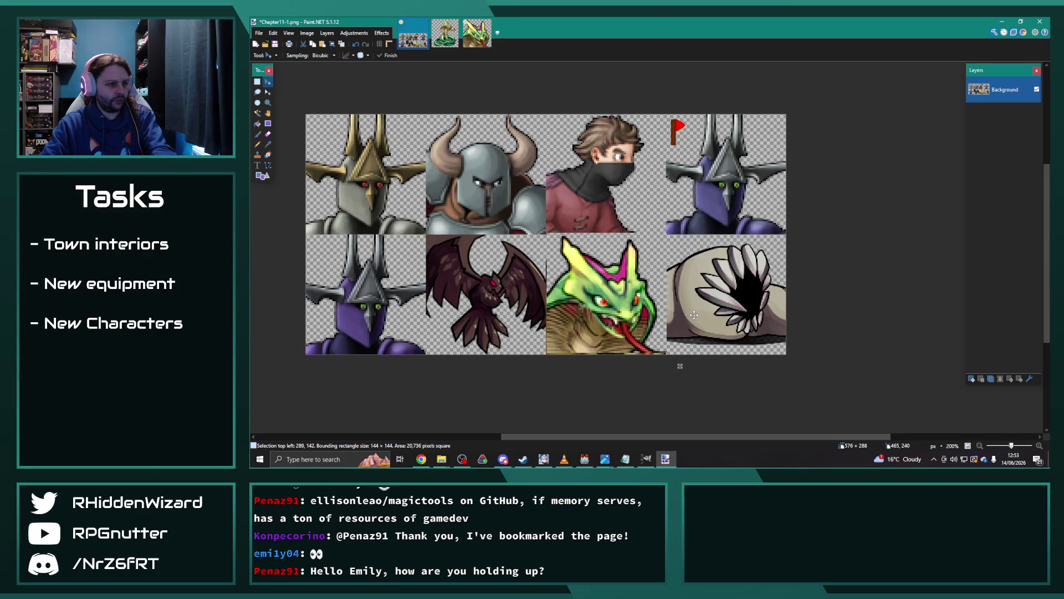
pyautogui.press('Down')
pyautogui.press('Down')
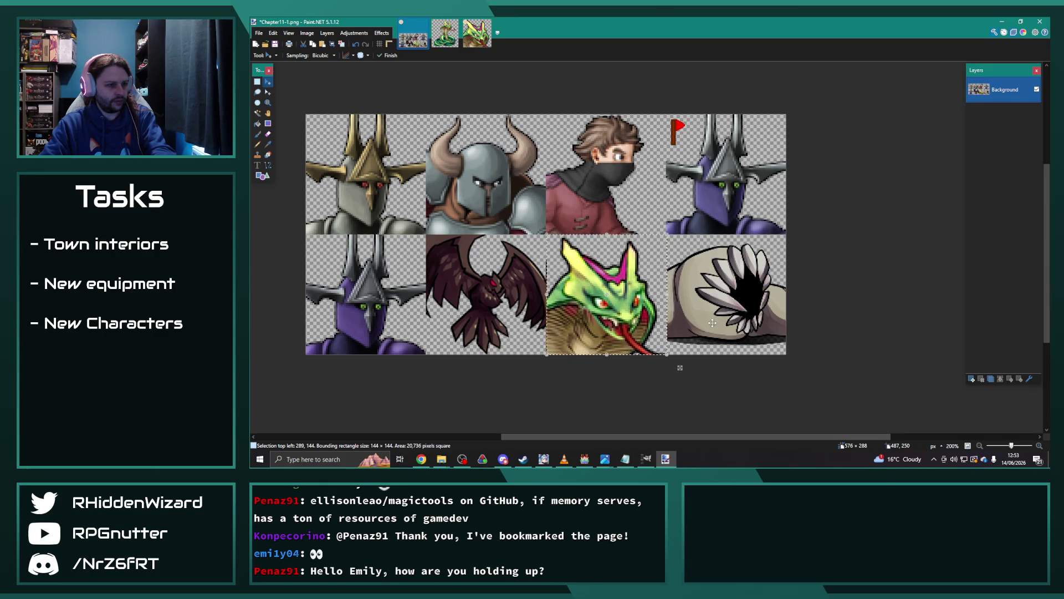
pyautogui.press('Left')
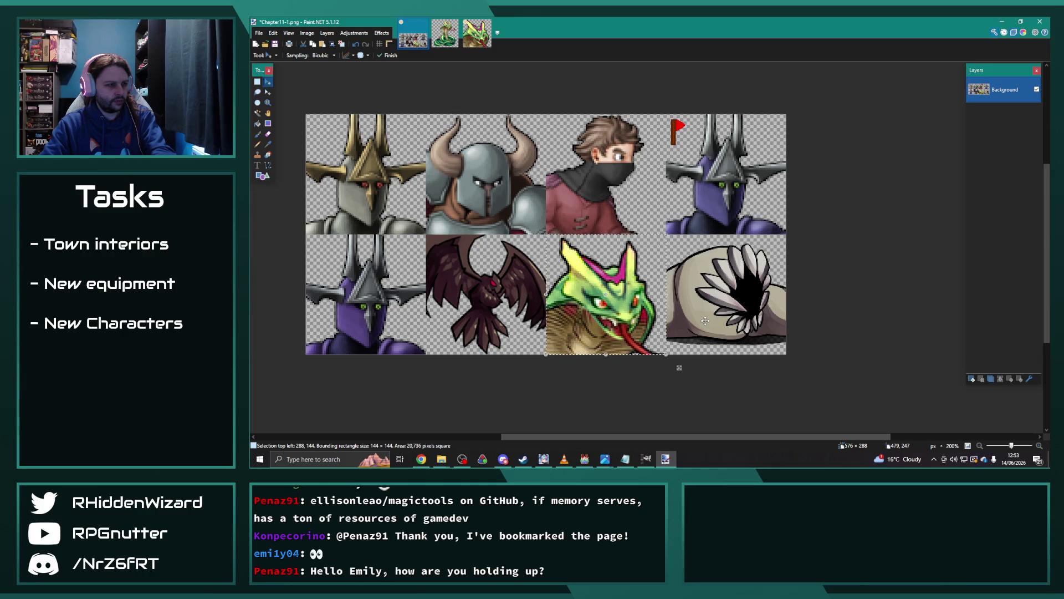
# Commit the pasted portrait and save Chapter11-1.png.
pyautogui.press('Return')
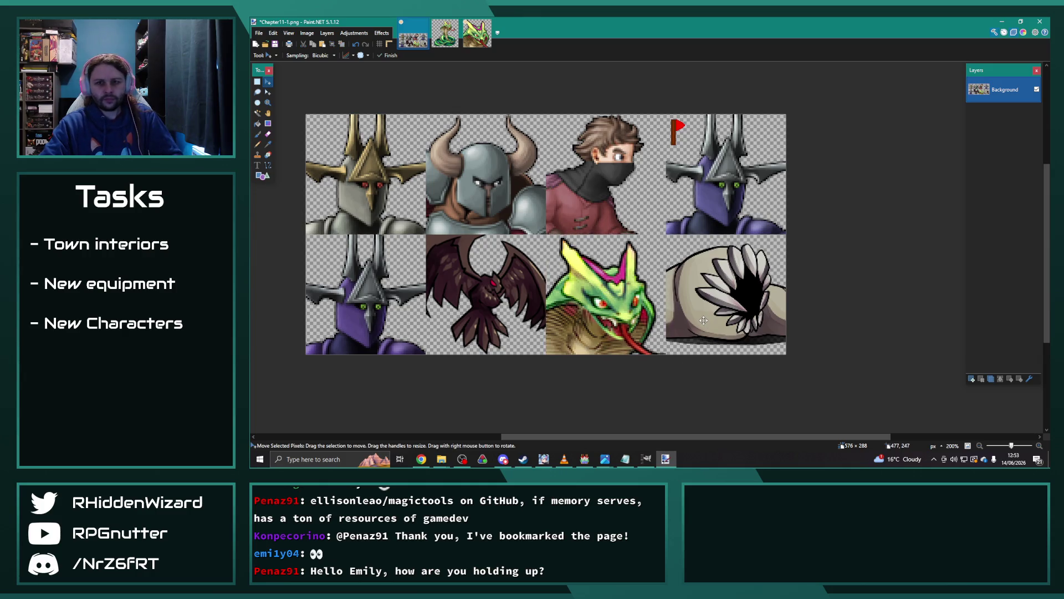
pyautogui.click(258, 33)
pyautogui.click(271, 91)
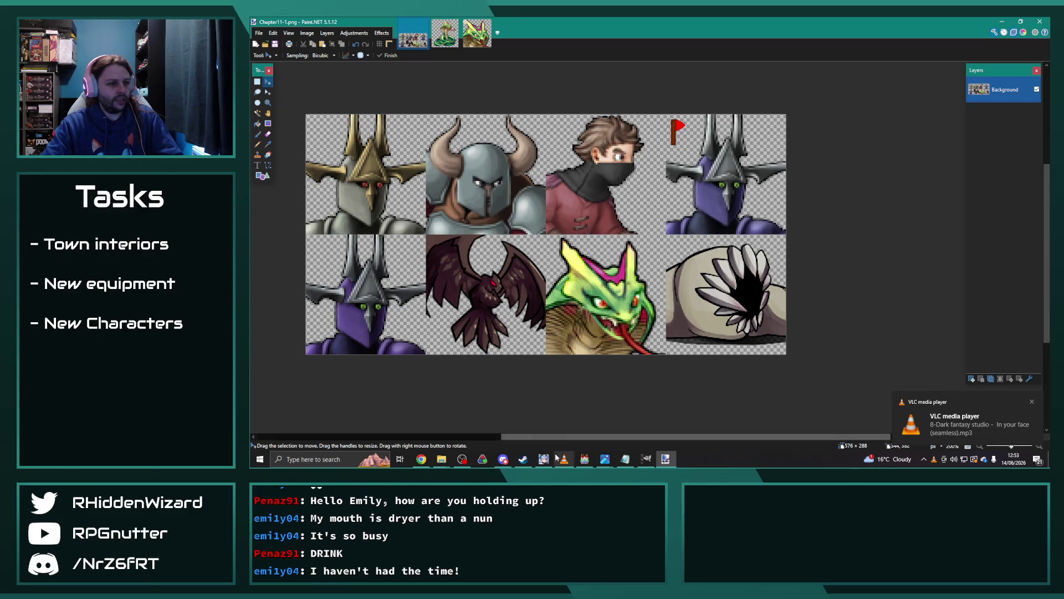
# Give Roc the darker eagle battle image in the Enemies database.
pyautogui.click(585, 461)
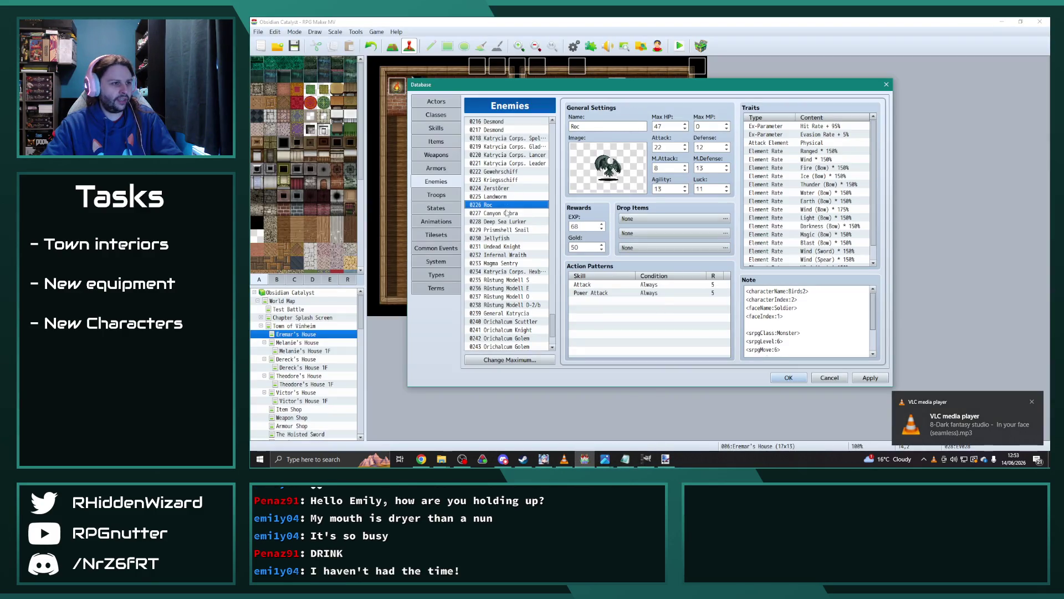
pyautogui.doubleClick(608, 167)
pyautogui.click(561, 240)
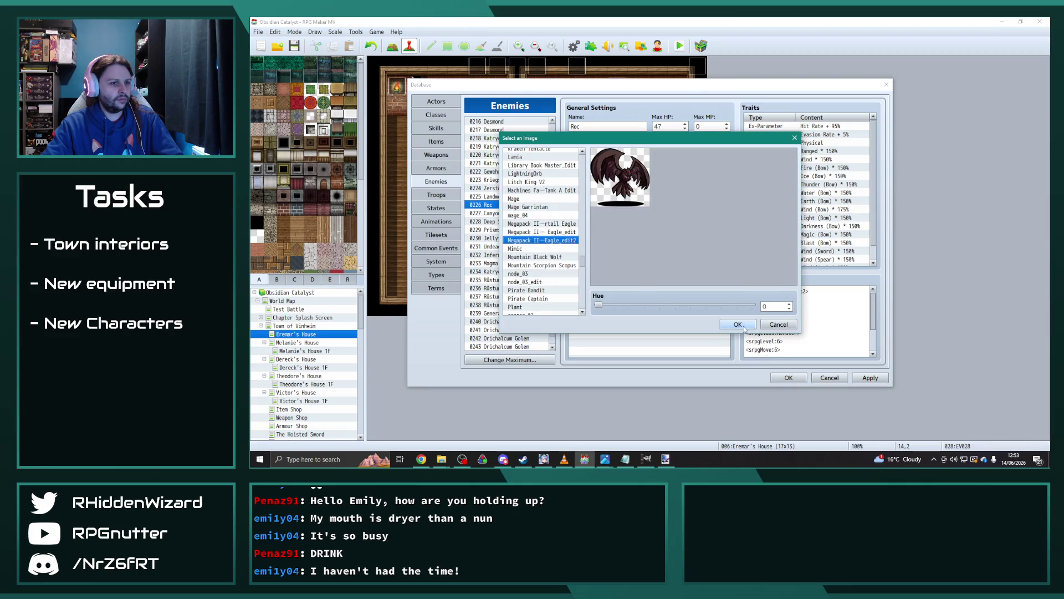
pyautogui.click(738, 325)
# Set Canyon Cobra's battle image to the green 026_Snake_A sprite.
pyautogui.click(496, 197)
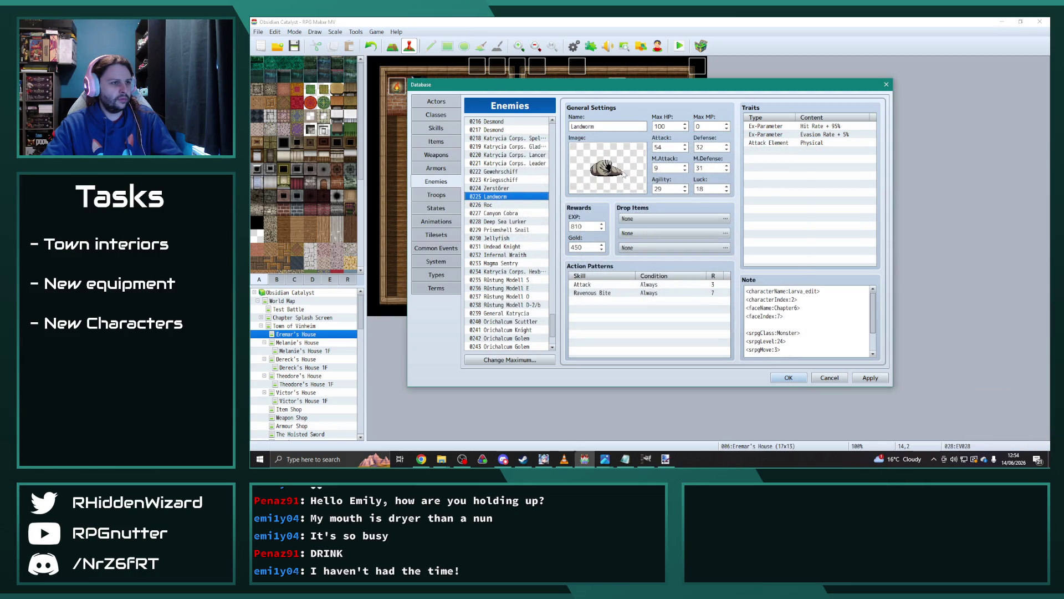
pyautogui.click(510, 213)
pyautogui.doubleClick(587, 163)
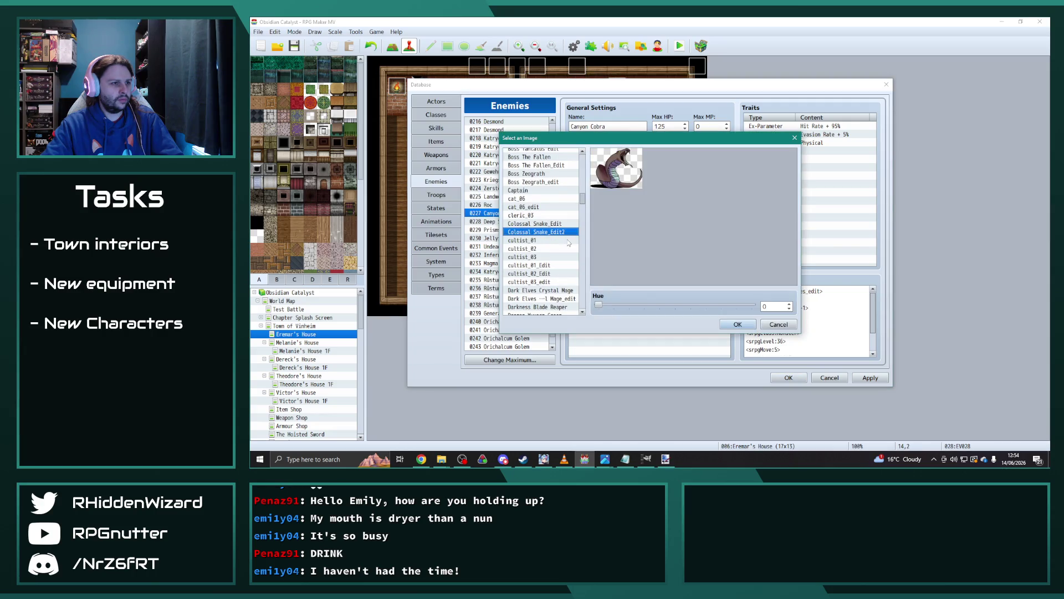
pyautogui.moveTo(583, 198); pyautogui.dragTo(558, 170)
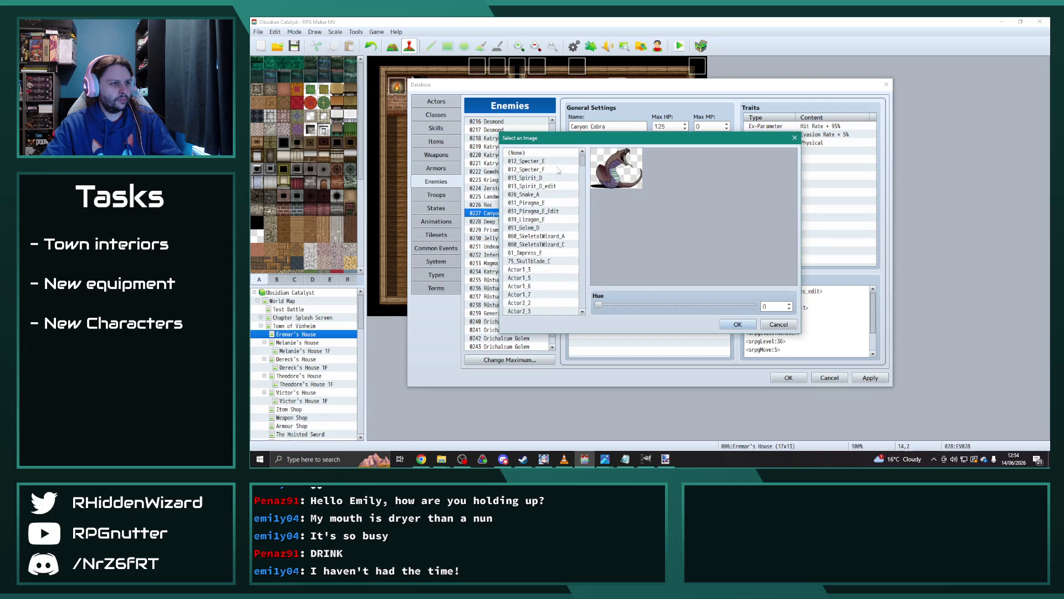
pyautogui.click(541, 194)
pyautogui.click(740, 326)
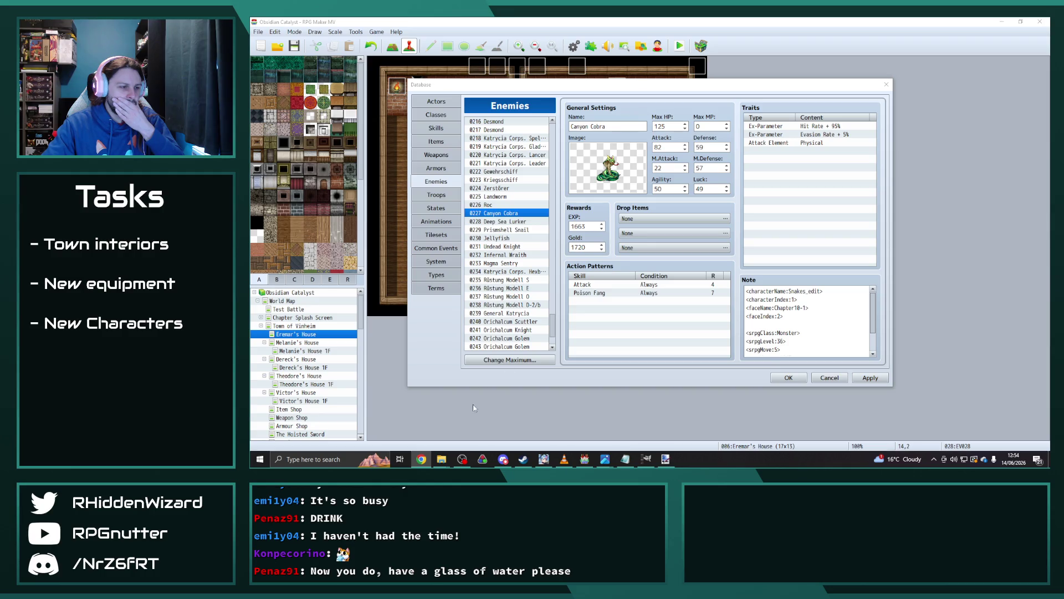
# Bring the animals folder forward and preview the snakes and lizards sprite sheet.
pyautogui.moveTo(441, 459)
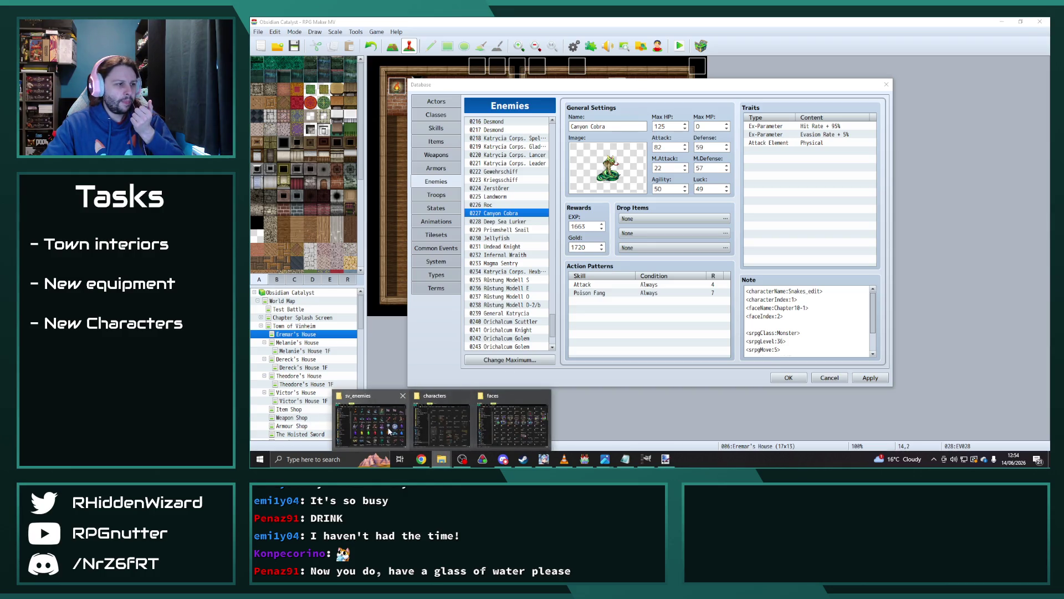
pyautogui.moveTo(381, 429)
pyautogui.moveTo(495, 425)
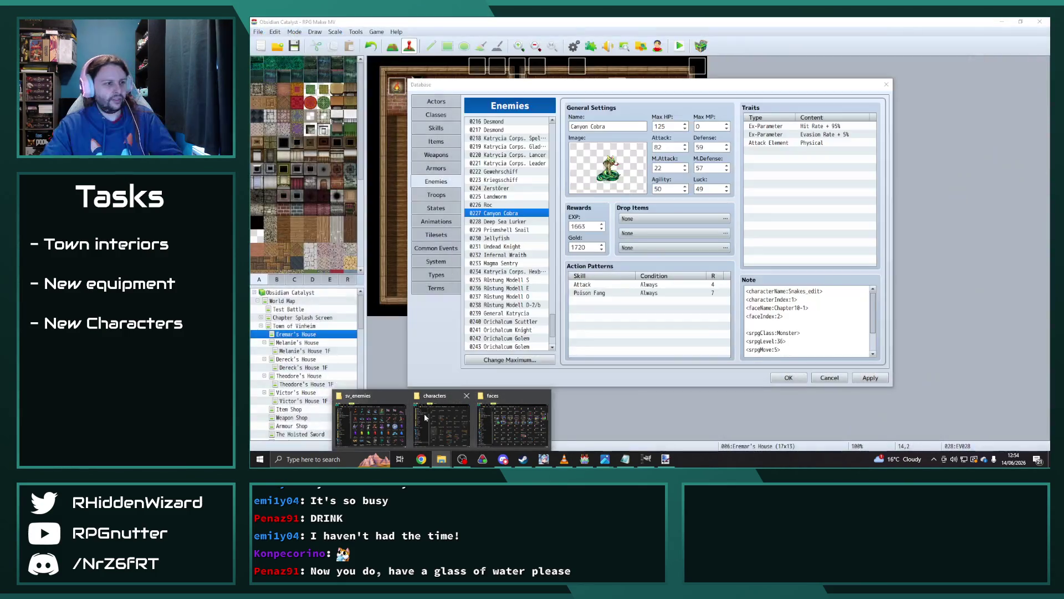
pyautogui.click(380, 420)
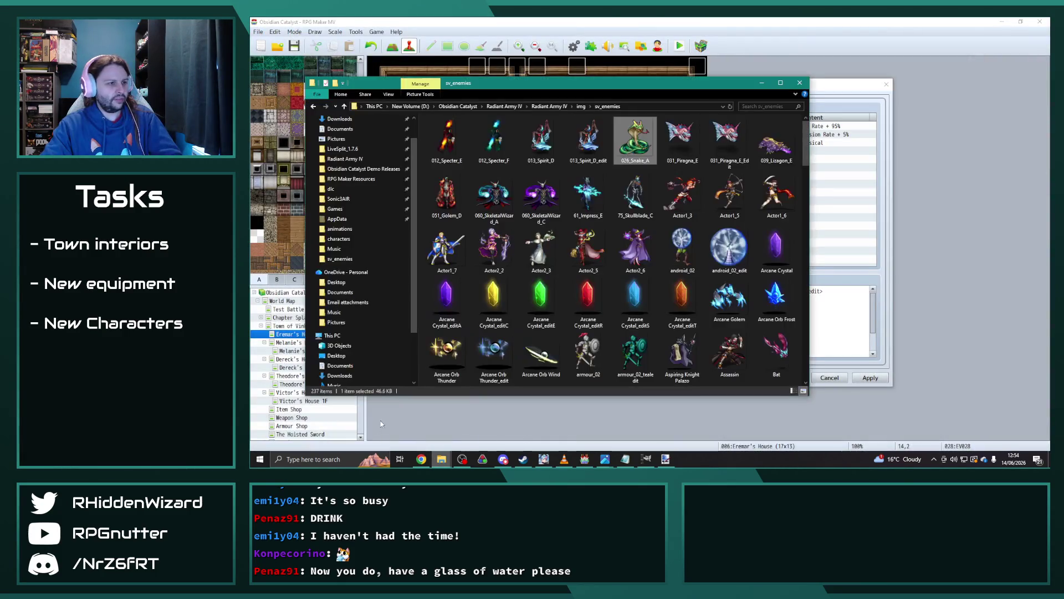
pyautogui.hotkey('alt', 'Tab')
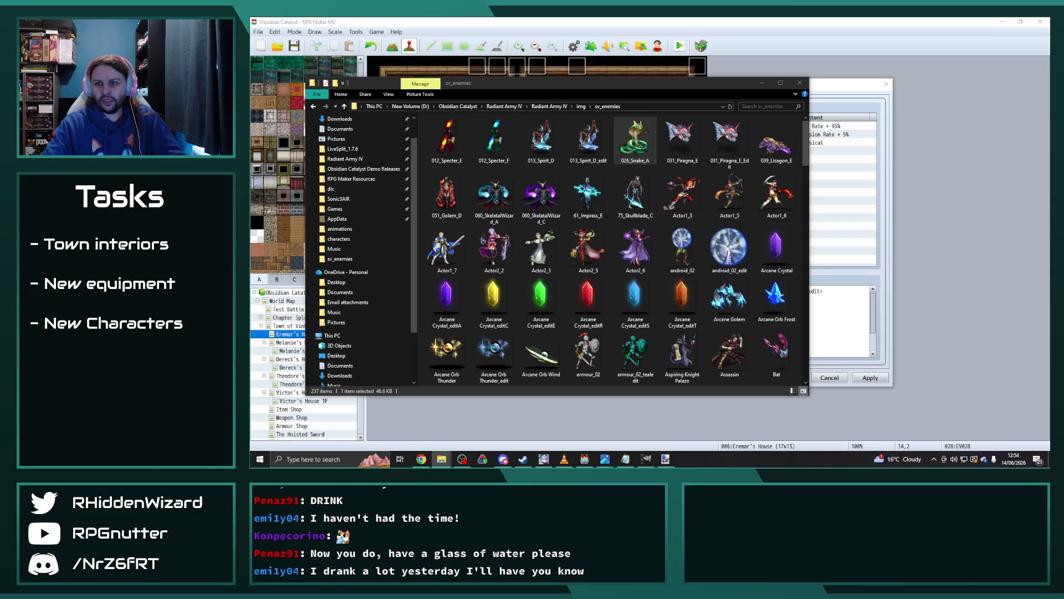
pyautogui.hotkey('alt', 'Tab')
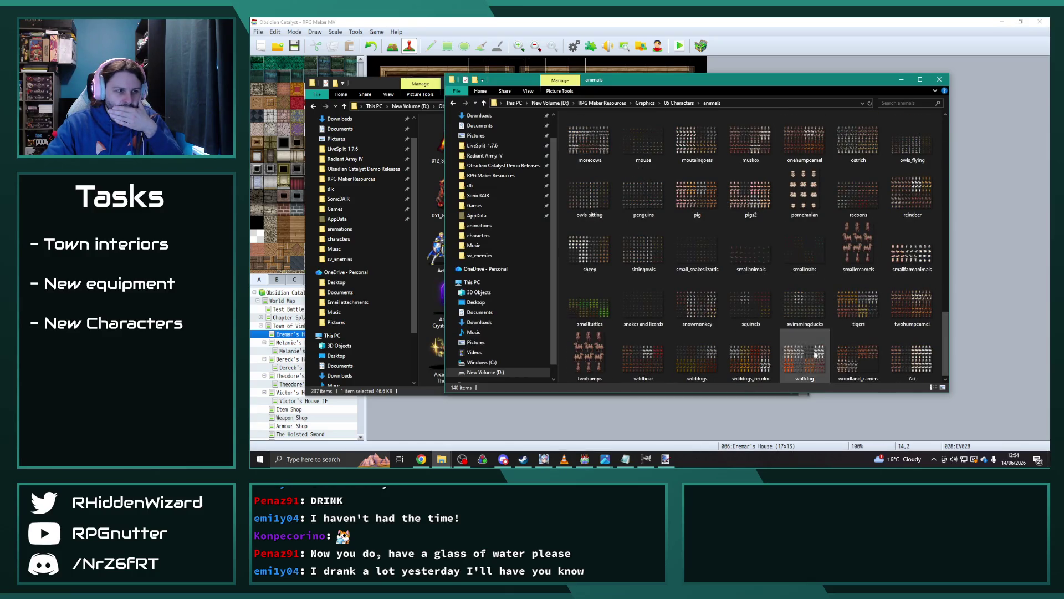
pyautogui.doubleClick(652, 307)
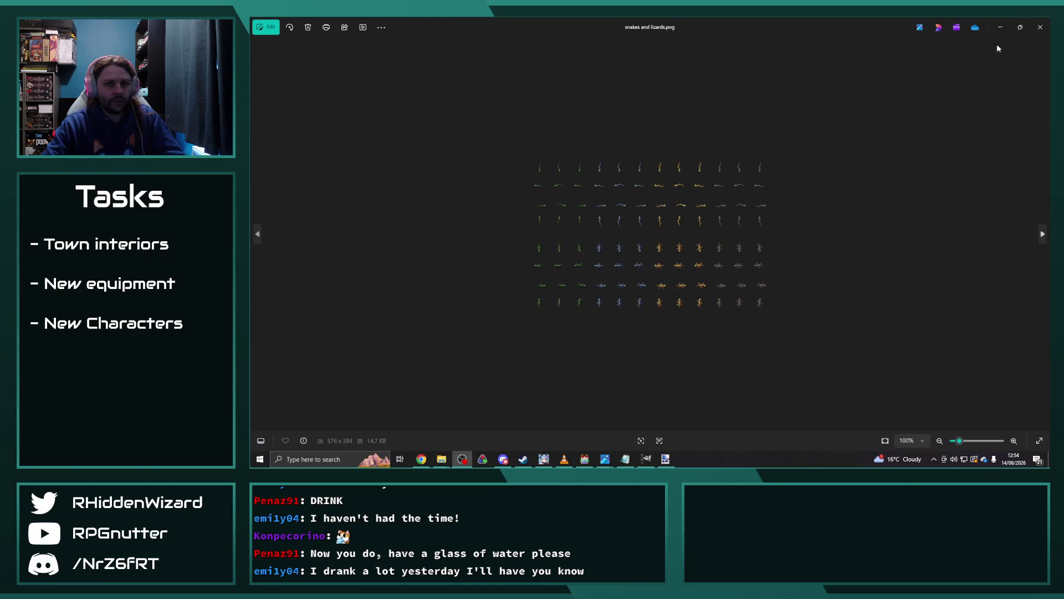
pyautogui.click(1040, 27)
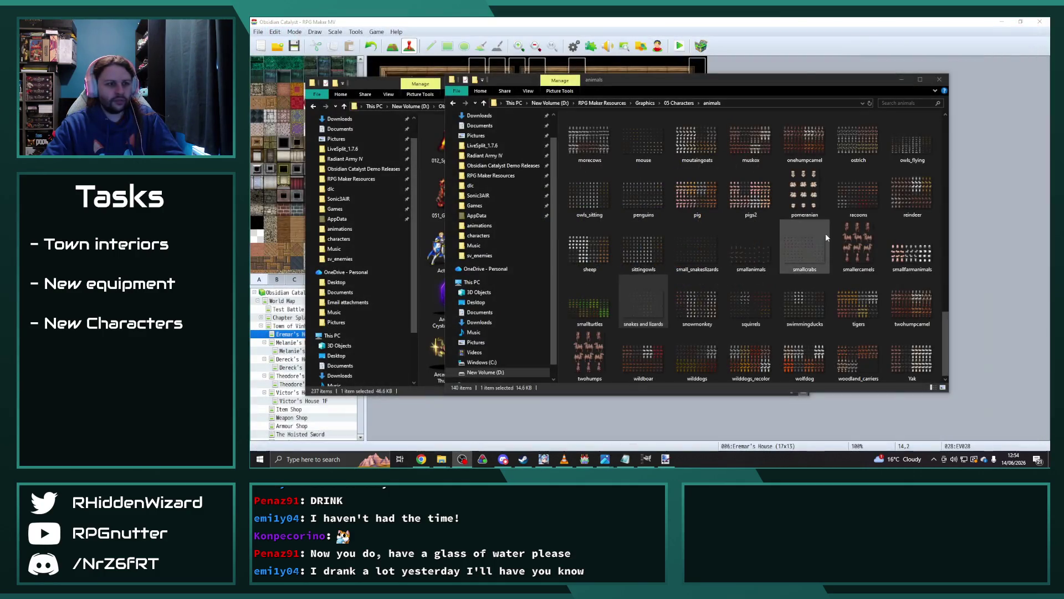
# Preview the cobras sprite sheet full size.
pyautogui.scroll(15, 741, 284)
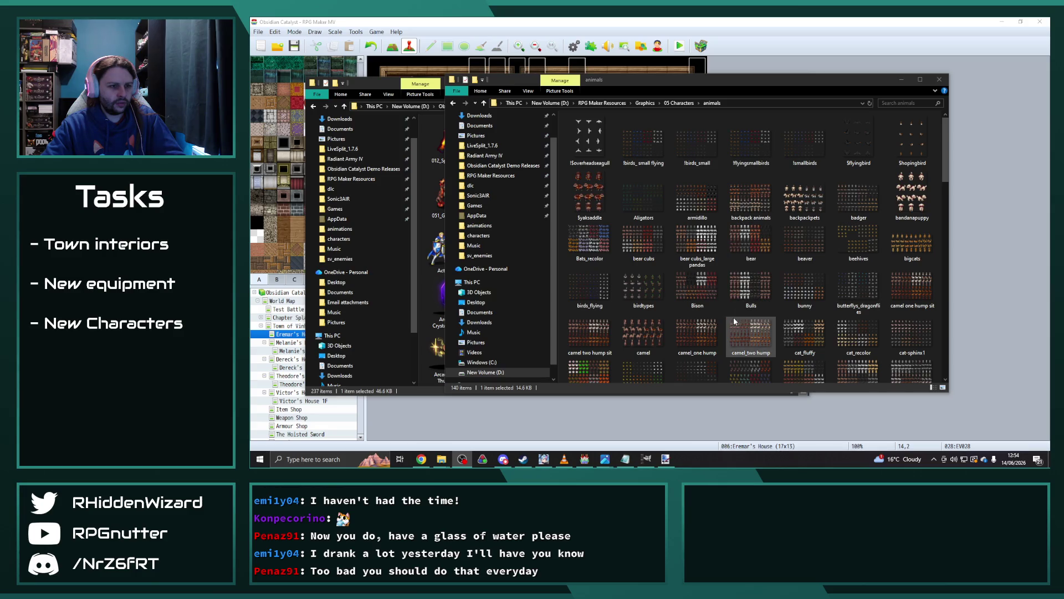
pyautogui.scroll(-2, 733, 318)
pyautogui.doubleClick(751, 265)
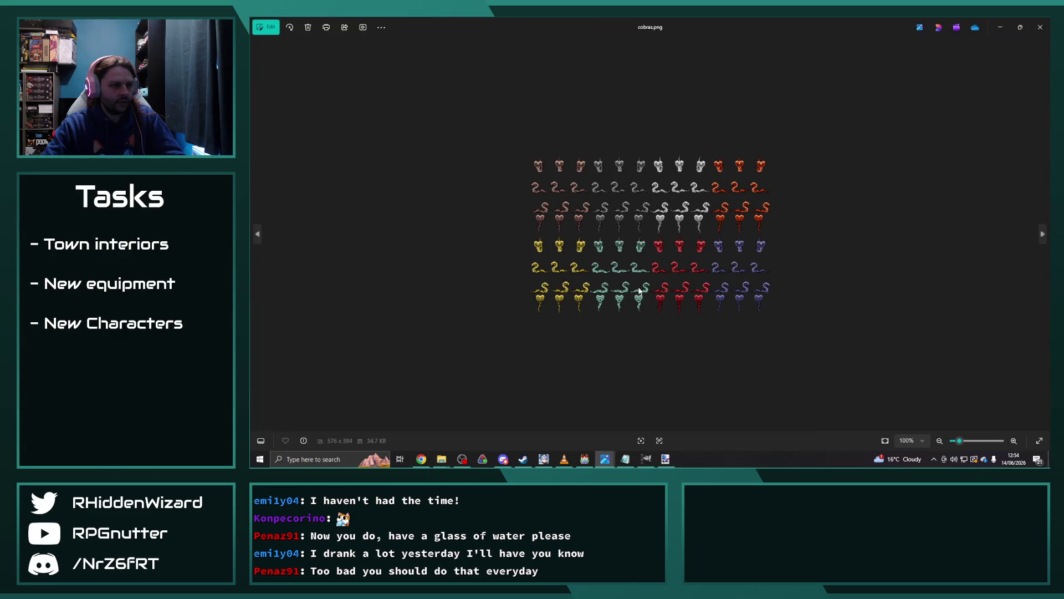
pyautogui.scroll(3, 619, 283)
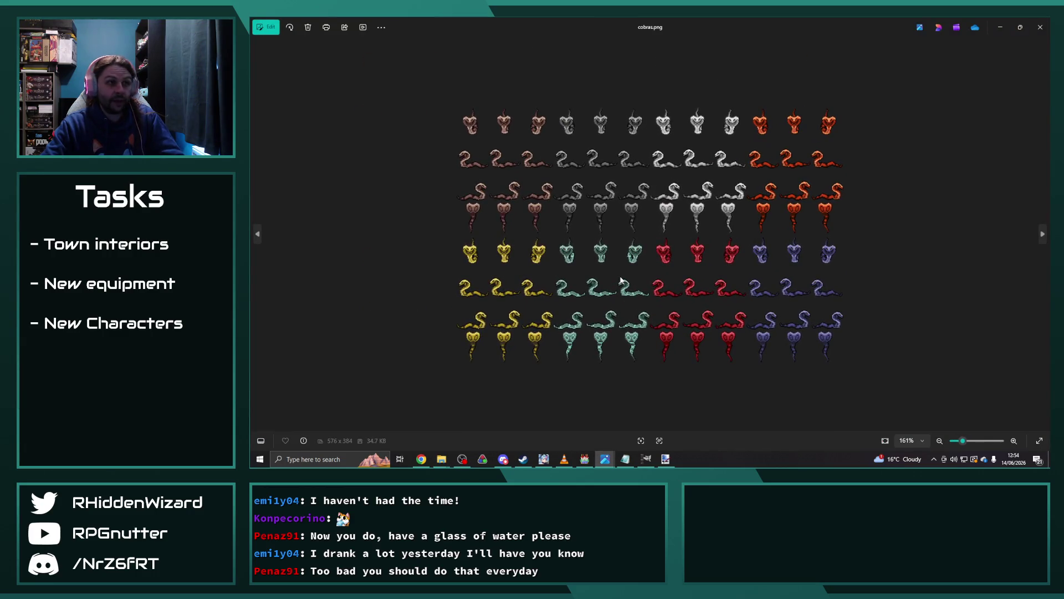
pyautogui.scroll(-3, 621, 281)
pyautogui.click(1040, 27)
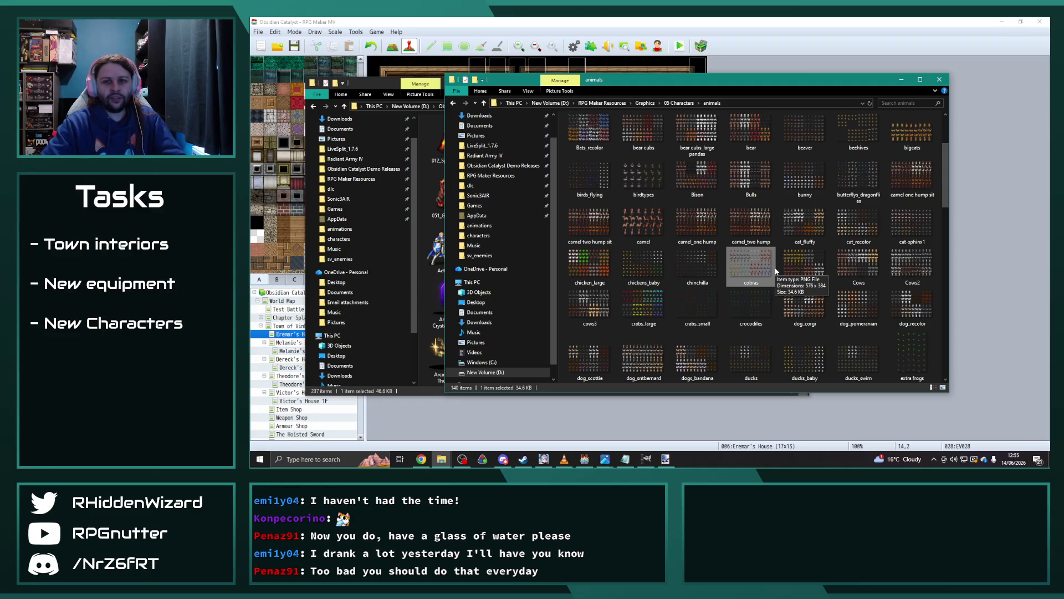
# Open cobras.png from the project's img > characters folder in Paint.NET.
pyautogui.click(389, 88)
pyautogui.click(582, 107)
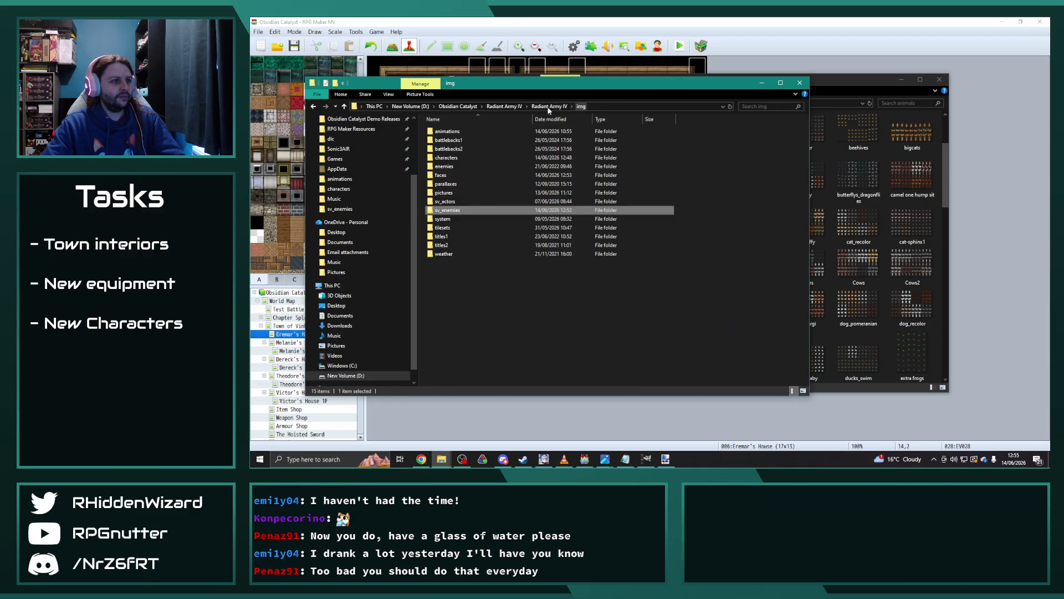
pyautogui.doubleClick(446, 158)
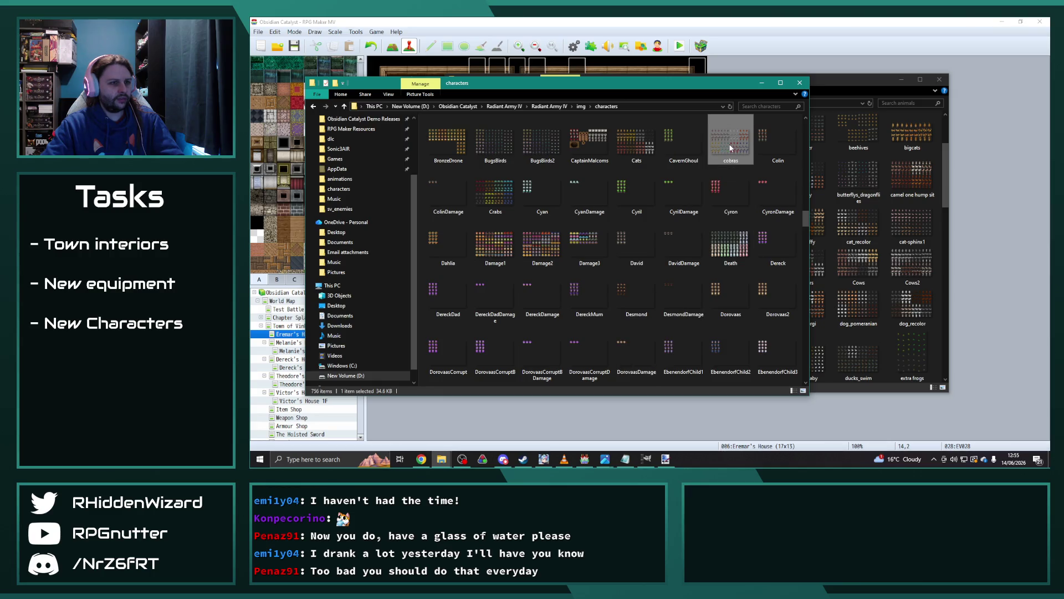
pyautogui.rightClick(730, 144)
pyautogui.moveTo(771, 331)
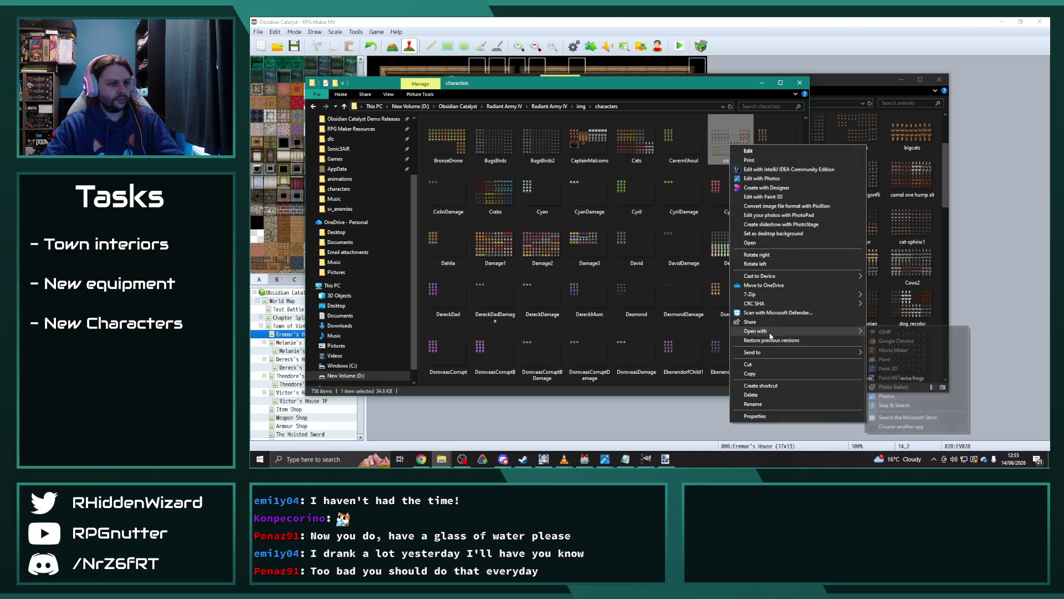
pyautogui.click(903, 381)
pyautogui.scroll(4, 520, 249)
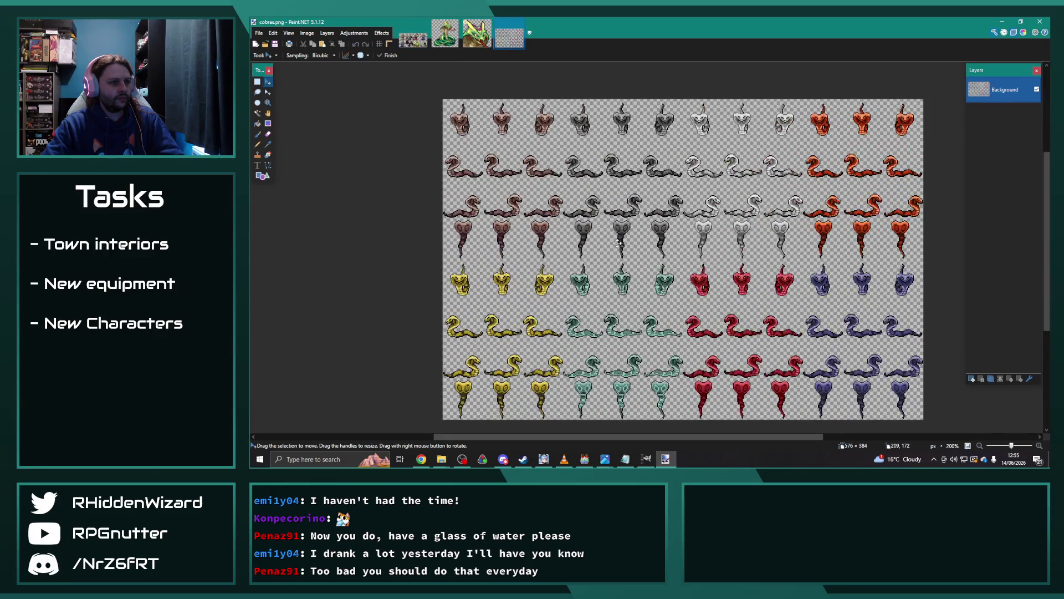
# Select the three gold cobra columns with a free-size rectangle selection.
pyautogui.scroll(3, 520, 248)
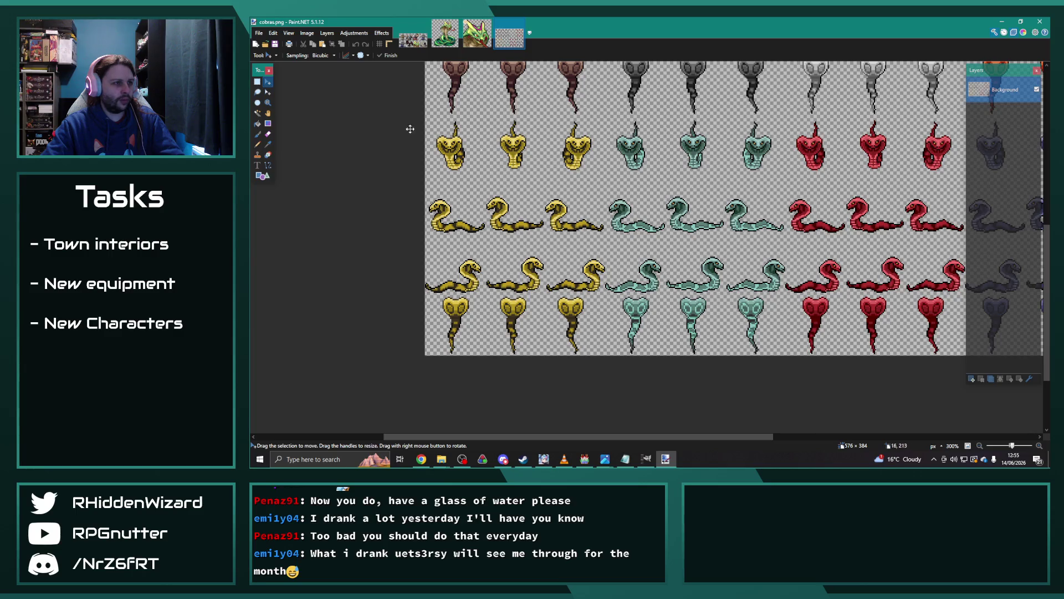
pyautogui.click(257, 82)
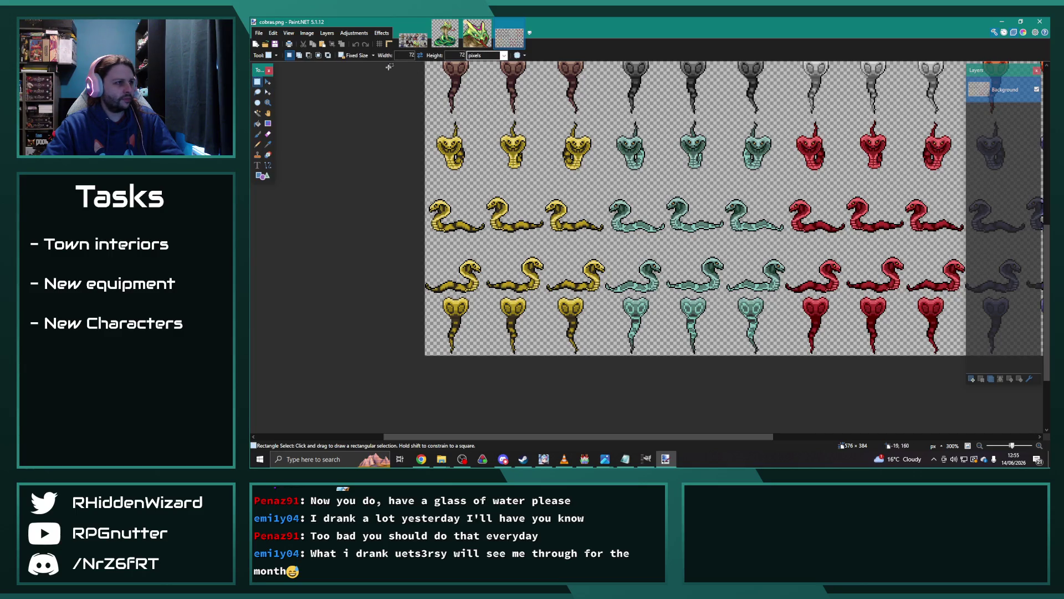
pyautogui.click(355, 55)
pyautogui.click(362, 63)
pyautogui.moveTo(414, 117)
pyautogui.mouseDown()
pyautogui.moveTo(499, 158)
pyautogui.moveTo(582, 180)
pyautogui.moveTo(605, 381)
pyautogui.moveTo(603, 342)
pyautogui.mouseUp()
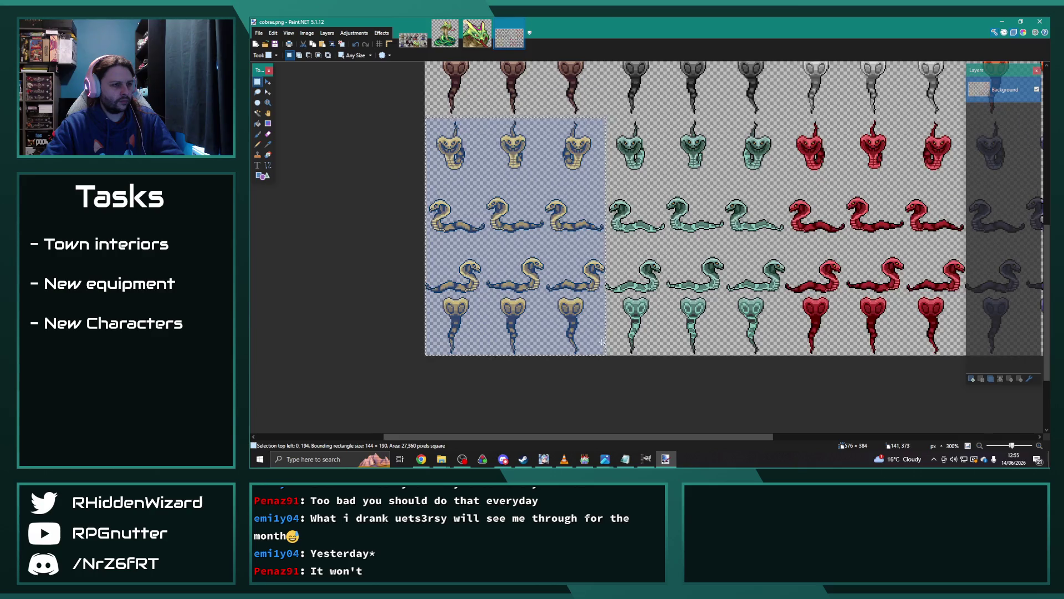
pyautogui.scroll(5, 603, 342)
pyautogui.scroll(-4, 555, 299)
pyautogui.scroll(1, 543, 291)
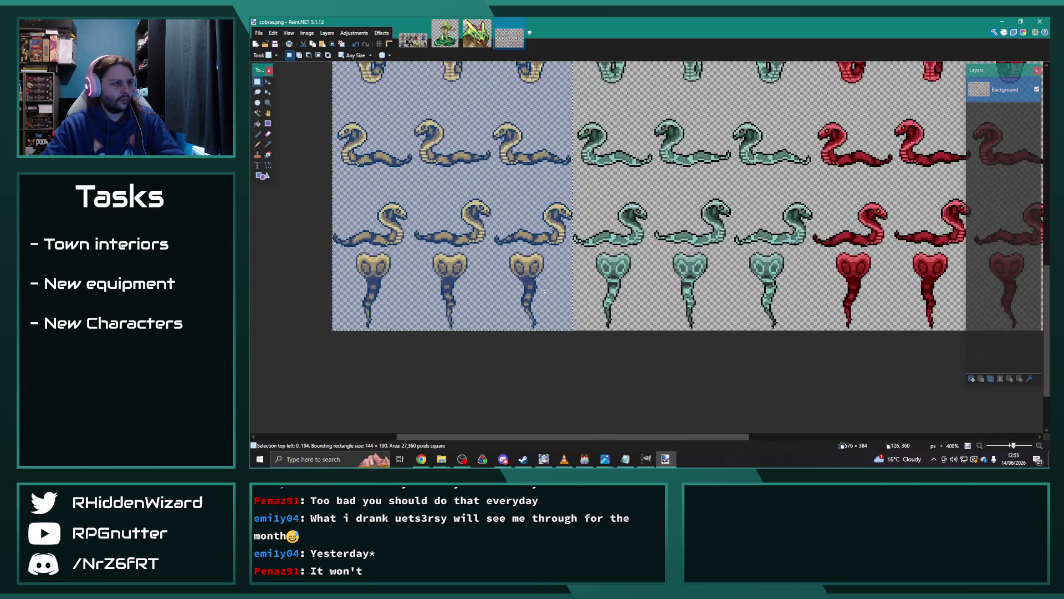
pyautogui.scroll(3, 543, 291)
# Apply Hue/Saturation with lightness 0 and reduced saturation for a muted teal tint.
pyautogui.click(358, 33)
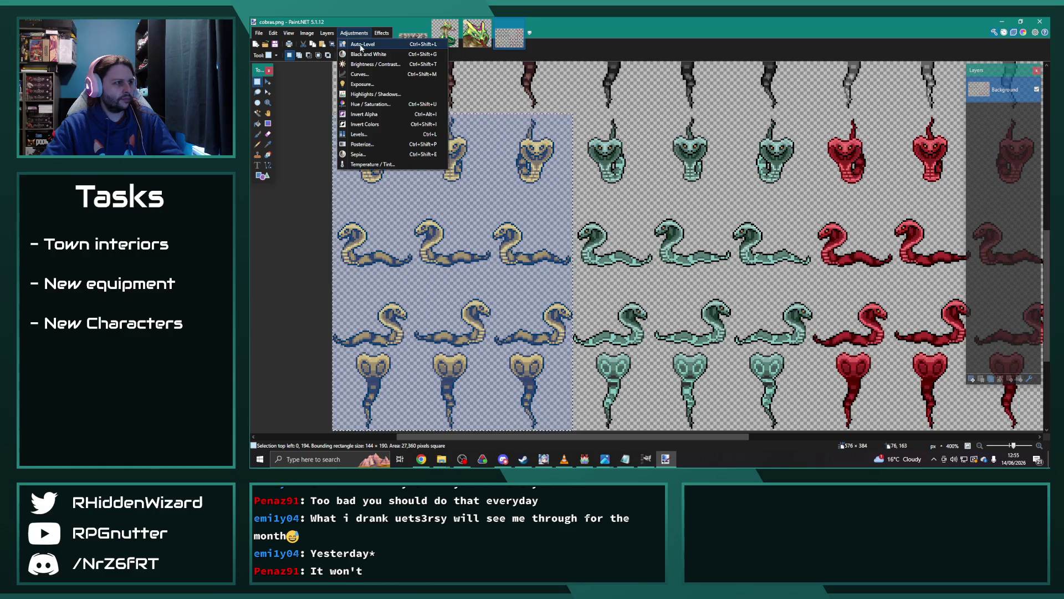
pyautogui.click(371, 104)
pyautogui.moveTo(636, 197); pyautogui.dragTo(689, 160)
pyautogui.click(689, 218)
pyautogui.moveTo(692, 198)
pyautogui.mouseDown()
pyautogui.moveTo(648, 178)
pyautogui.moveTo(698, 182)
pyautogui.mouseUp()
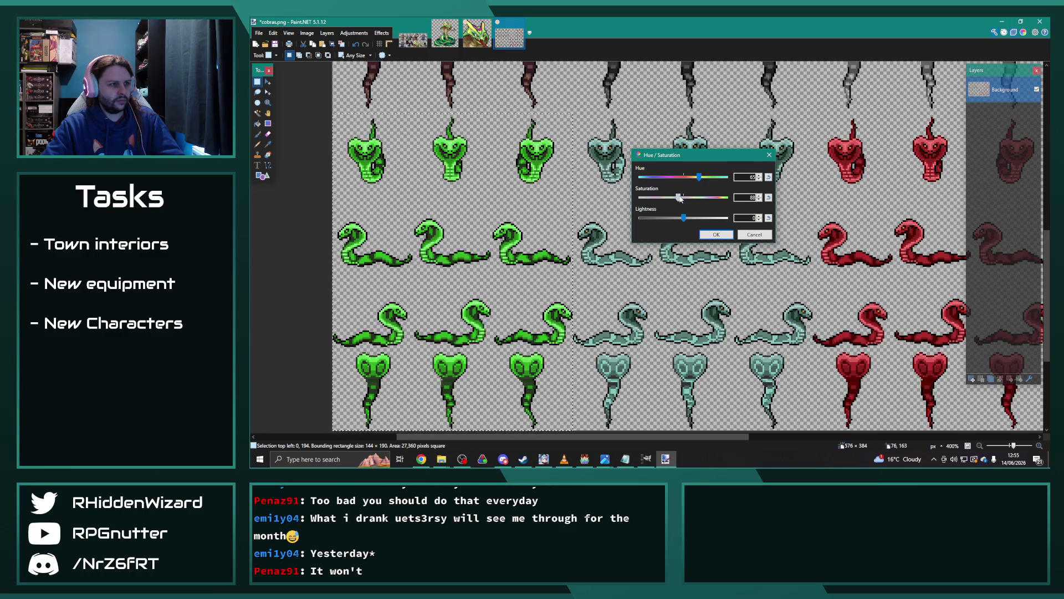
pyautogui.doubleClick(751, 198)
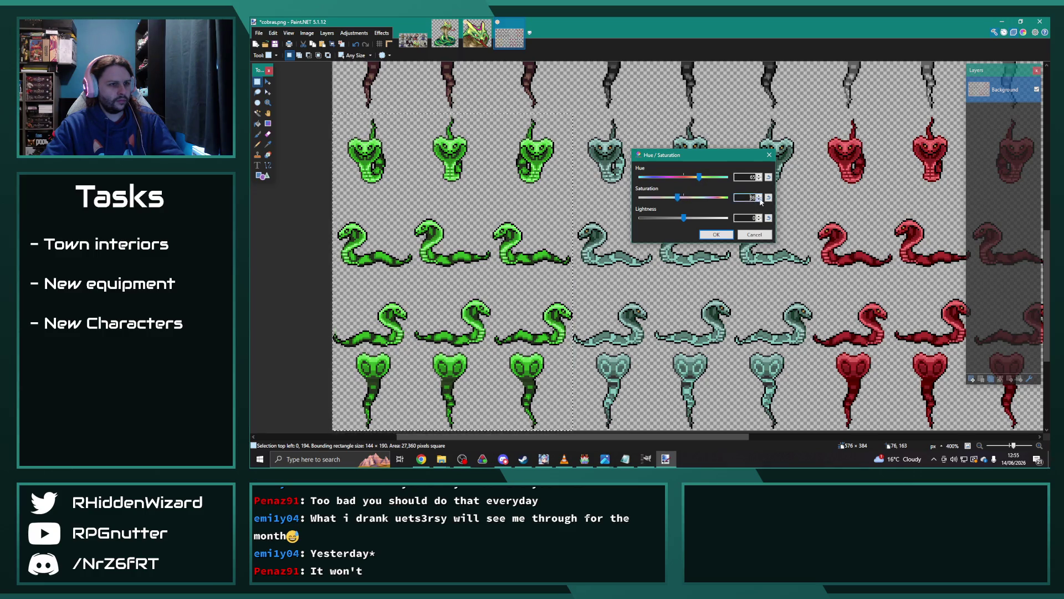
pyautogui.moveTo(678, 198); pyautogui.dragTo(676, 199)
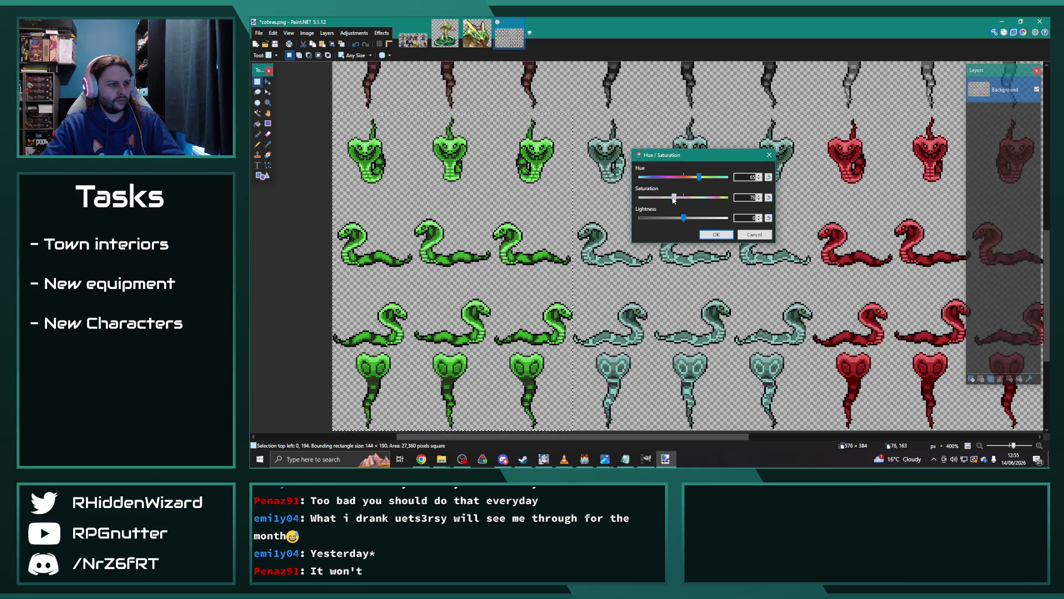
pyautogui.moveTo(669, 199); pyautogui.dragTo(666, 200)
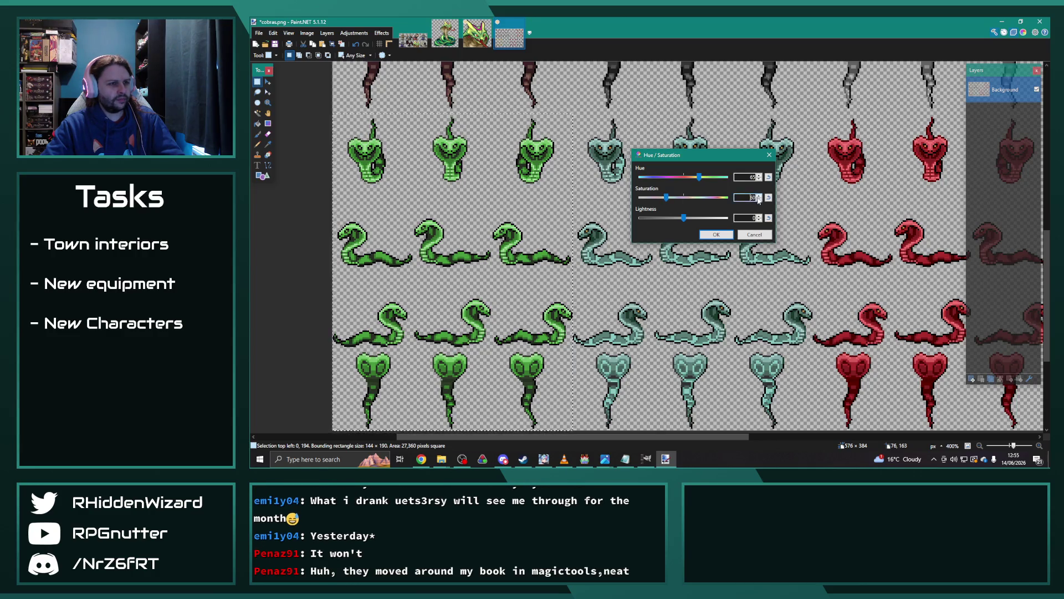
pyautogui.click(717, 234)
# Deselect and start Save As for the recoloured cobras sheet.
pyautogui.hotkey('ctrl', 'd')
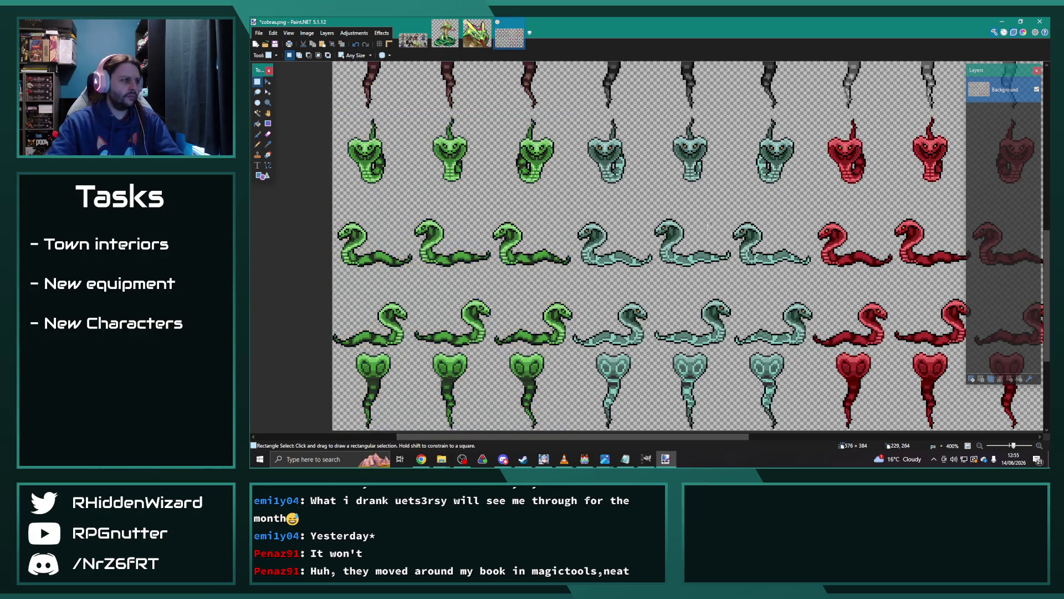
pyautogui.click(257, 34)
pyautogui.click(280, 98)
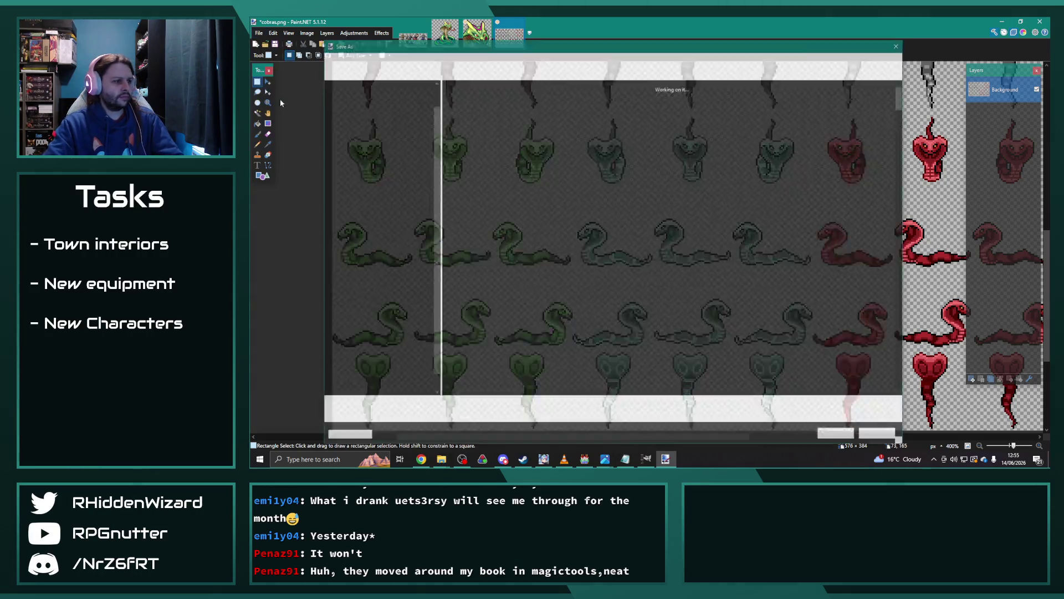
pyautogui.write('cobras_ed')
# Save the teal-tinted cobra sheet as cobras_edit.png and return to the RPG Maker enemy database.
pyautogui.press('Return')
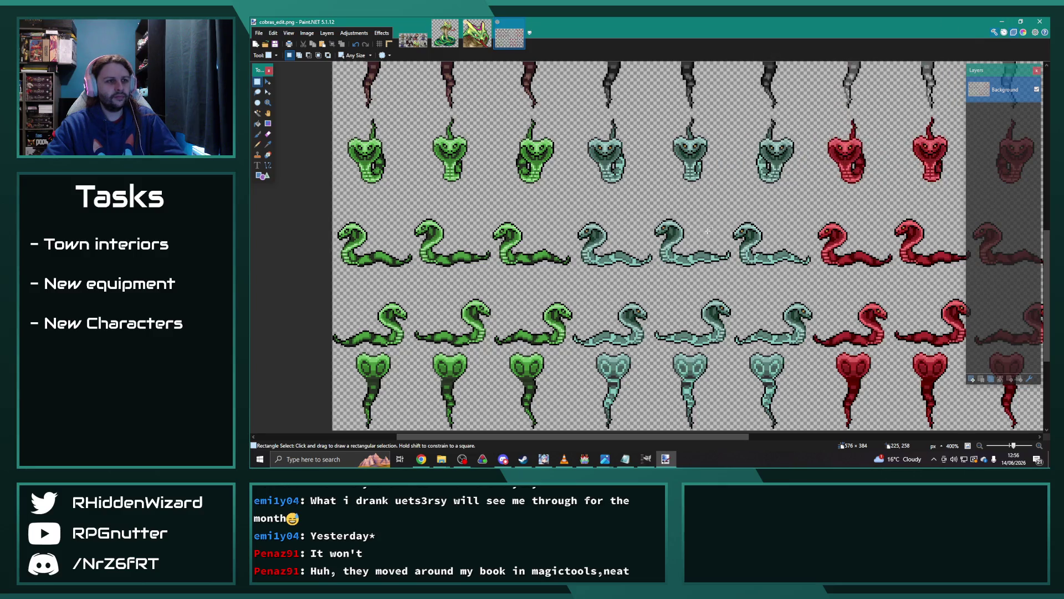
pyautogui.scroll(-2, 678, 238)
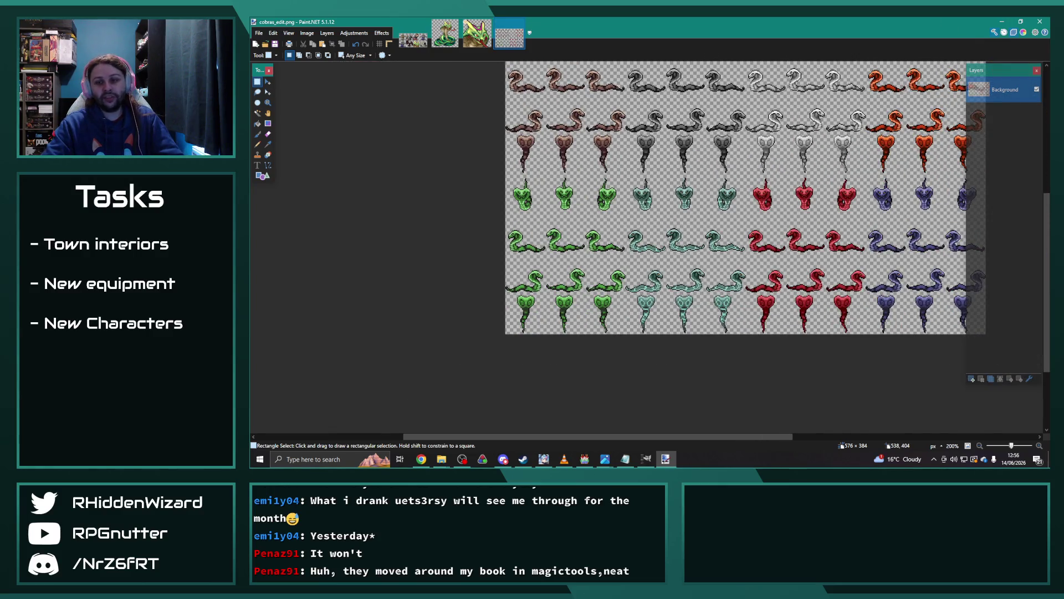
pyautogui.scroll(1, 721, 229)
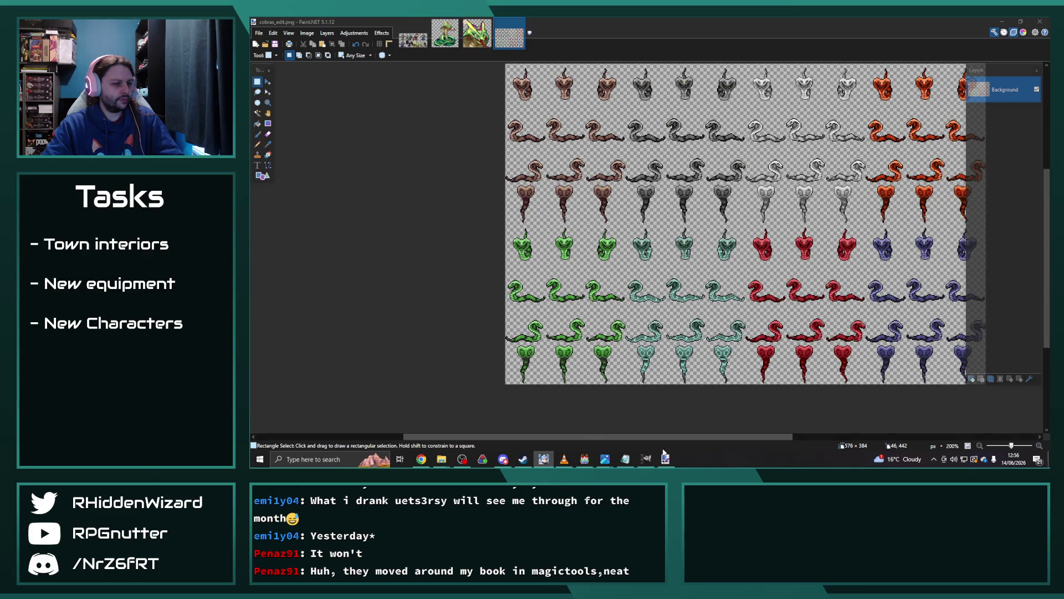
pyautogui.click(584, 458)
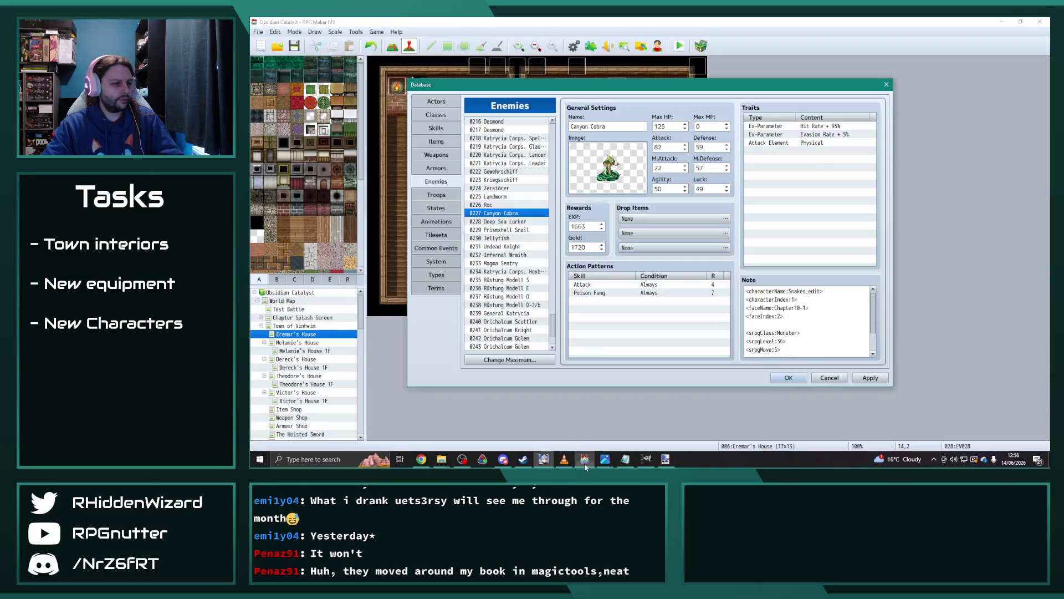
# Change Canyon Cobra's note sprite sheet from Snakes_edit to Cobras_edit.
pyautogui.doubleClick(800, 290)
pyautogui.moveTo(807, 291); pyautogui.dragTo(793, 291)
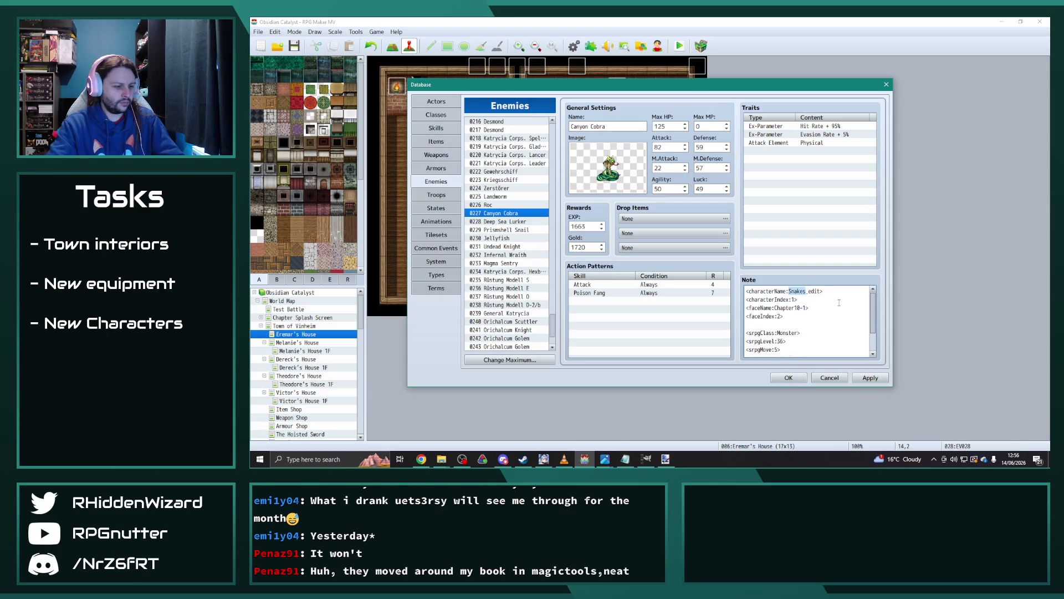
pyautogui.write('Cobras')
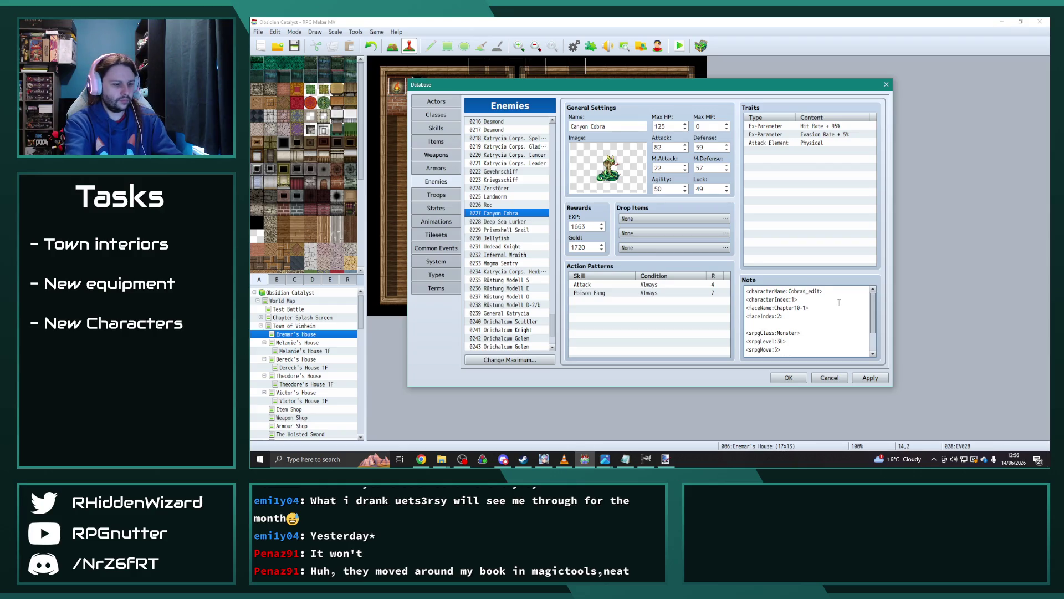
pyautogui.click(666, 459)
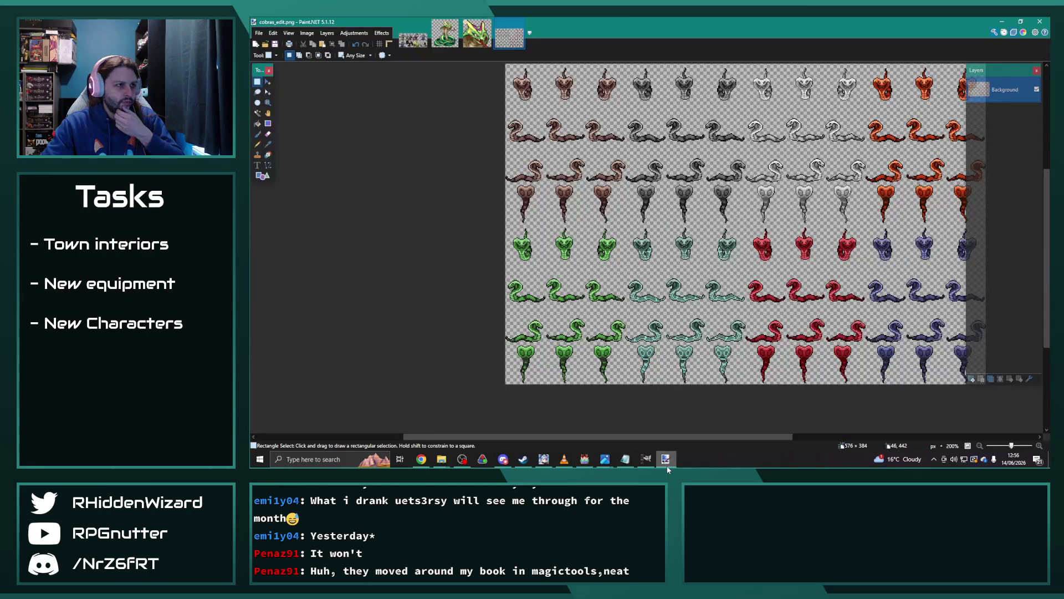
pyautogui.click(666, 460)
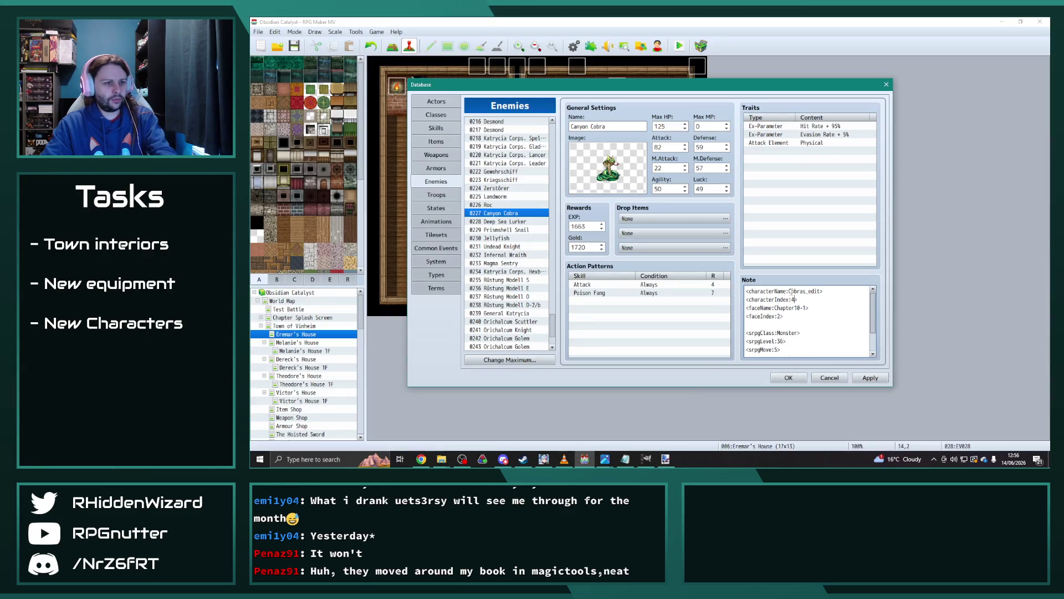
# Point Roc's note at Birds2_edit with character index 0.
pyautogui.click(512, 205)
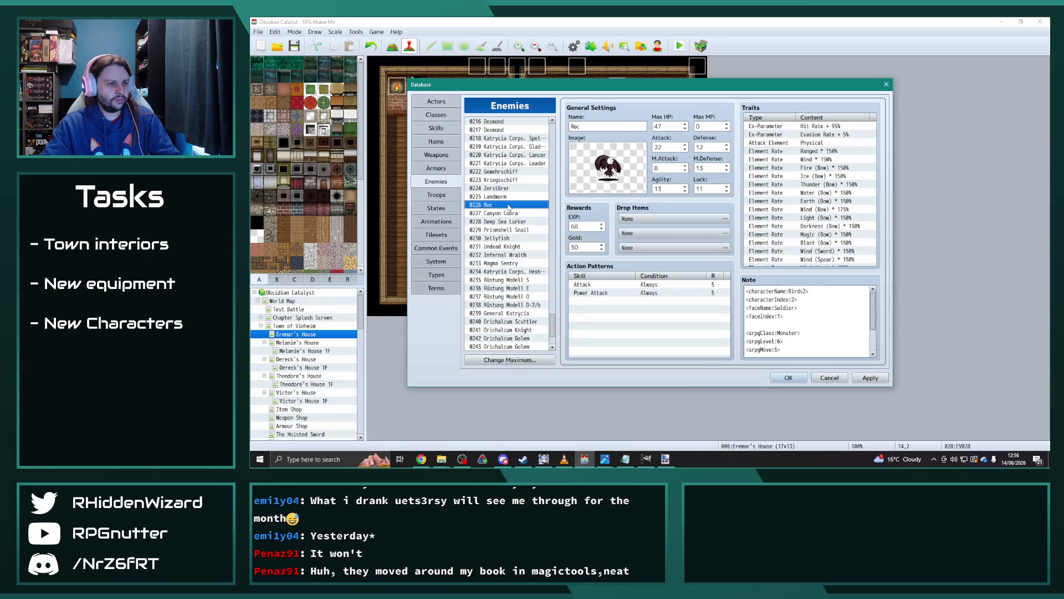
pyautogui.click(808, 291)
pyautogui.write('_edit')
pyautogui.press('BackSpace')
pyautogui.write('0')
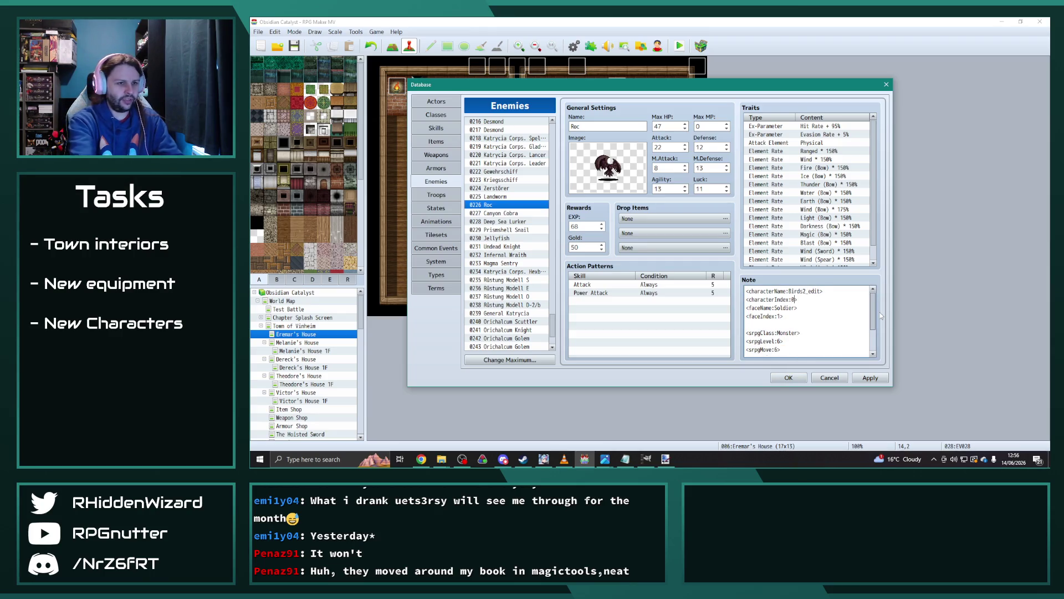
# Step up through the enemy list and view the Chapter11-1 face image in the image editor.
pyautogui.click(499, 197)
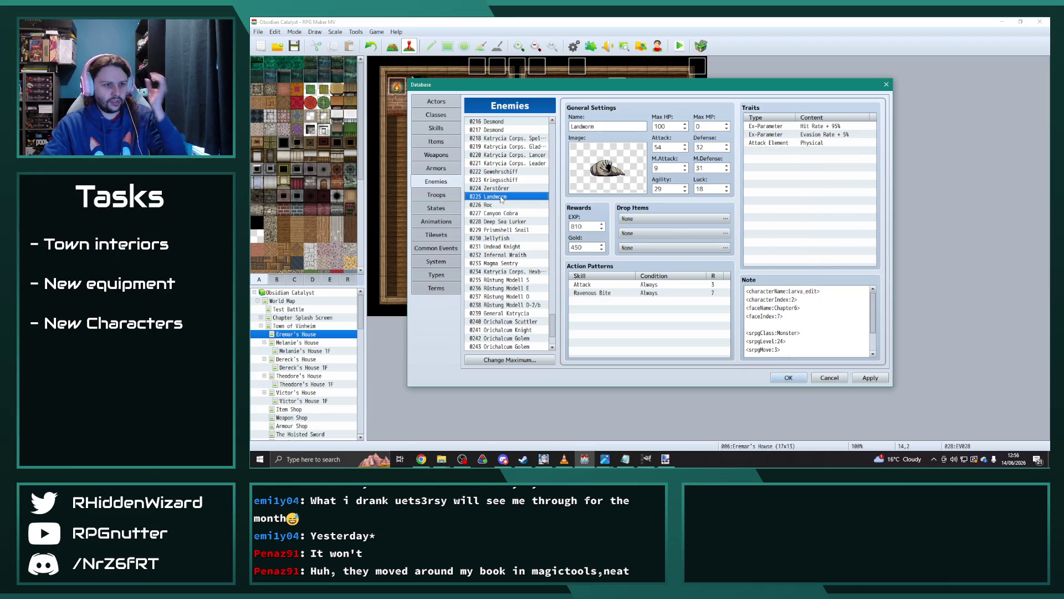
pyautogui.moveTo(502, 198); pyautogui.dragTo(512, 142)
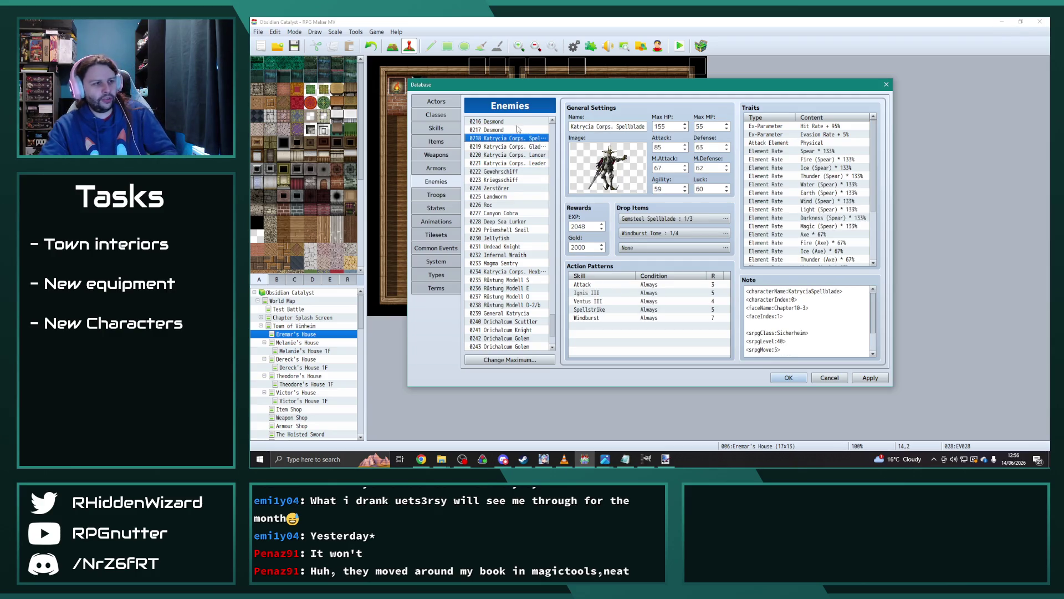
pyautogui.click(666, 458)
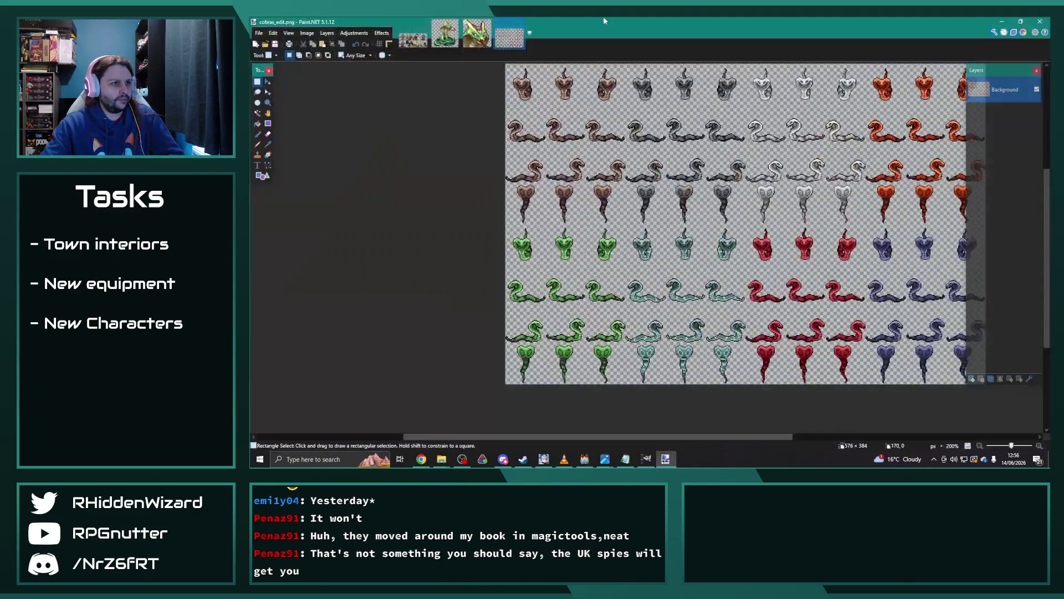
pyautogui.click(413, 38)
pyautogui.hotkey('alt', 'Tab')
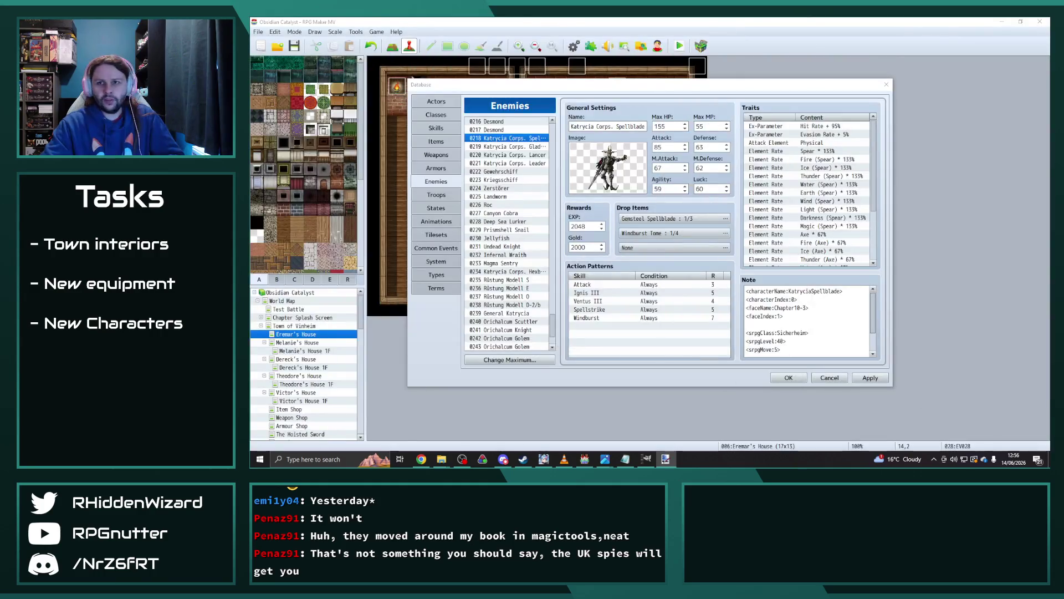
# Update the Spellblade's note face tags to Chapter11-1 with face index 0 and select them.
pyautogui.click(802, 308)
pyautogui.scroll(-1, 844, 317)
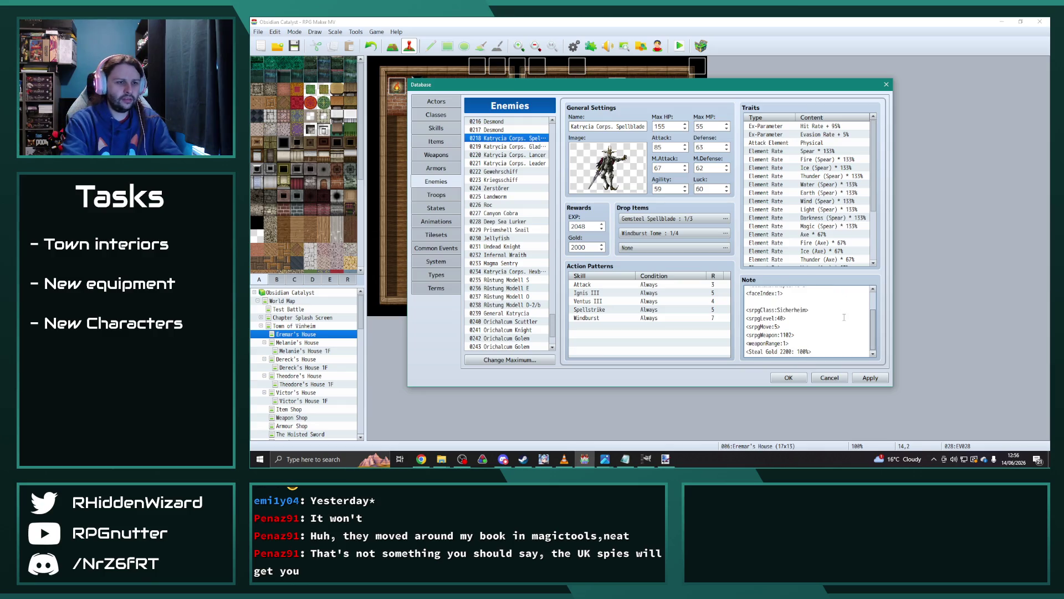
pyautogui.scroll(1, 805, 318)
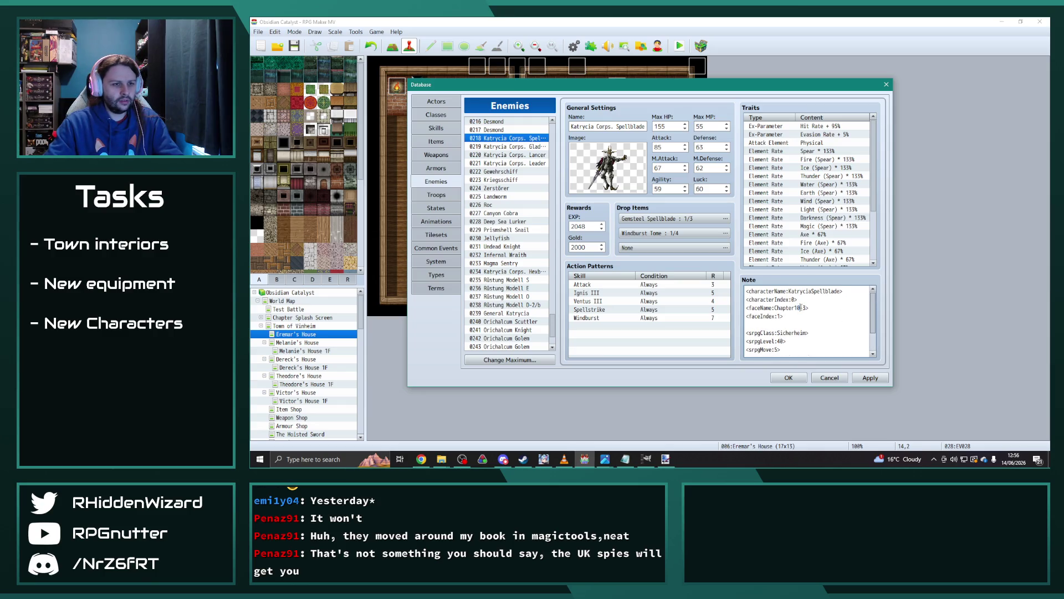
pyautogui.press('BackSpace')
pyautogui.write('1')
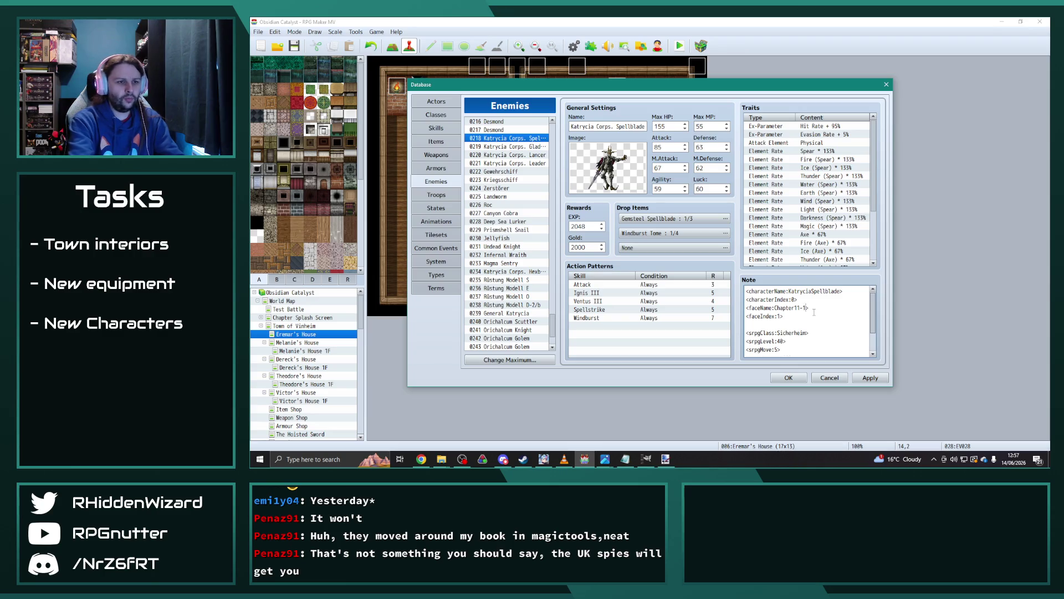
pyautogui.press('BackSpace')
pyautogui.write('0')
pyautogui.moveTo(784, 316); pyautogui.dragTo(726, 312)
pyautogui.hotkey('ctrl', 'c')
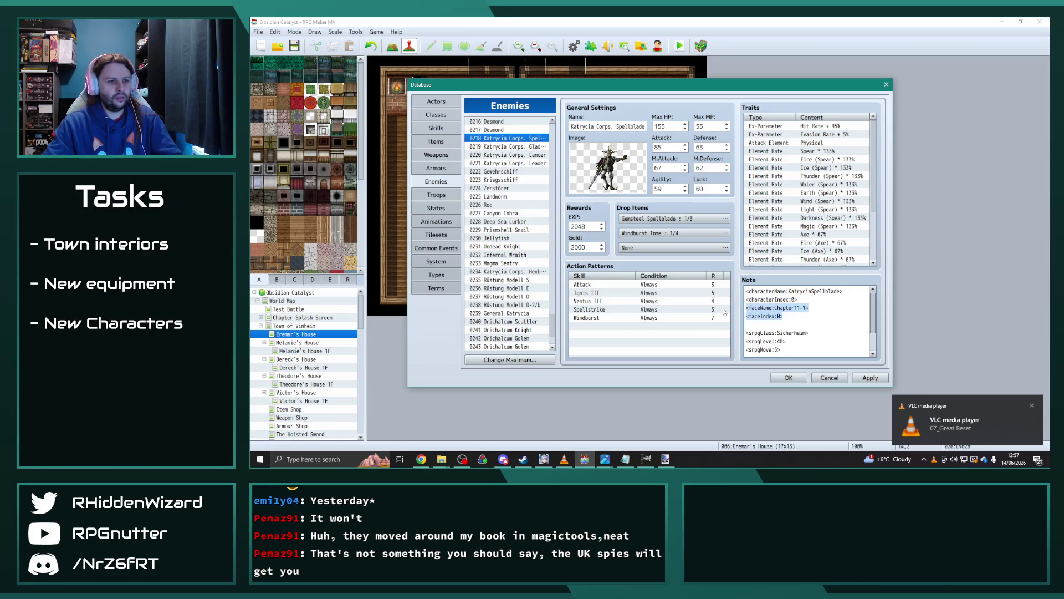
# Paste the Chapter11-1 face lines over the Gladiator's and Lancer's old face tags.
pyautogui.click(505, 146)
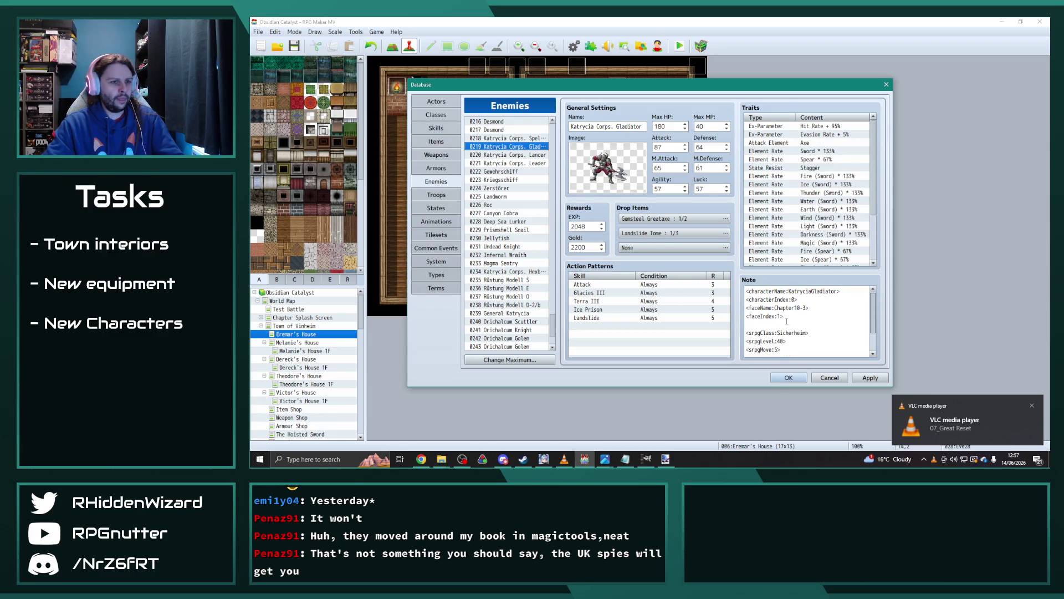
pyautogui.hotkey('ctrl', 'a')
pyautogui.click(782, 316)
pyautogui.moveTo(781, 316); pyautogui.dragTo(715, 312)
pyautogui.hotkey('ctrl', 'v')
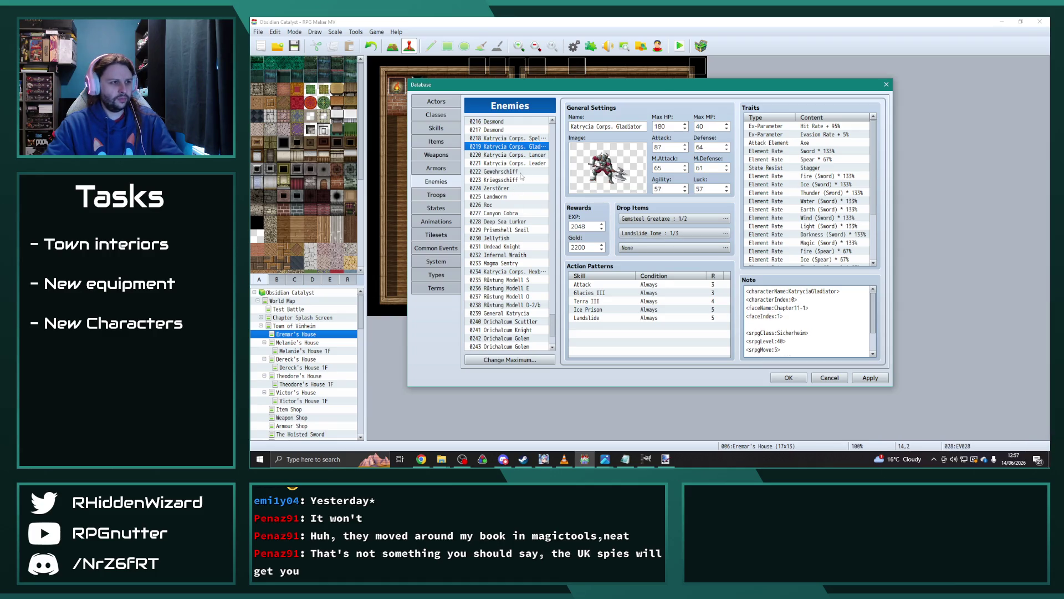
pyautogui.click(524, 154)
pyautogui.click(787, 314)
pyautogui.hotkey('ctrl', 'a')
pyautogui.click(787, 314)
pyautogui.moveTo(787, 316); pyautogui.dragTo(712, 309)
pyautogui.hotkey('ctrl', 'v')
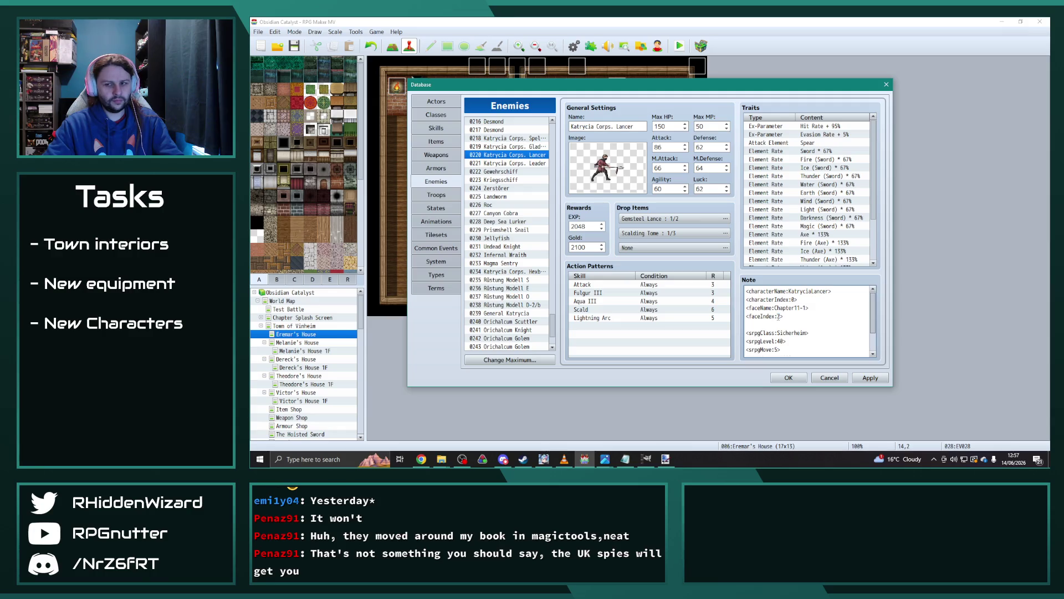
# Replace the Leader's and Hexblade's face tags with the Chapter11-1 face lines.
pyautogui.hotkey('alt', 'Tab')
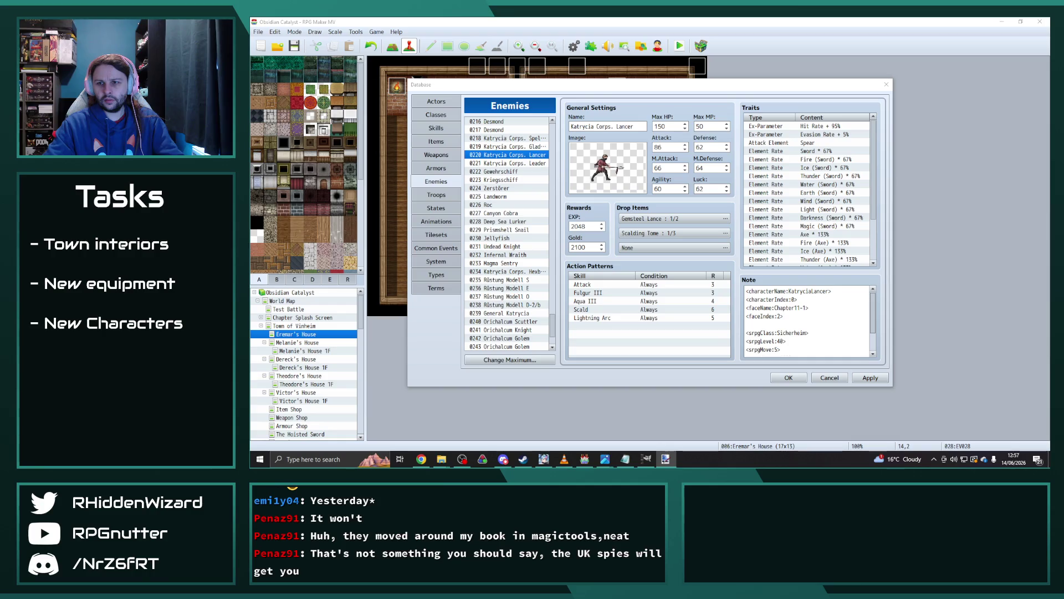
pyautogui.click(526, 164)
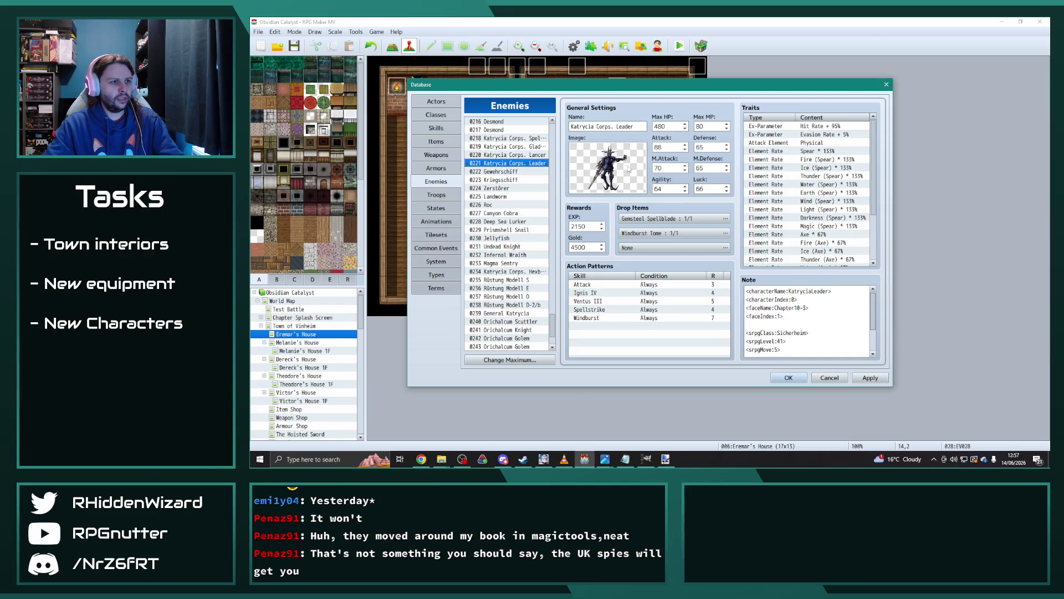
pyautogui.click(806, 319)
pyautogui.moveTo(807, 318); pyautogui.dragTo(726, 309)
pyautogui.hotkey('ctrl', 'v')
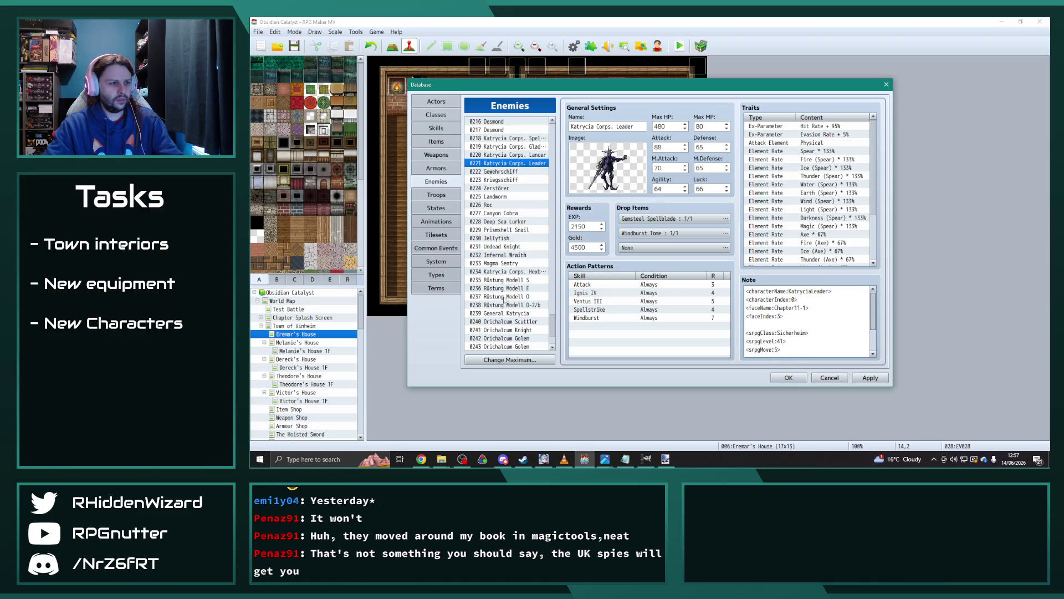
pyautogui.click(521, 272)
pyautogui.click(790, 317)
pyautogui.hotkey('shift', 'Up')
pyautogui.hotkey('shift', 'Home')
pyautogui.hotkey('ctrl', 'v')
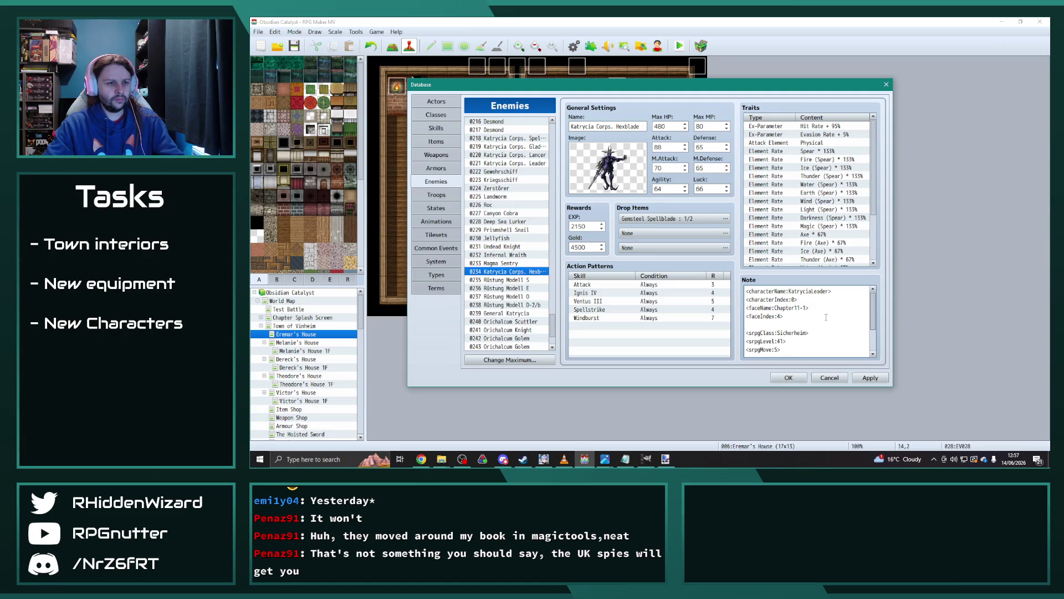
# Replace Roc's face tags with the Chapter11-1 face lines.
pyautogui.click(509, 205)
pyautogui.click(787, 316)
pyautogui.hotkey('shift', 'Up')
pyautogui.hotkey('shift', 'Home')
pyautogui.hotkey('ctrl', 'v')
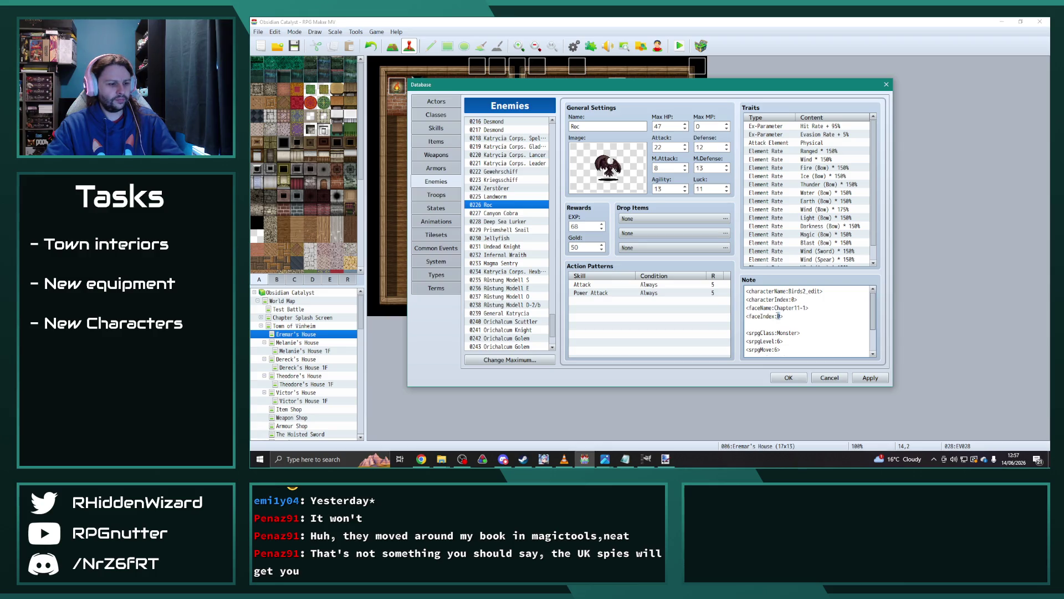
# Paste the Chapter11-1 face lines over Canyon Cobra's old face tags.
pyautogui.click(502, 212)
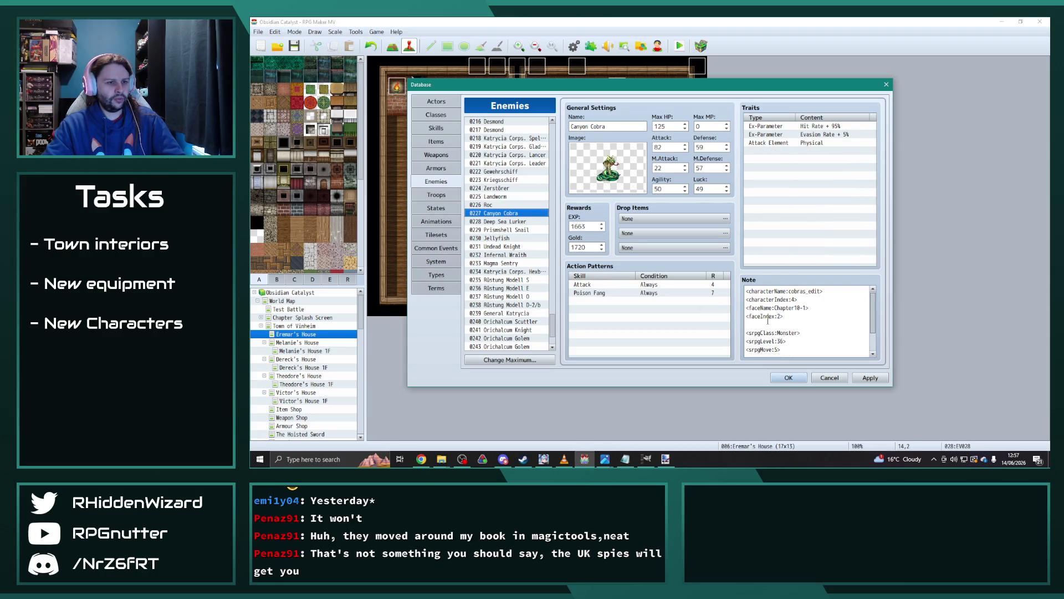
pyautogui.click(786, 316)
pyautogui.hotkey('shift', 'Up')
pyautogui.hotkey('shift', 'Home')
pyautogui.hotkey('ctrl', 'v')
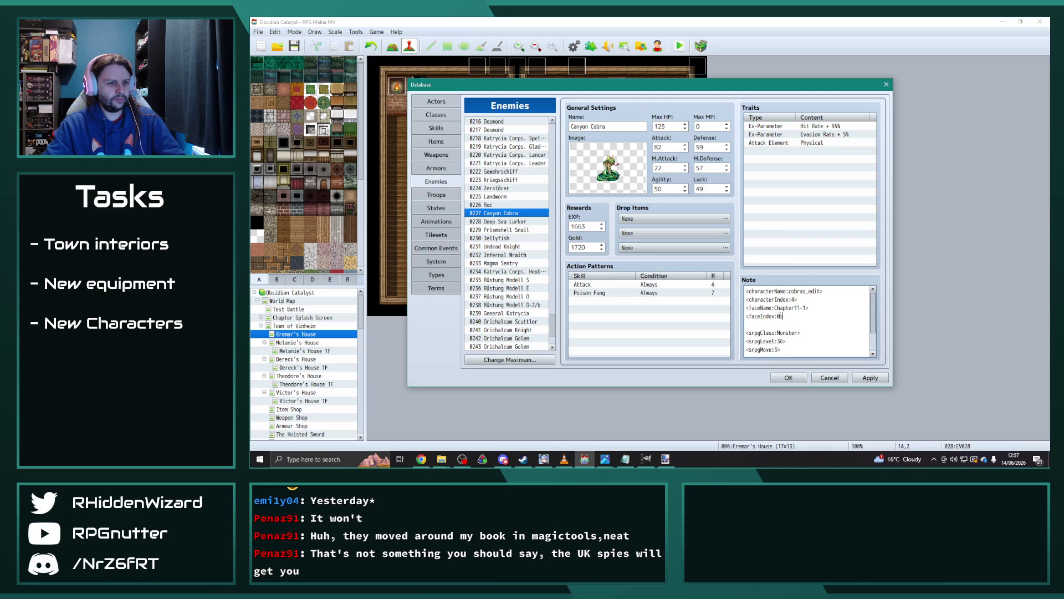
# Switch Landworm's note to the Chapter11-1 face sheet and apply the change.
pyautogui.click(502, 196)
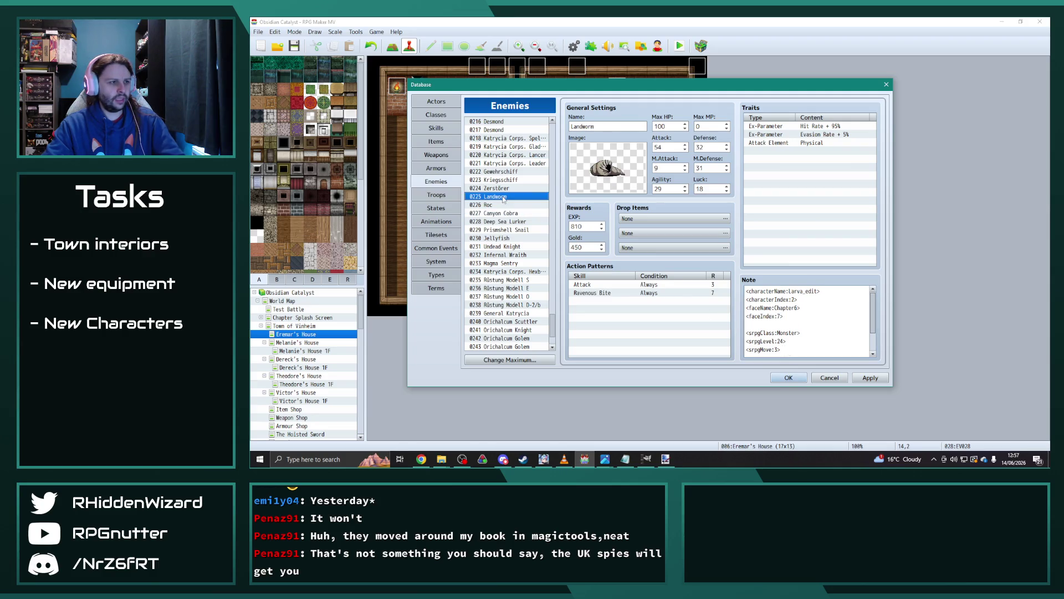
pyautogui.click(804, 317)
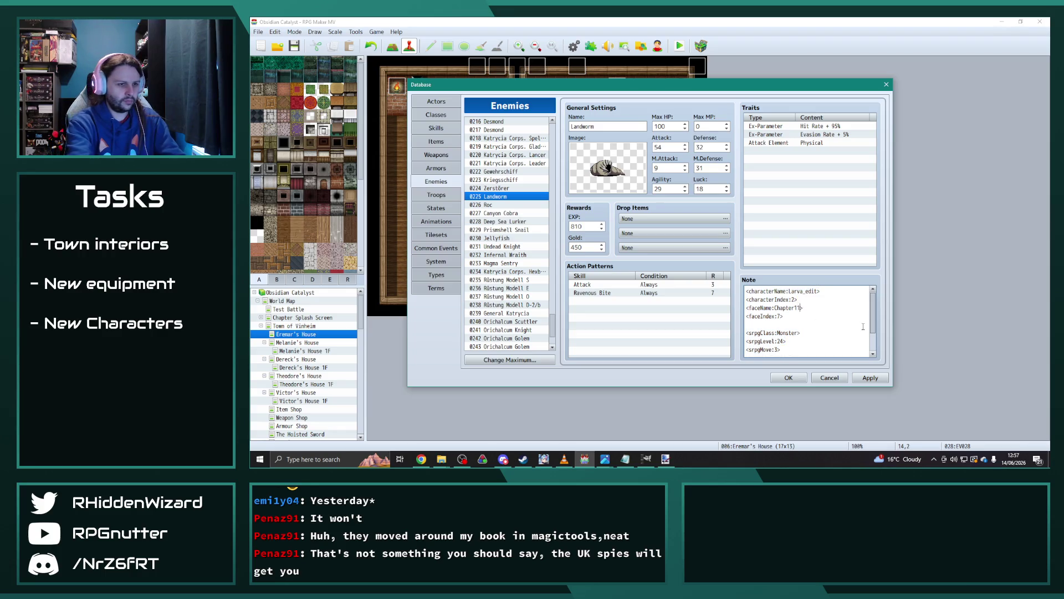
pyautogui.click(870, 378)
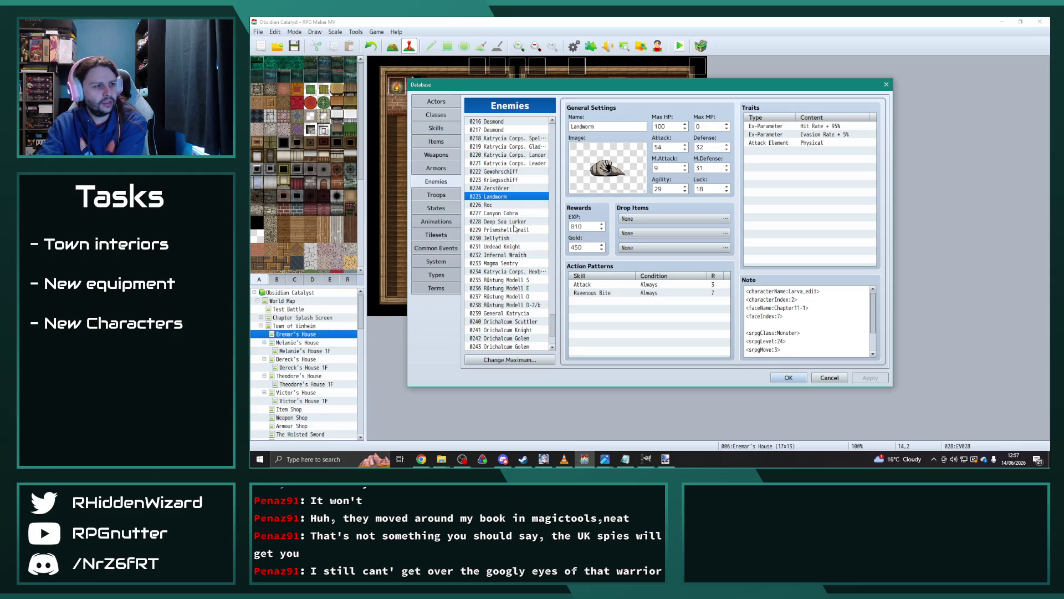
# Look over the Prismshell Snail and Deep Sea Lurker enemies before leaving RPG Maker.
pyautogui.click(511, 230)
pyautogui.click(513, 222)
pyautogui.press('Down')
pyautogui.press('Down')
pyautogui.press('Up')
pyautogui.press('Up')
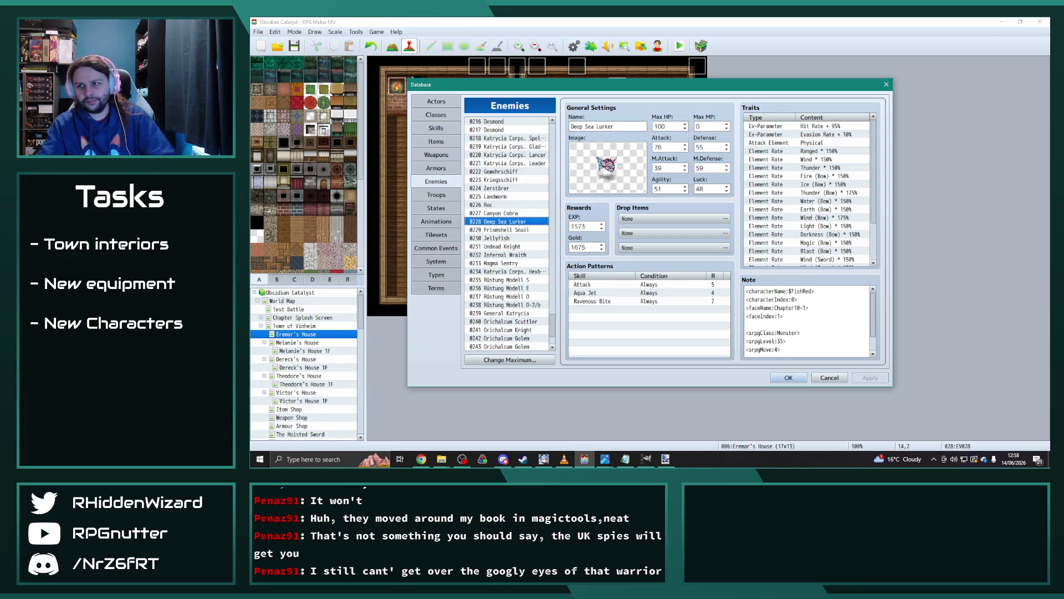
pyautogui.hotkey('alt', 'Tab')
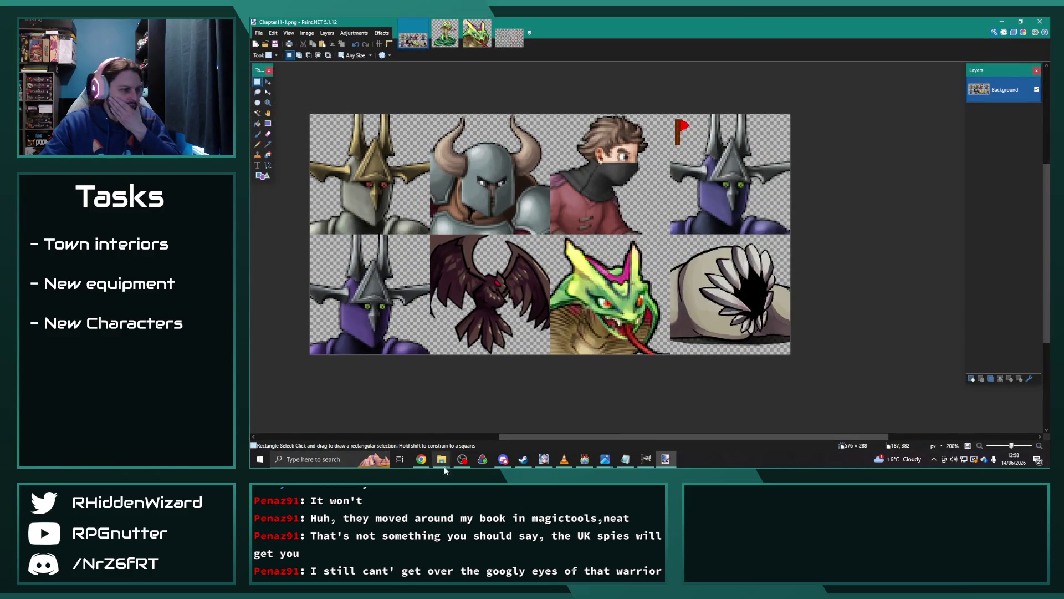
# Preview the smallcrabs sheet from the animals folder, then go up to 05 Characters.
pyautogui.moveTo(442, 460)
pyautogui.click(551, 424)
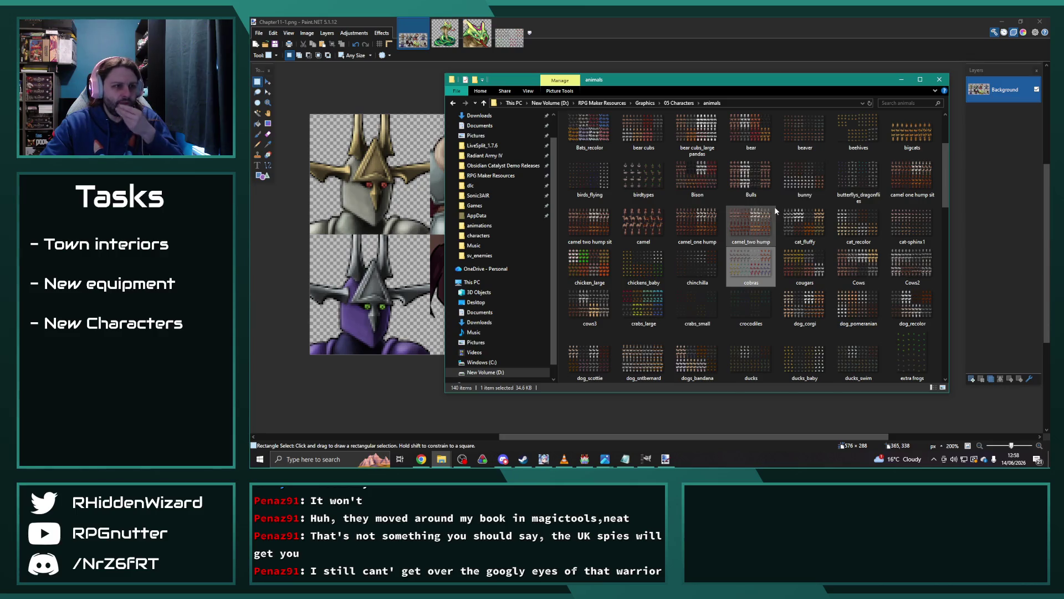
pyautogui.scroll(-10, 775, 209)
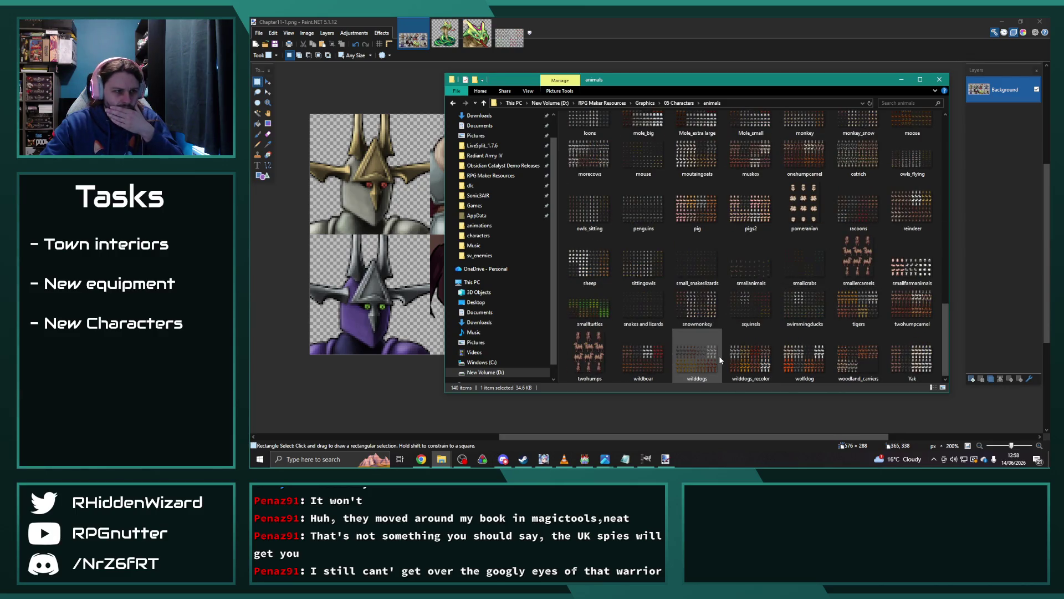
pyautogui.doubleClick(821, 262)
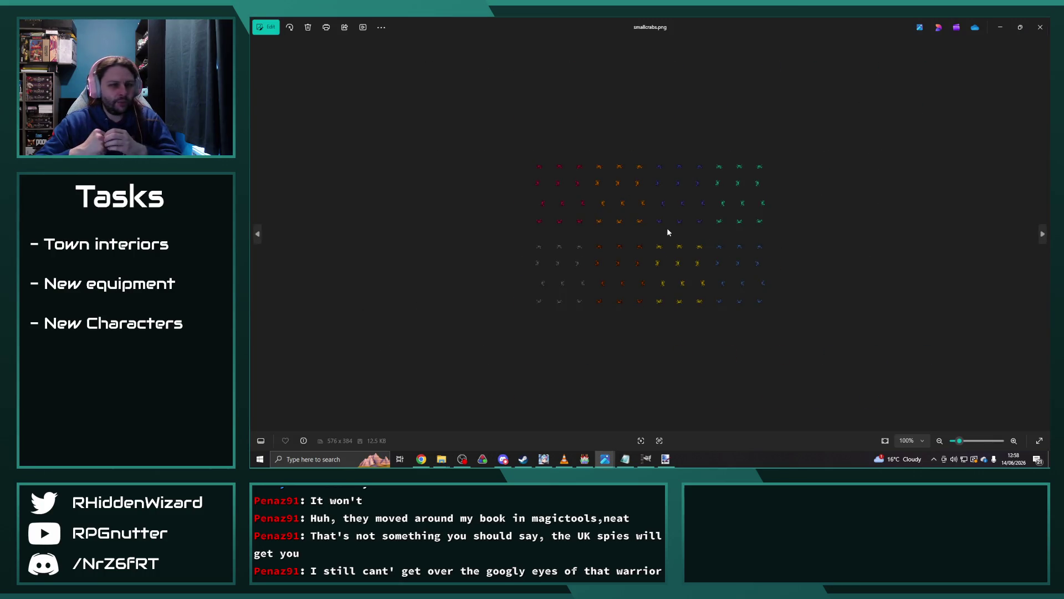
pyautogui.click(1041, 28)
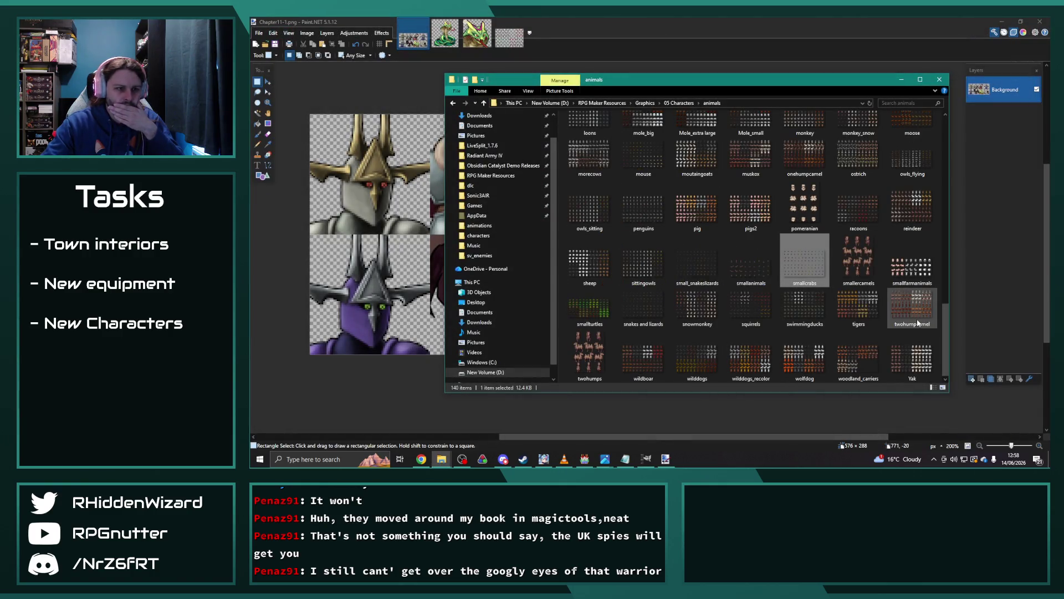
pyautogui.click(679, 103)
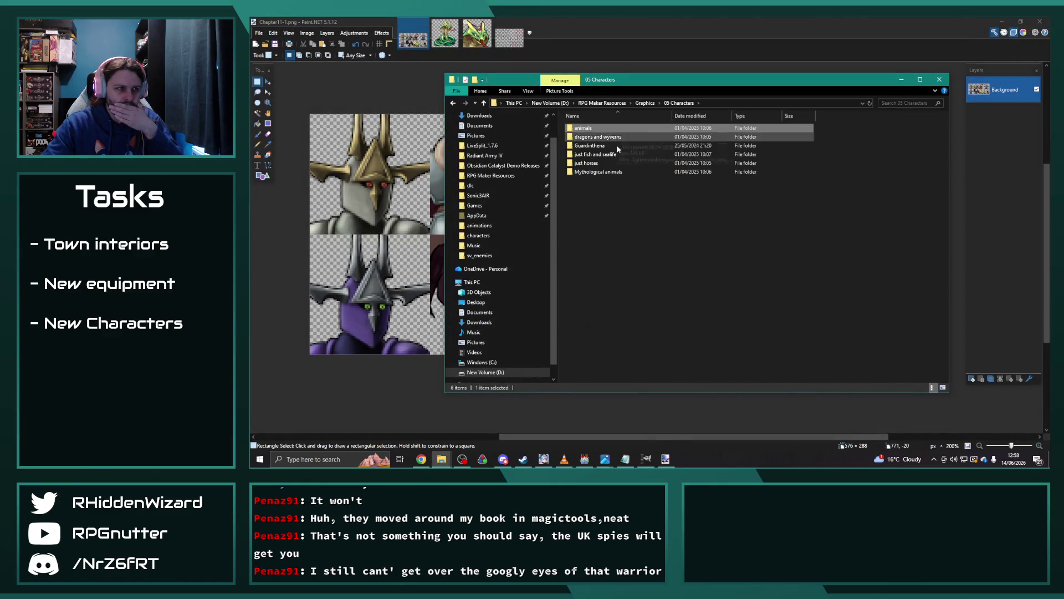
# Browse the just fish and sealife, just horses and Mythological animals folders in turn.
pyautogui.doubleClick(618, 172)
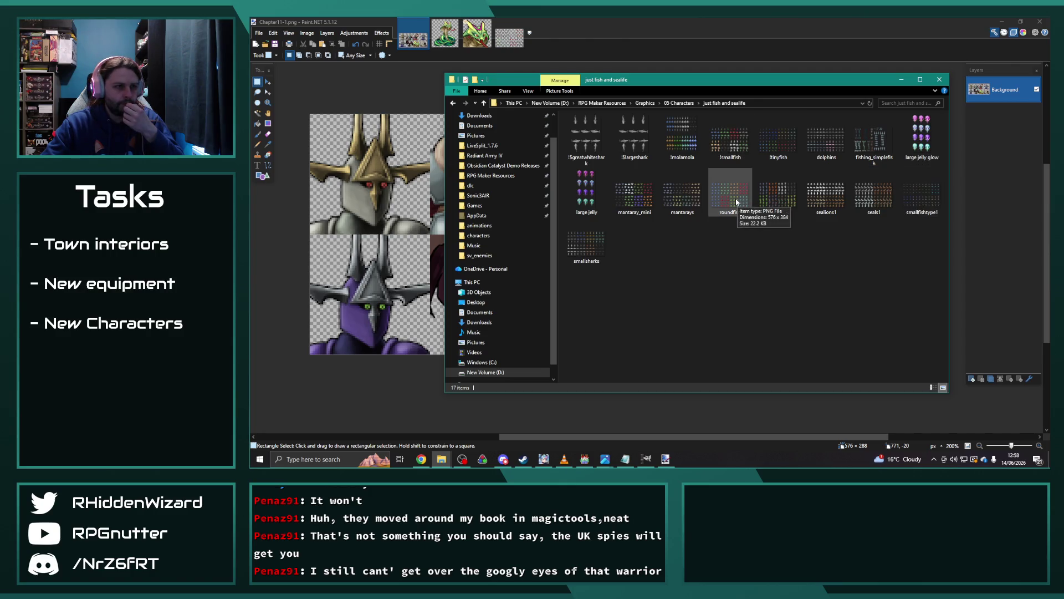
pyautogui.click(685, 107)
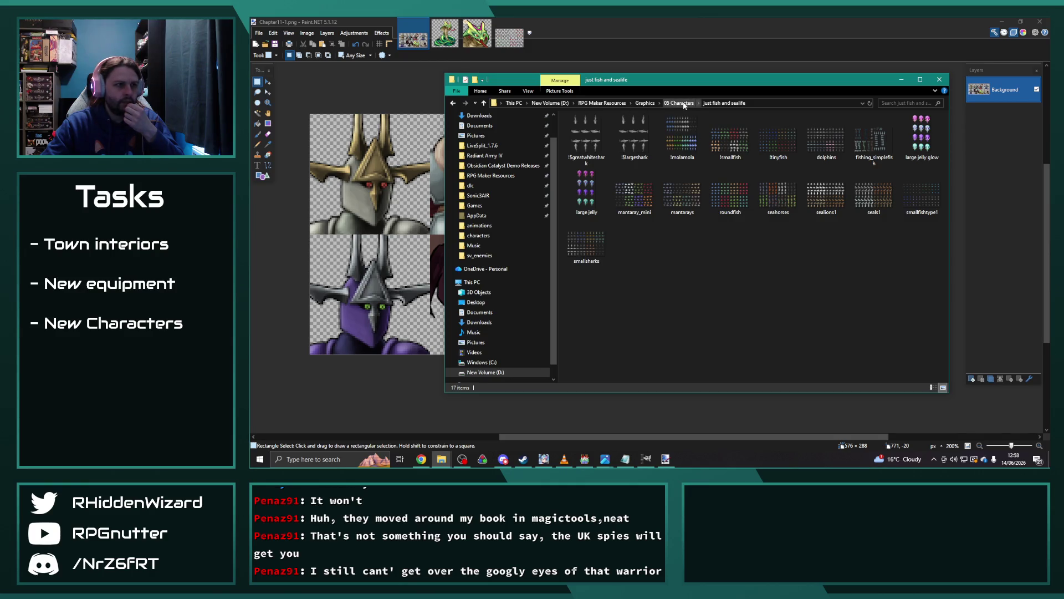
pyautogui.doubleClick(593, 163)
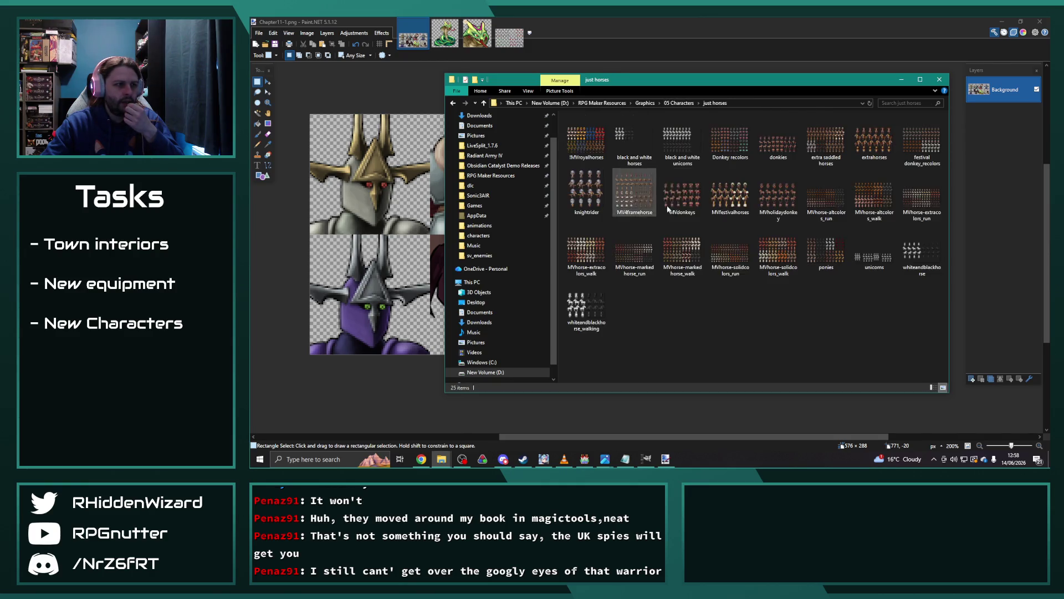
pyautogui.click(679, 103)
pyautogui.doubleClick(691, 166)
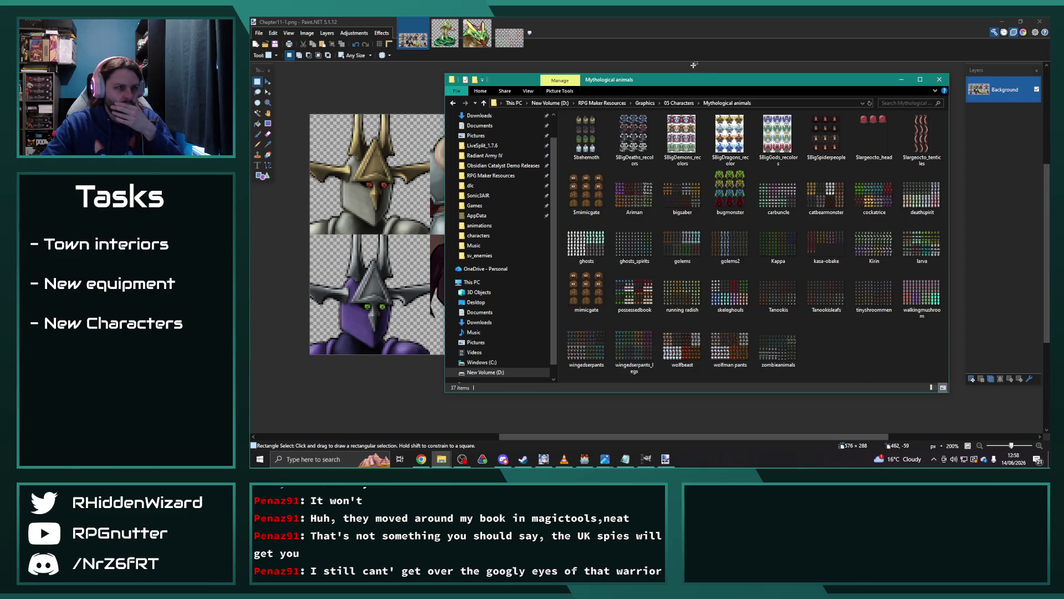
pyautogui.click(684, 103)
# Preview the fishtype1 sheet in the animals folder, then bring the characters folder window forward.
pyautogui.doubleClick(654, 128)
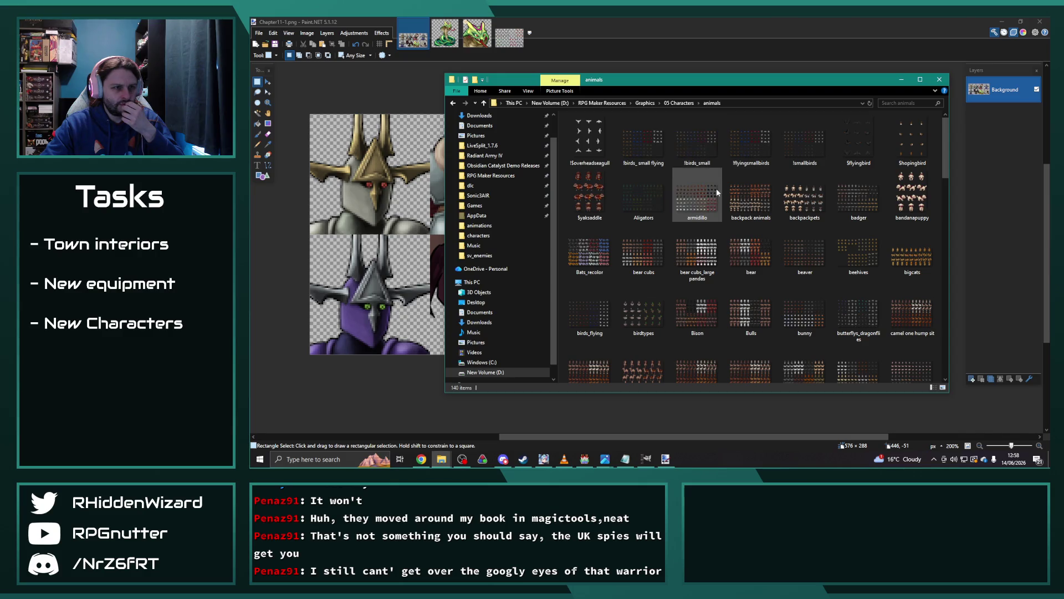
pyautogui.scroll(-5, 716, 192)
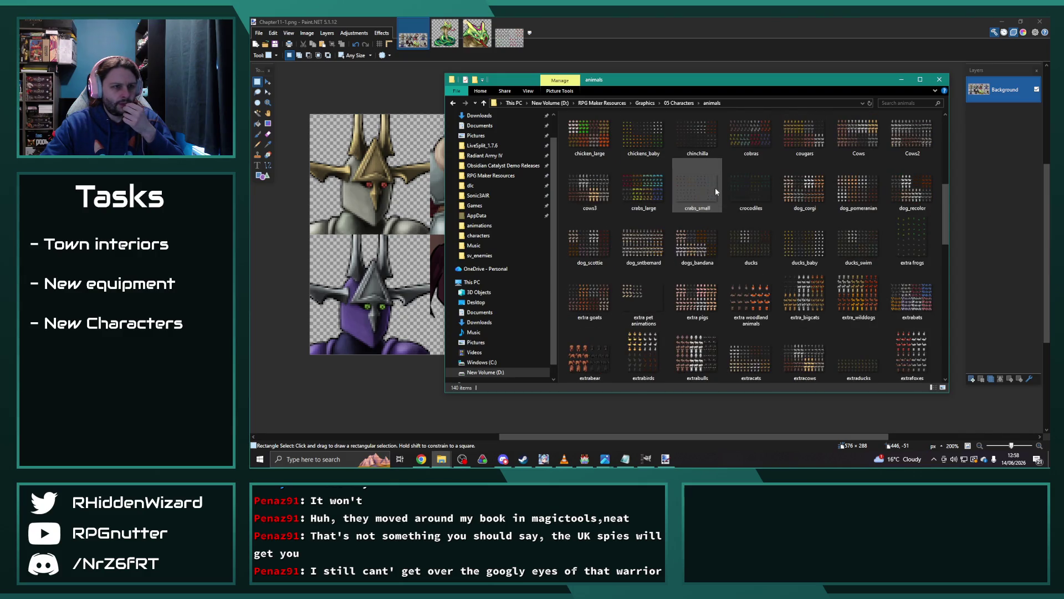
pyautogui.scroll(-3, 716, 191)
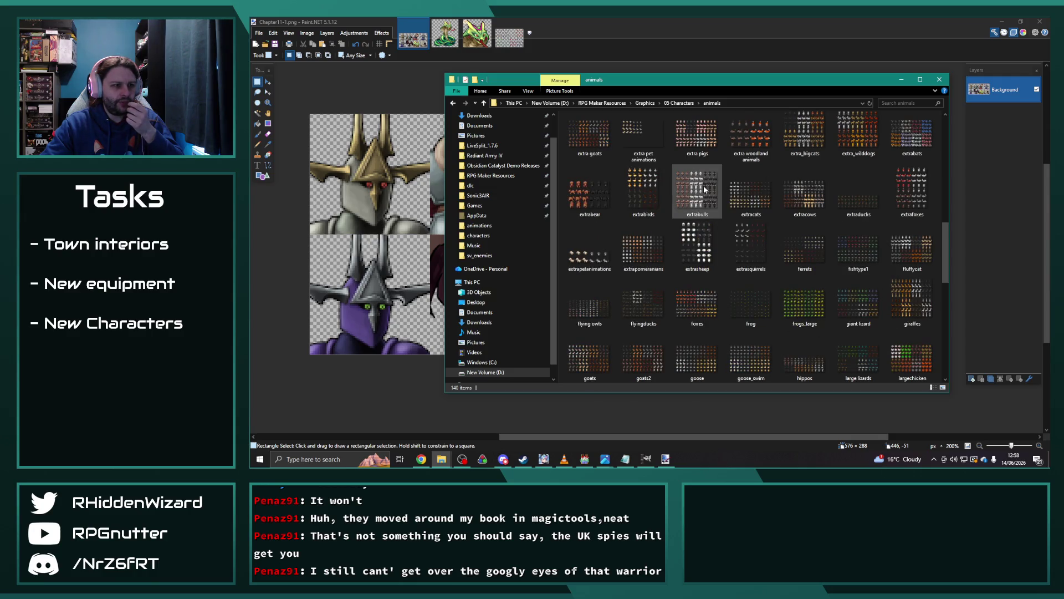
pyautogui.doubleClick(869, 266)
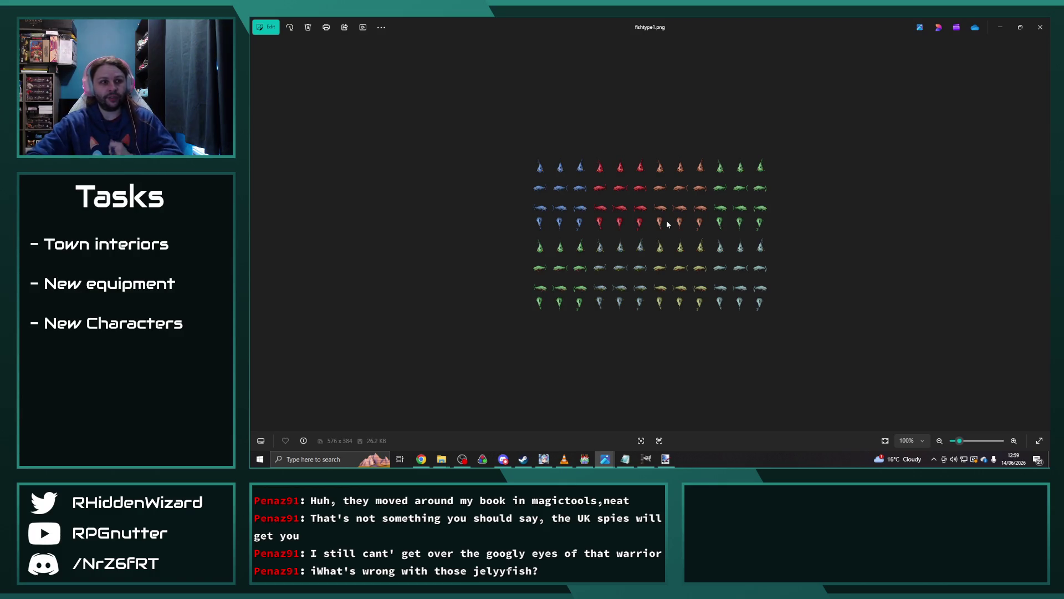
pyautogui.click(1040, 28)
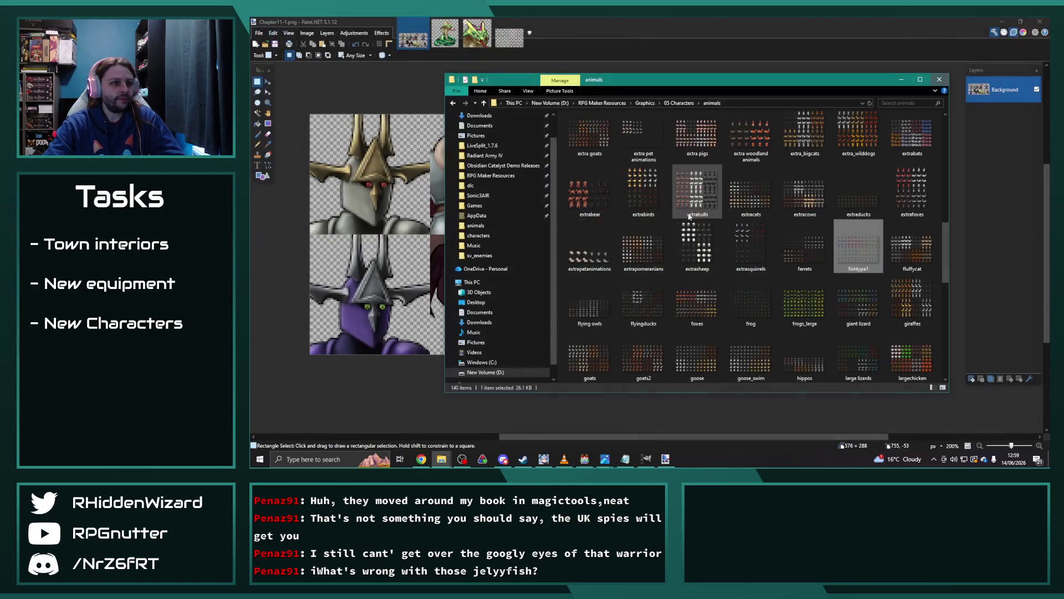
pyautogui.moveTo(697, 233)
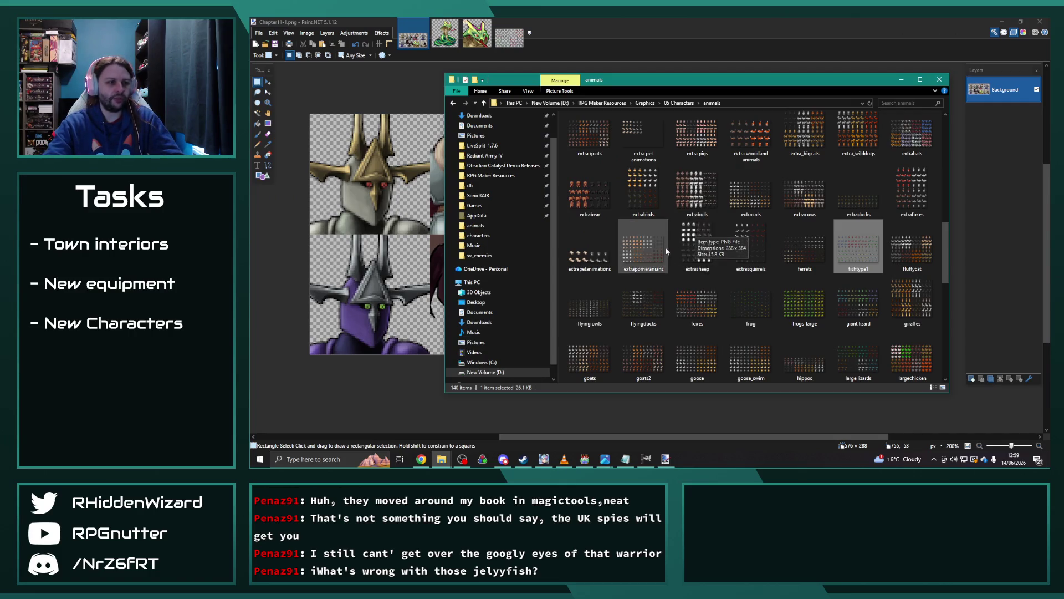
pyautogui.scroll(-3, 804, 288)
pyautogui.moveTo(835, 294)
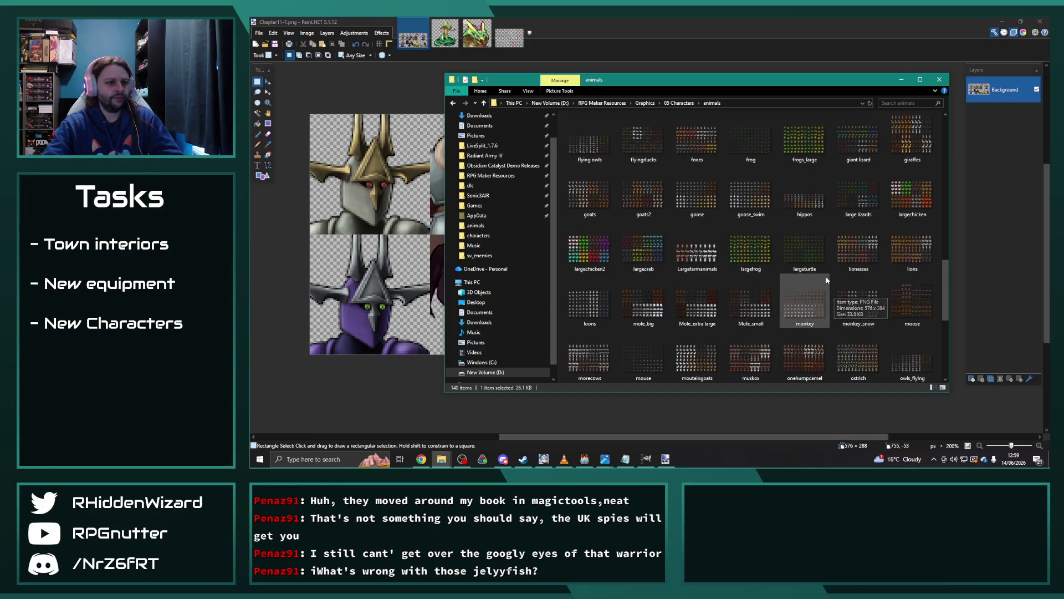
pyautogui.scroll(-4, 826, 275)
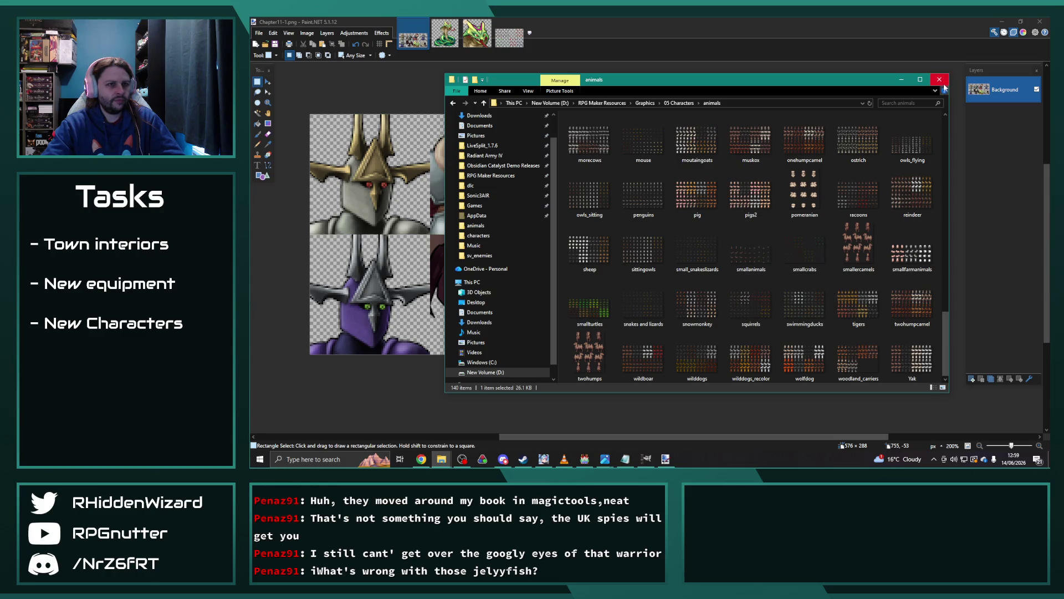
pyautogui.moveTo(442, 459)
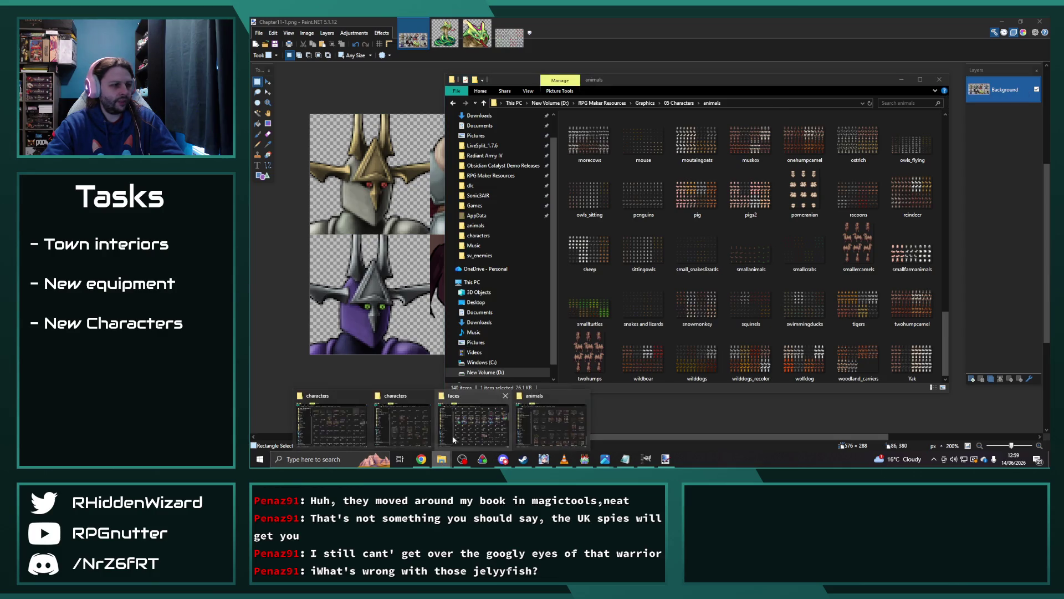
pyautogui.click(359, 430)
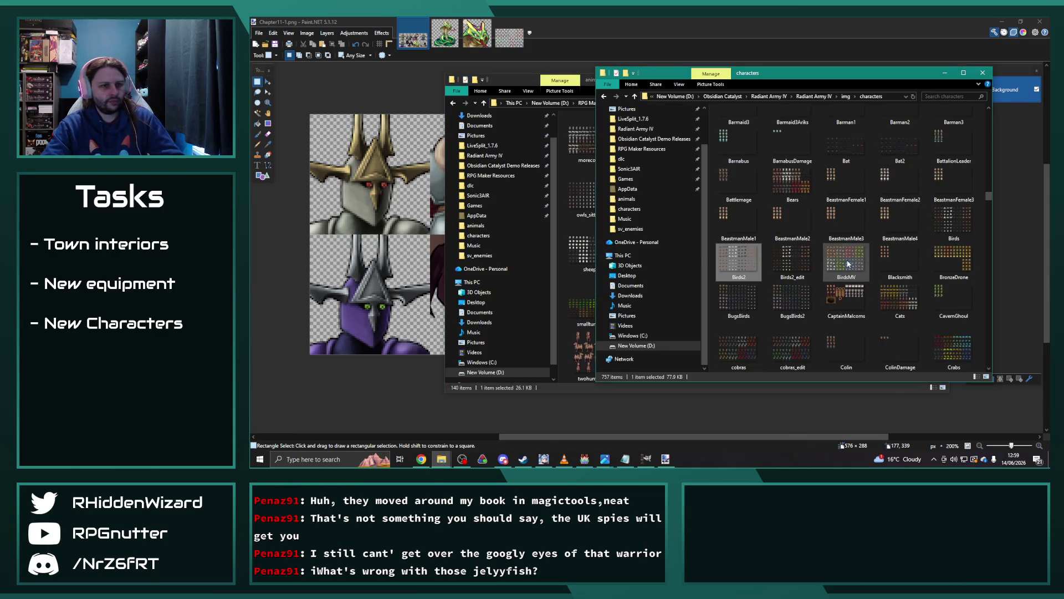
# Jump to Monster.png with 'mo' and page through the Monster sheets to Monster3-VXA.png.
pyautogui.write('mo')
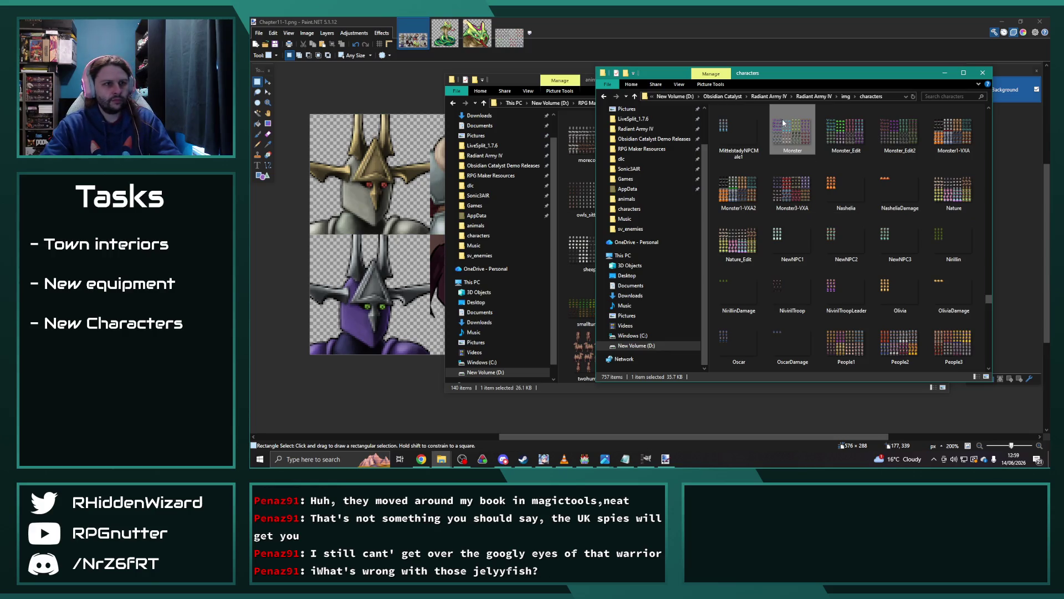
pyautogui.doubleClick(783, 119)
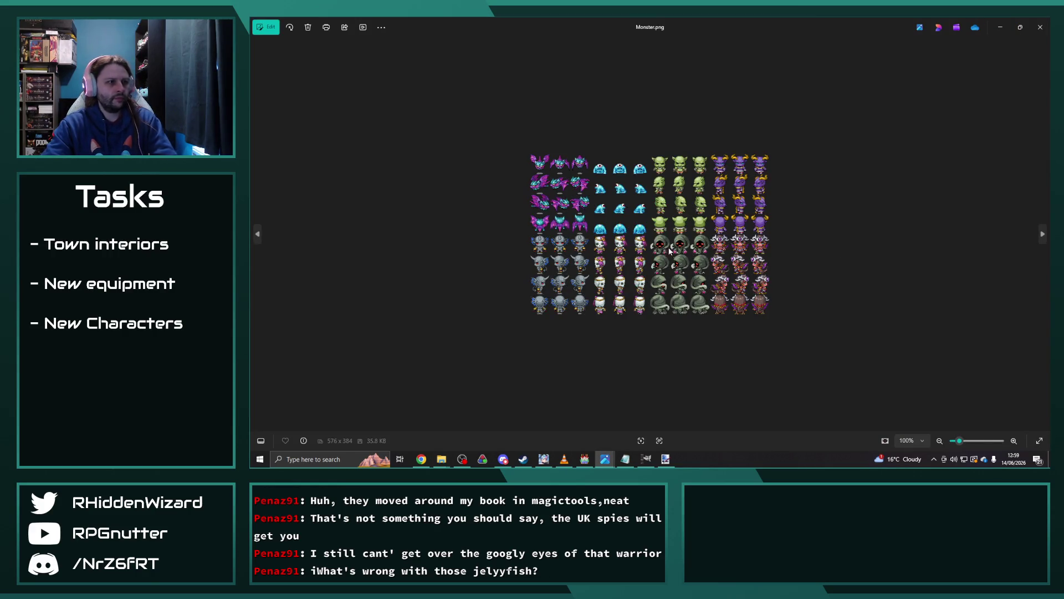
pyautogui.scroll(-1, 668, 250)
pyautogui.scroll(-1, 737, 256)
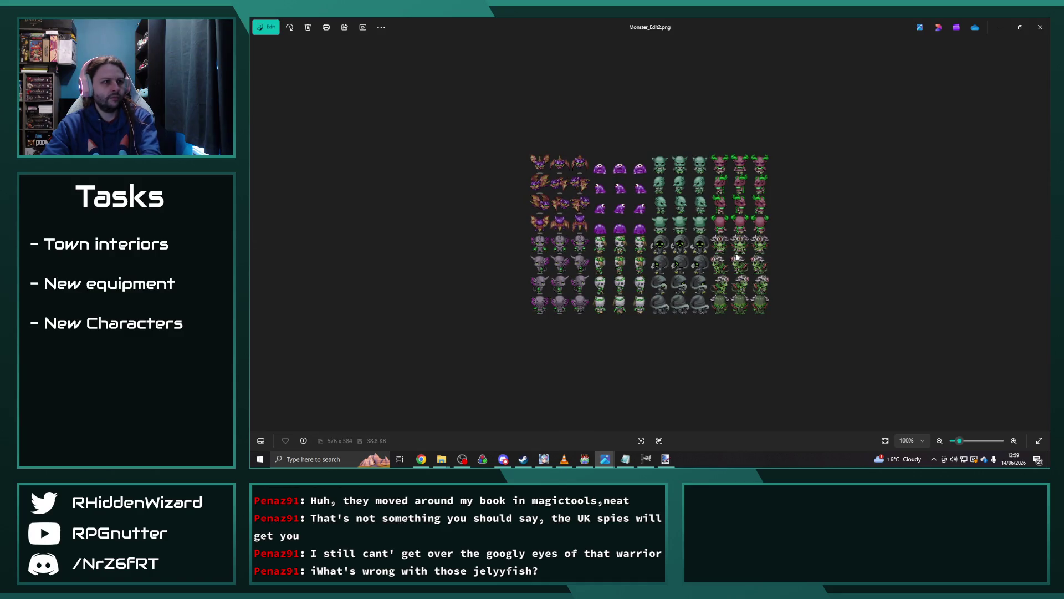
pyautogui.scroll(-1, 737, 256)
pyautogui.scroll(-2, 798, 250)
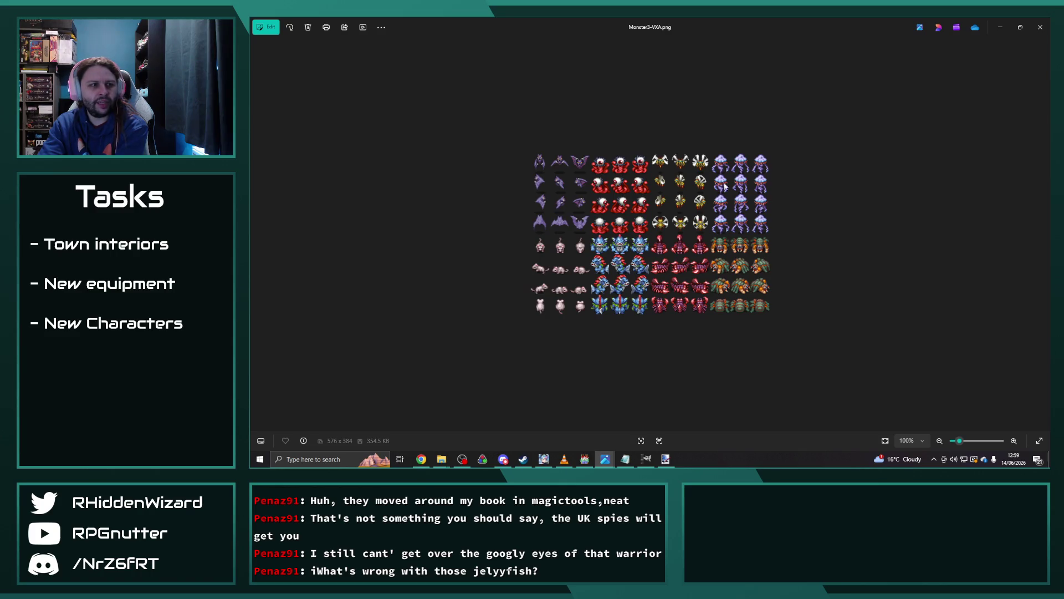
pyautogui.scroll(-1, 731, 183)
pyautogui.scroll(1, 731, 183)
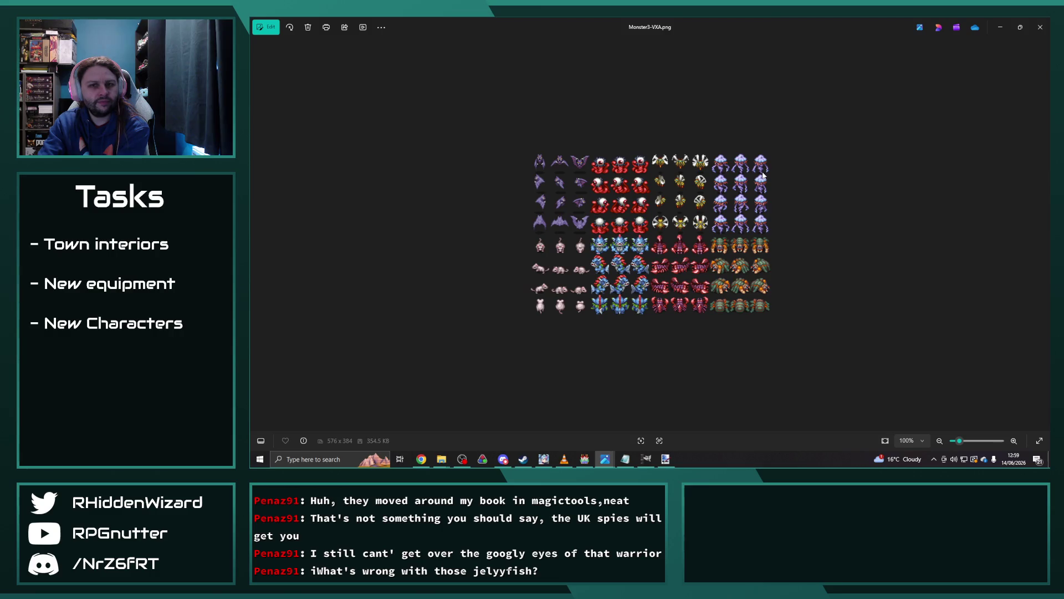
pyautogui.click(1040, 31)
pyautogui.moveTo(765, 78); pyautogui.dragTo(780, 61)
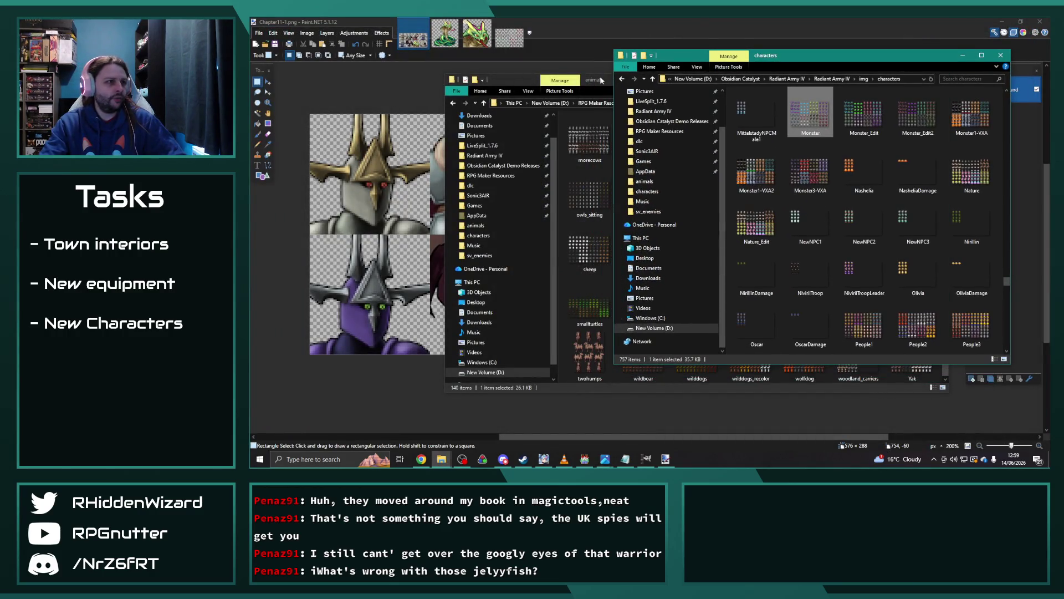
# Navigate Graphics > 02 Enemies > fantasybeastsmonsterpack and open the hero-mage sprite.
pyautogui.moveTo(601, 81); pyautogui.dragTo(513, 81)
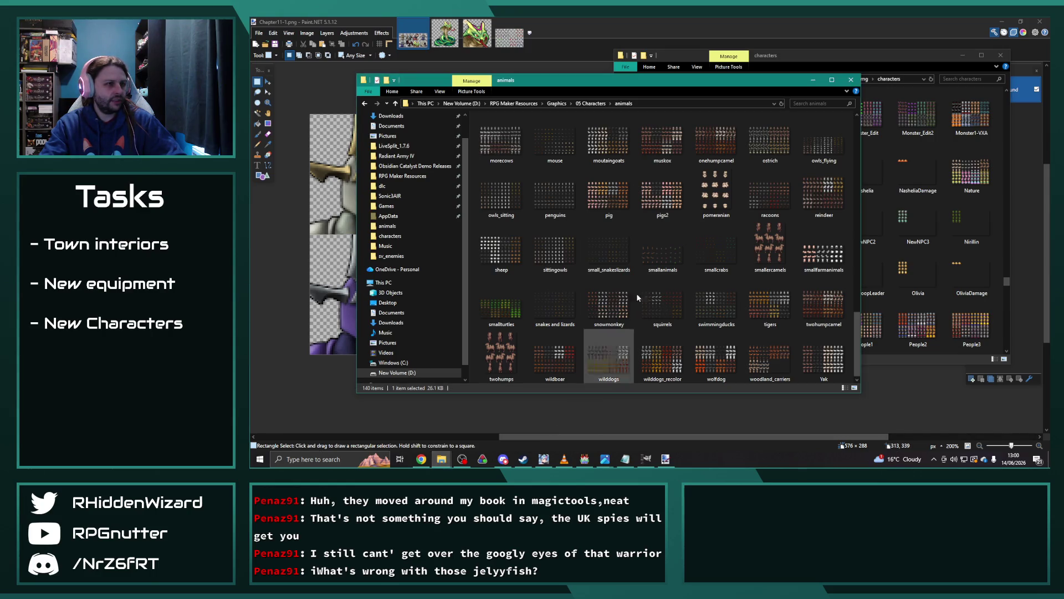
pyautogui.click(557, 104)
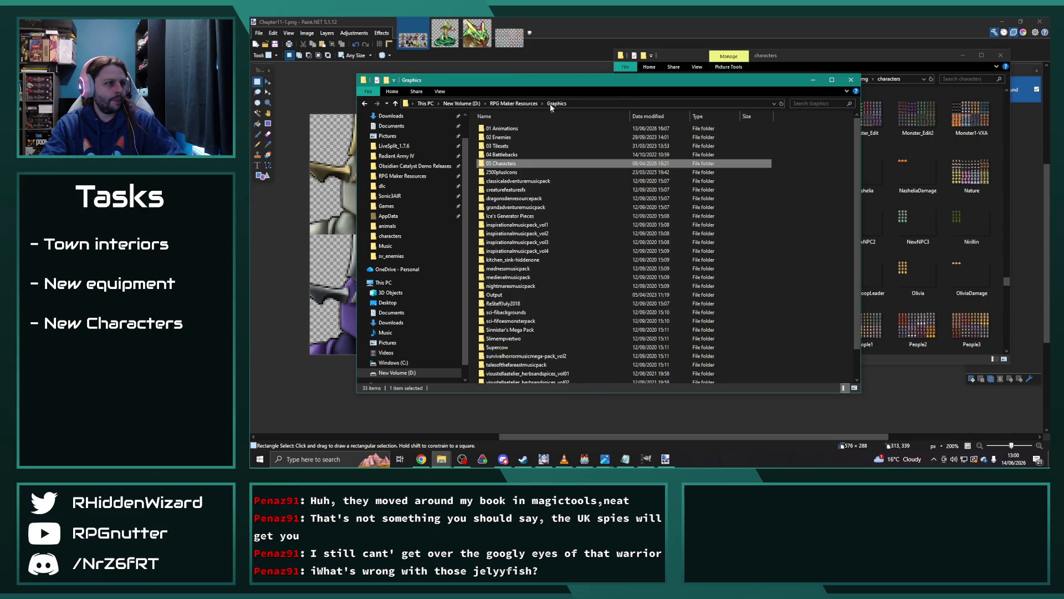
pyautogui.doubleClick(514, 138)
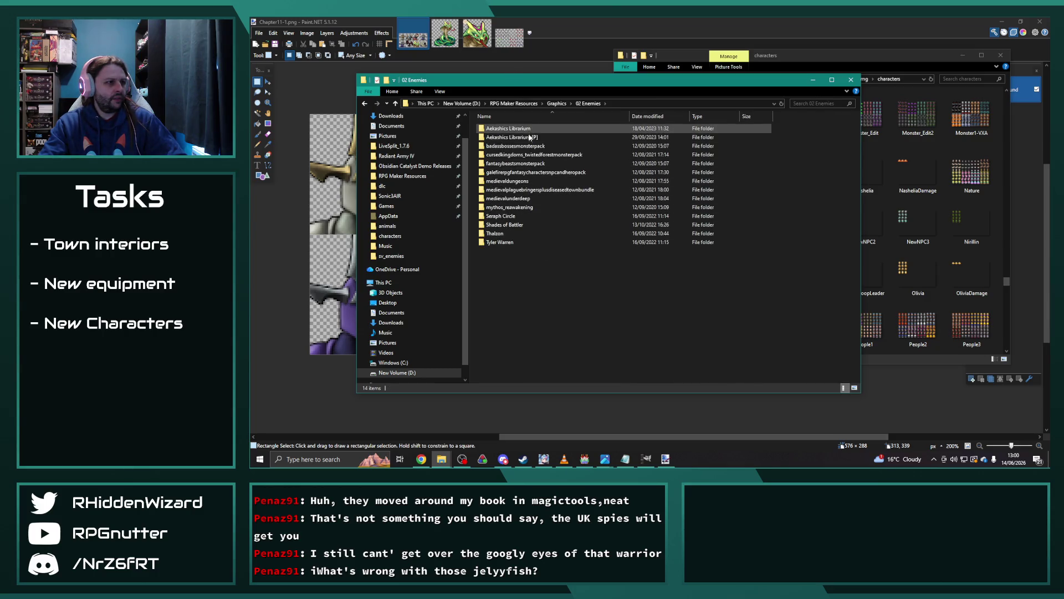
pyautogui.doubleClick(521, 163)
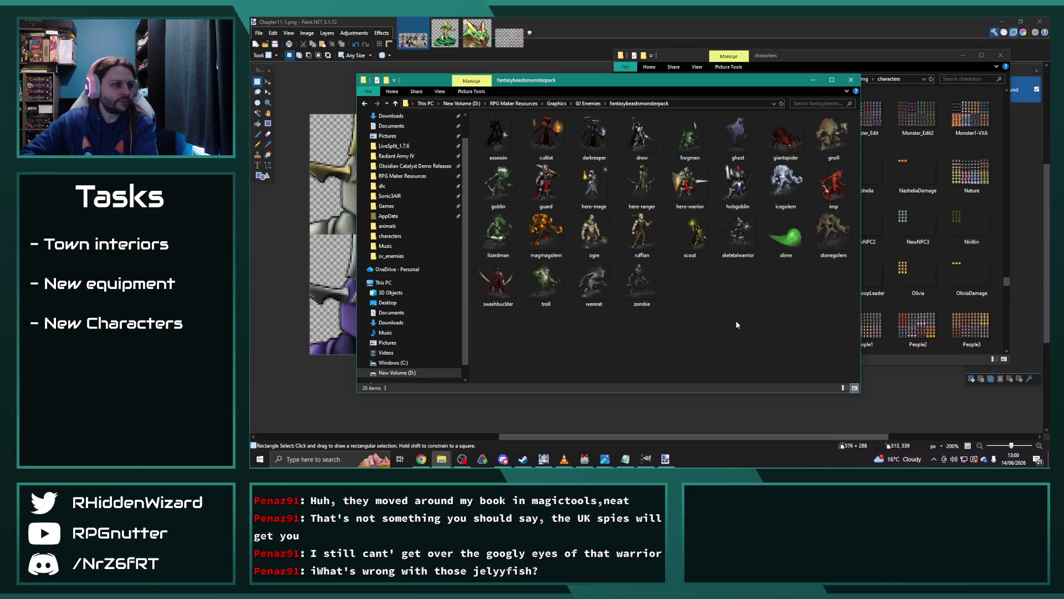
pyautogui.doubleClick(593, 183)
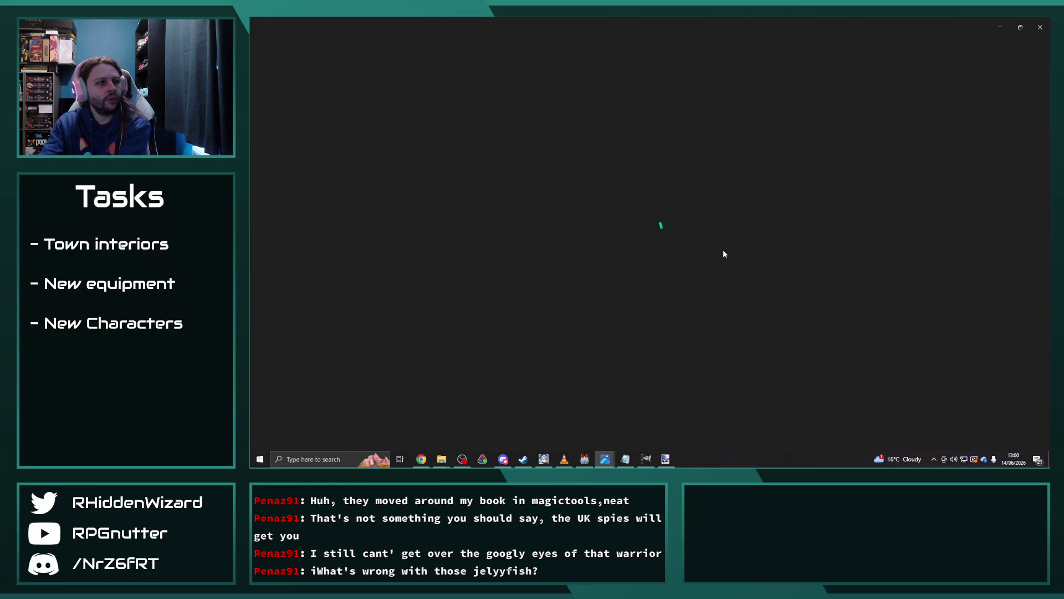
# Zoom around hero-mage.png, view the stonegolem sprite, then go back to 02 Enemies.
pyautogui.scroll(3, 669, 242)
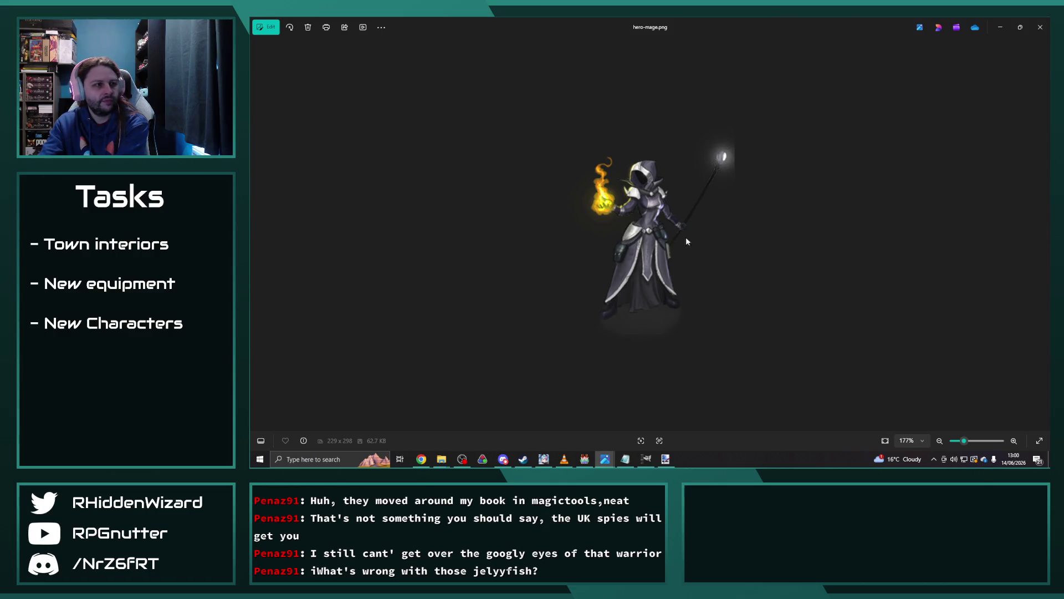
pyautogui.scroll(-4, 848, 244)
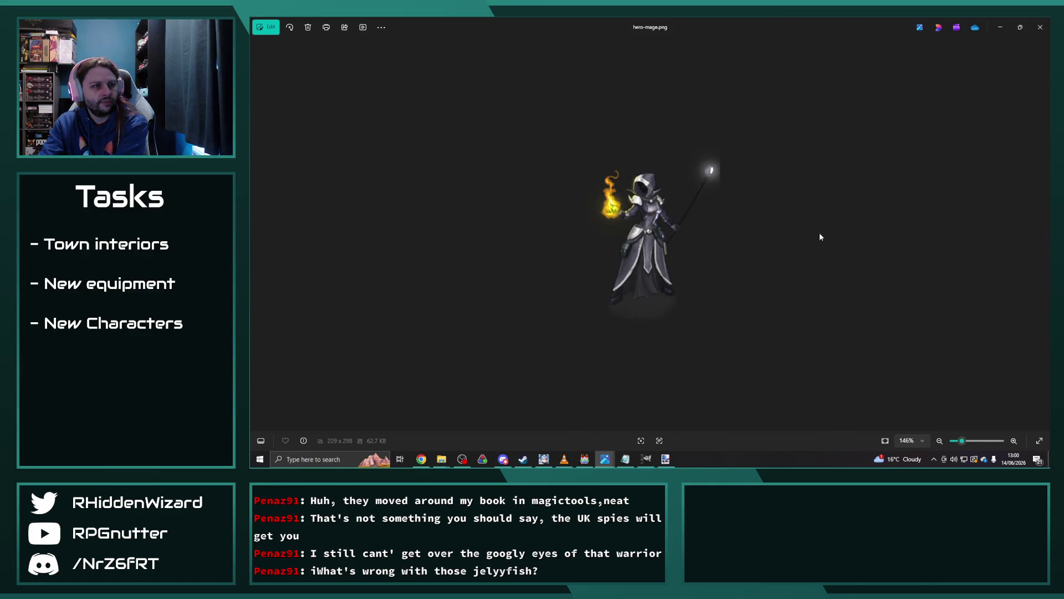
pyautogui.click(1040, 27)
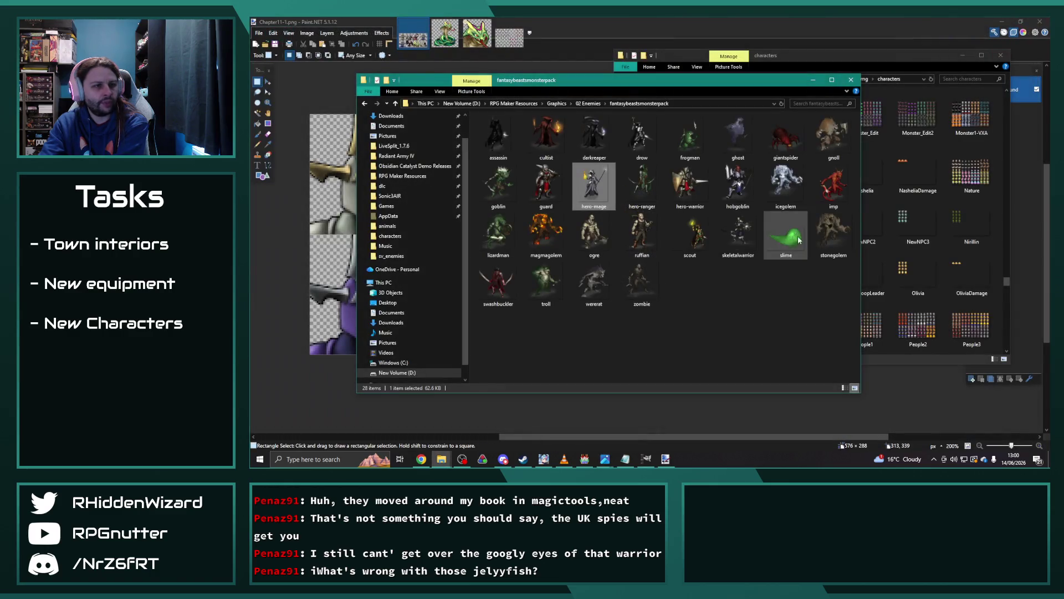
pyautogui.doubleClick(831, 237)
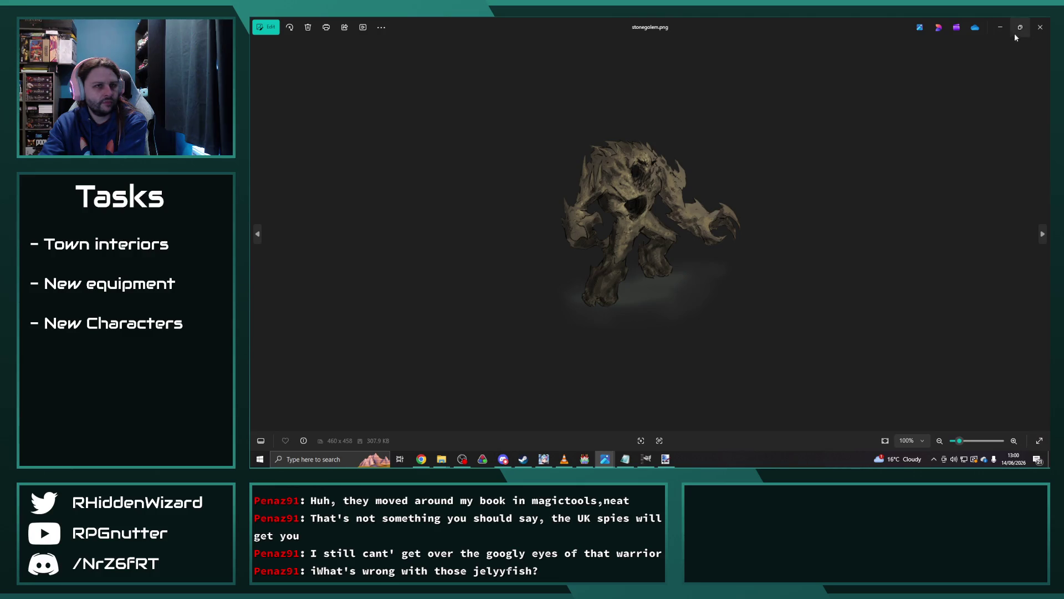
pyautogui.click(1040, 27)
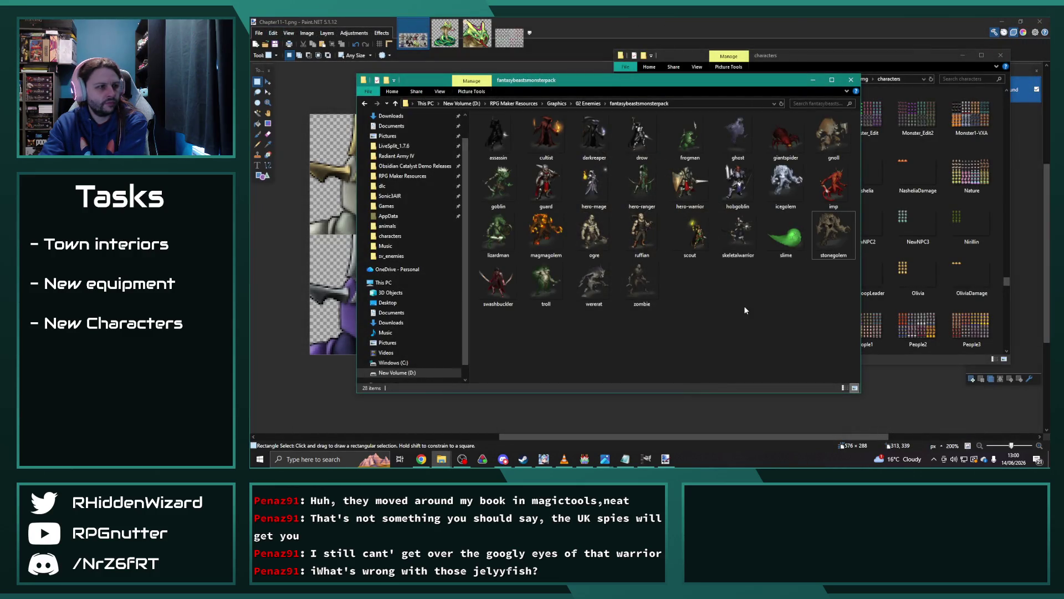
pyautogui.click(588, 104)
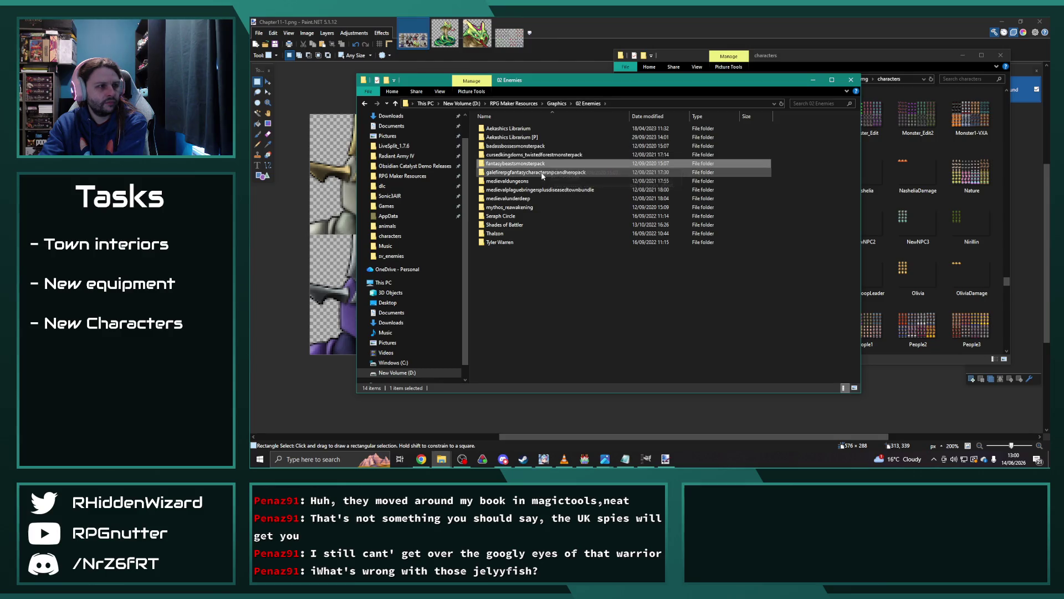
# Drill into medievaldungeons down to Medieval_Dungeons_Gnoll, back out, then peek into Aekashics Librarium.
pyautogui.doubleClick(521, 181)
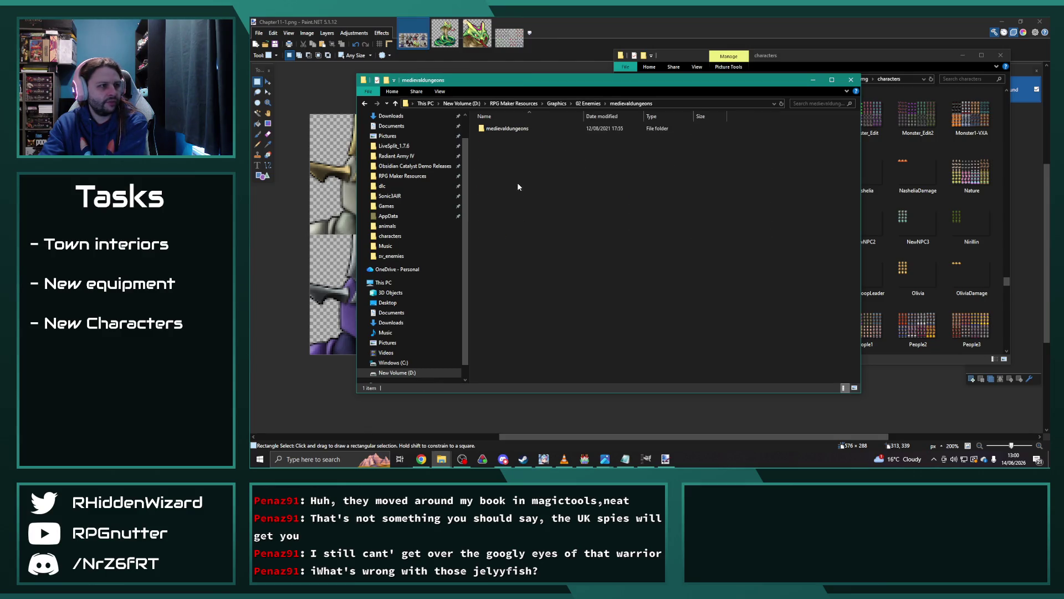
pyautogui.doubleClick(521, 129)
pyautogui.doubleClick(491, 140)
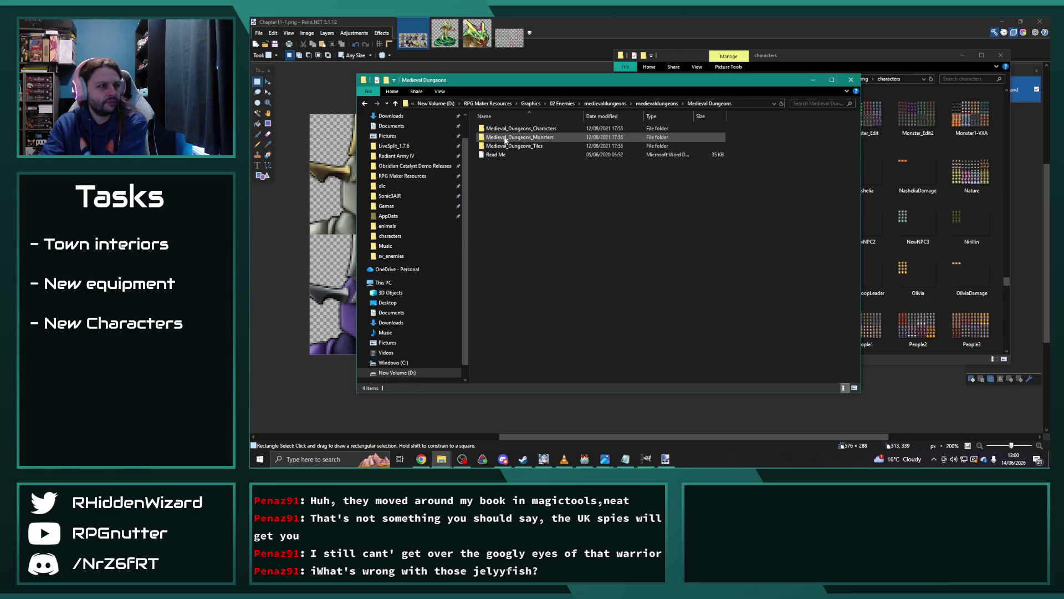
pyautogui.doubleClick(520, 136)
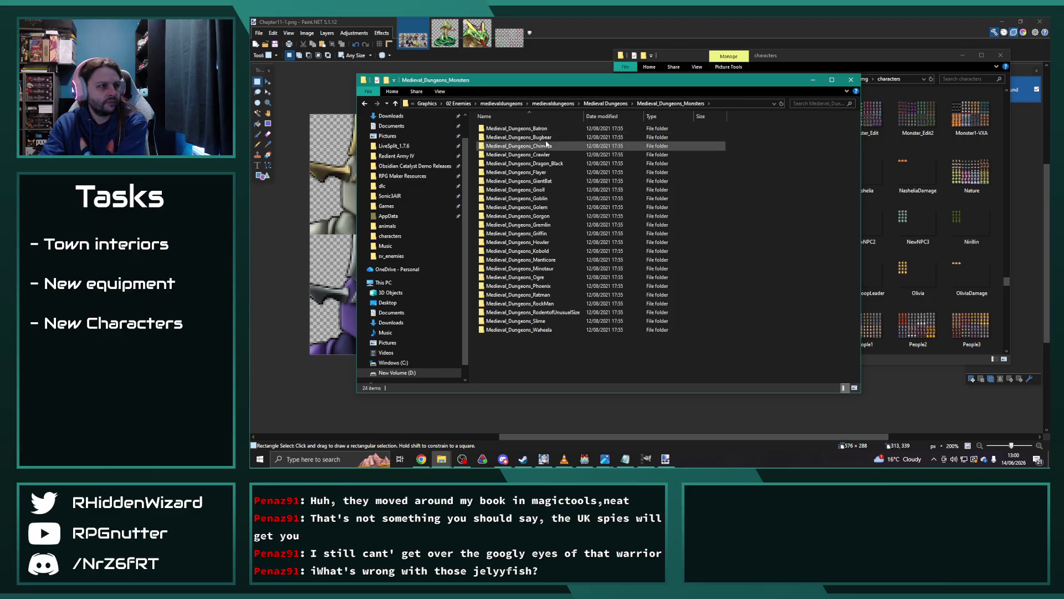
pyautogui.doubleClick(538, 191)
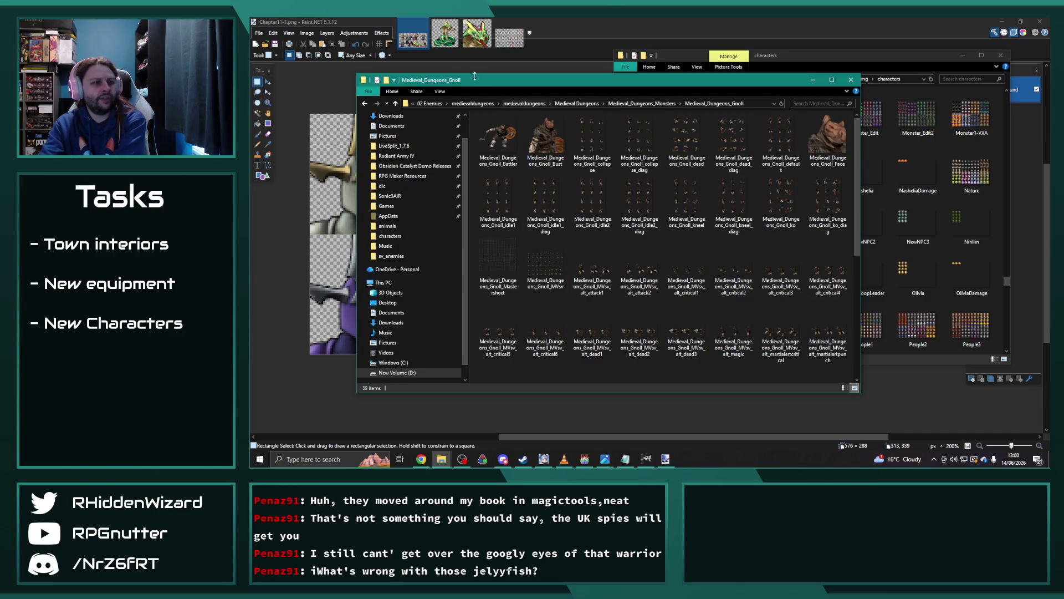
pyautogui.click(365, 103)
pyautogui.click(364, 104)
pyautogui.click(364, 103)
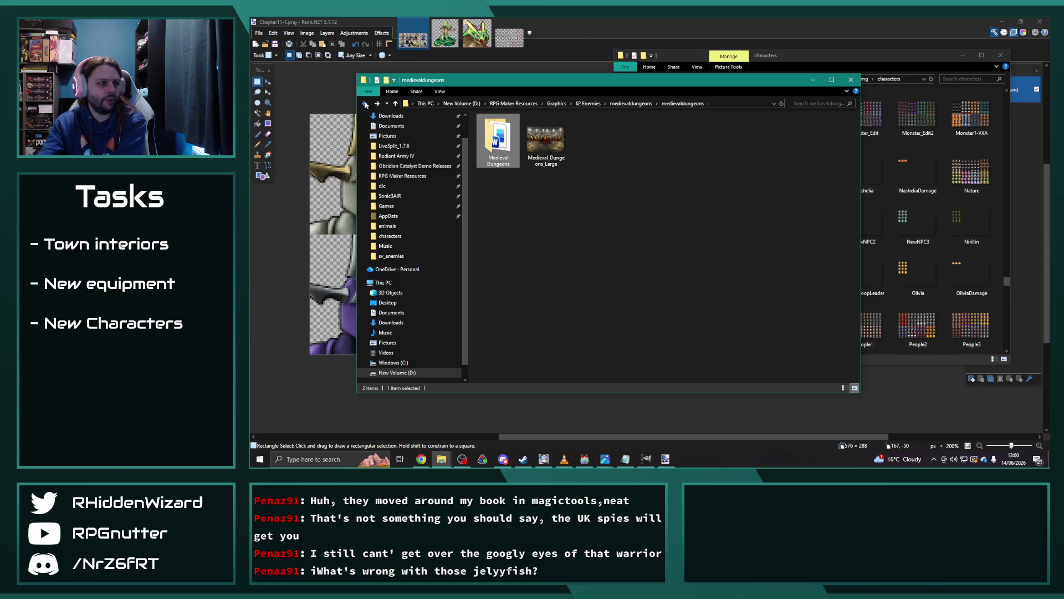
pyautogui.click(365, 103)
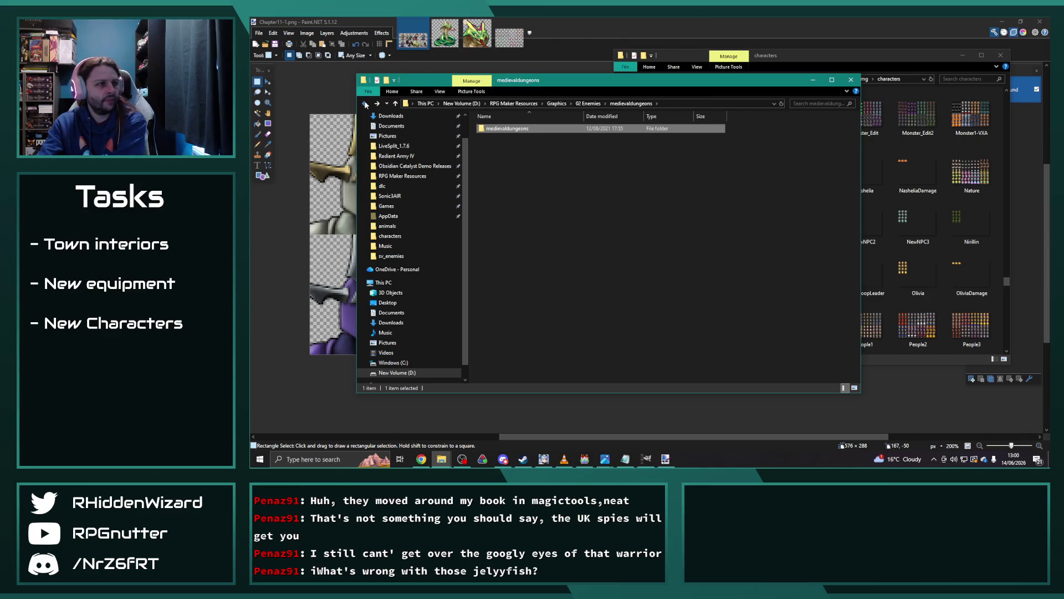
pyautogui.click(365, 103)
pyautogui.doubleClick(513, 130)
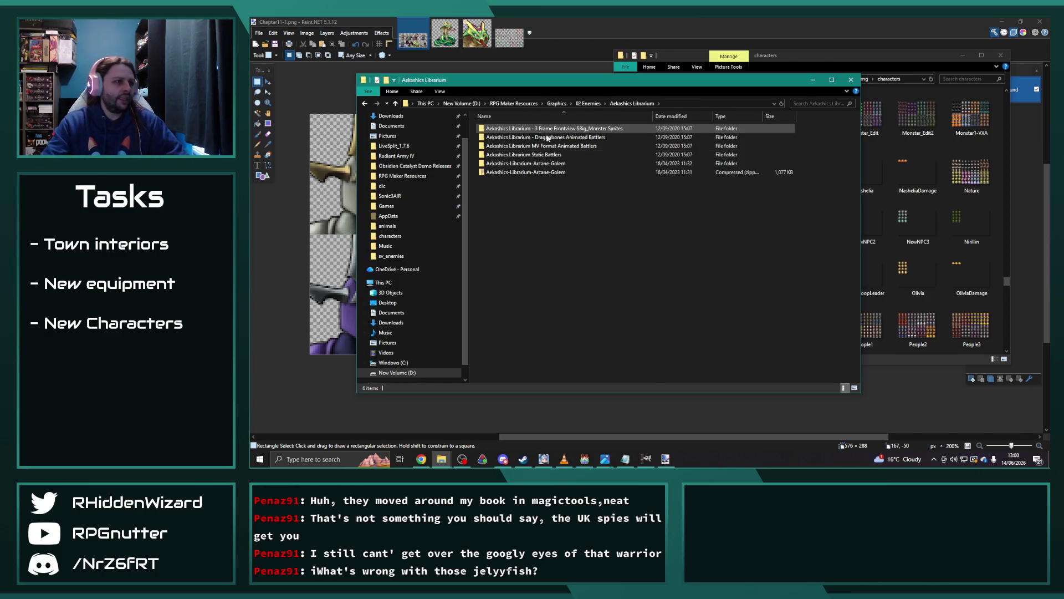
pyautogui.click(366, 105)
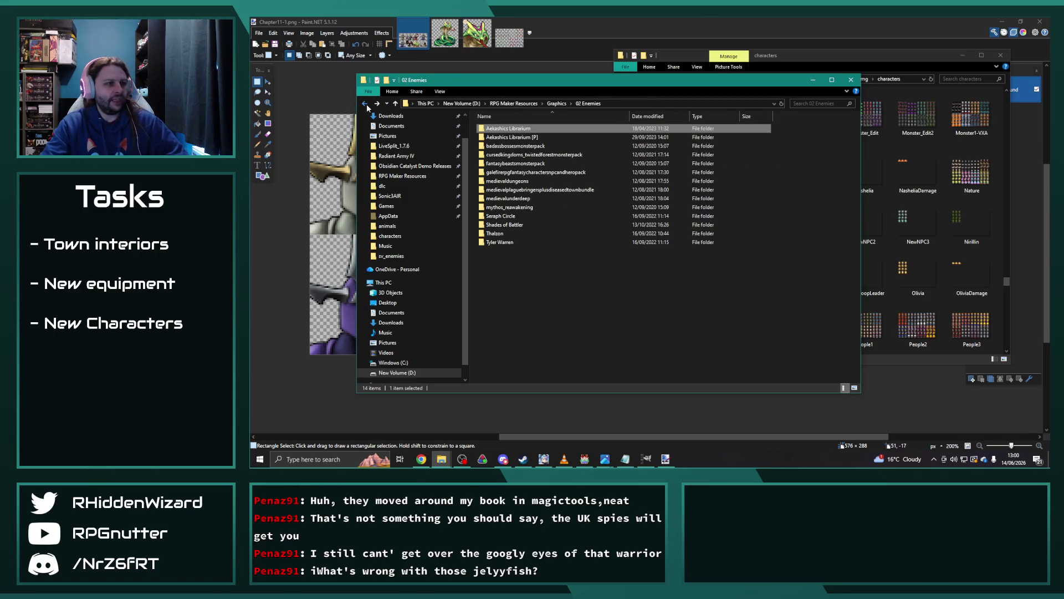
# Browse into Monster Pack 3 - DELUXE EDITION, checking its DELUXE_PSD and DELUXE_Sketchbook folders.
pyautogui.doubleClick(501, 216)
pyautogui.doubleClick(521, 146)
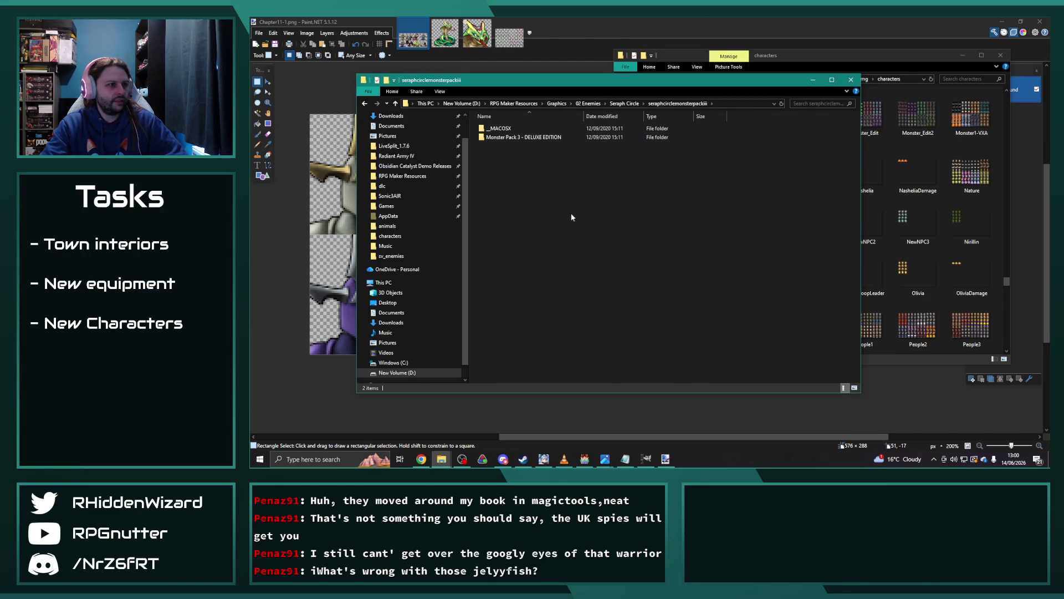
pyautogui.doubleClick(517, 129)
pyautogui.doubleClick(516, 129)
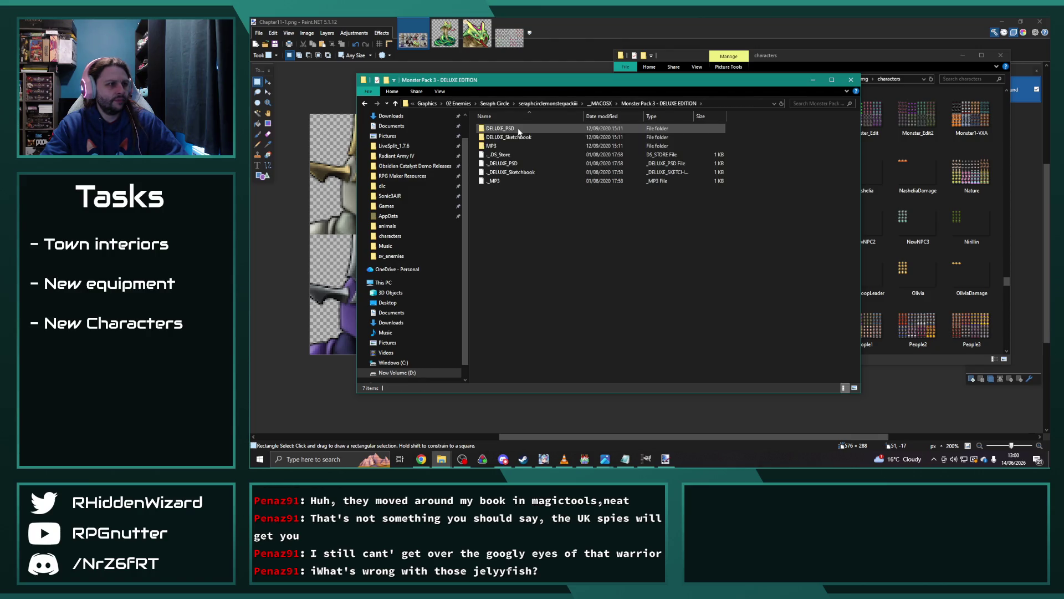
pyautogui.doubleClick(511, 131)
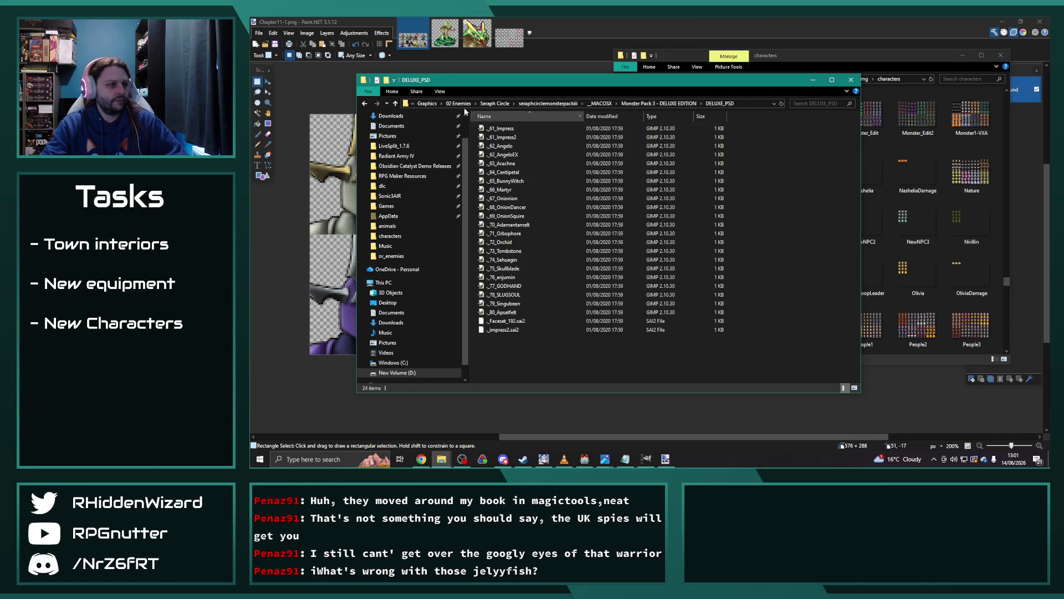
pyautogui.click(364, 103)
pyautogui.doubleClick(512, 137)
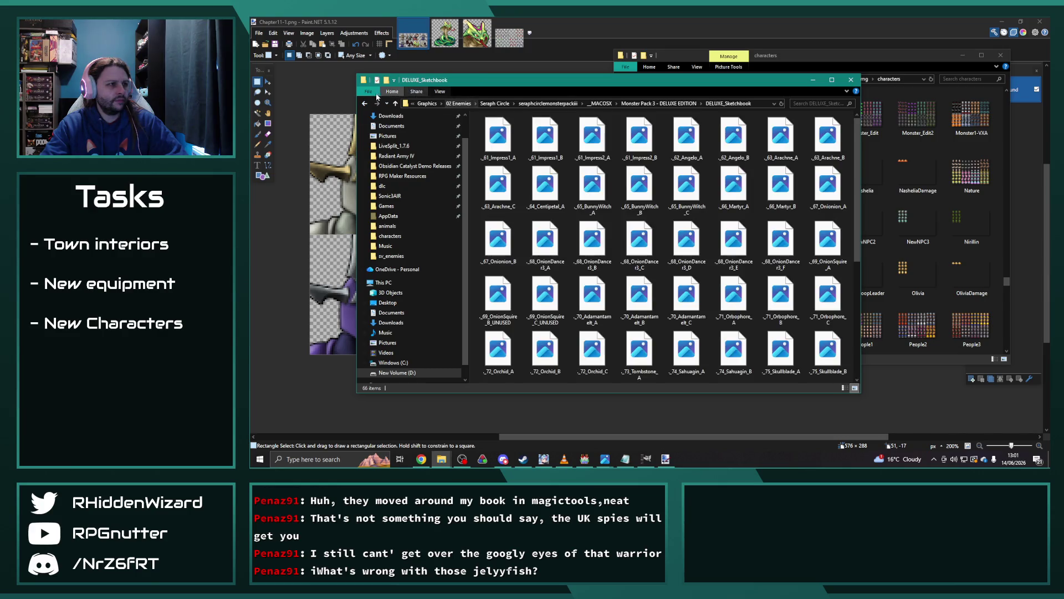
pyautogui.click(365, 104)
# Enter MP3's MV_Side folder and show the sprites as extra large icons.
pyautogui.doubleClick(501, 145)
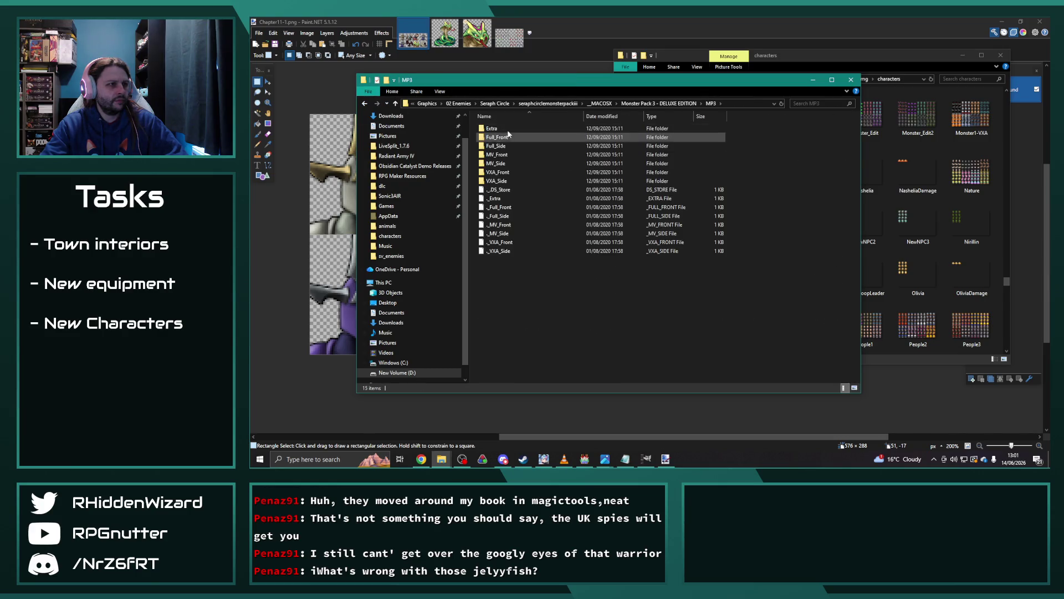
pyautogui.doubleClick(497, 164)
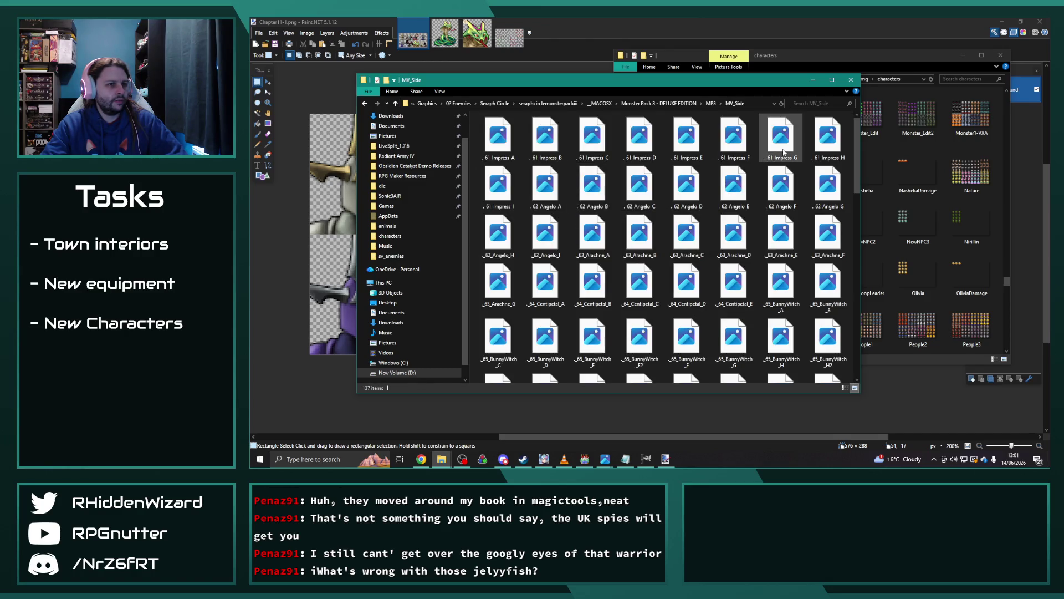
pyautogui.rightClick(758, 133)
pyautogui.moveTo(793, 137)
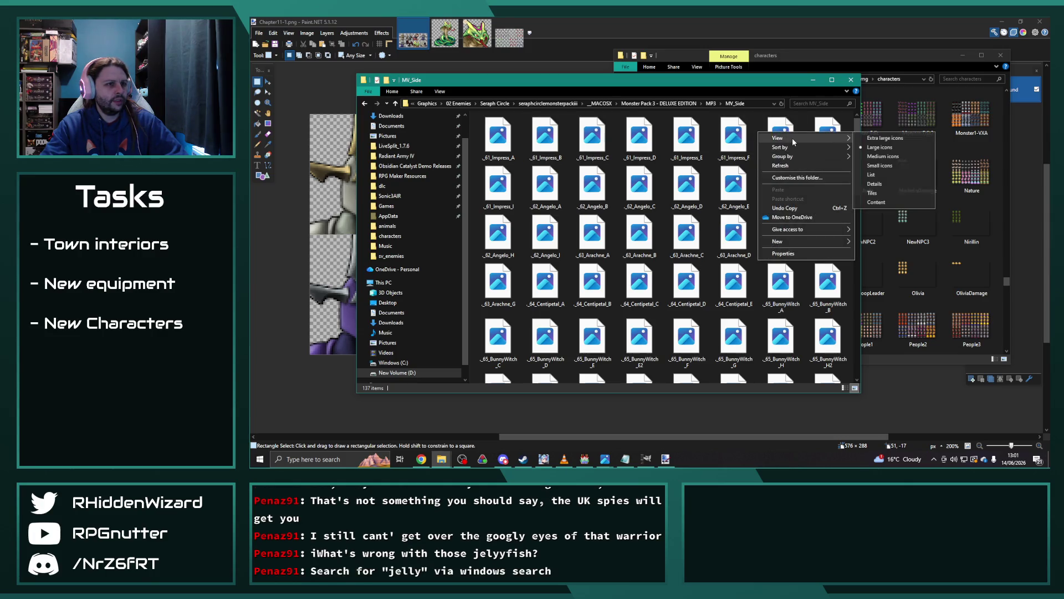
pyautogui.click(881, 138)
# Try the _61_Impress_B sprite, which fails to display, then check the MV_Front folder.
pyautogui.doubleClick(659, 166)
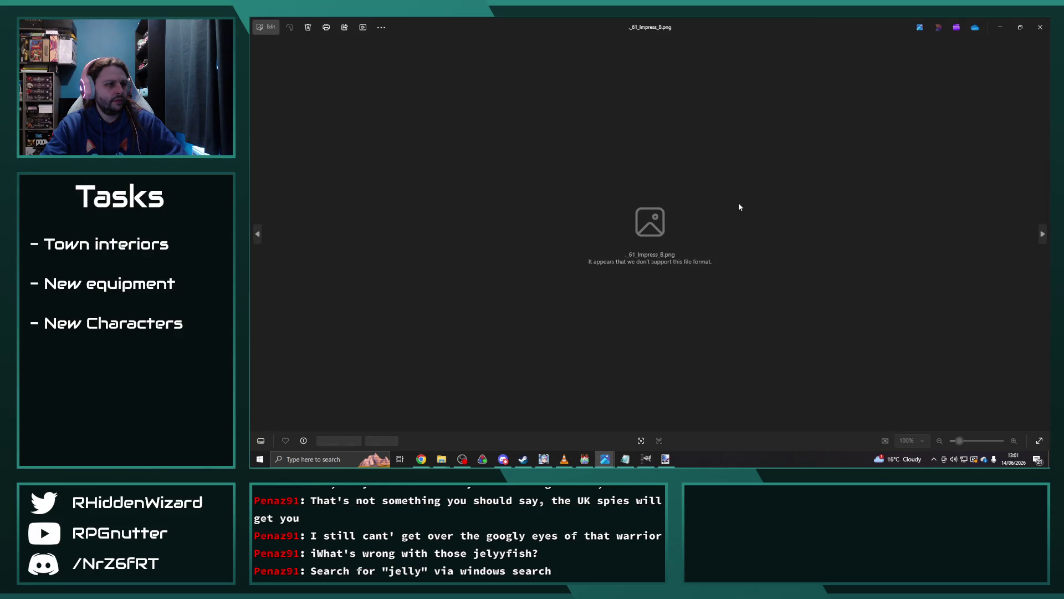
pyautogui.click(1039, 26)
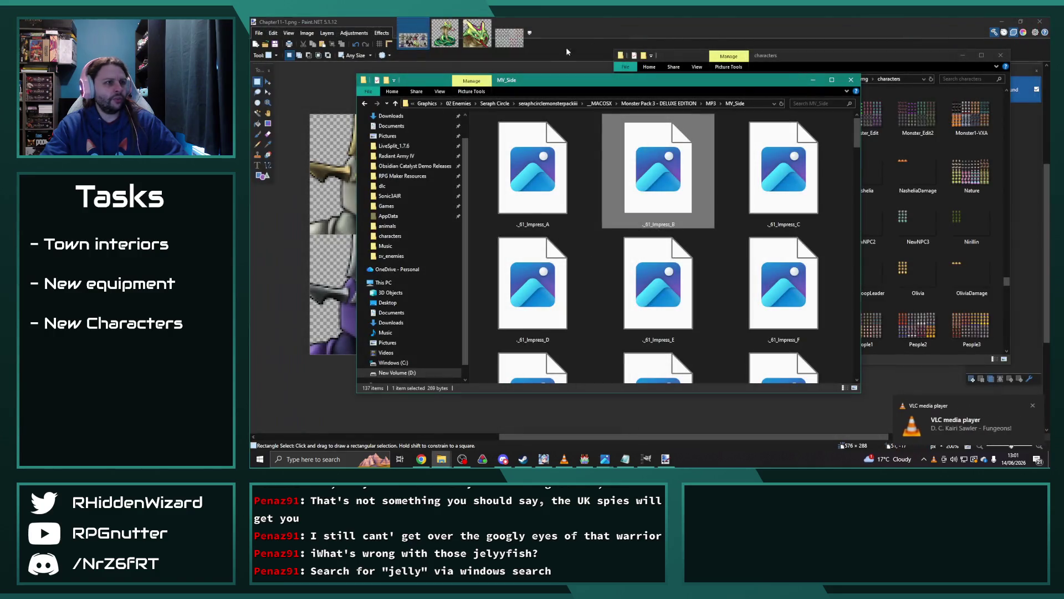
pyautogui.click(366, 104)
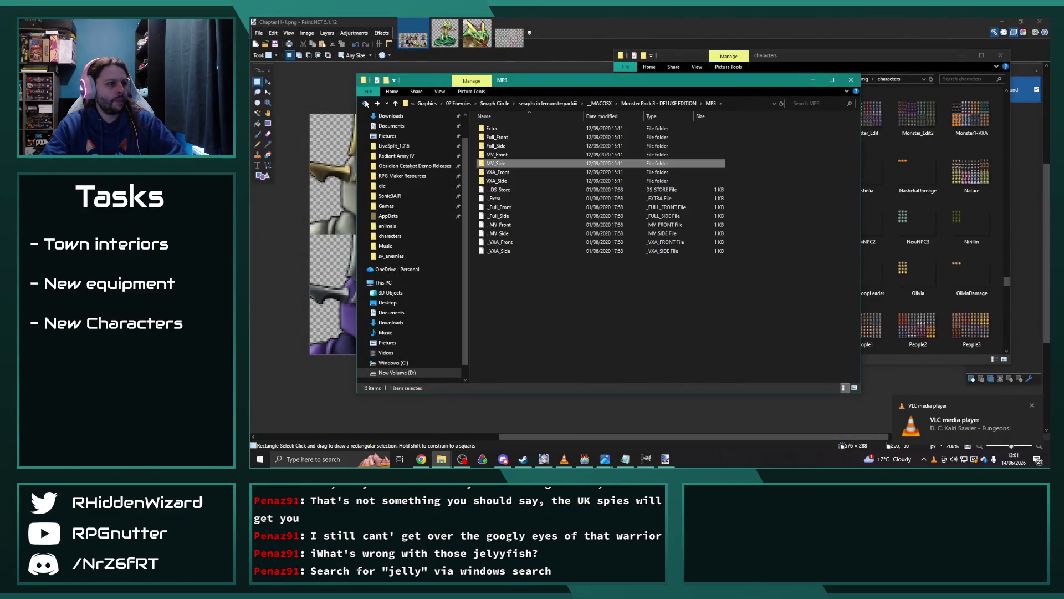
pyautogui.doubleClick(509, 160)
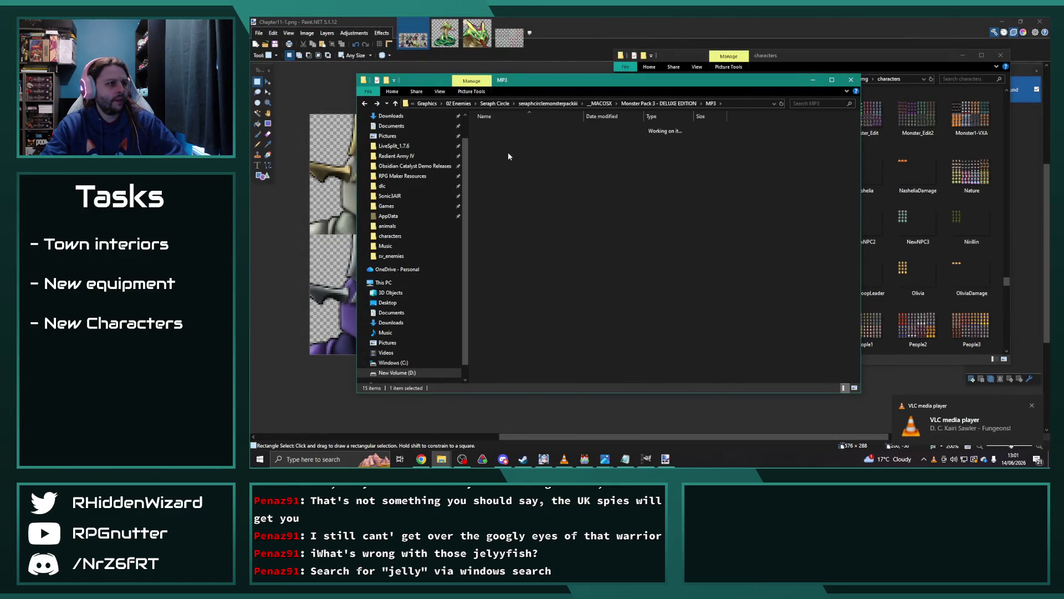
pyautogui.click(365, 104)
# Look inside MP3's Extra and Face folders, then back out to _MACOSX.
pyautogui.doubleClick(542, 137)
pyautogui.doubleClick(491, 128)
pyautogui.click(366, 104)
pyautogui.click(368, 104)
pyautogui.click(367, 103)
pyautogui.click(368, 103)
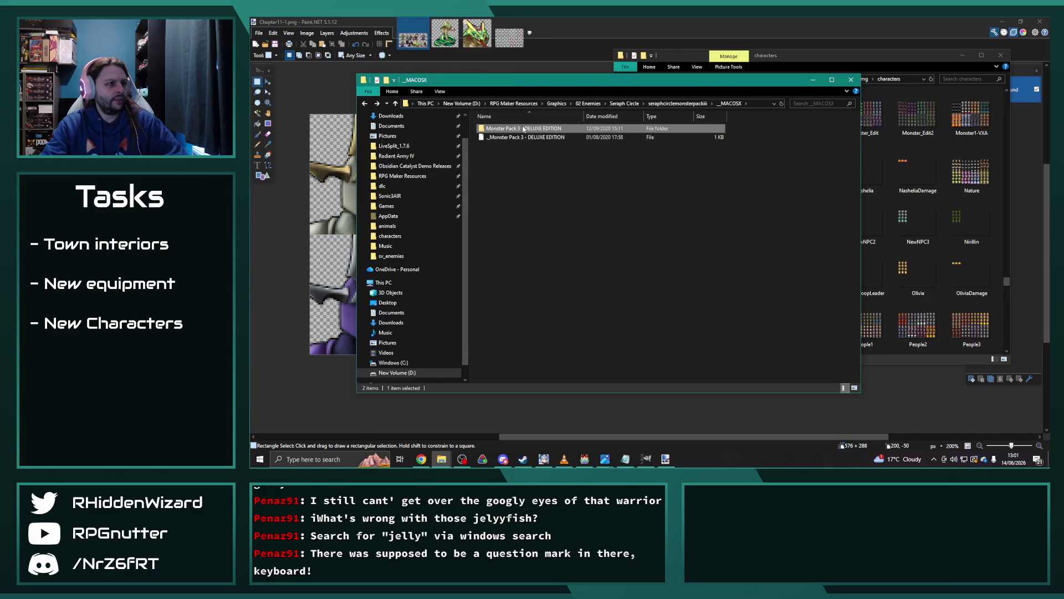
# Recheck the DELUXE_PSD and MP3 folders, then return to seraphcirclemonsterpackiii.
pyautogui.doubleClick(524, 129)
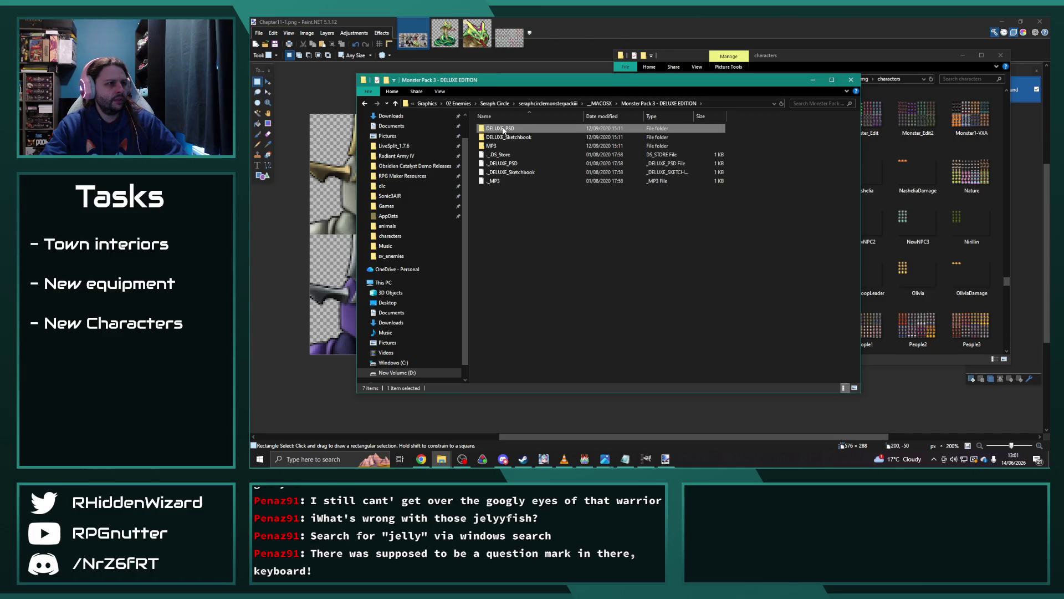
pyautogui.doubleClick(504, 131)
pyautogui.hotkey('alt', 'Left')
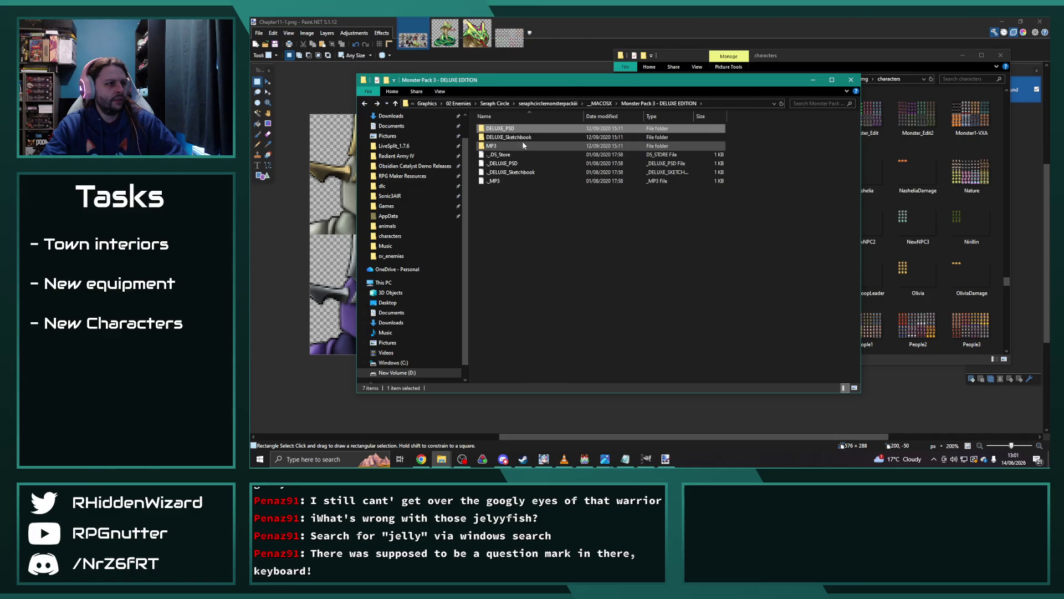
pyautogui.doubleClick(523, 146)
pyautogui.hotkey('alt', 'Left')
pyautogui.hotkey('alt', 'Left')
pyautogui.click(475, 123)
pyautogui.click(364, 104)
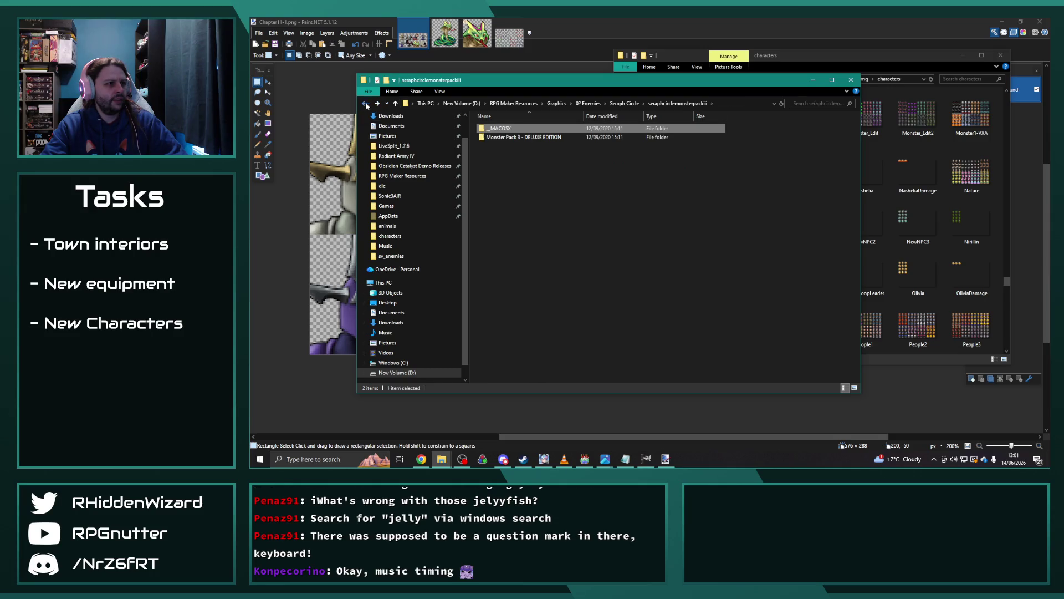
# Reach MP3's MV_Side folder again and open the 64_Centipetal_C sprite.
pyautogui.doubleClick(511, 139)
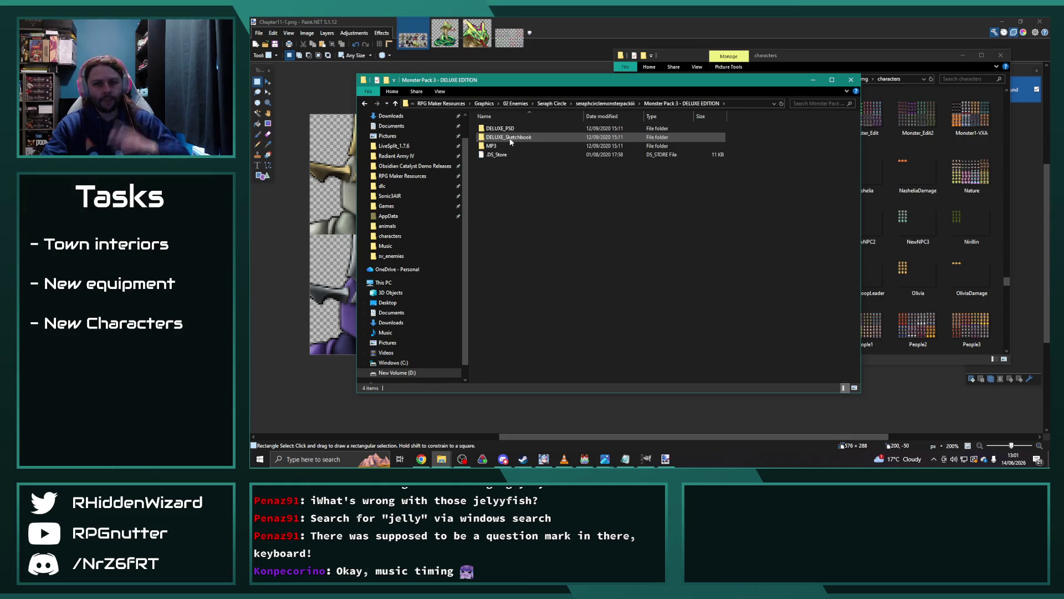
pyautogui.doubleClick(503, 146)
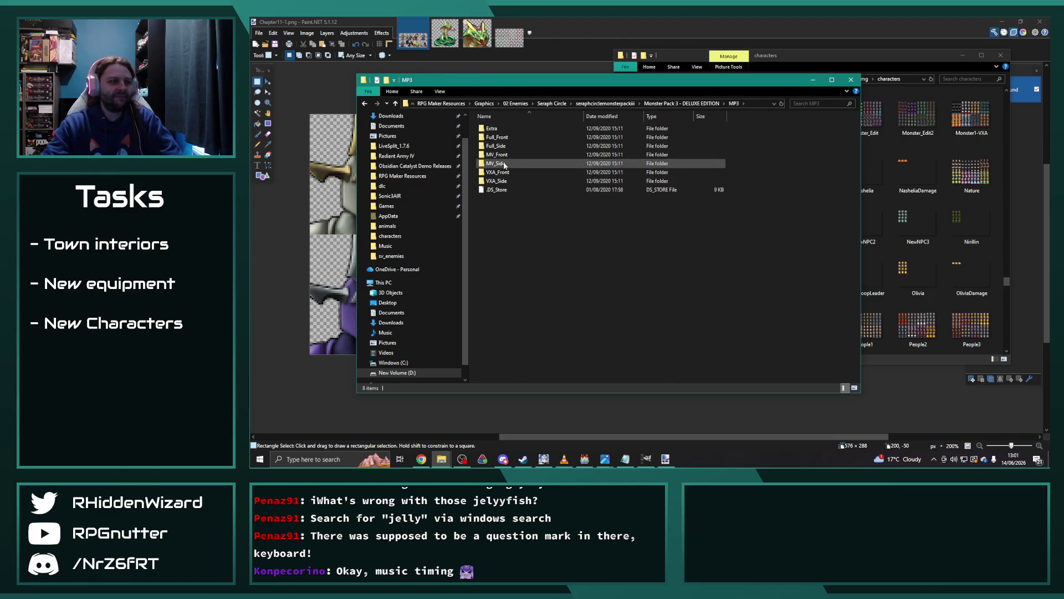
pyautogui.doubleClick(504, 164)
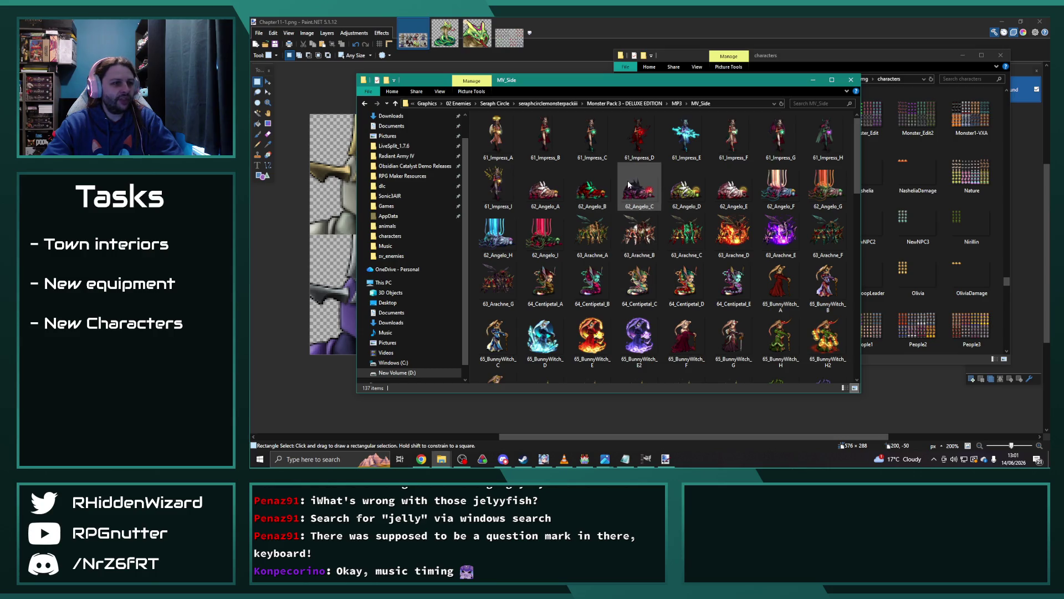
pyautogui.click(638, 289)
pyautogui.doubleClick(638, 288)
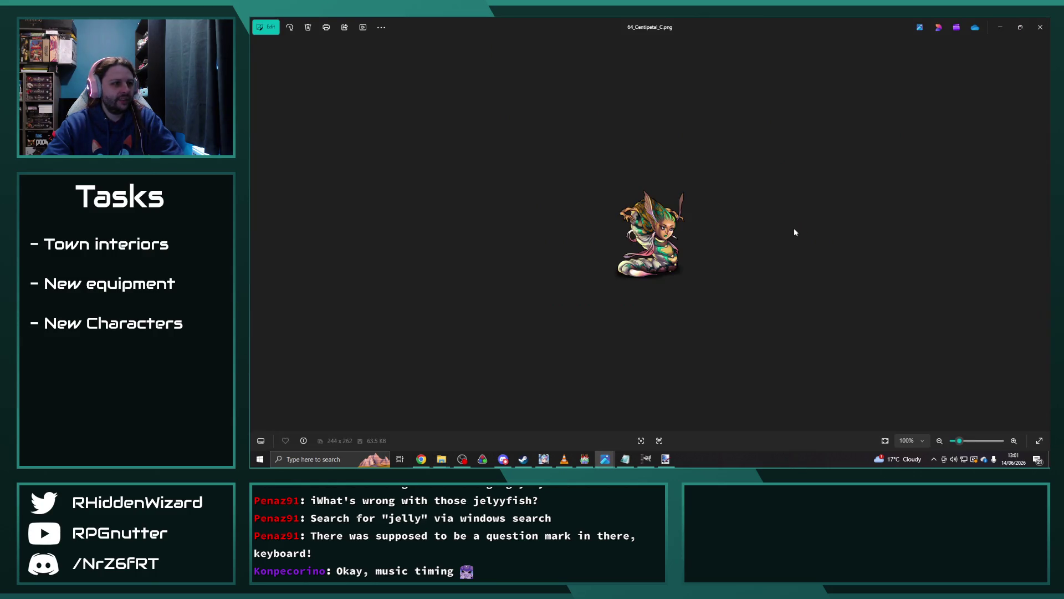
pyautogui.click(1040, 27)
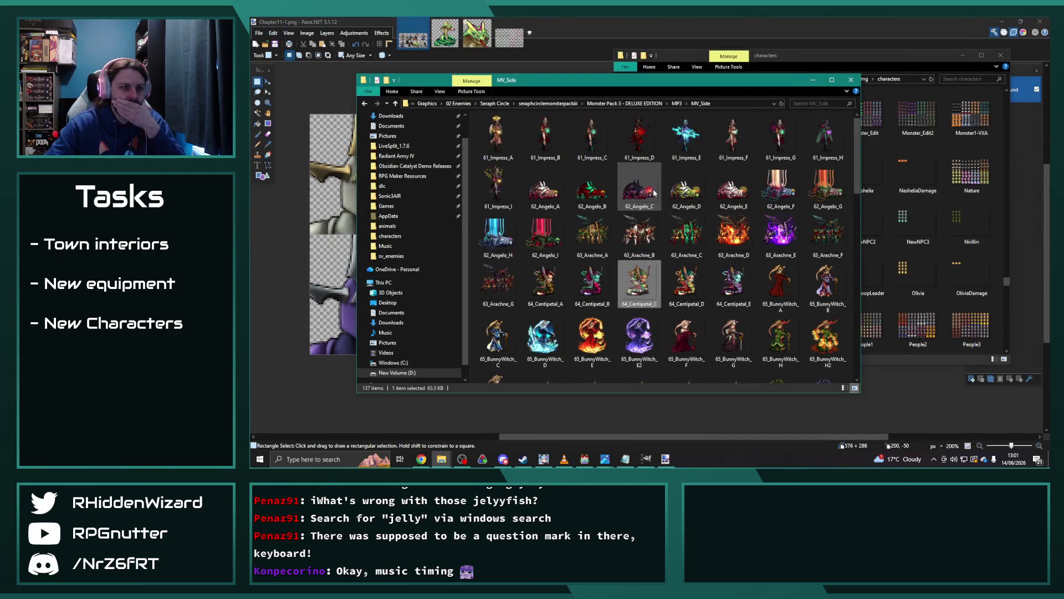
pyautogui.scroll(-3, 654, 193)
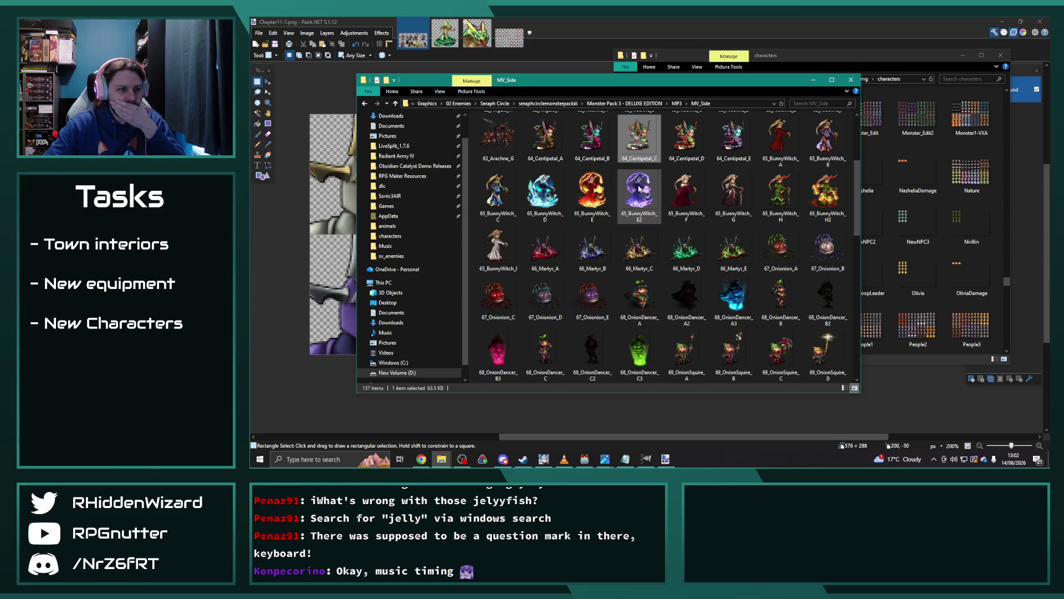
pyautogui.doubleClick(591, 248)
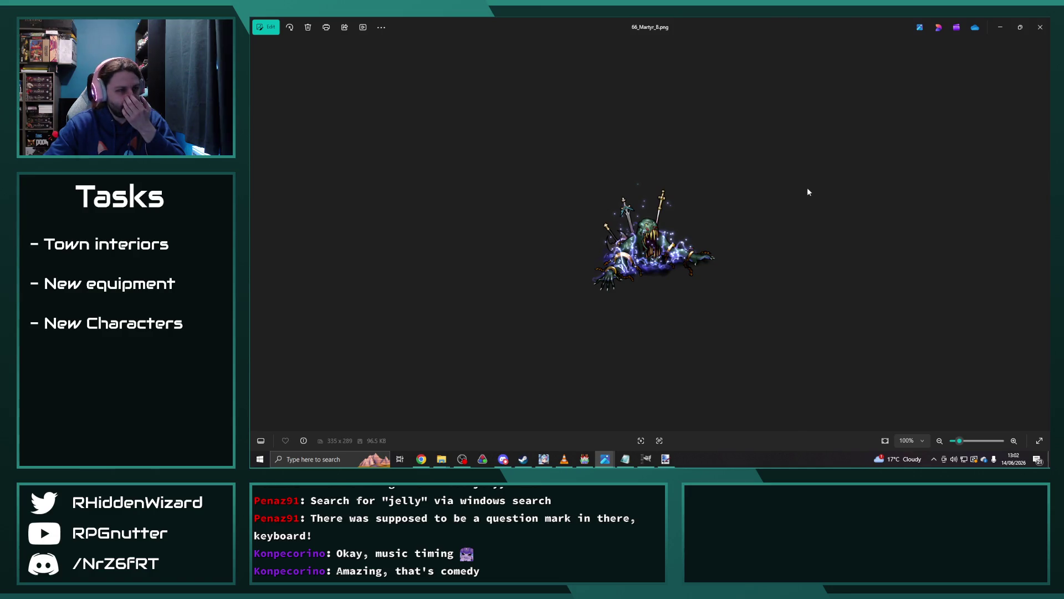
pyautogui.click(1040, 26)
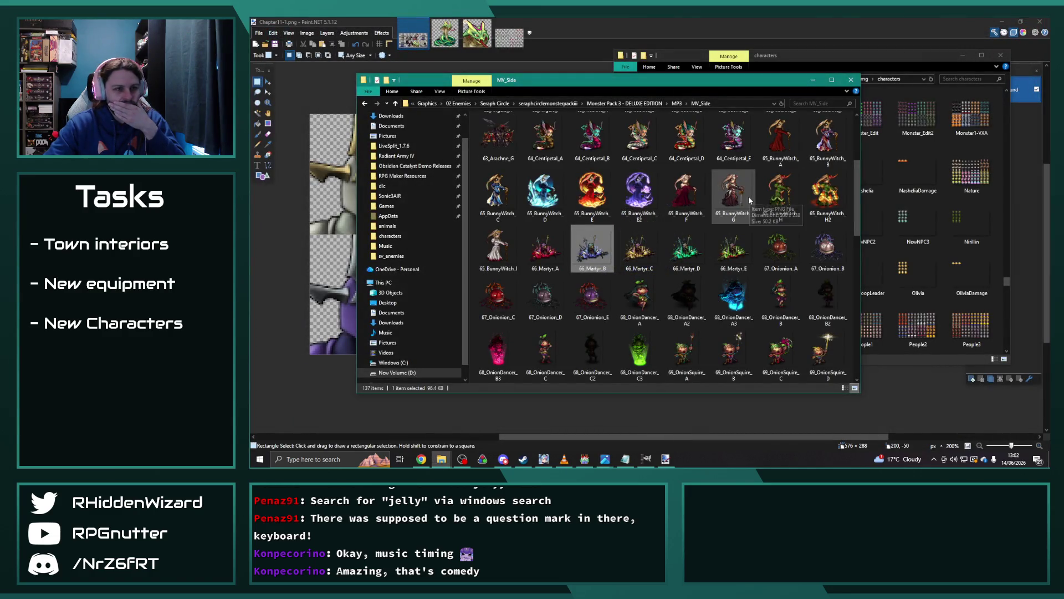
pyautogui.scroll(-3, 751, 200)
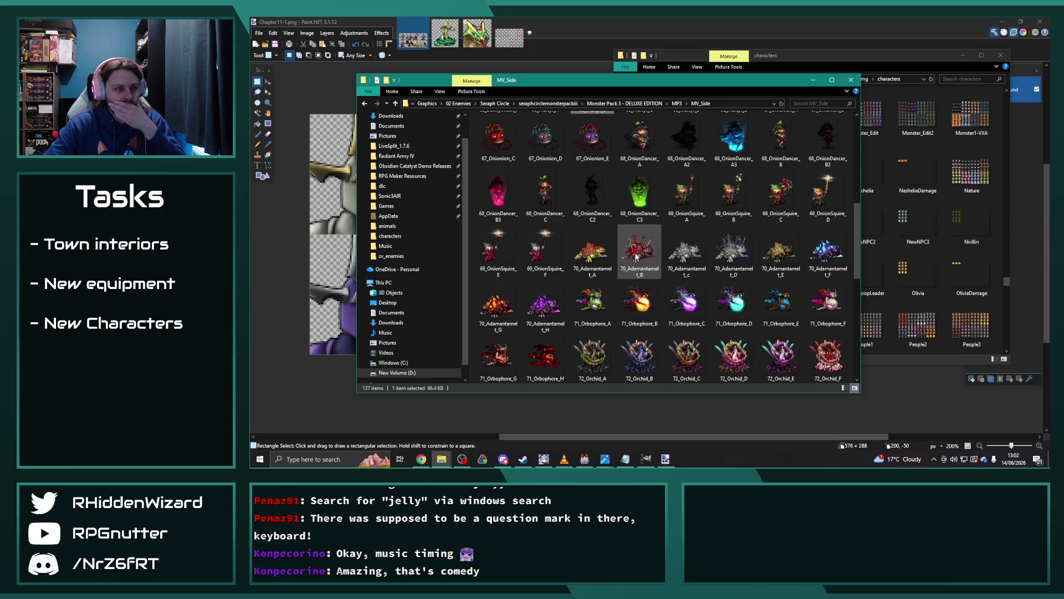
pyautogui.doubleClick(639, 251)
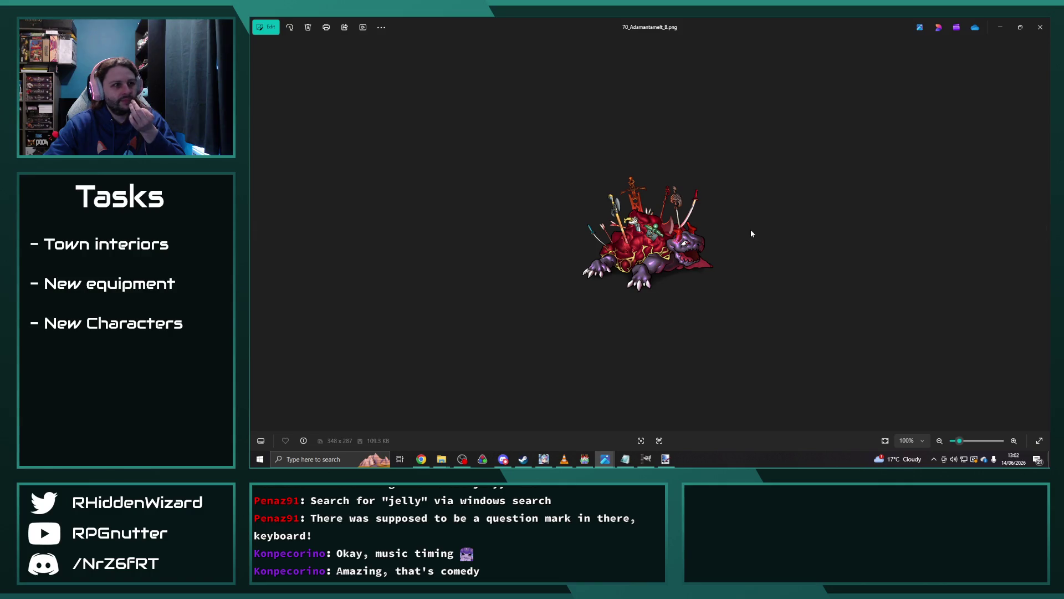
pyautogui.click(1038, 29)
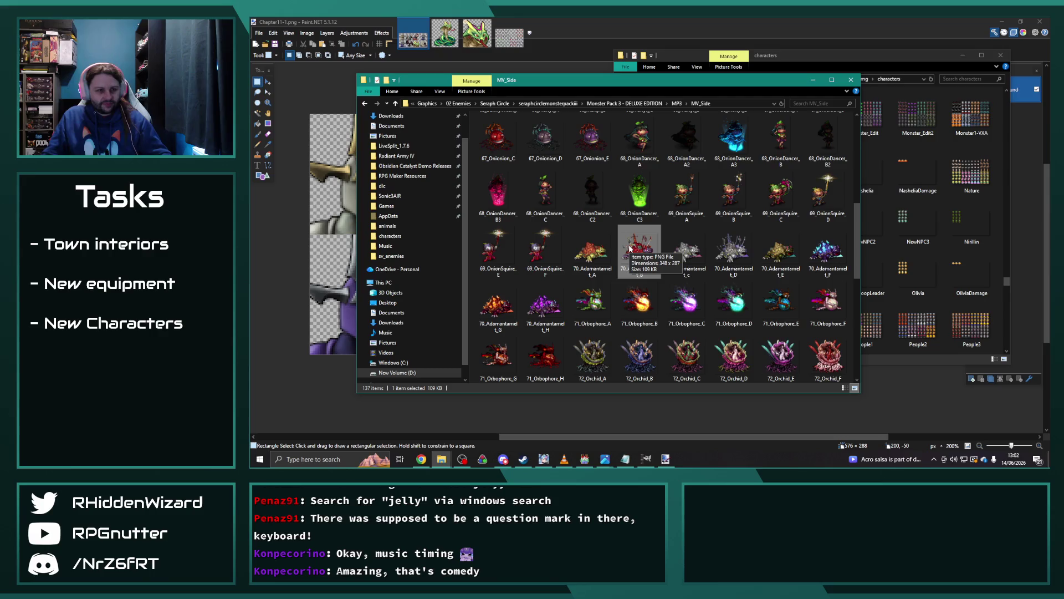
pyautogui.scroll(-3, 634, 257)
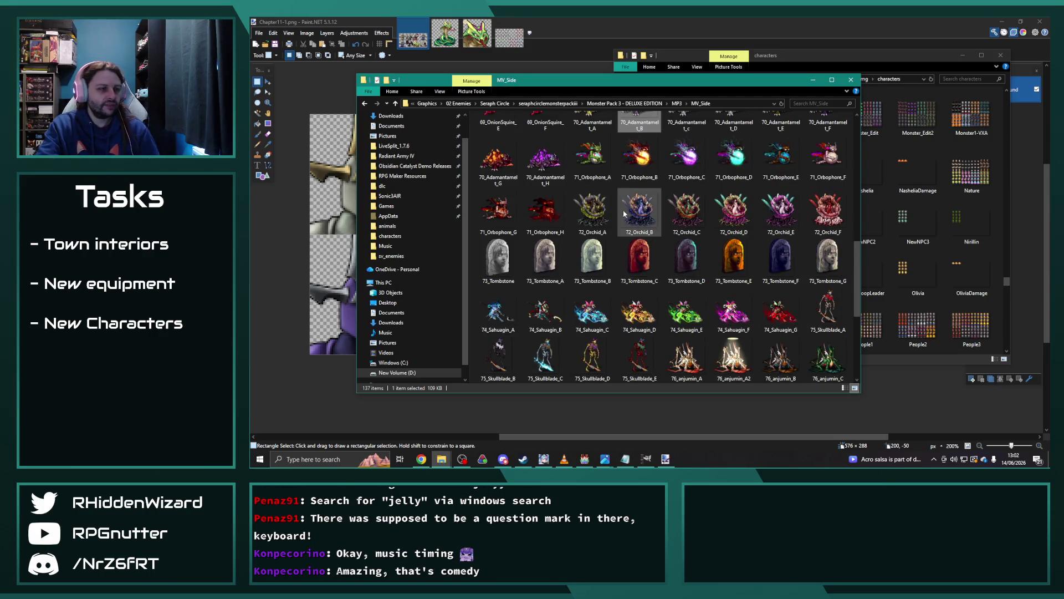
pyautogui.doubleClick(594, 316)
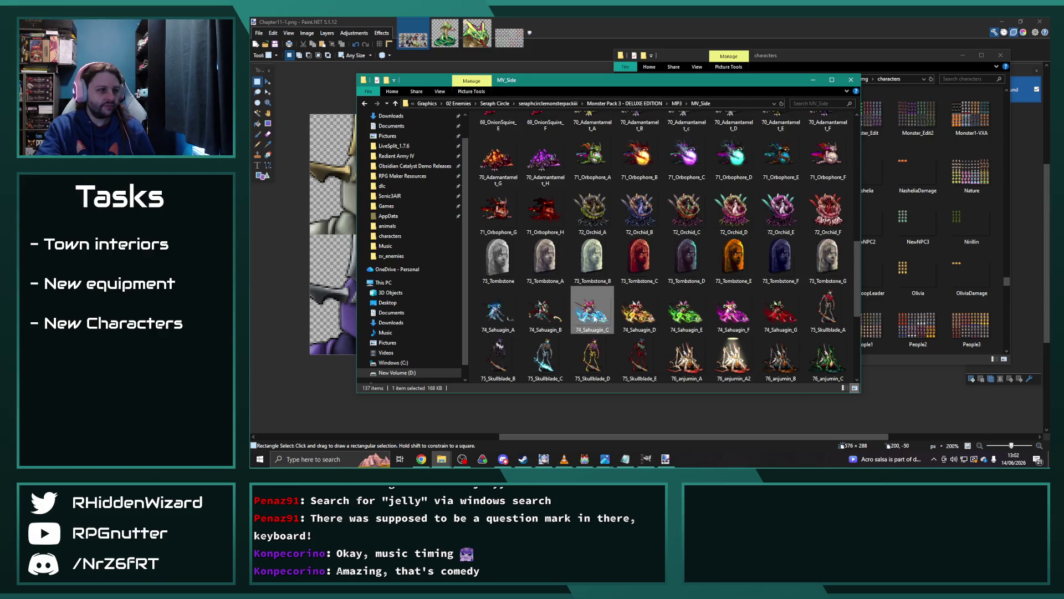
pyautogui.click(1040, 27)
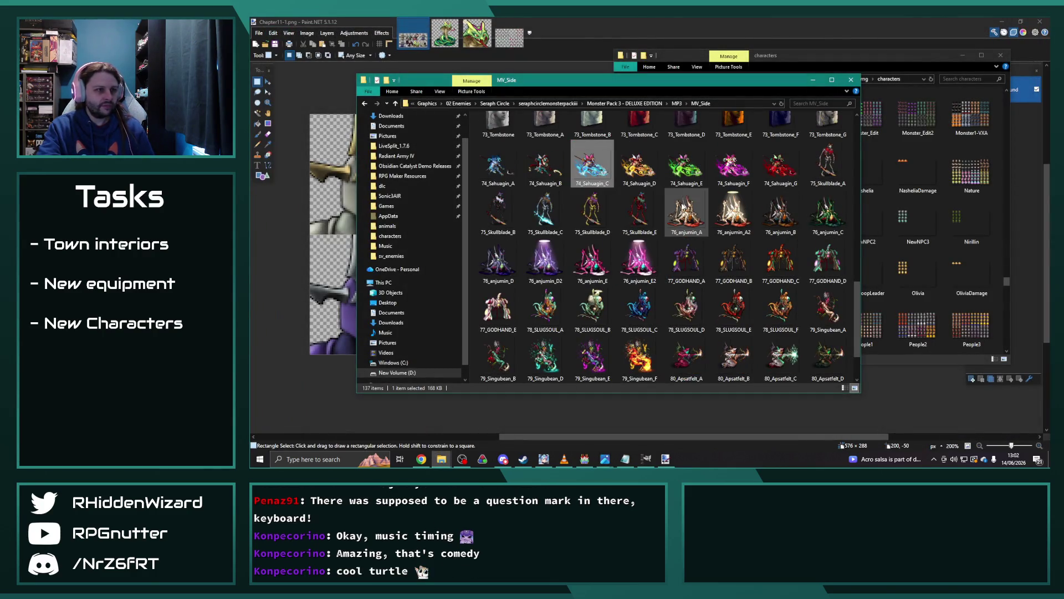
pyautogui.doubleClick(685, 209)
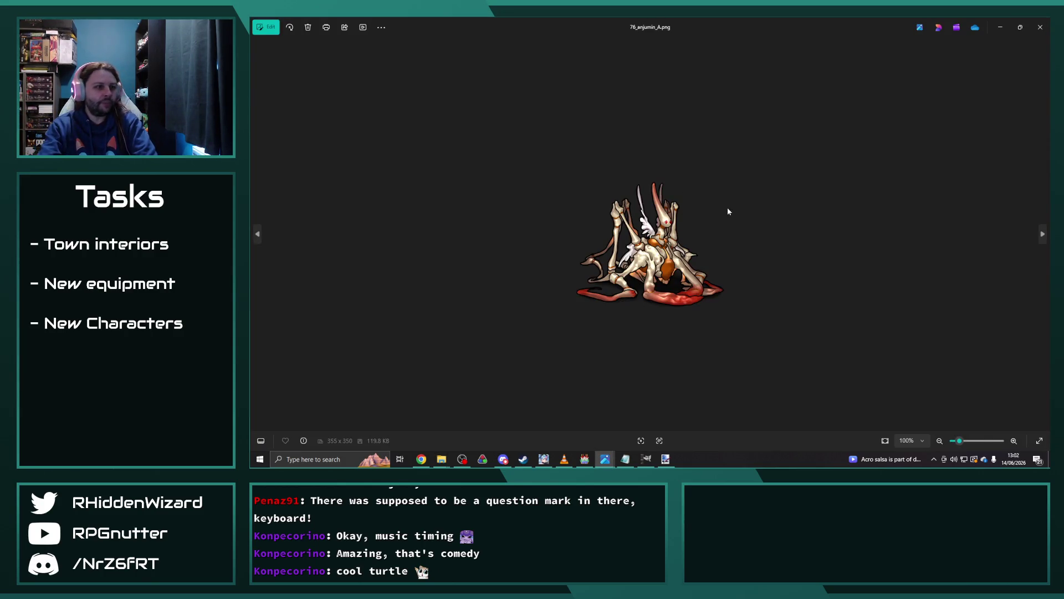
pyautogui.press('Right')
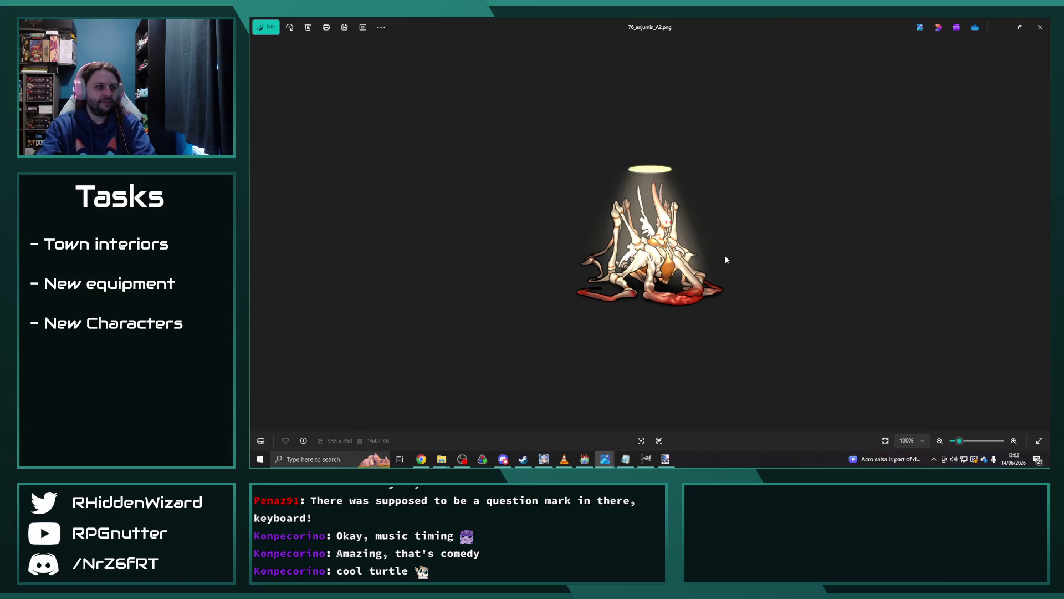
pyautogui.click(1040, 27)
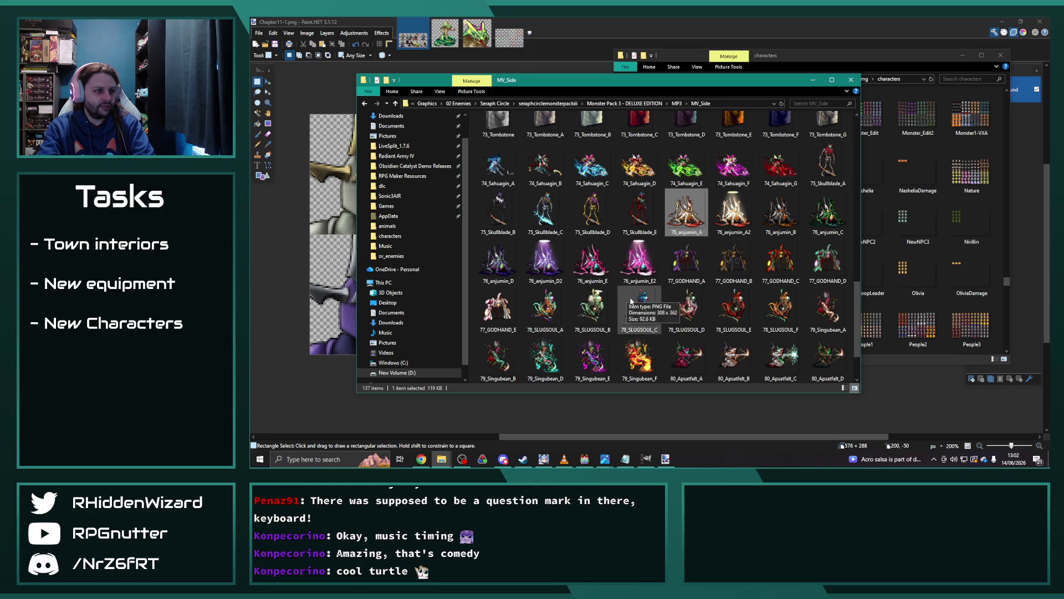
# Preview the 78_SLUGSOUL sprite's C, D and E colour variants.
pyautogui.doubleClick(638, 308)
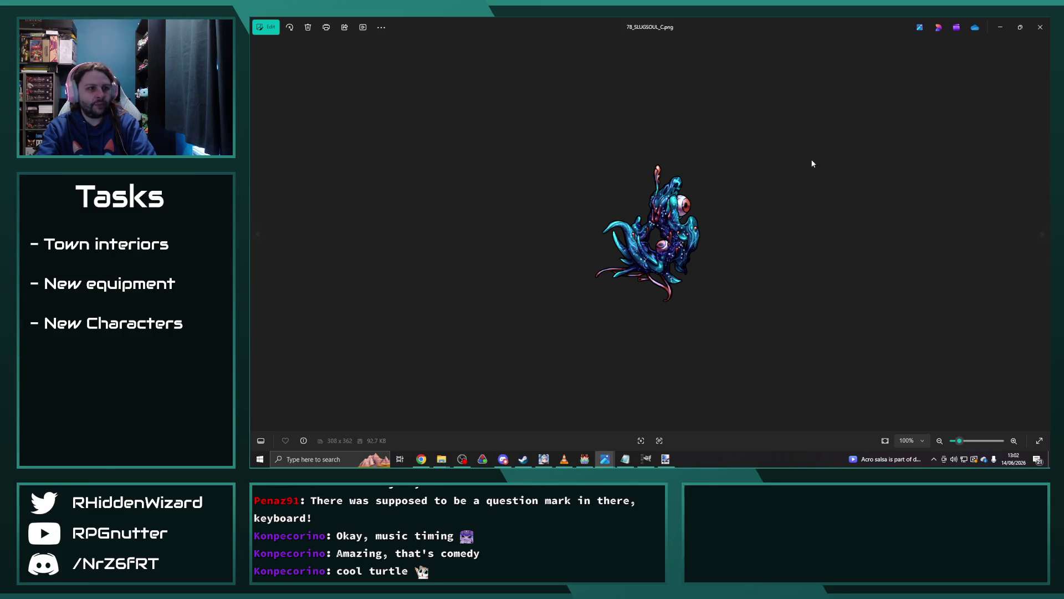
pyautogui.press('Right')
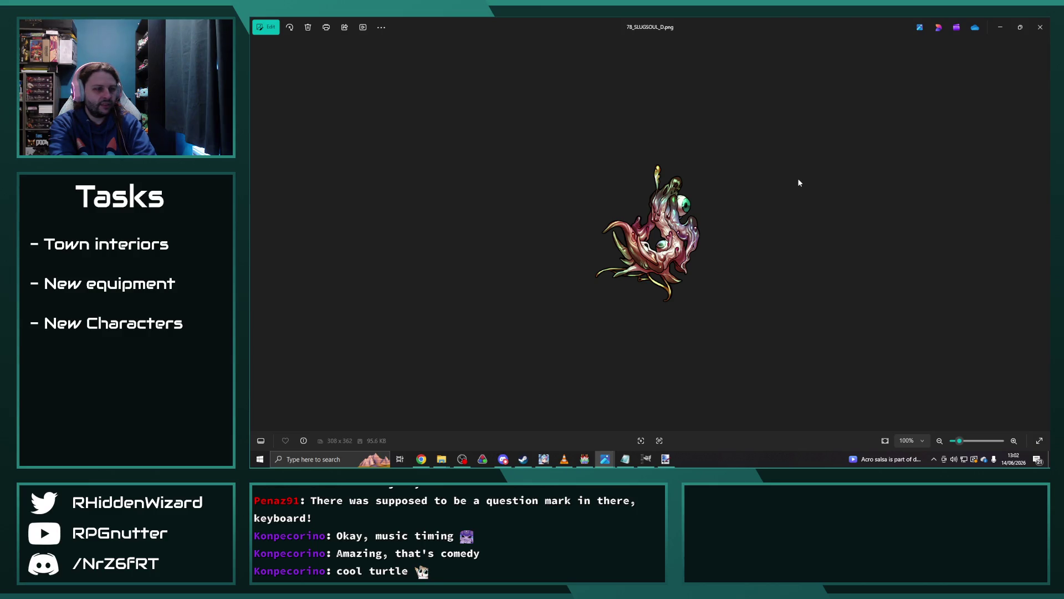
pyautogui.press('Right')
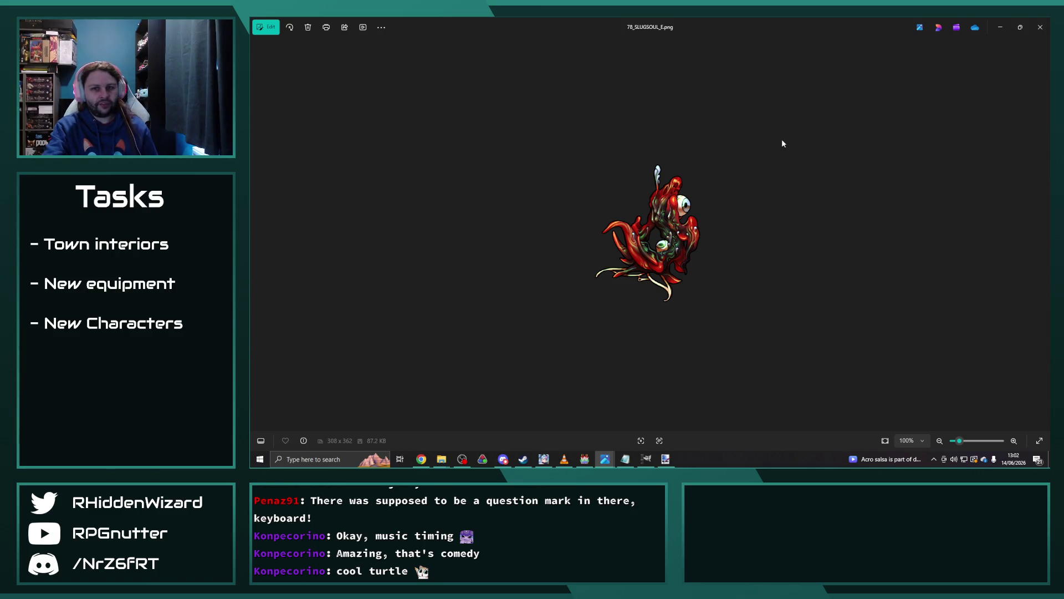
pyautogui.click(1040, 27)
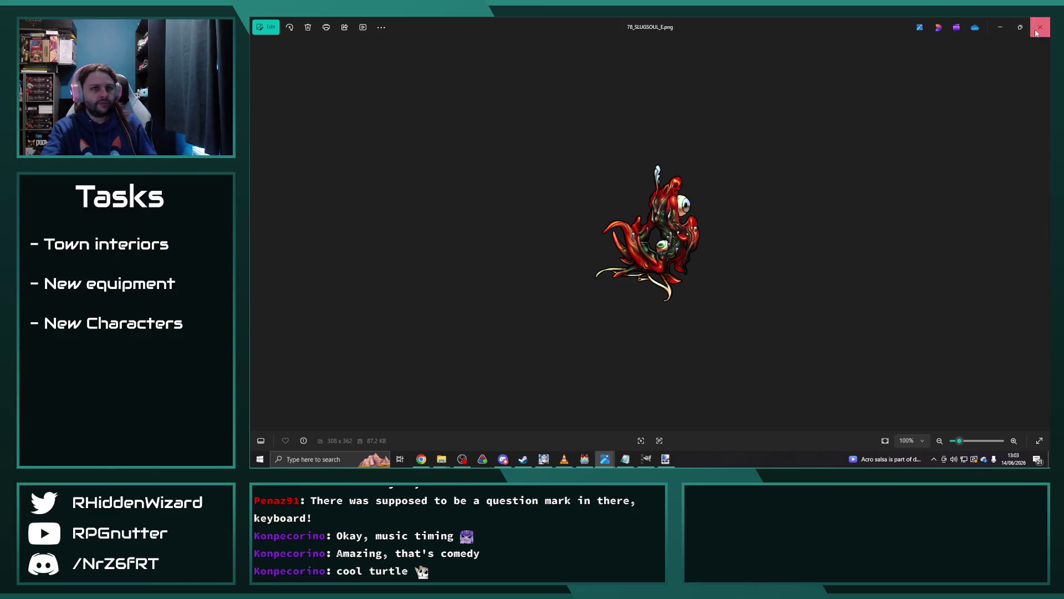
# Preview 79_Singubean_E, 80_Apsatfelt_B and 77_GODHAND_C, then return to Seraph Circle.
pyautogui.scroll(-1, 659, 233)
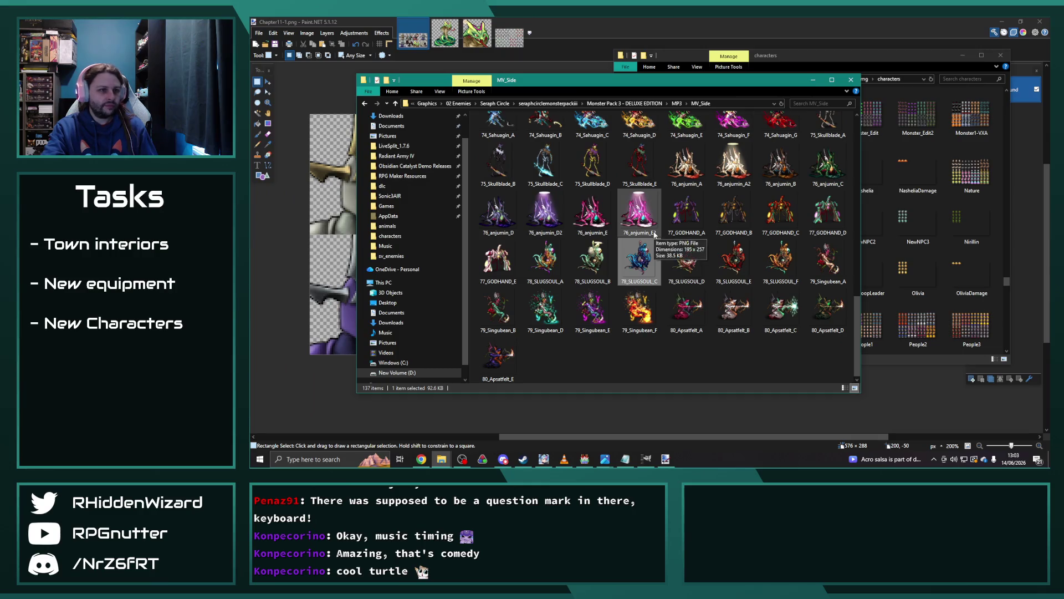
pyautogui.doubleClick(593, 309)
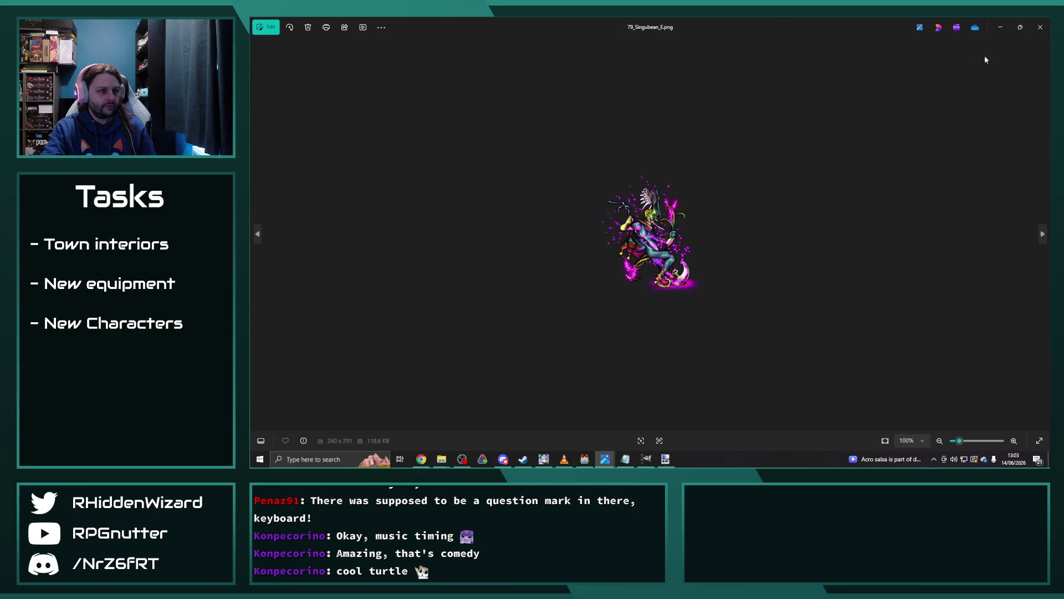
pyautogui.click(1041, 27)
pyautogui.doubleClick(733, 313)
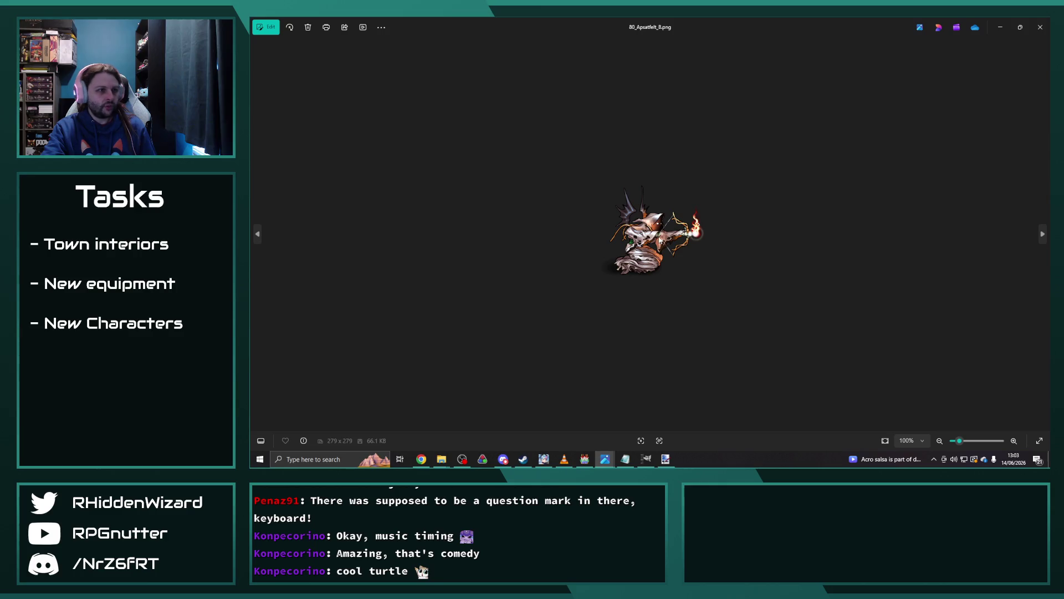
pyautogui.click(1041, 27)
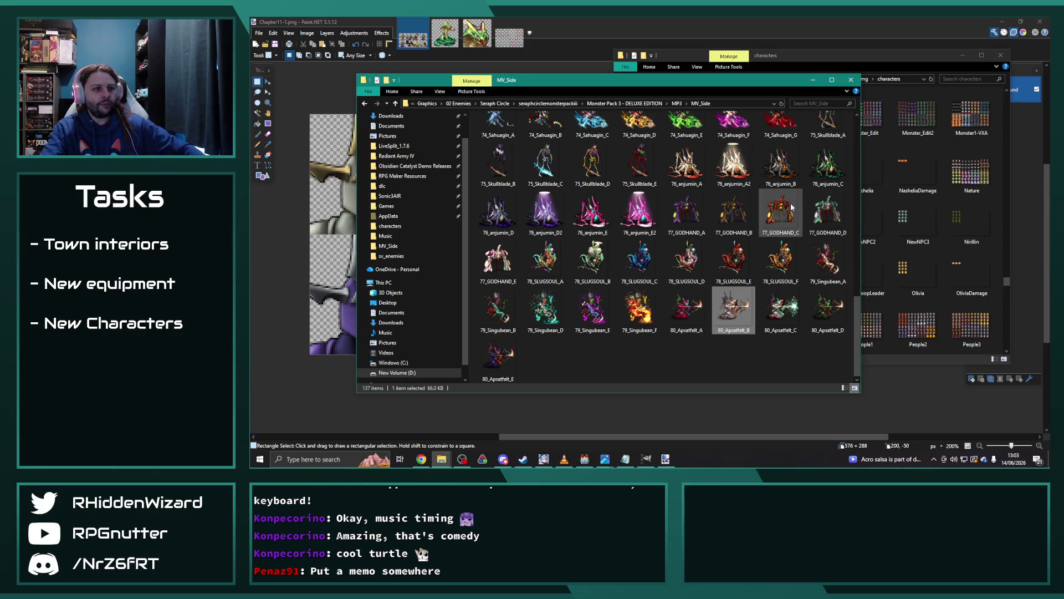
pyautogui.doubleClick(782, 214)
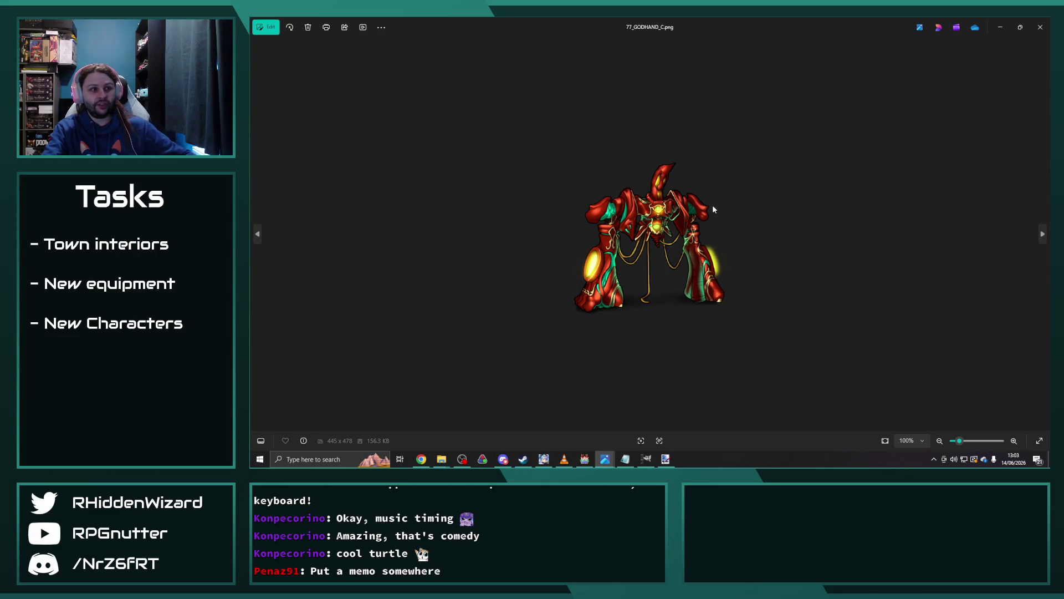
pyautogui.click(1040, 27)
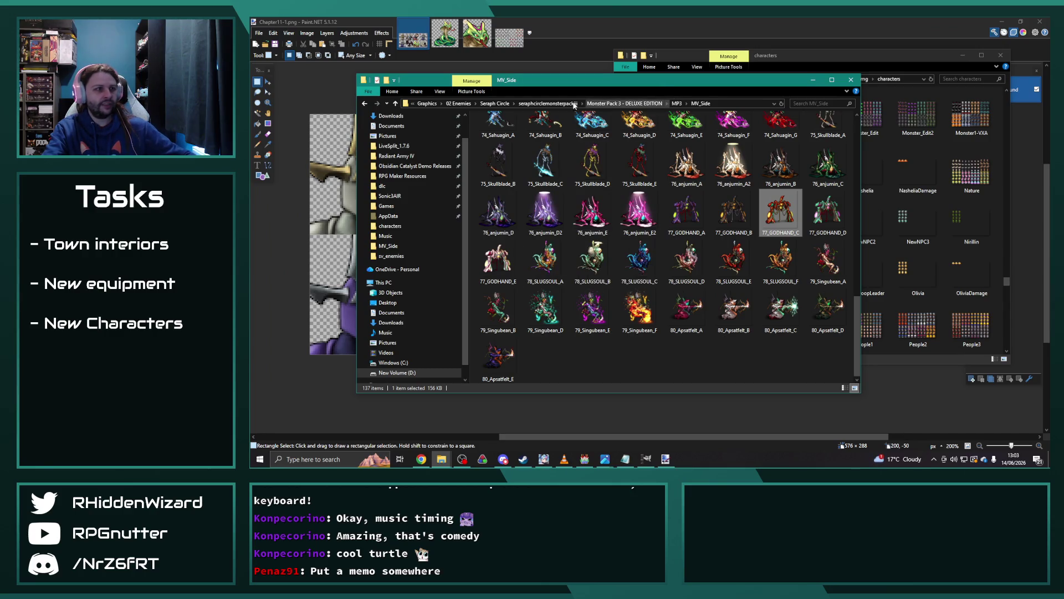
pyautogui.click(503, 105)
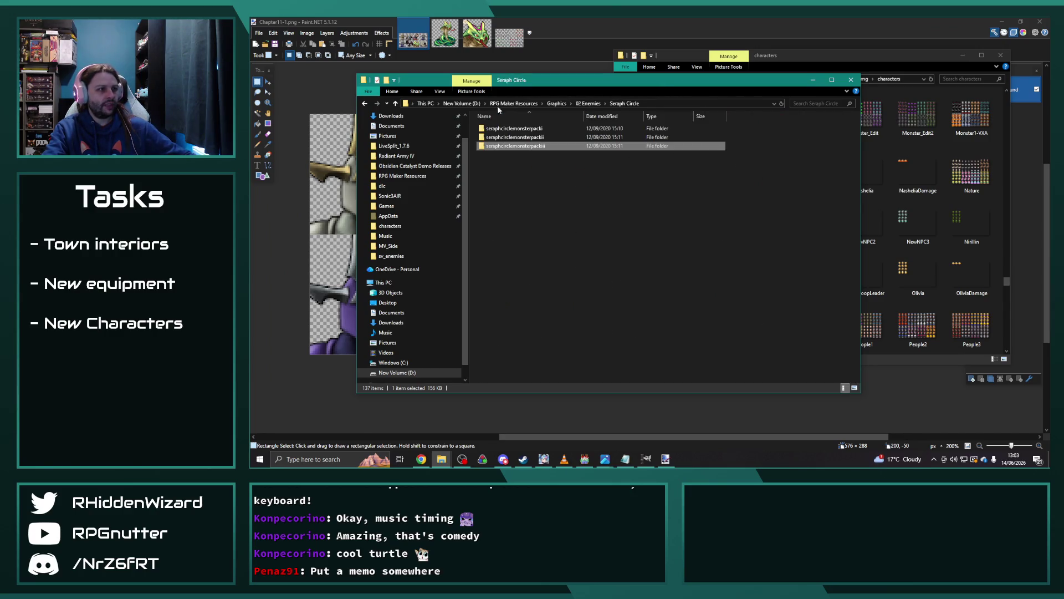
# Open Monster Pack 2's Original_PNG SIDE_MV folder and preview 041_Slime2_B.
pyautogui.doubleClick(533, 140)
pyautogui.doubleClick(515, 128)
pyautogui.doubleClick(516, 154)
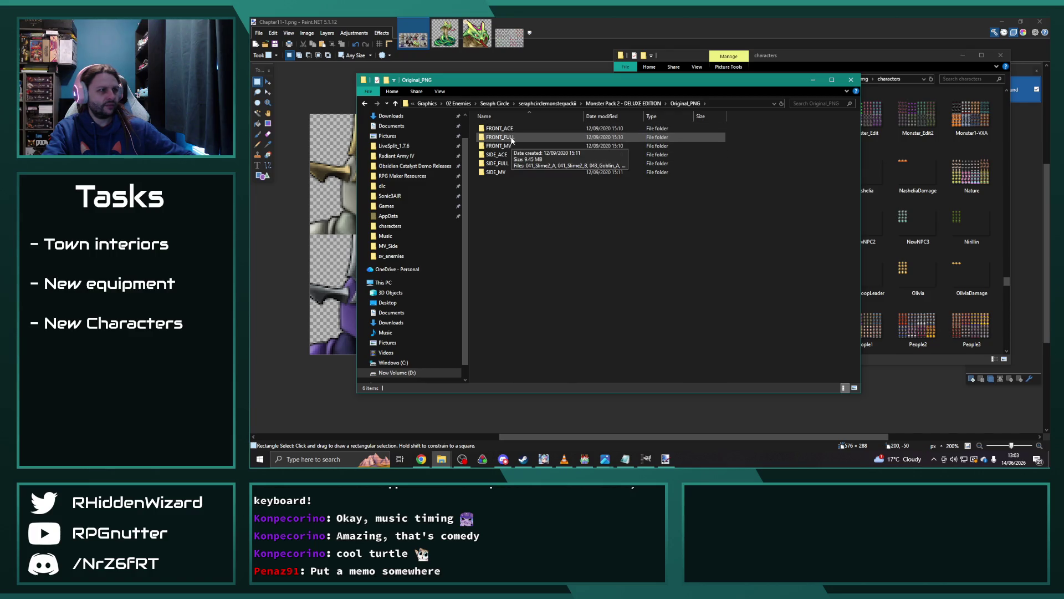
pyautogui.doubleClick(503, 173)
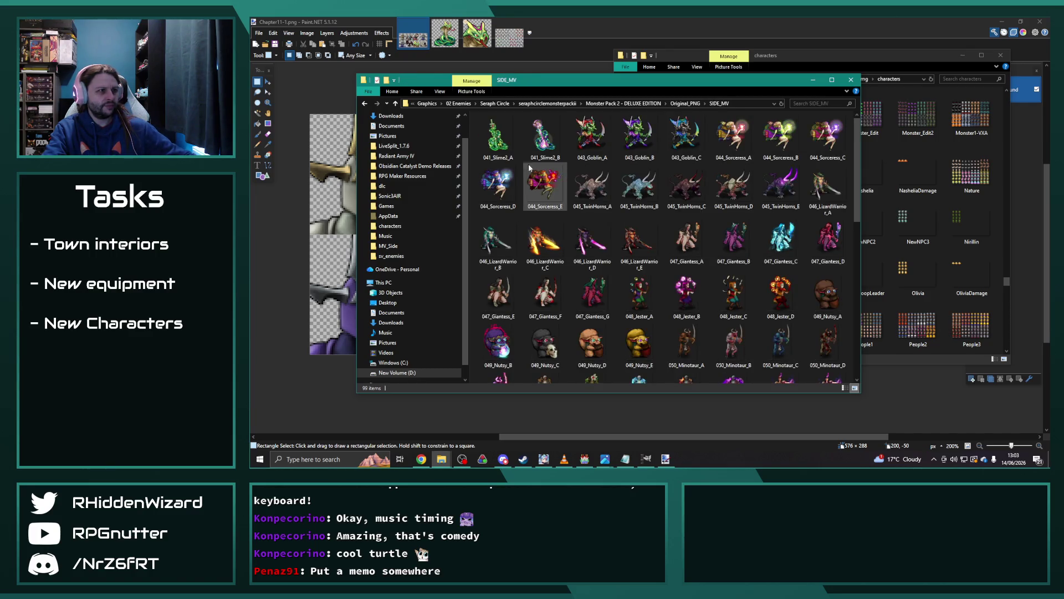
pyautogui.doubleClick(538, 137)
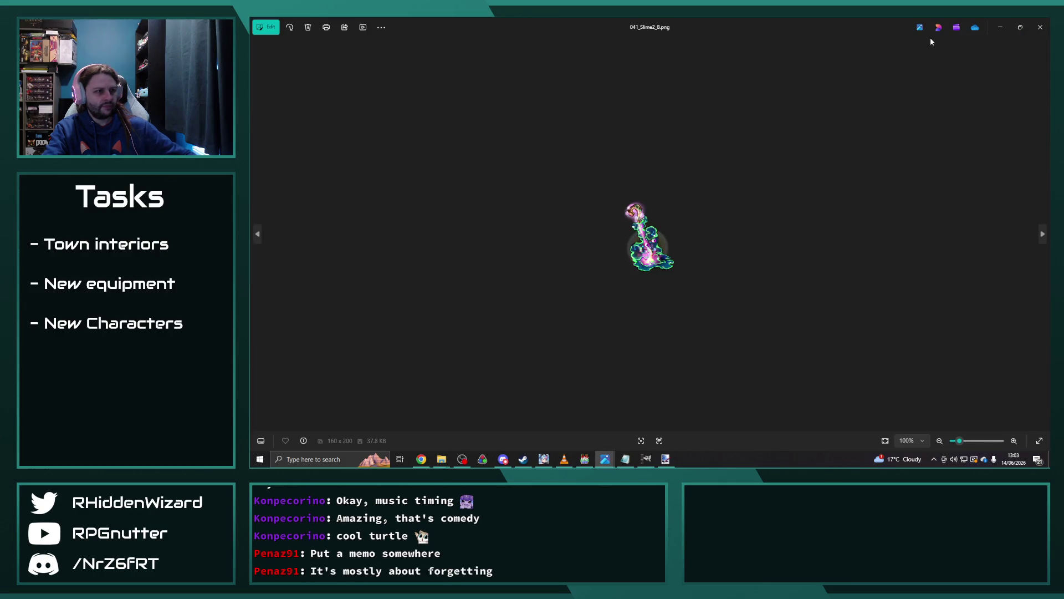
pyautogui.click(1044, 31)
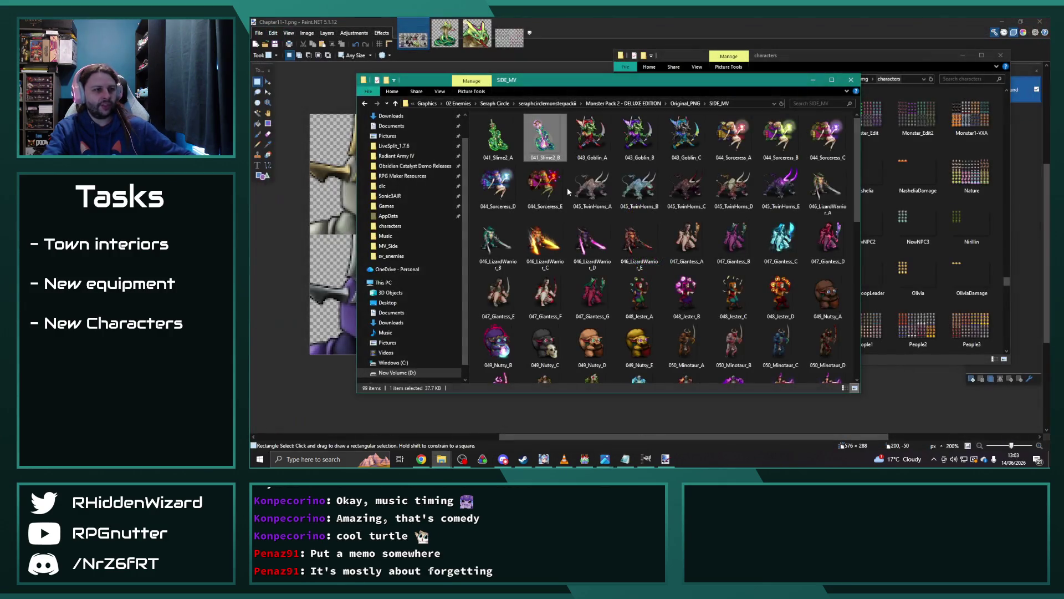
# Preview 044_Sorceress_C, 045_TwinHorns_A, 046_LizardWarrior_D and 047_Giantess_C.
pyautogui.doubleClick(813, 154)
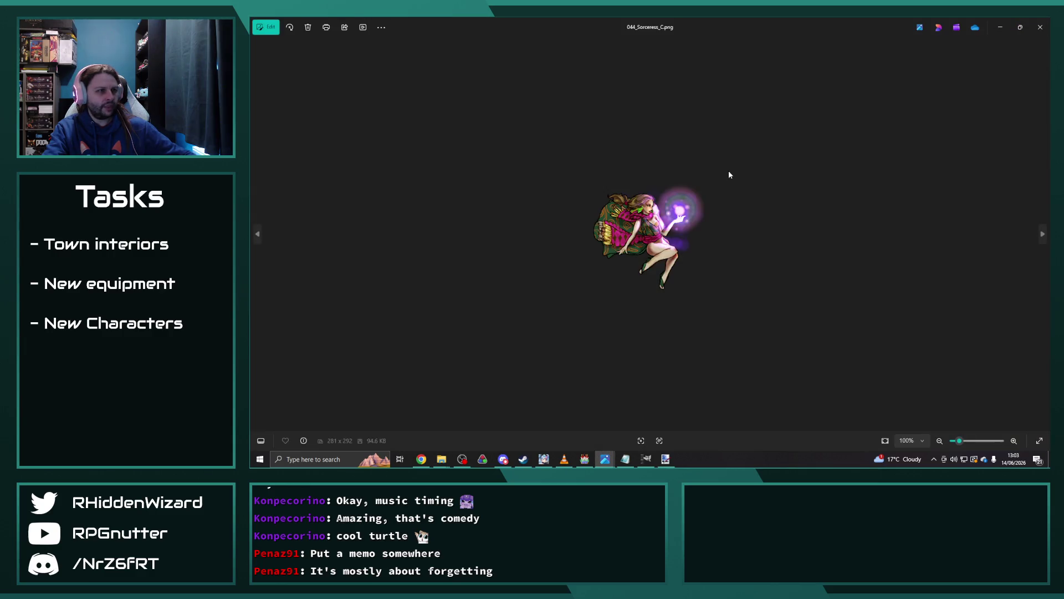
pyautogui.click(1041, 31)
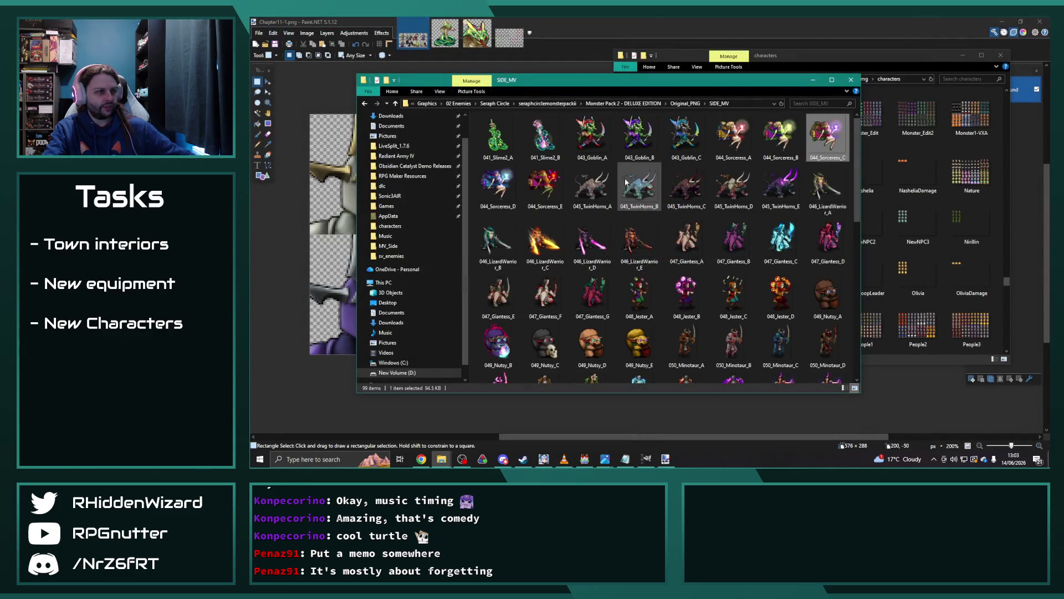
pyautogui.doubleClick(592, 186)
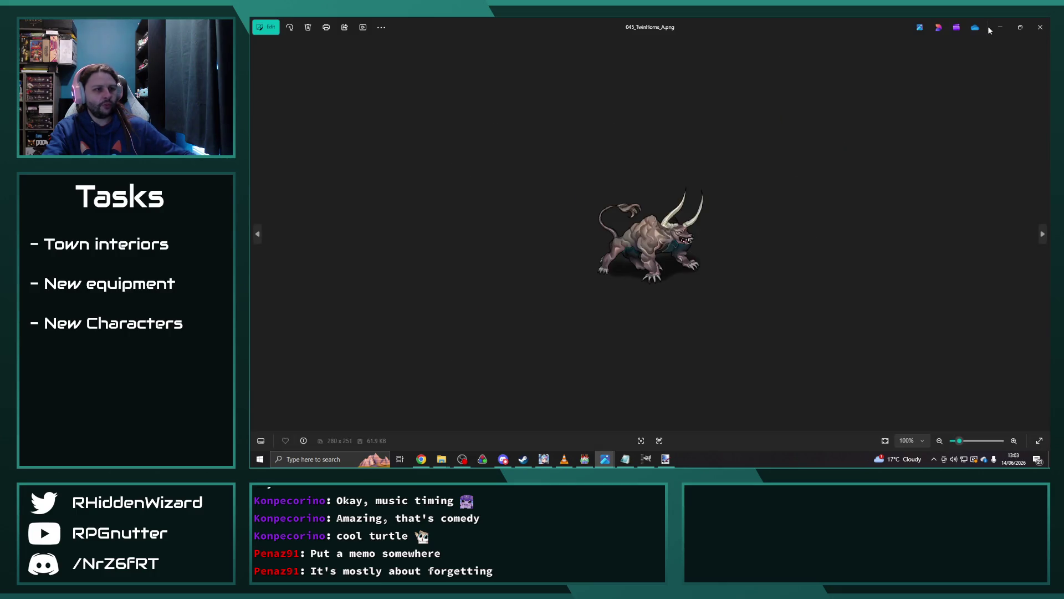
pyautogui.click(1040, 28)
pyautogui.doubleClick(588, 243)
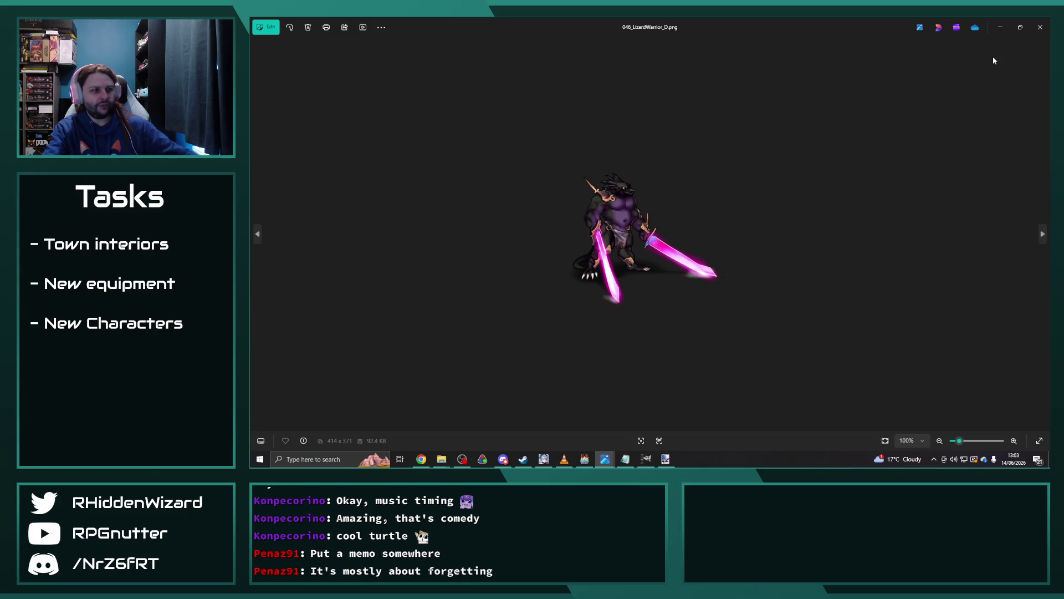
pyautogui.click(1041, 27)
pyautogui.doubleClick(780, 235)
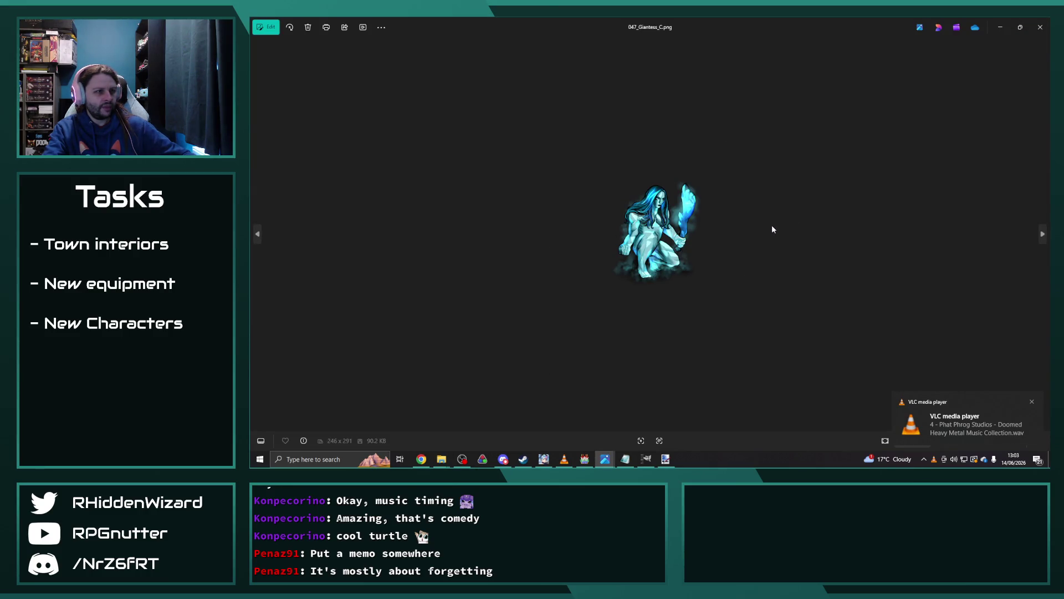
pyautogui.click(1040, 27)
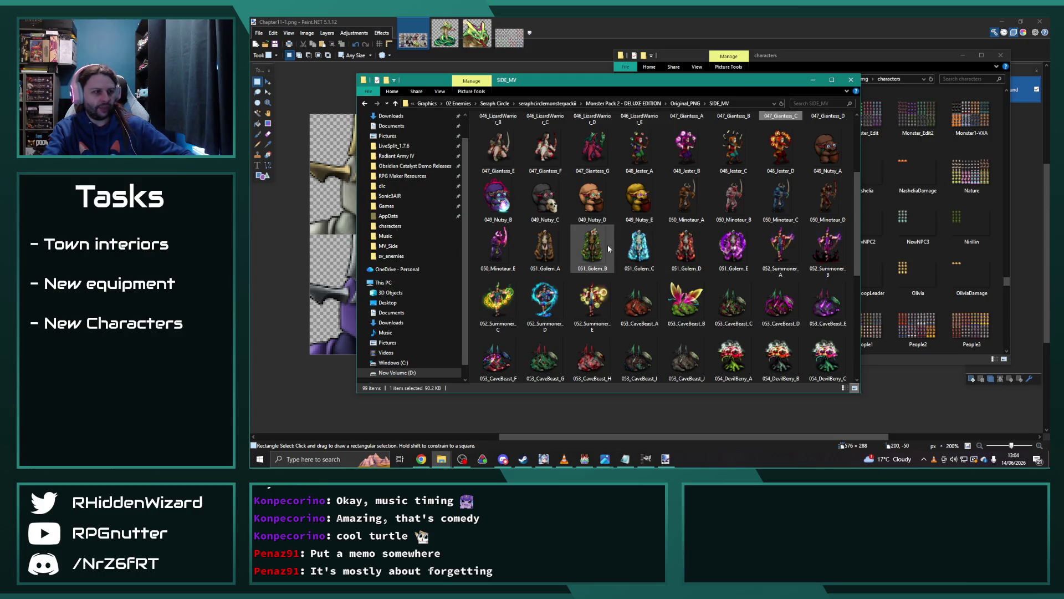
# Preview the 052_Summoner variants, 053_CaveBeast_A and 055_ShadowDemon_B.
pyautogui.moveTo(608, 249)
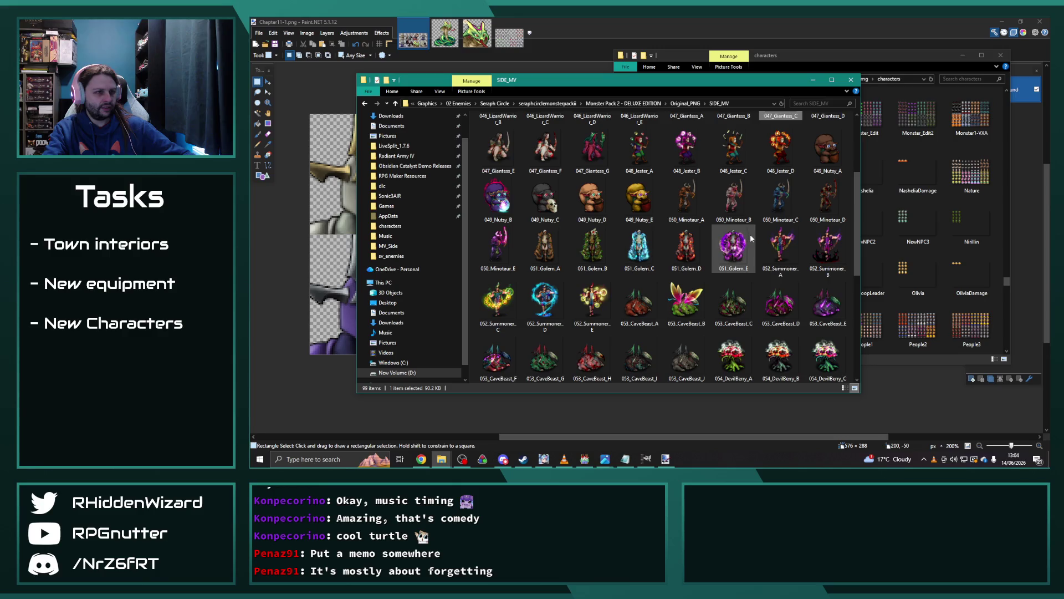
pyautogui.doubleClick(778, 250)
pyautogui.press('Right')
pyautogui.press('Right')
pyautogui.press('Right')
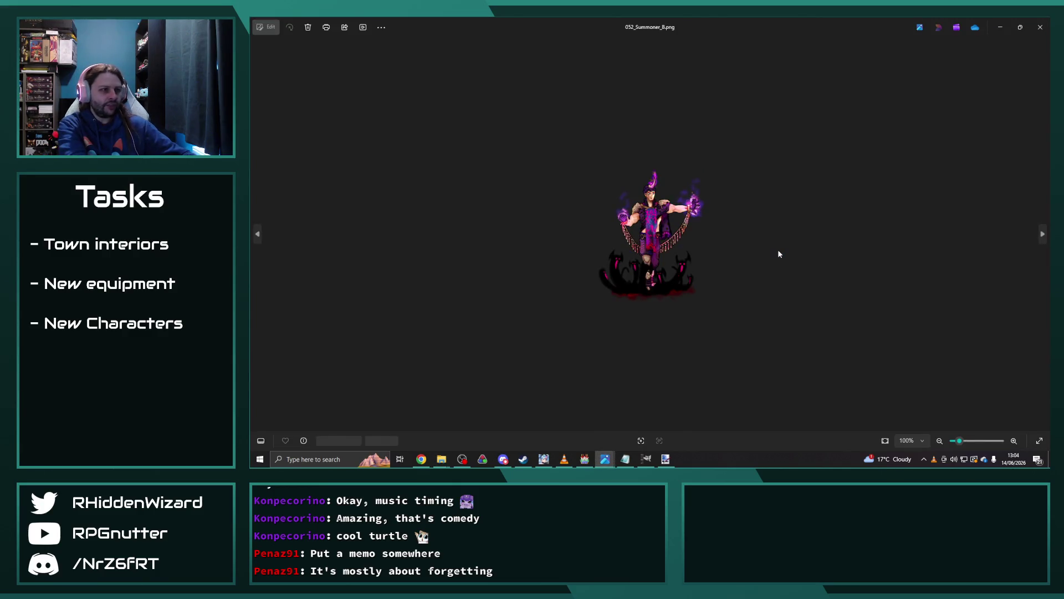
pyautogui.press('Right')
pyautogui.press('Right')
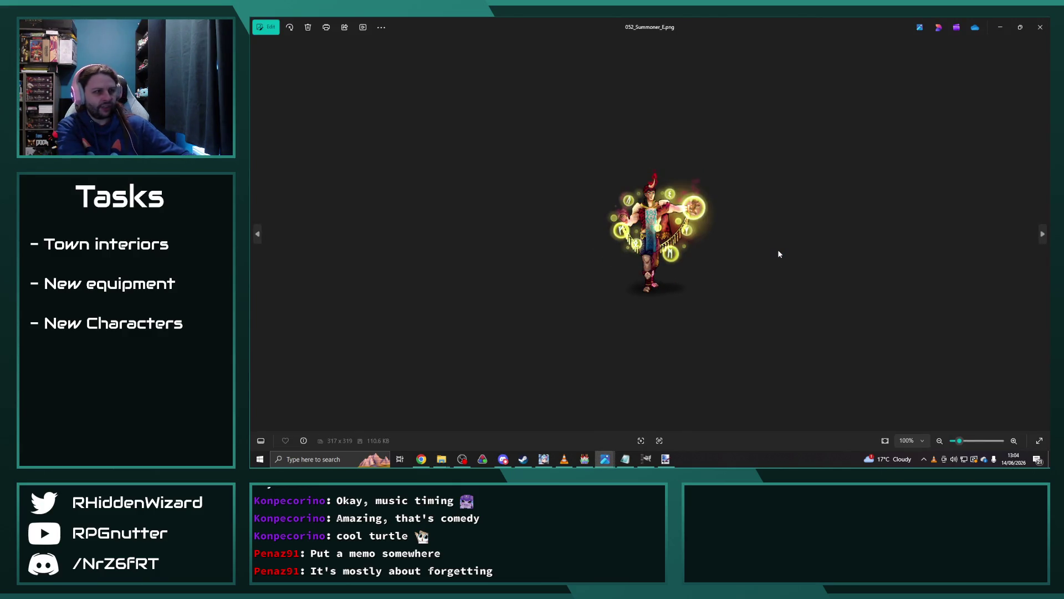
pyautogui.click(1036, 28)
pyautogui.scroll(-2, 674, 233)
pyautogui.scroll(-3, 676, 224)
pyautogui.doubleClick(639, 144)
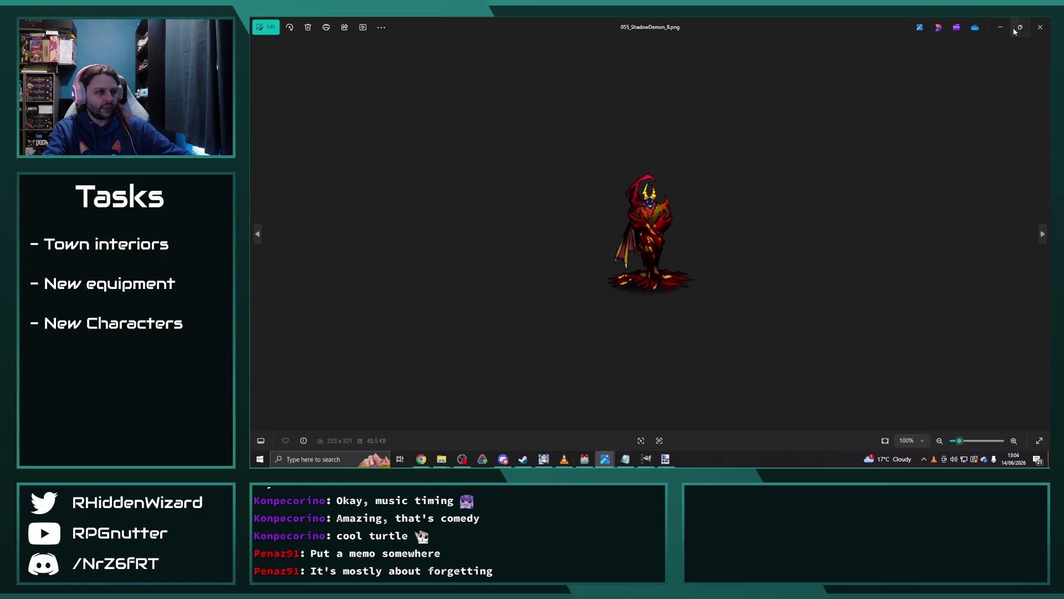
pyautogui.click(1040, 27)
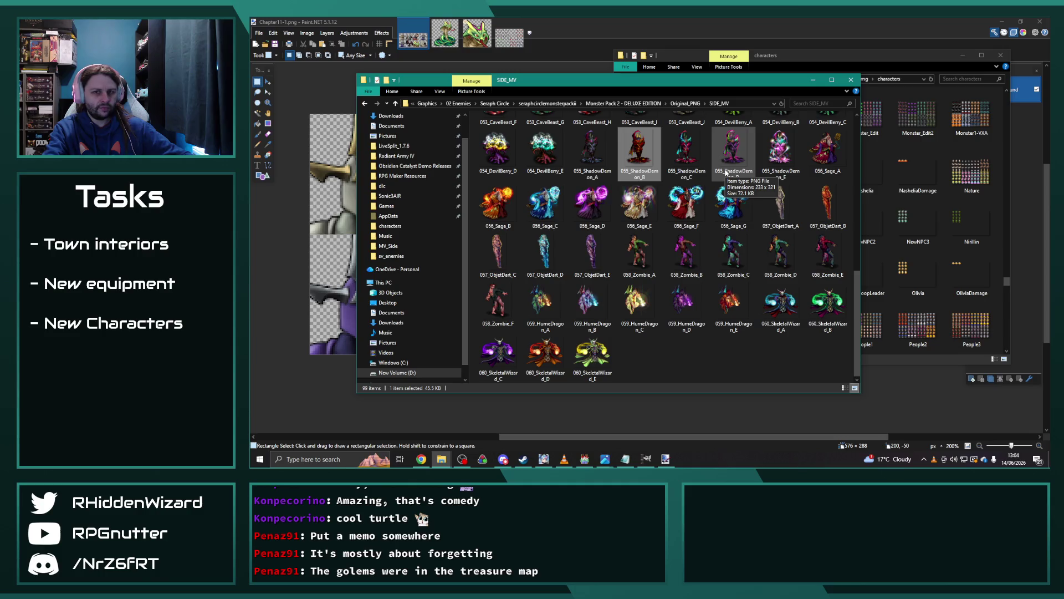
# Compare the Golem colour variants from 051_Golem_A through 051_Golem_E.
pyautogui.scroll(3, 665, 190)
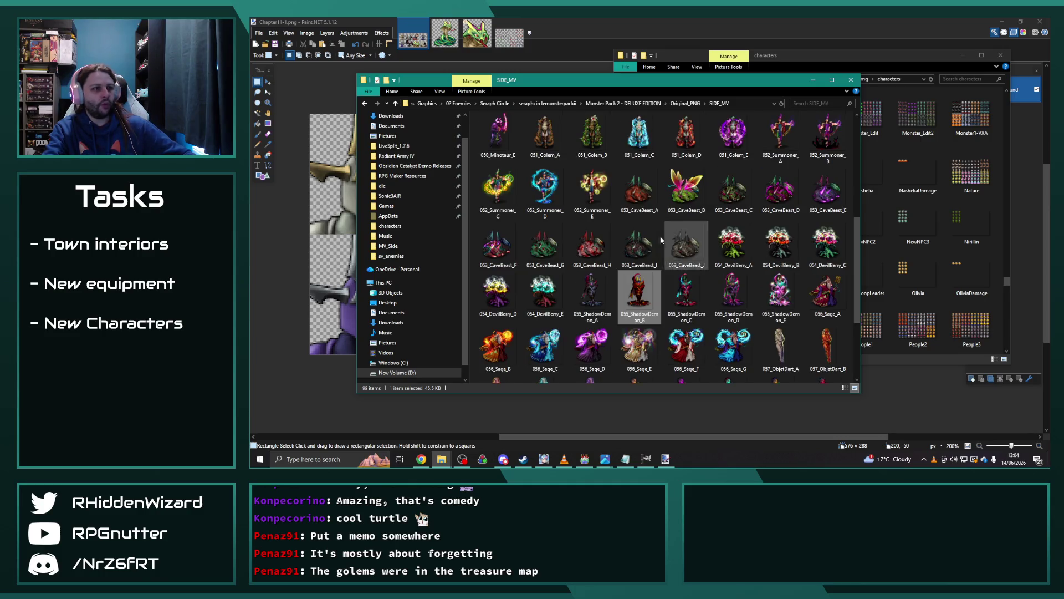
pyautogui.doubleClick(732, 133)
pyautogui.press('Left')
pyautogui.press('Left')
pyautogui.press('Left')
pyautogui.press('Left')
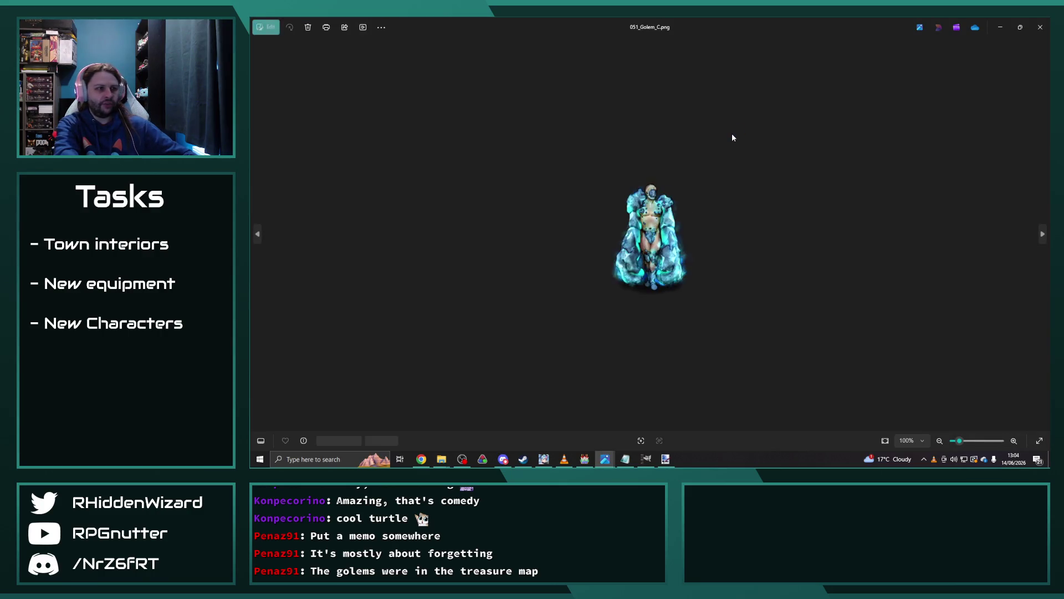
pyautogui.press('Left')
pyautogui.press('Left')
pyautogui.press('Left')
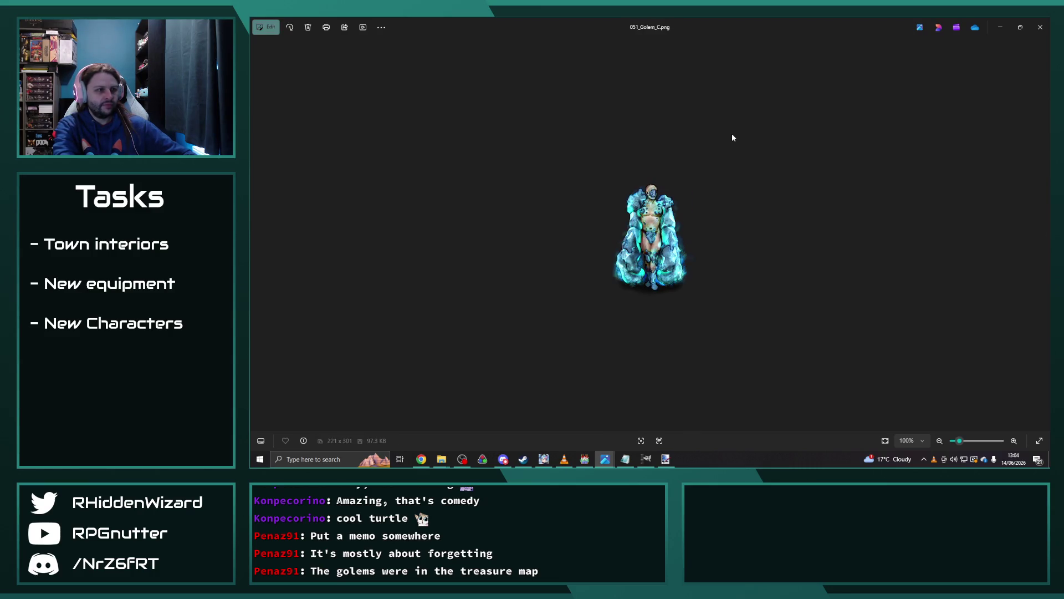
pyautogui.press('Right')
pyautogui.press('Right')
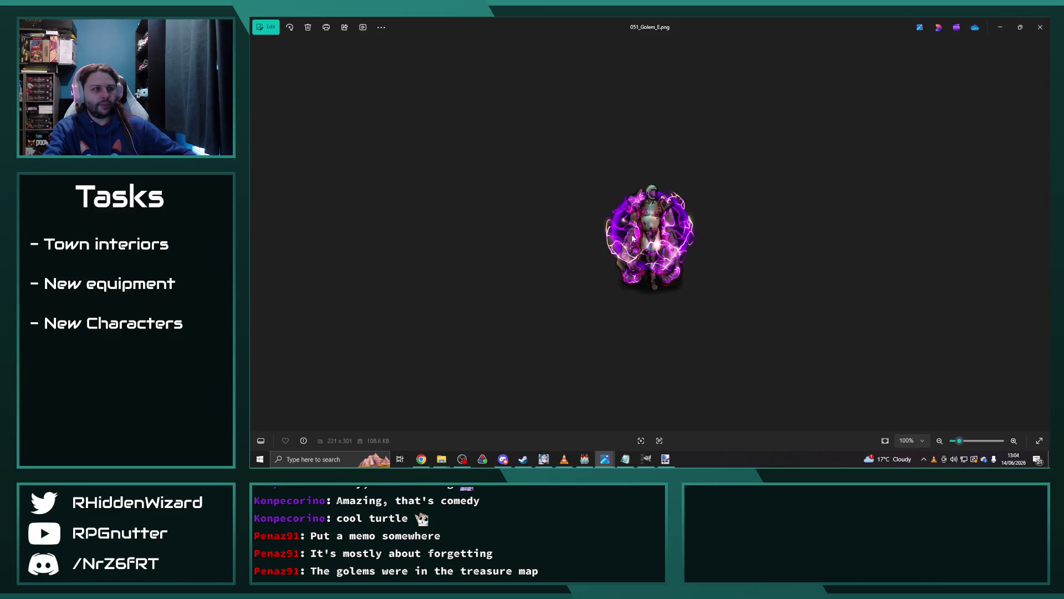
pyautogui.click(1032, 32)
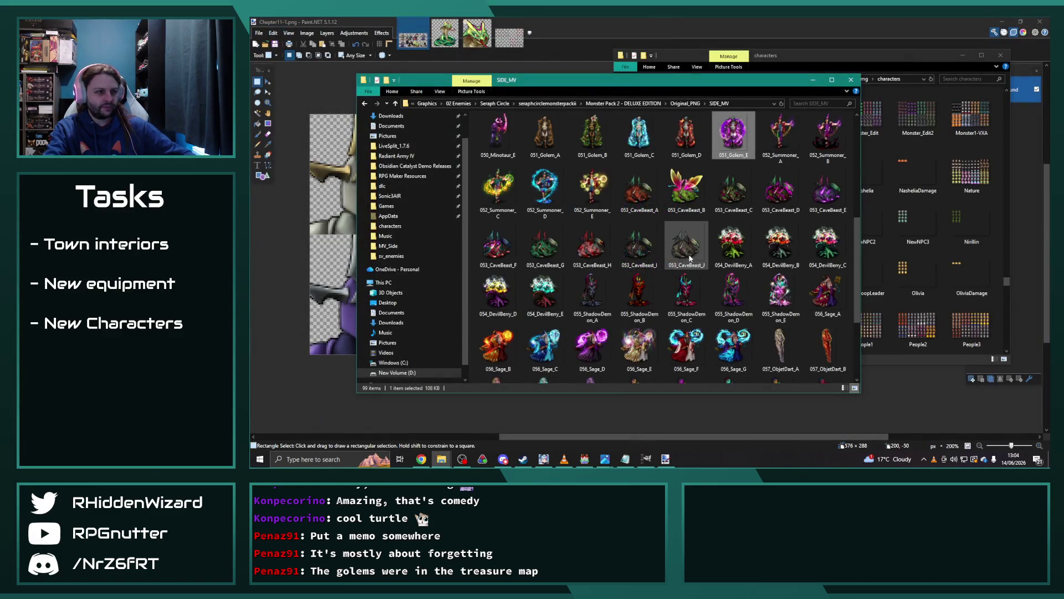
# Compare the 056_Sage colour variants from A through F.
pyautogui.doubleClick(819, 293)
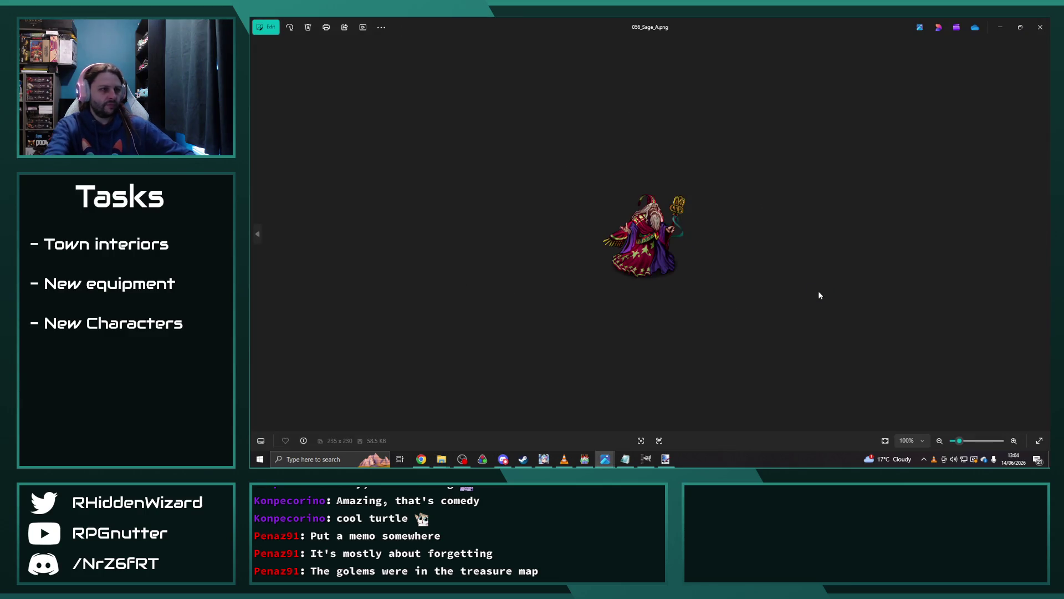
pyautogui.press('Right')
pyautogui.press('Right')
pyautogui.press('Right')
pyautogui.press('Right')
pyautogui.press('Right')
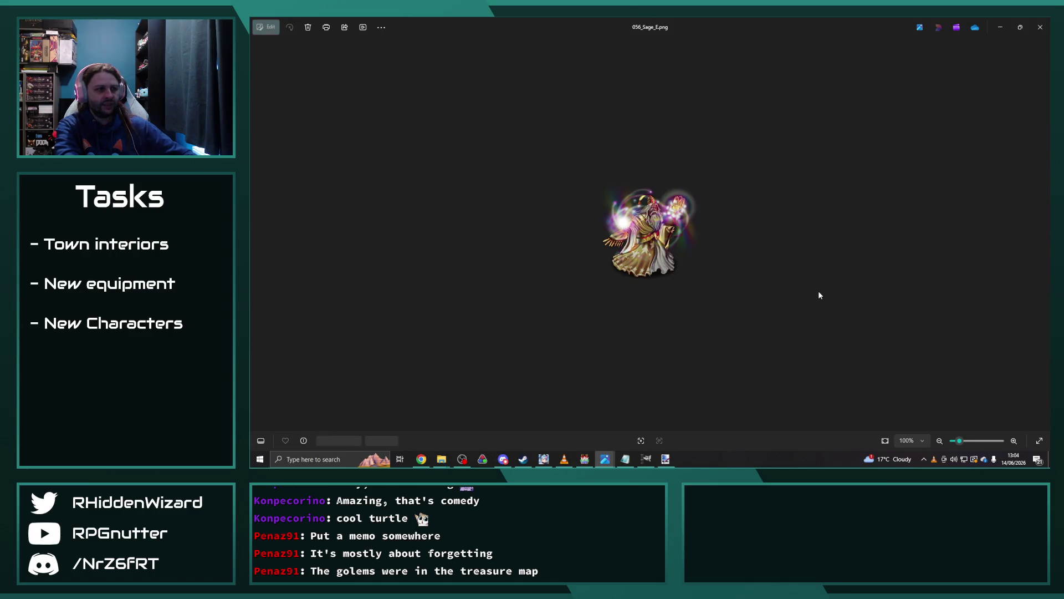
pyautogui.press('Right')
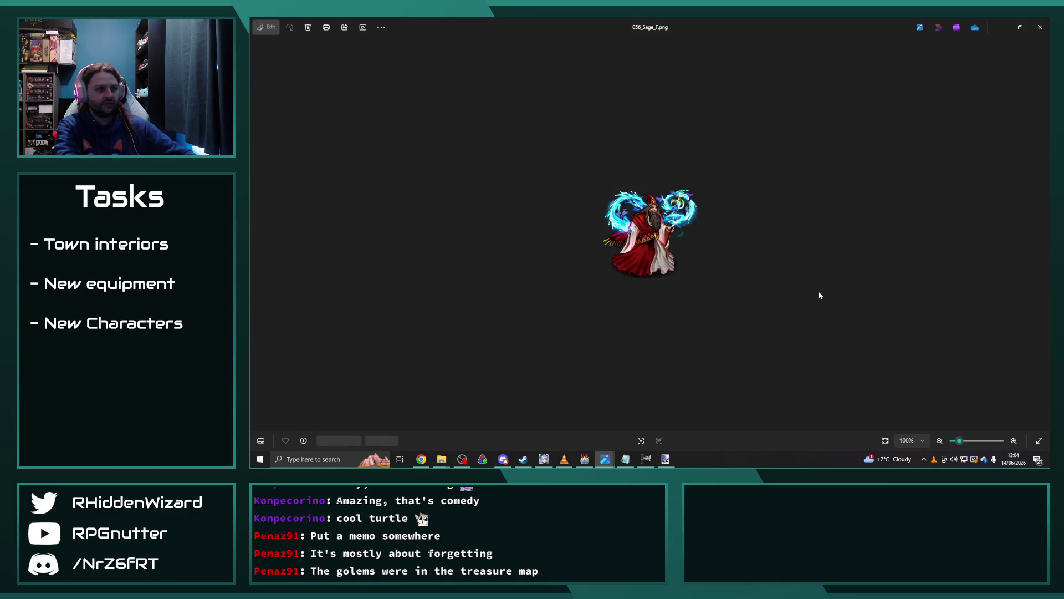
pyautogui.press('Right')
pyautogui.press('Left')
pyautogui.press('Left')
pyautogui.press('Left')
pyautogui.press('Left')
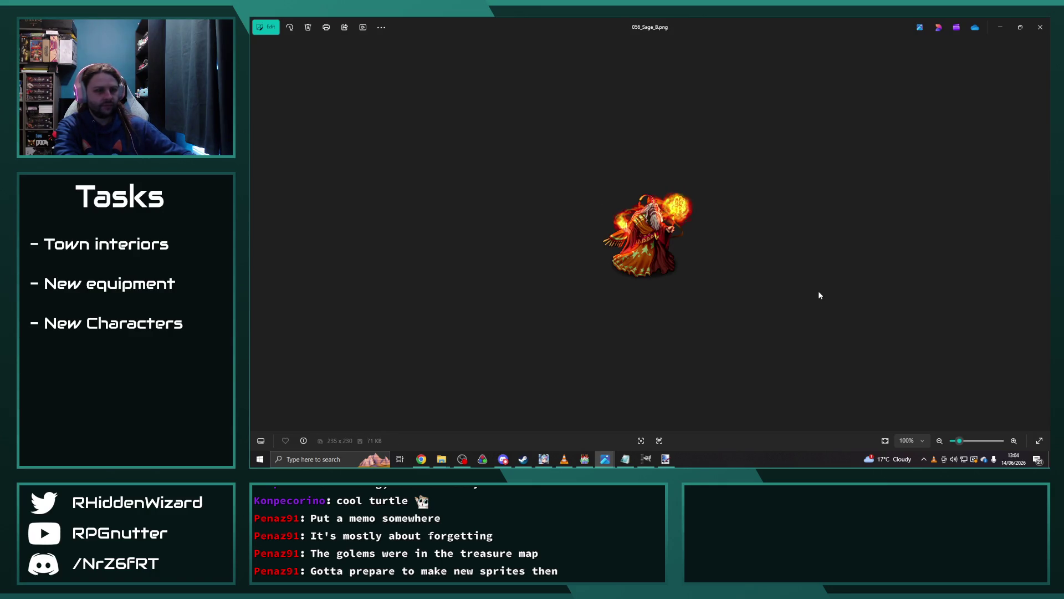
pyautogui.press('Left')
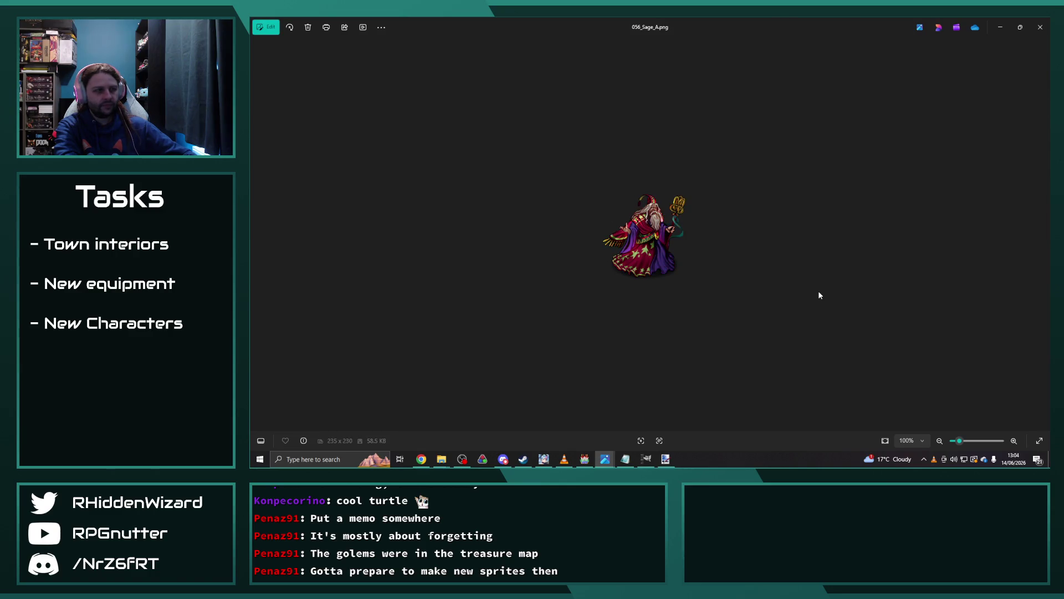
pyautogui.press('Right')
pyautogui.press('Right')
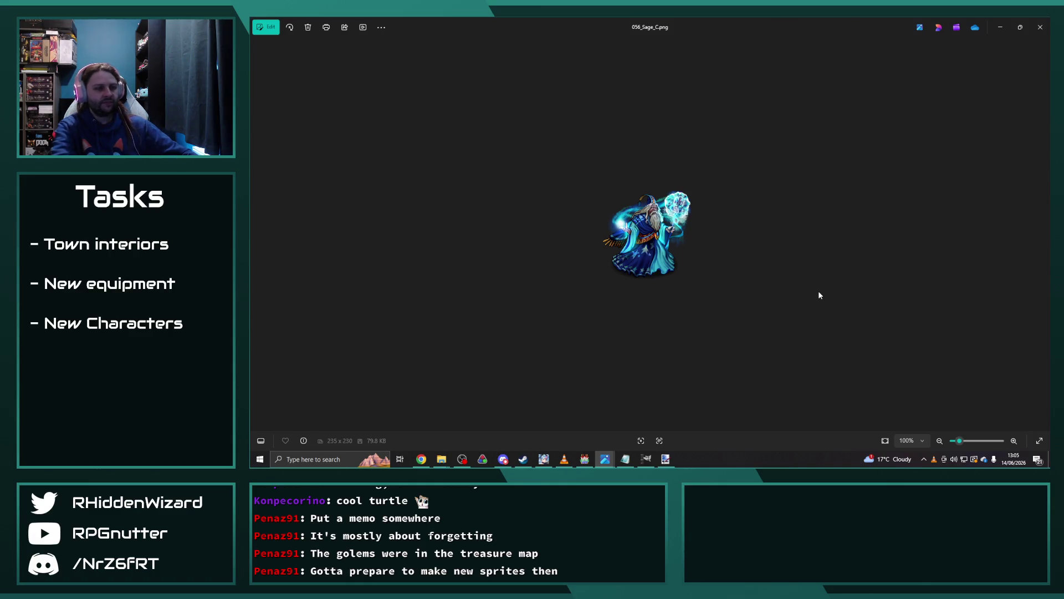
pyautogui.click(1040, 27)
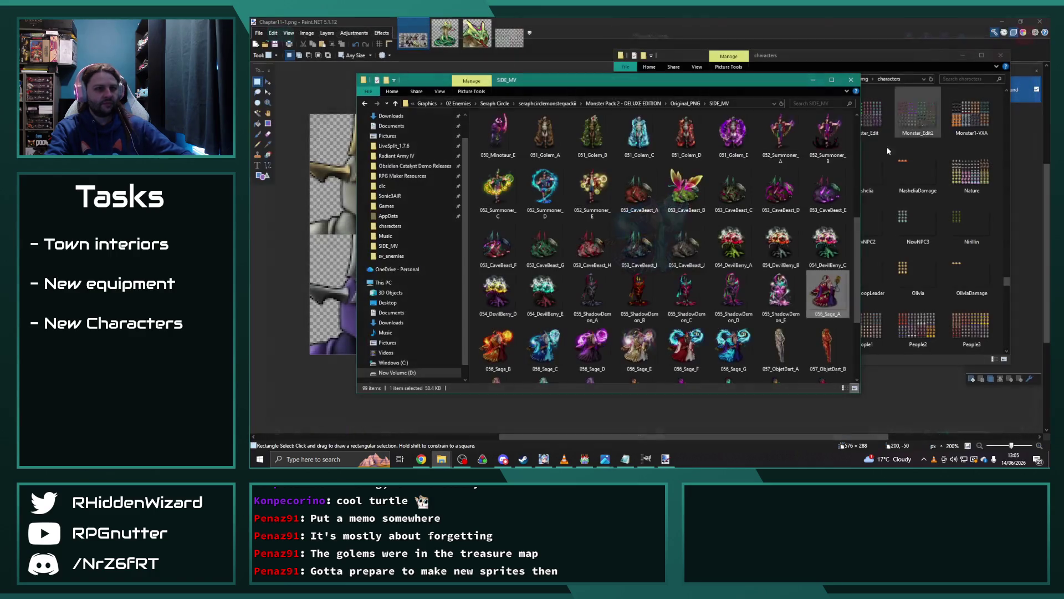
# Preview 059_HumeDragon_C, then go up to the seraphcirclemonsterpackii folder.
pyautogui.scroll(-3, 605, 211)
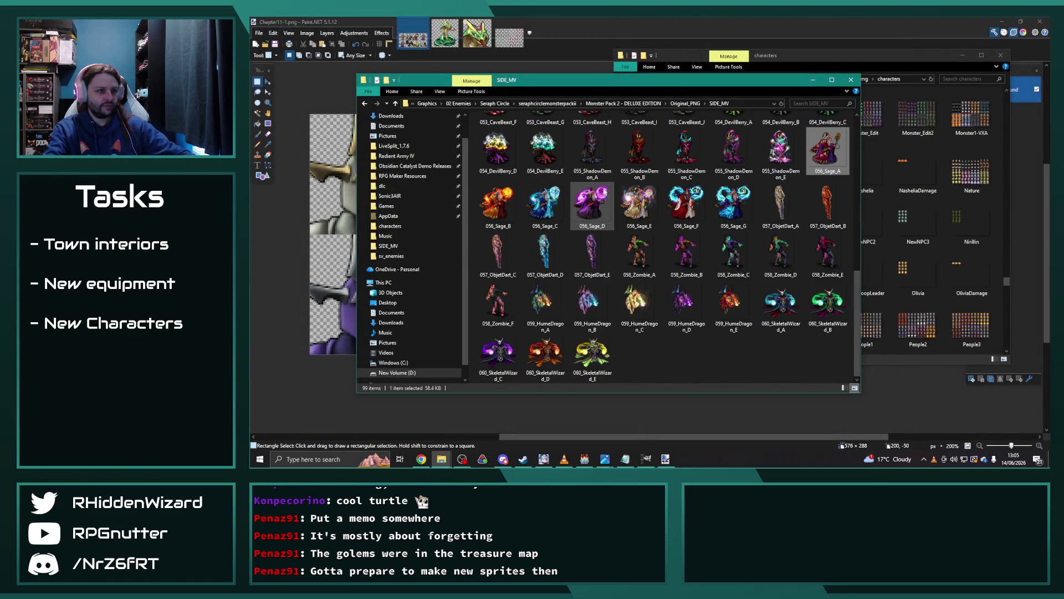
pyautogui.doubleClick(637, 305)
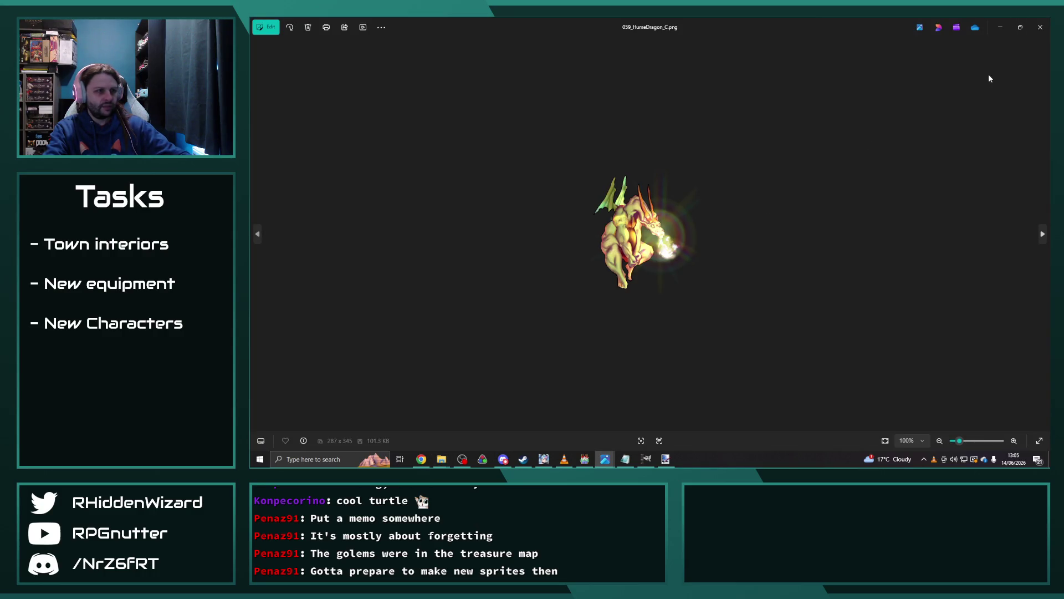
pyautogui.click(1041, 28)
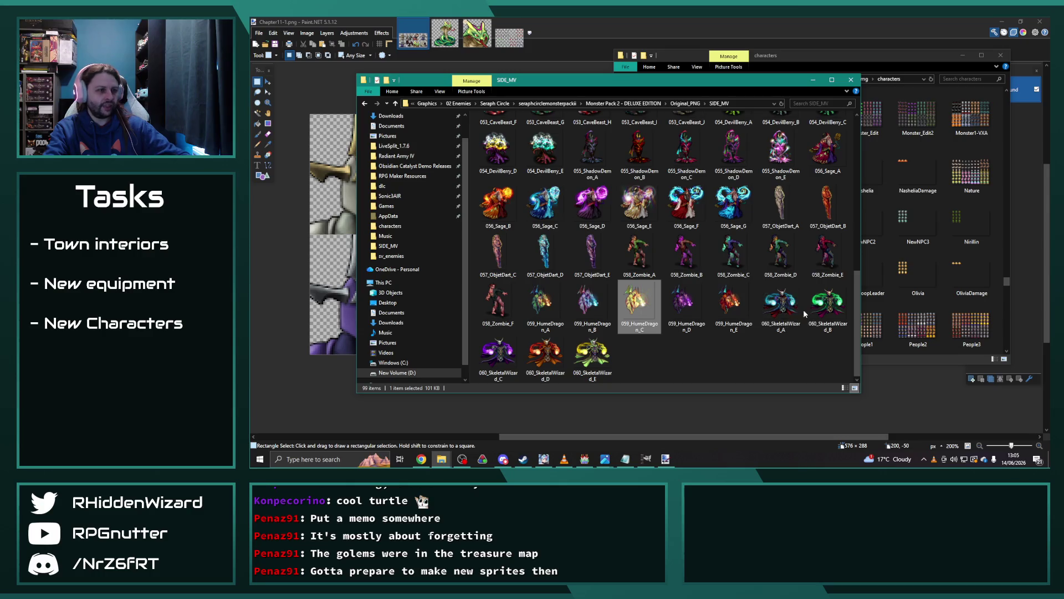
pyautogui.click(547, 103)
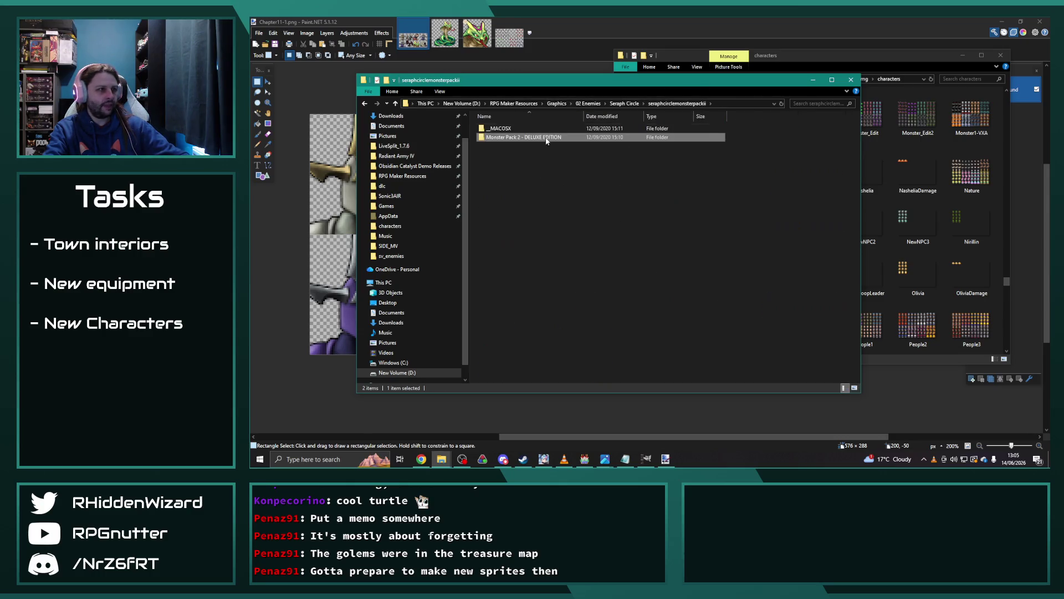
# Open Monster Pack 1 - DELUXE EDITION's MP1 MV_Side folder from Seraph Circle.
pyautogui.click(625, 103)
pyautogui.doubleClick(532, 128)
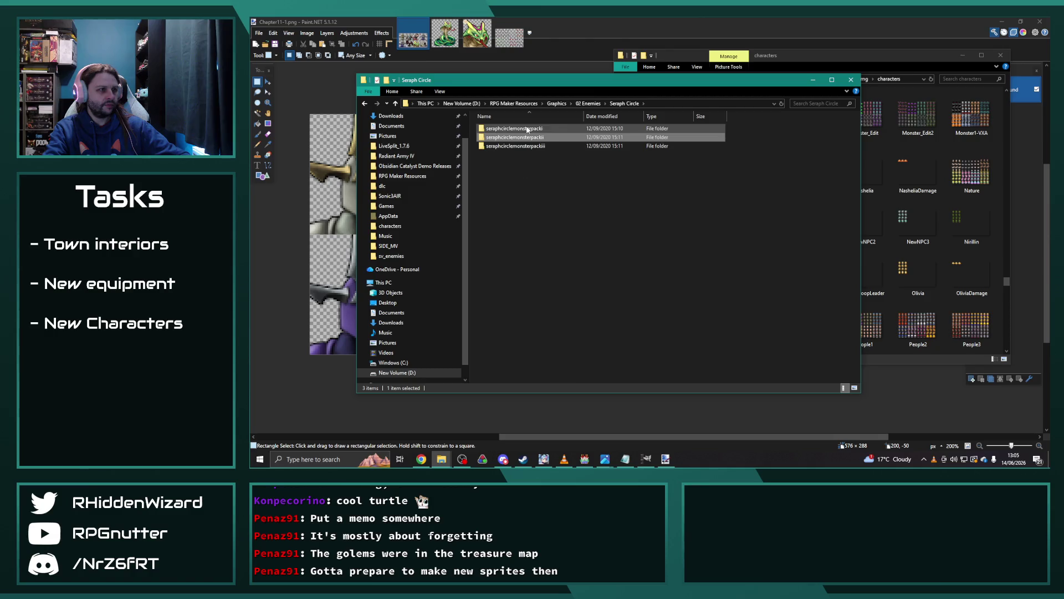
pyautogui.doubleClick(532, 137)
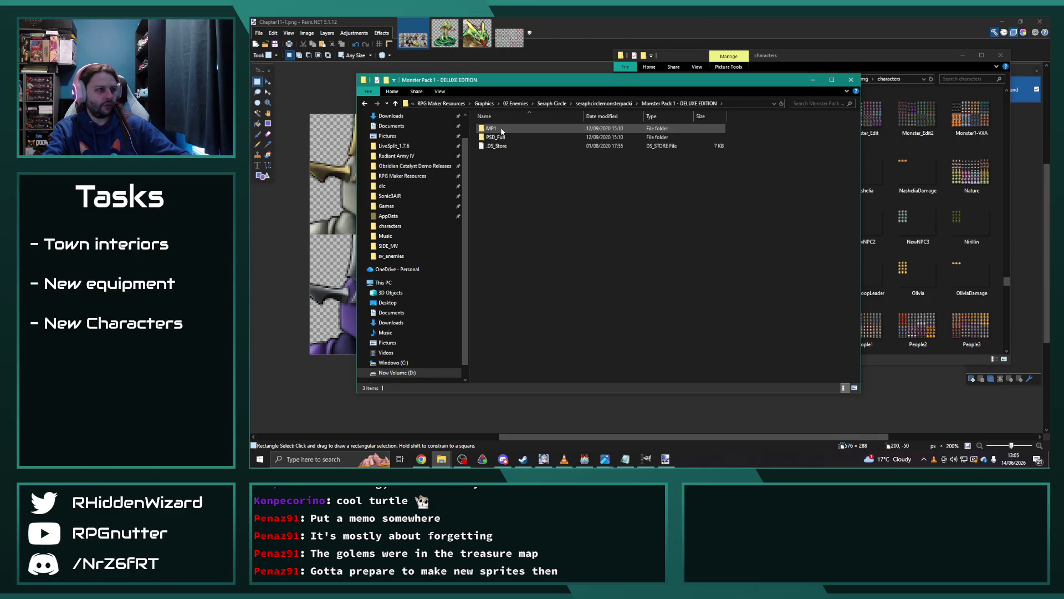
pyautogui.doubleClick(502, 131)
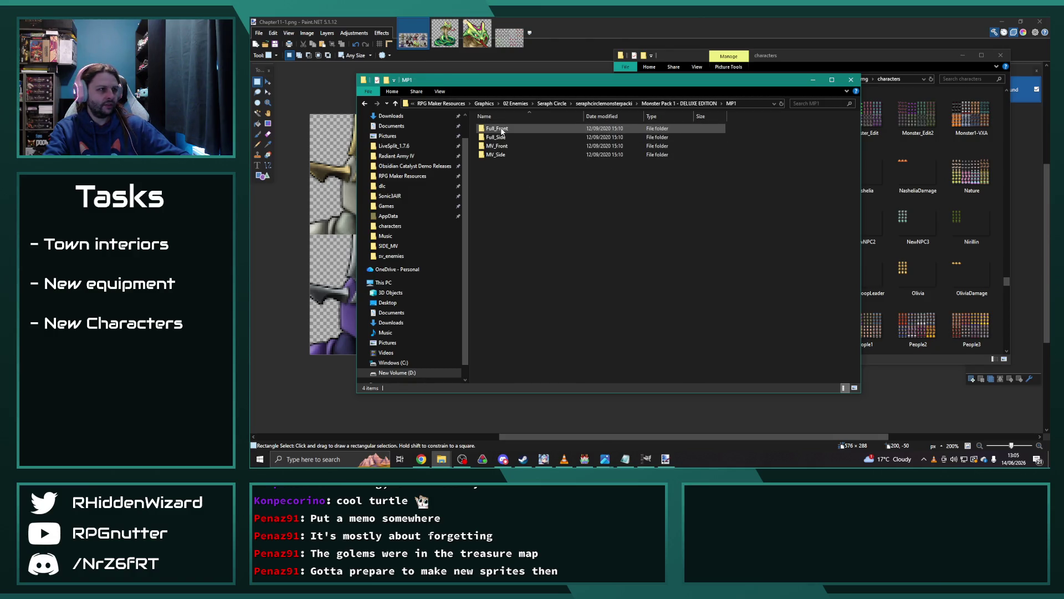
pyautogui.doubleClick(497, 145)
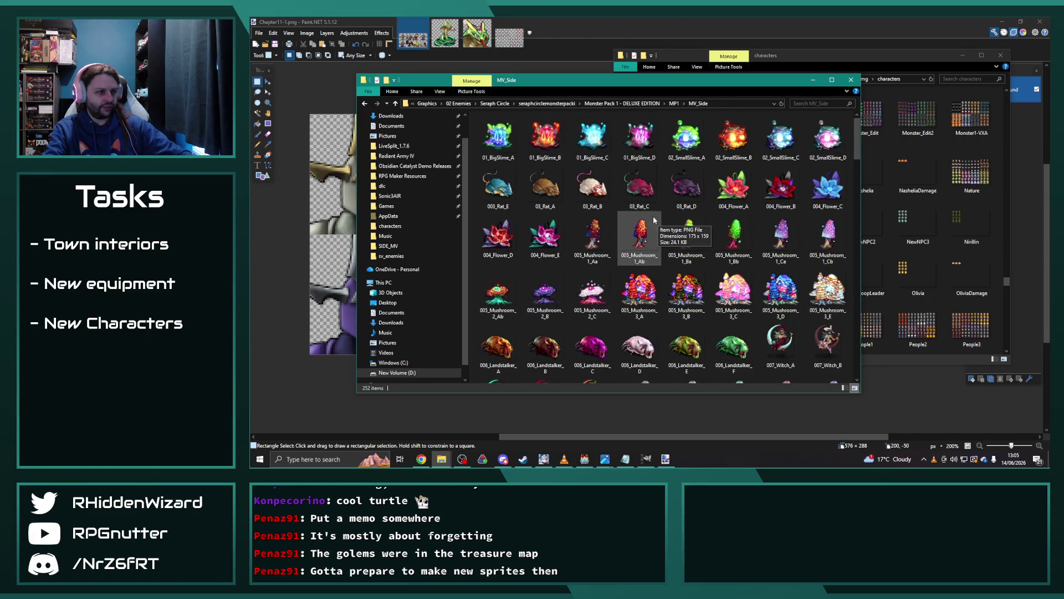
# Scroll through the 252 side-view sprites down to the 040_Darkgod sprites.
pyautogui.scroll(-3, 643, 186)
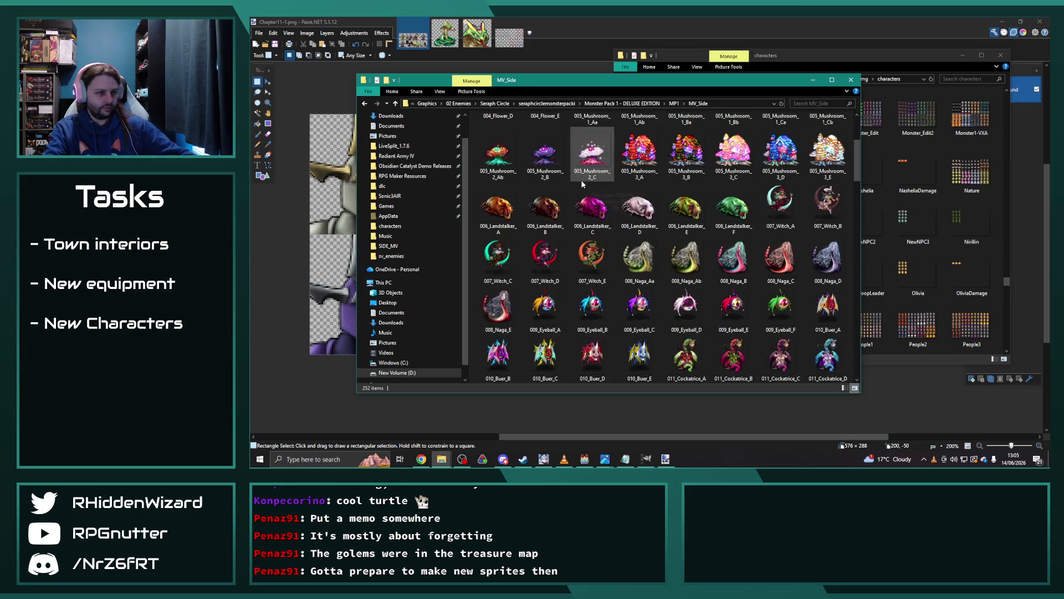
pyautogui.scroll(-7, 585, 189)
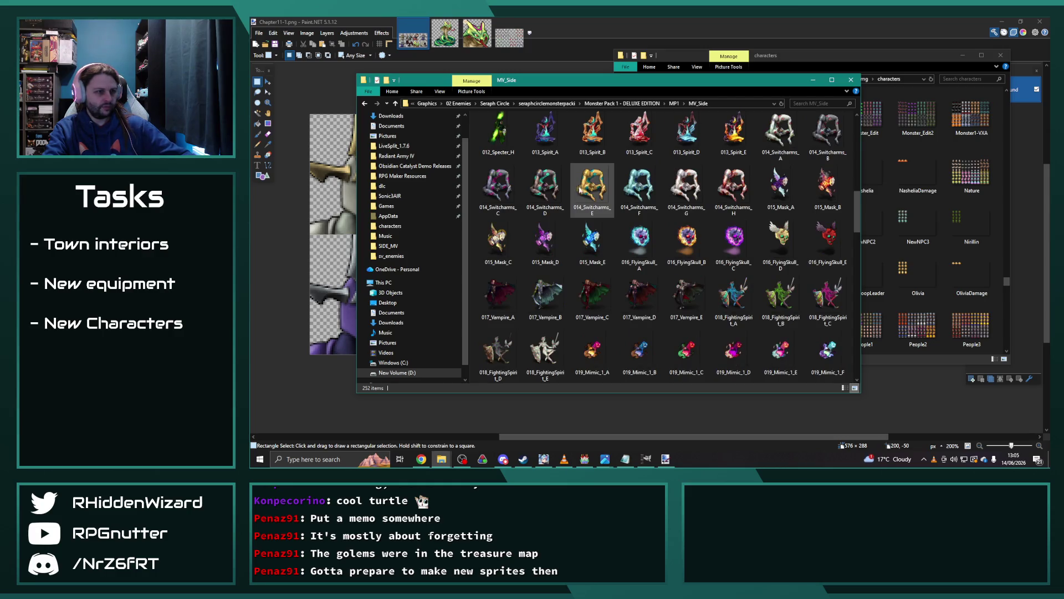
pyautogui.scroll(-3, 586, 212)
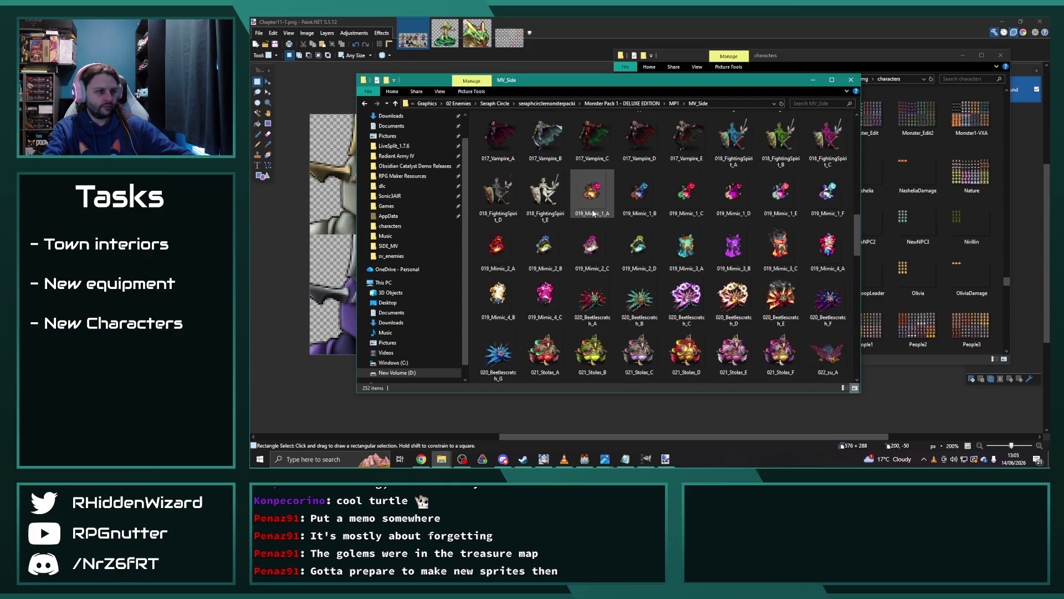
pyautogui.scroll(-3, 571, 206)
pyautogui.scroll(-3, 566, 211)
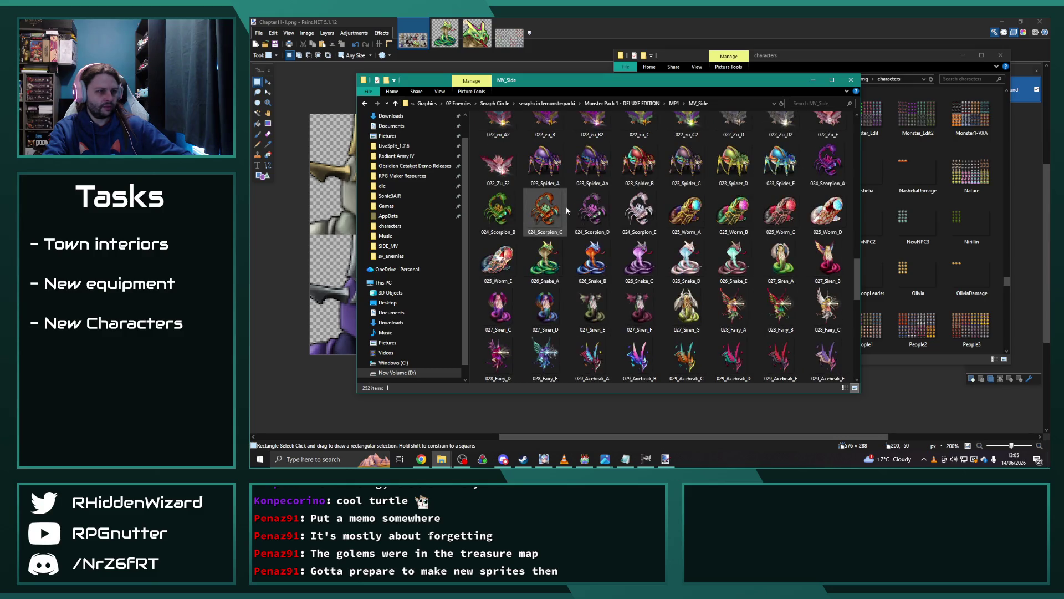
pyautogui.scroll(-3, 566, 209)
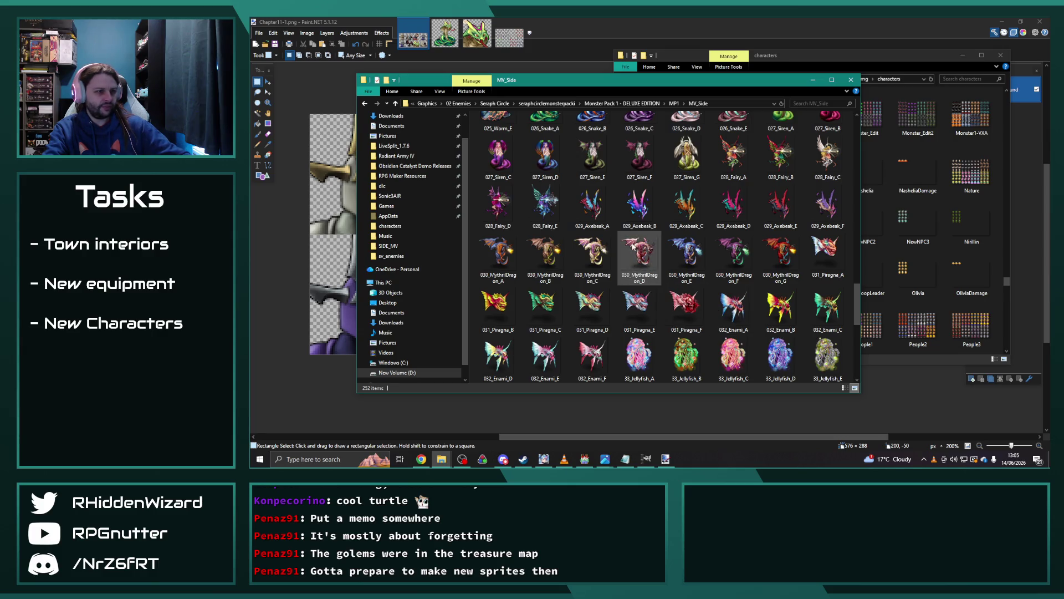
pyautogui.scroll(-3, 785, 215)
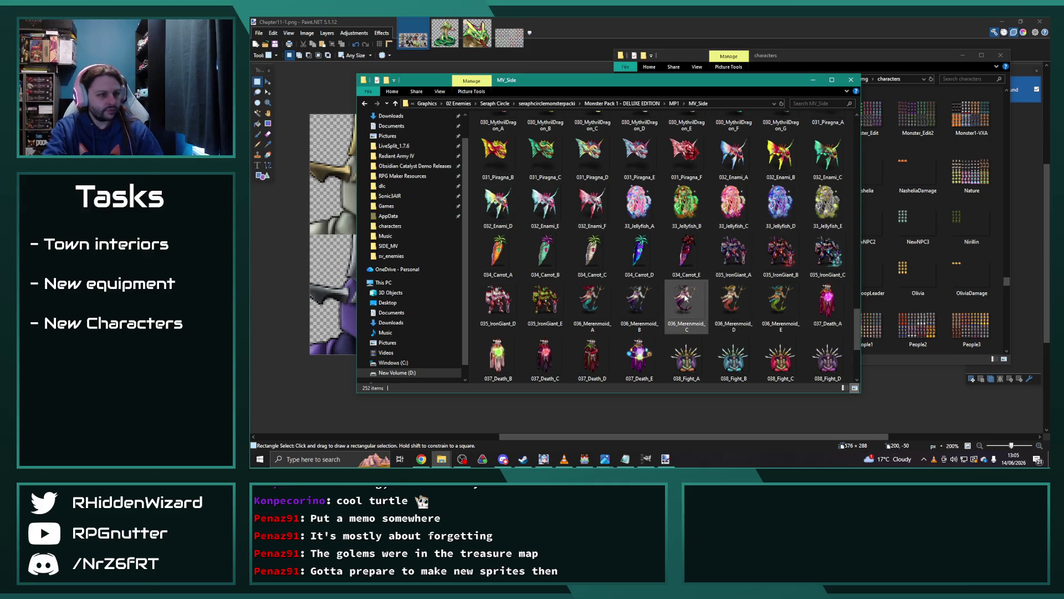
pyautogui.scroll(-3, 704, 296)
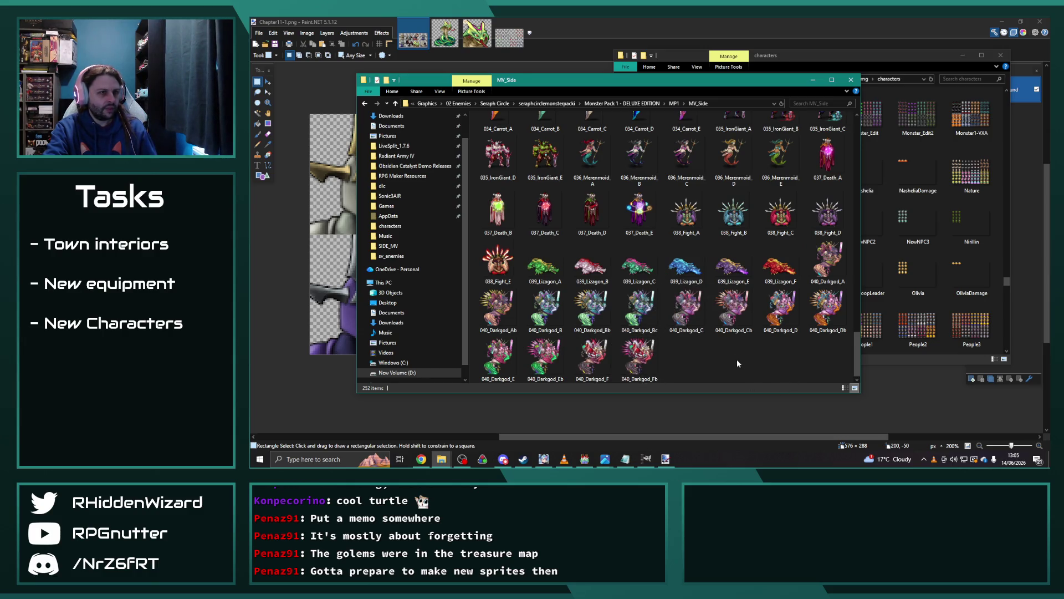
pyautogui.scroll(5, 721, 344)
pyautogui.doubleClick(780, 183)
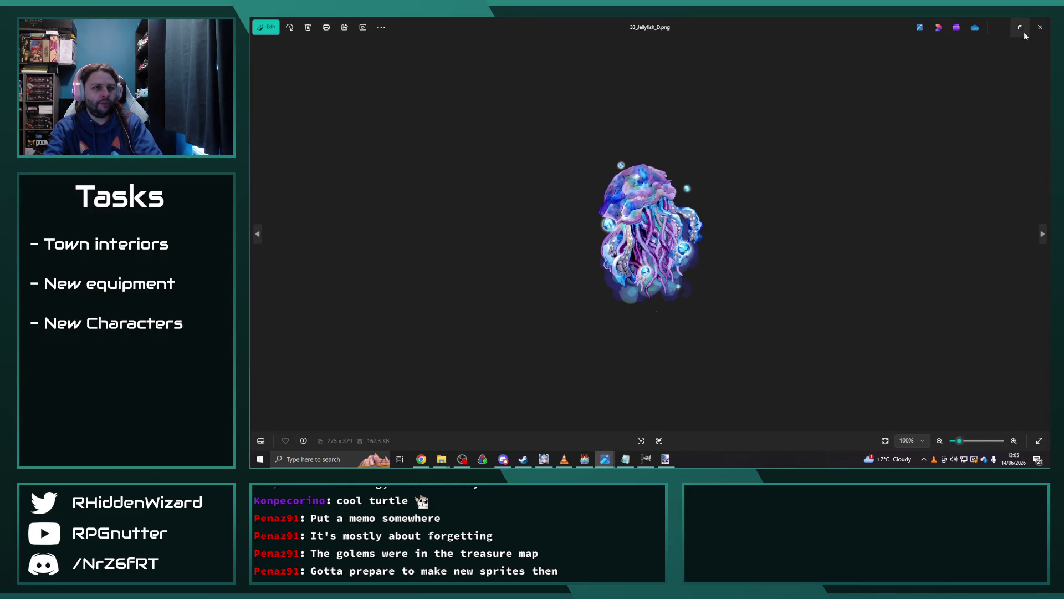
pyautogui.click(1041, 27)
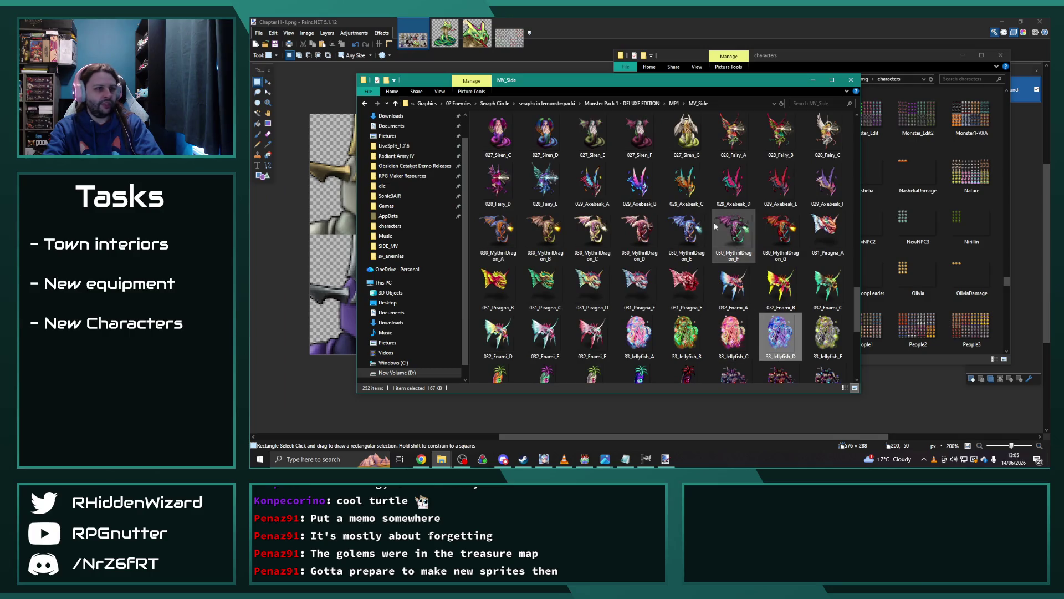
pyautogui.scroll(-3, 688, 233)
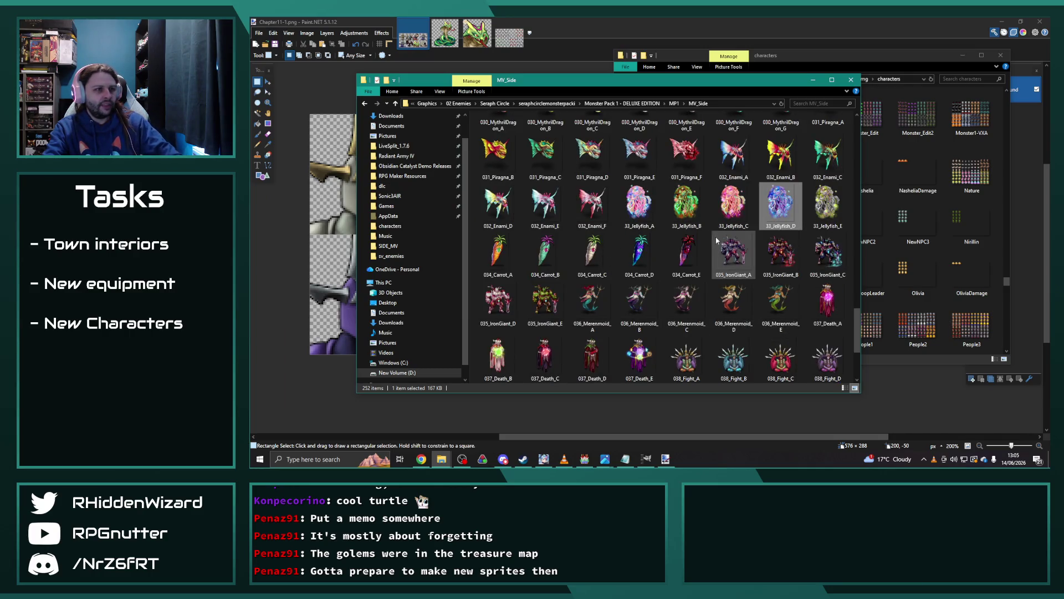
pyautogui.doubleClick(641, 161)
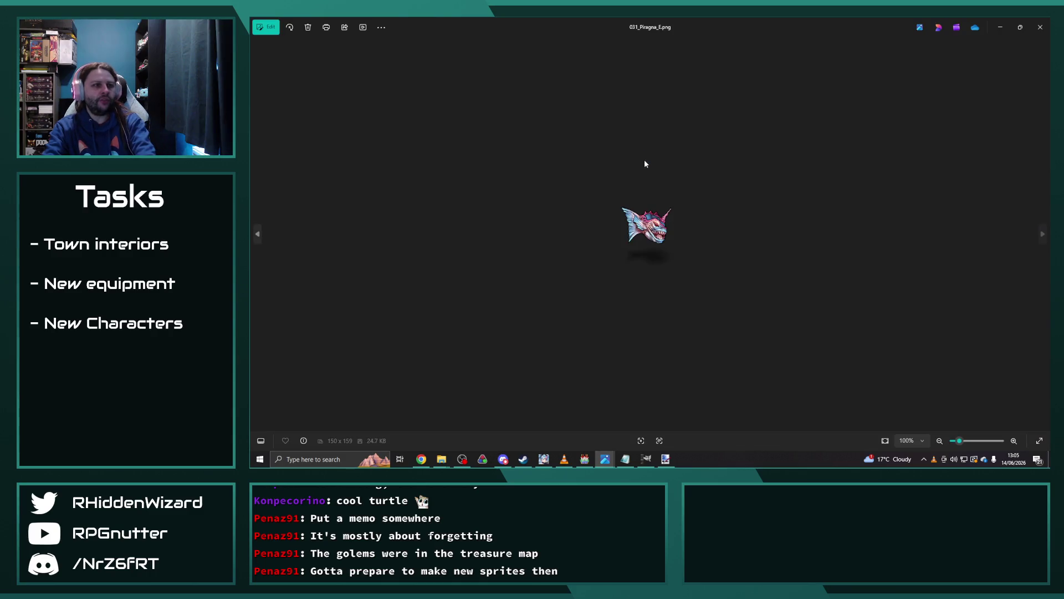
pyautogui.press('Left')
pyautogui.press('Right')
pyautogui.press('Right')
pyautogui.press('Right')
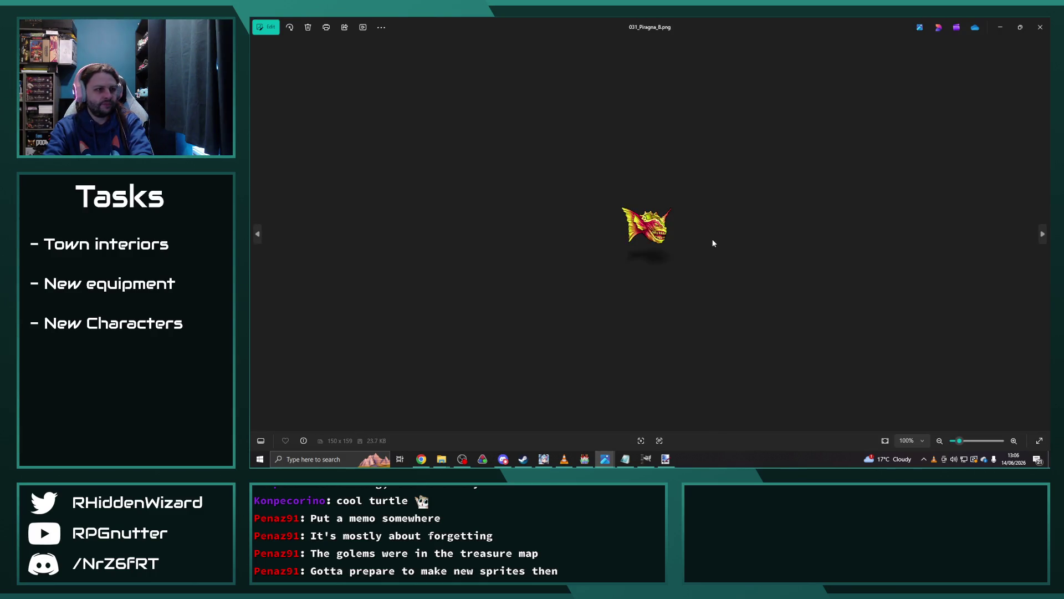
pyautogui.press('Left')
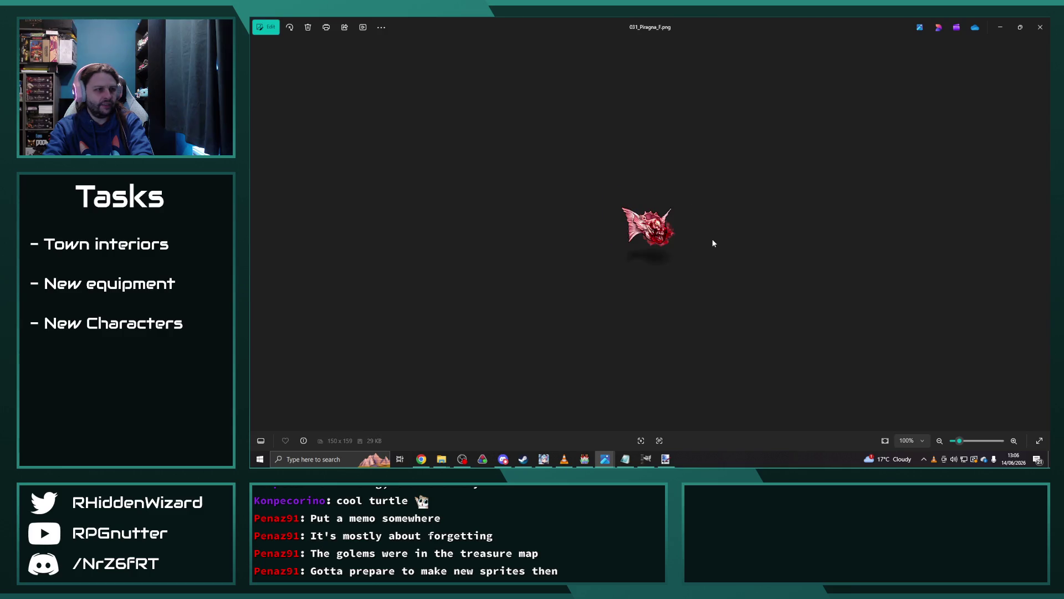
pyautogui.press('Right')
pyautogui.press('Right')
pyautogui.press('Right')
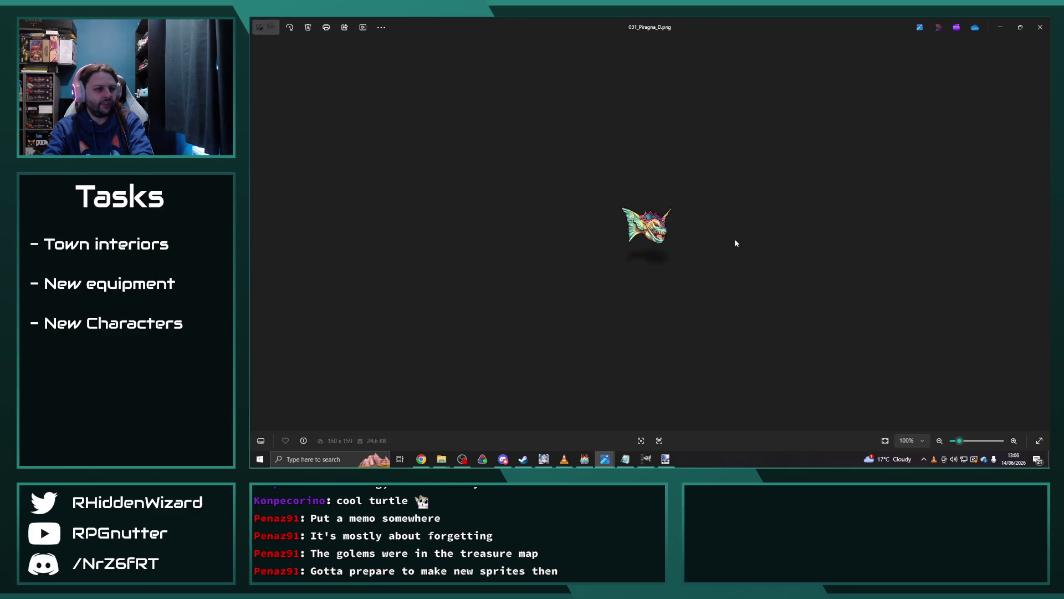
pyautogui.click(1036, 32)
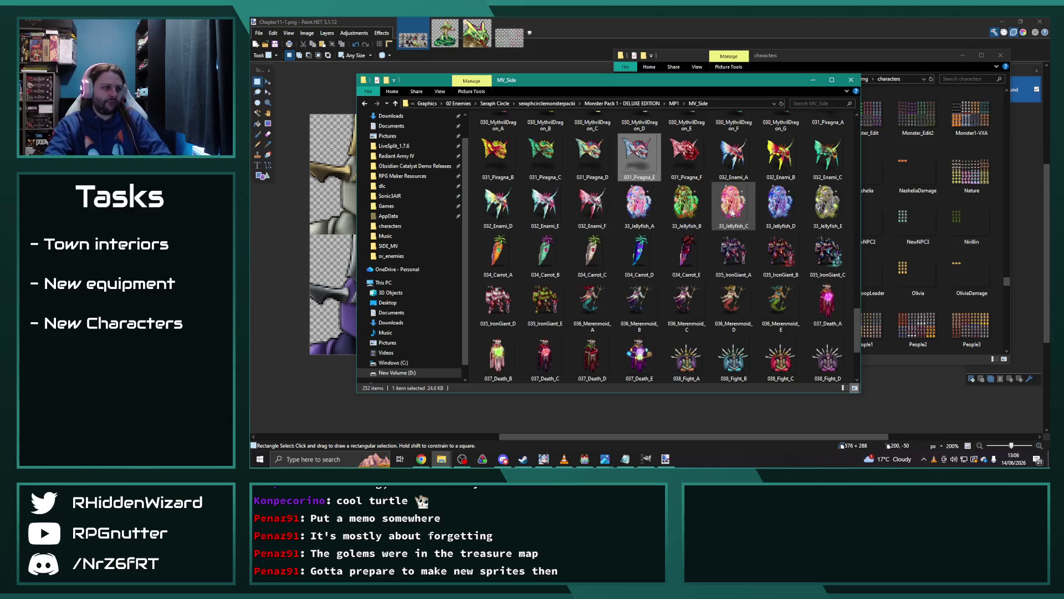
pyautogui.moveTo(732, 212)
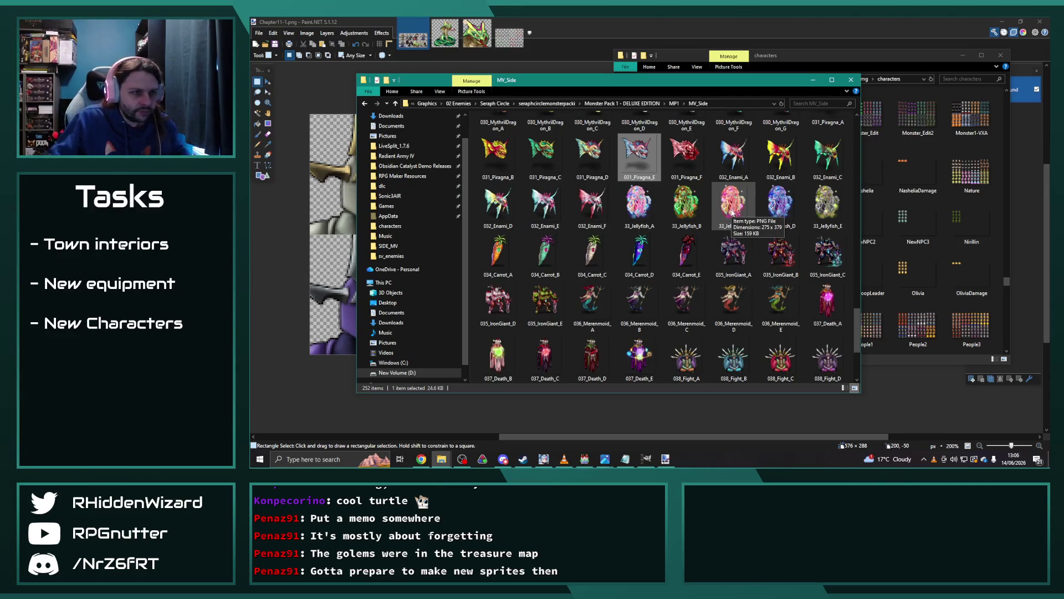
pyautogui.doubleClick(736, 162)
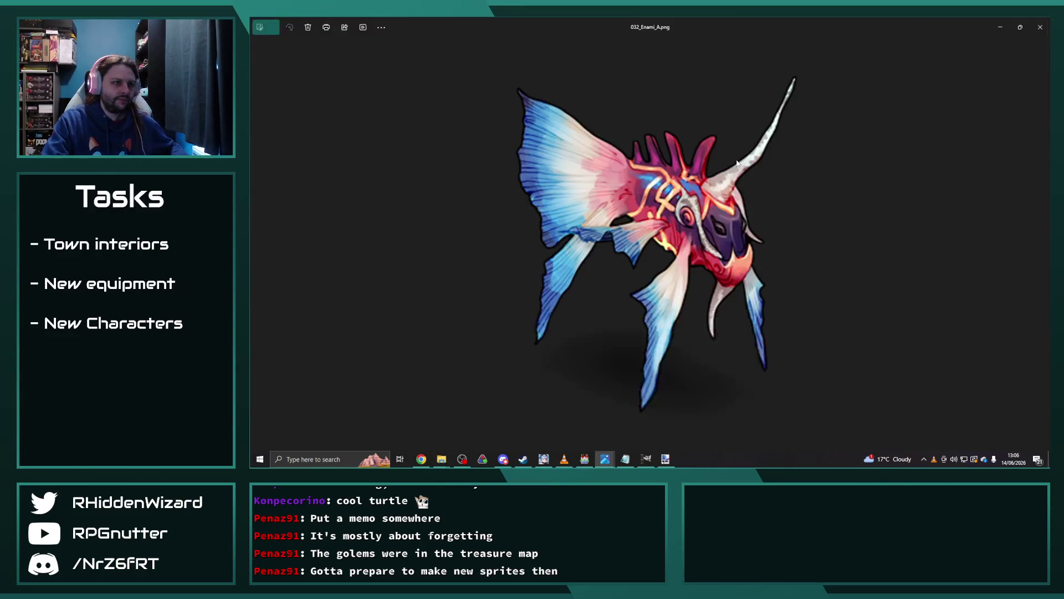
pyautogui.press('Right')
pyautogui.press('Right')
pyautogui.press('Right')
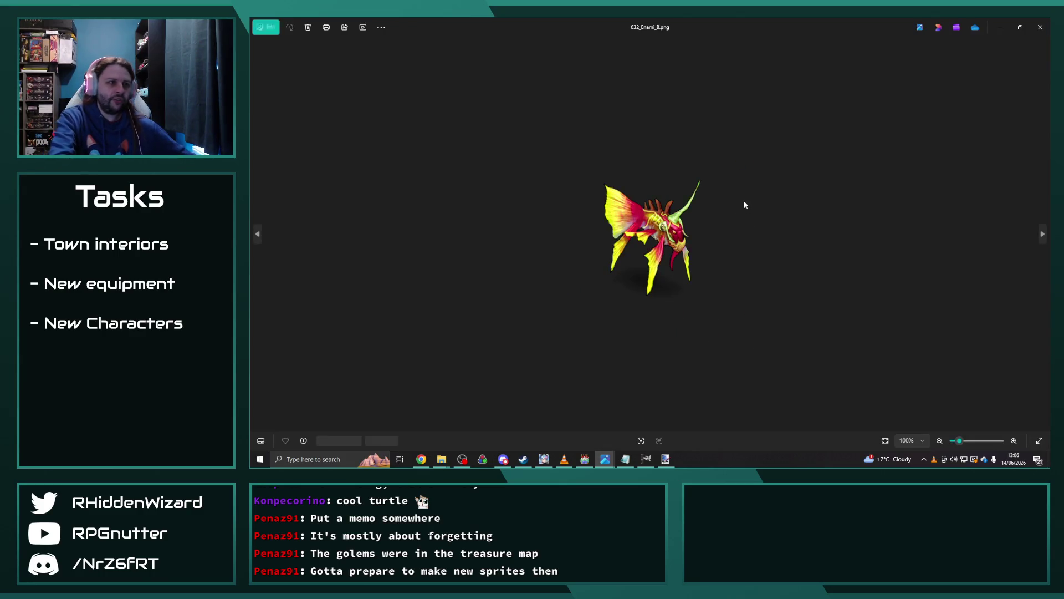
pyautogui.press('Right')
pyautogui.press('Left')
pyautogui.press('Left')
pyautogui.press('Left')
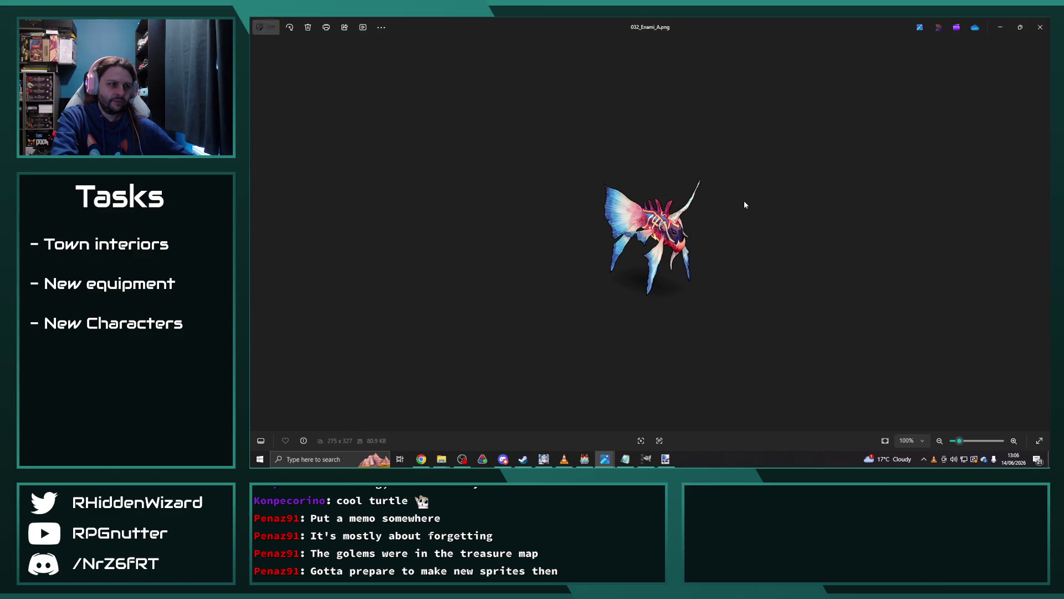
pyautogui.click(1039, 26)
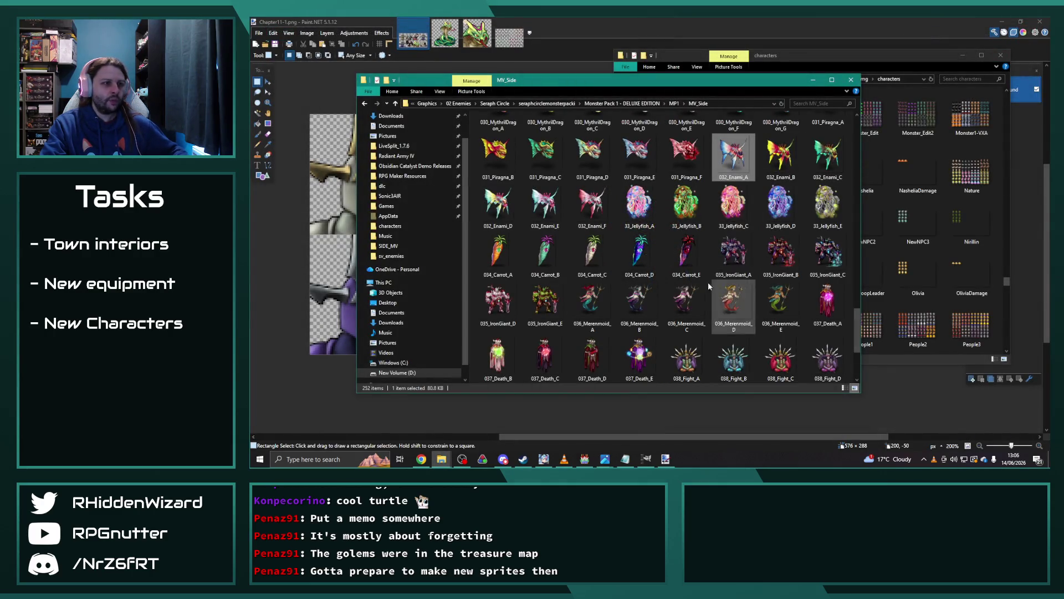
pyautogui.doubleClick(503, 250)
pyautogui.press('Right')
pyautogui.press('Right')
pyautogui.press('Right')
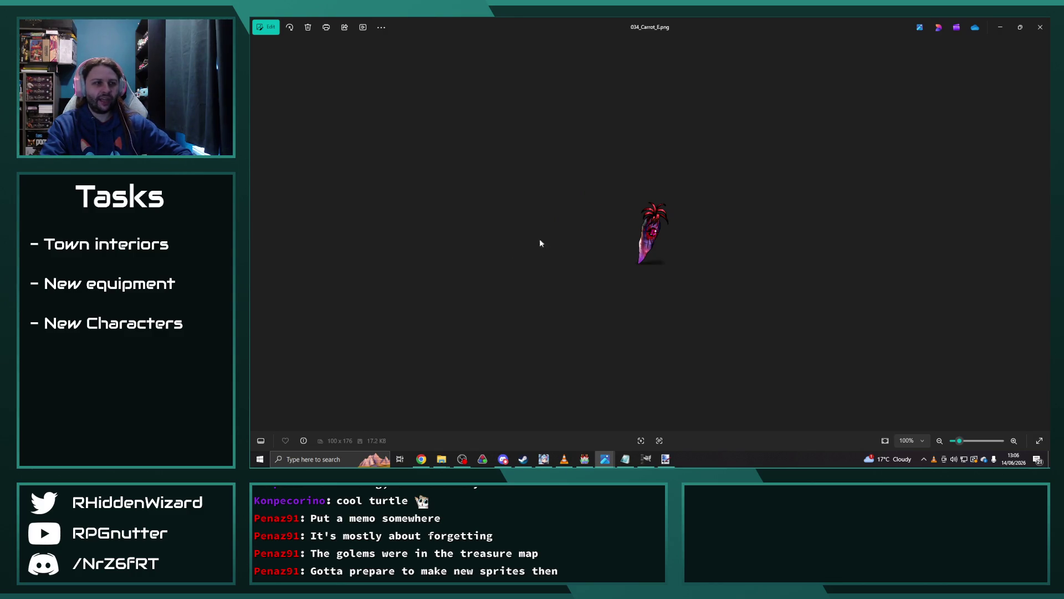
pyautogui.click(1039, 27)
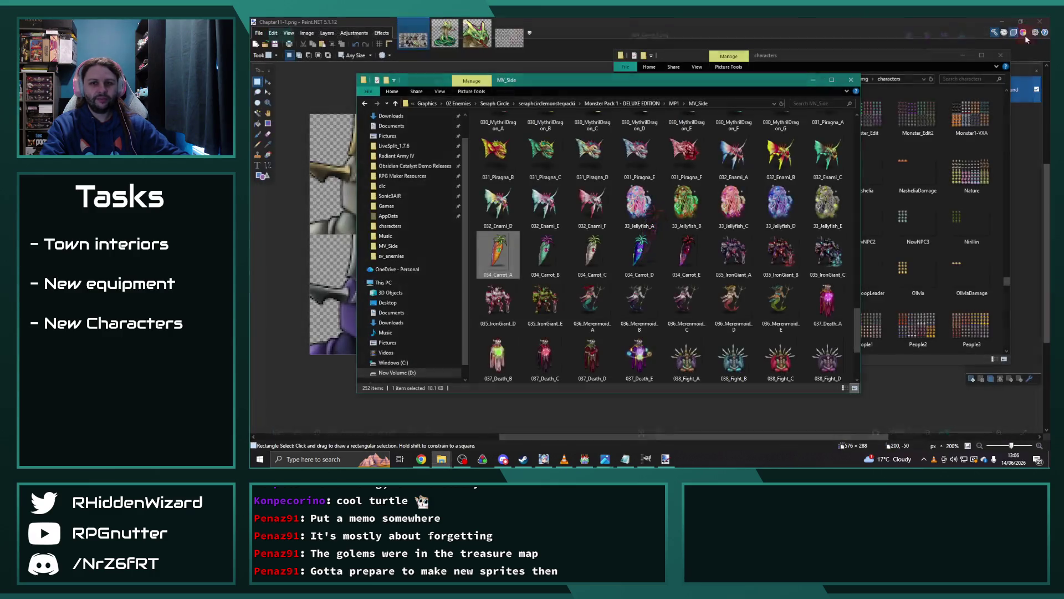
pyautogui.doubleClick(686, 302)
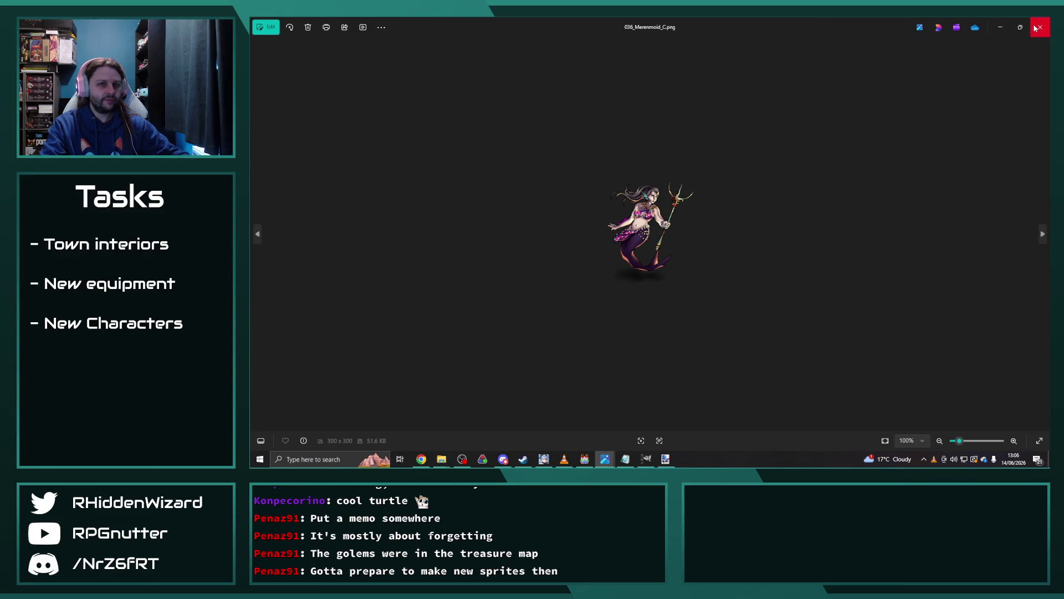
pyautogui.click(1034, 25)
pyautogui.press('Return')
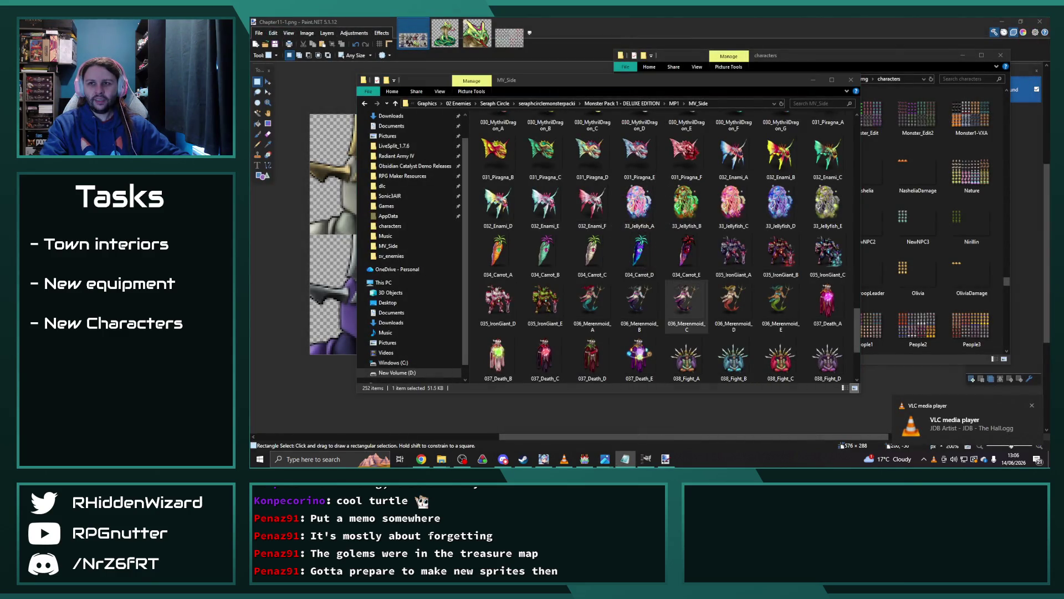
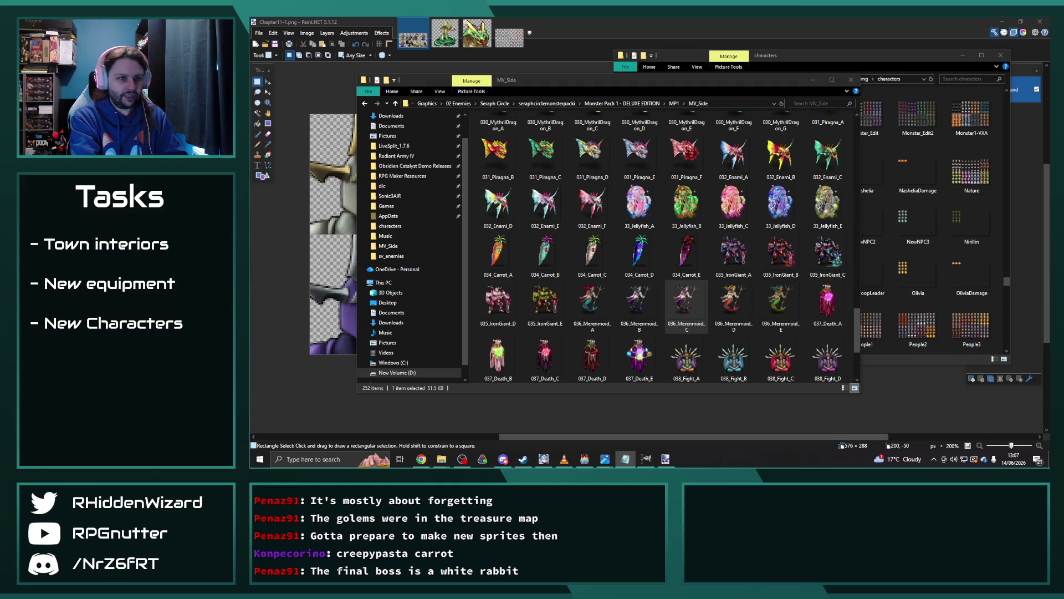
# Select 032_Enami_C and 33_Jellyfish_D, then open the project's sv_enemies folder in the characters window.
pyautogui.click(827, 155)
pyautogui.keyDown('ctrl'); pyautogui.click(781, 204); pyautogui.keyUp('ctrl')
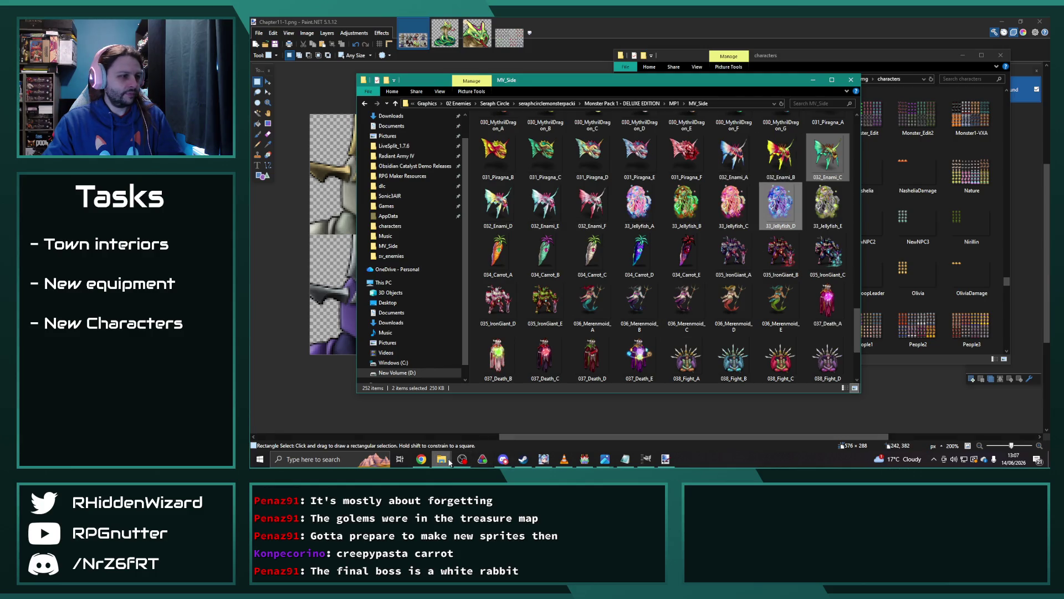
pyautogui.moveTo(442, 464)
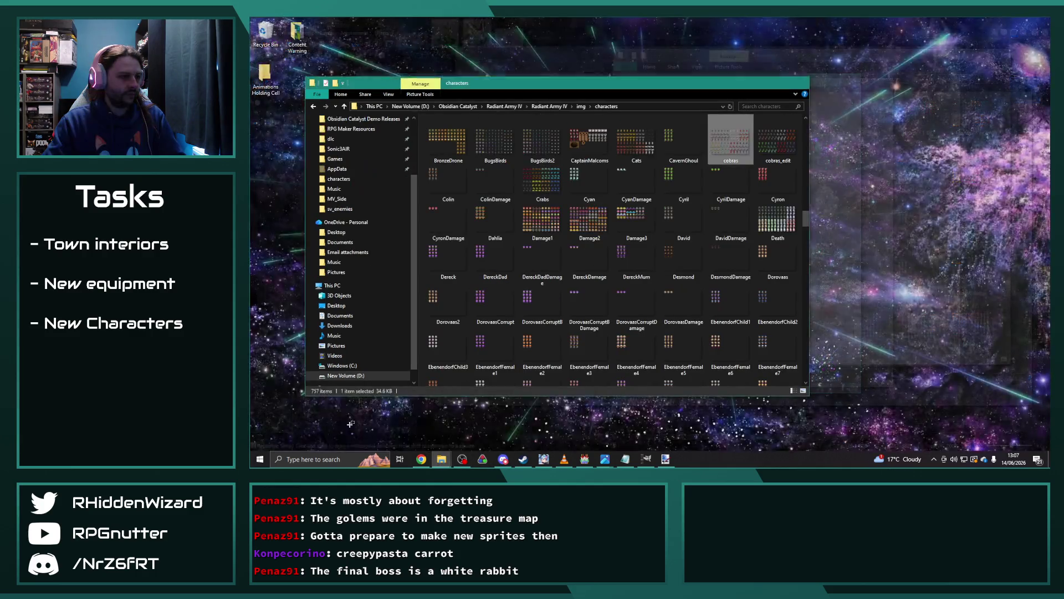
pyautogui.click(349, 427)
pyautogui.click(581, 106)
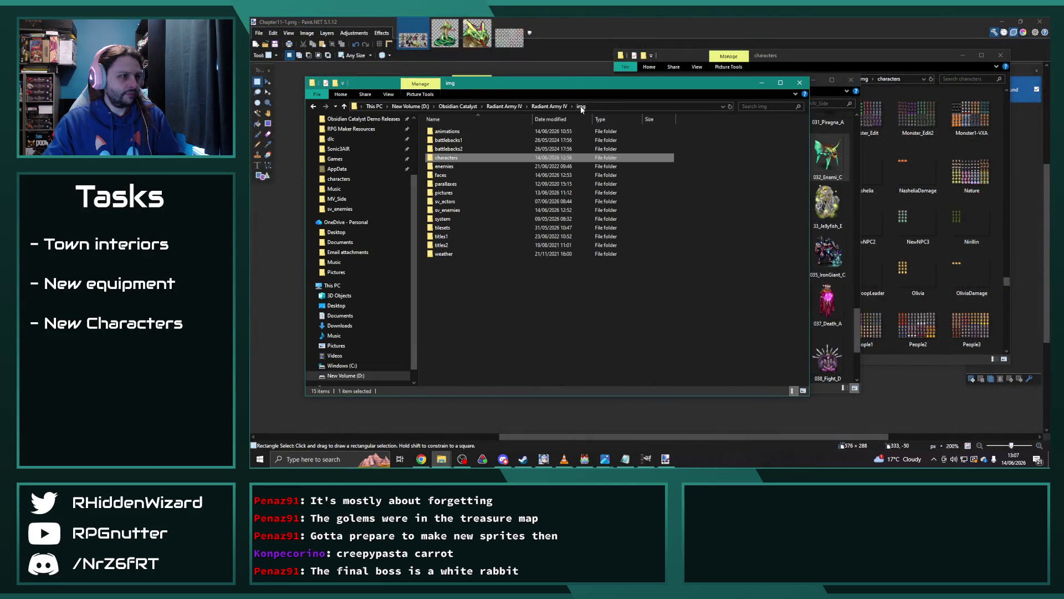
pyautogui.doubleClick(458, 209)
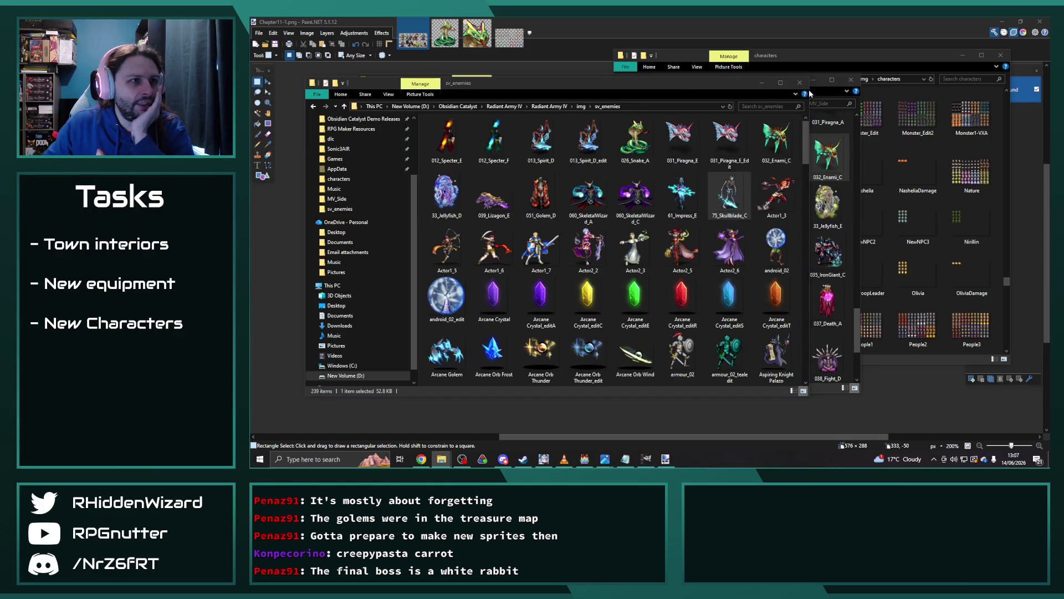
# Place the sv_enemies window beside MV_Side and open the Thalzon enemy folder from 02 Enemies.
pyautogui.click(583, 92)
pyautogui.moveTo(663, 84); pyautogui.dragTo(618, 108)
pyautogui.moveTo(772, 85); pyautogui.dragTo(898, 57)
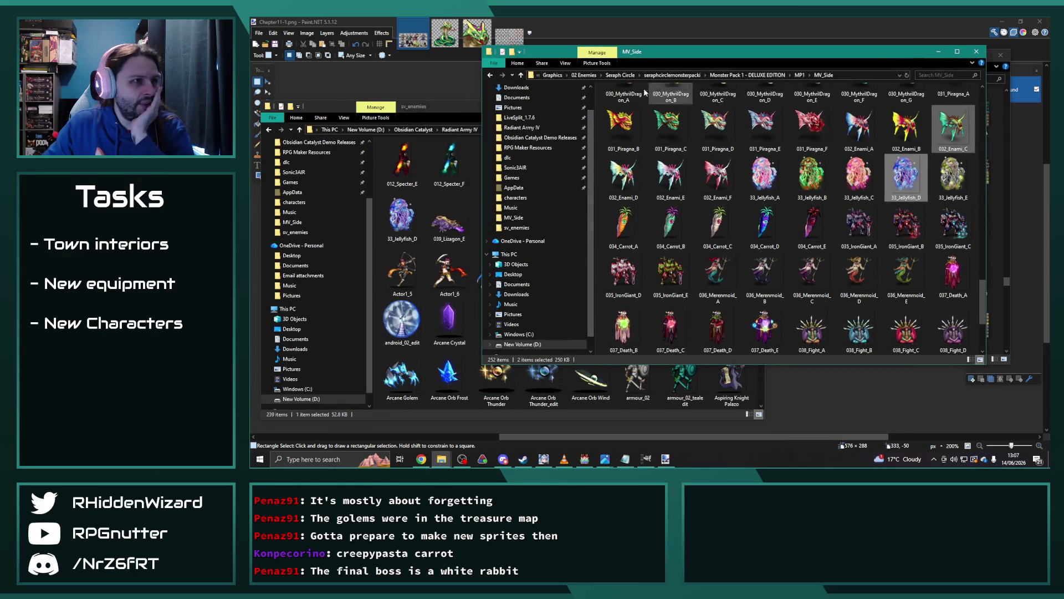
pyautogui.click(595, 76)
pyautogui.doubleClick(704, 200)
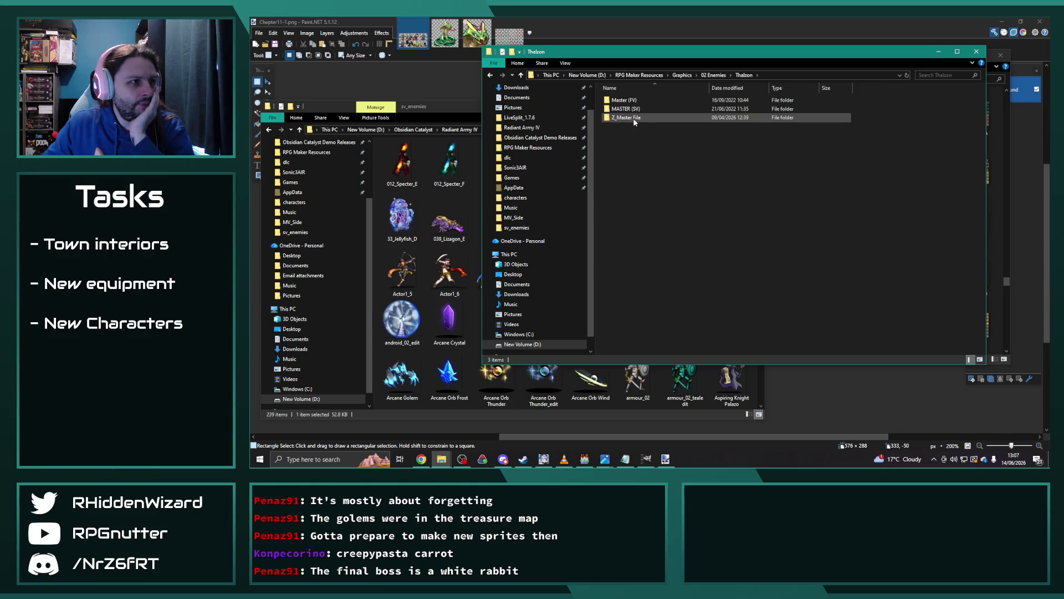
# Open MASTER (SV) and its Z_Master File folder, then step back to Master (FV).
pyautogui.moveTo(634, 122)
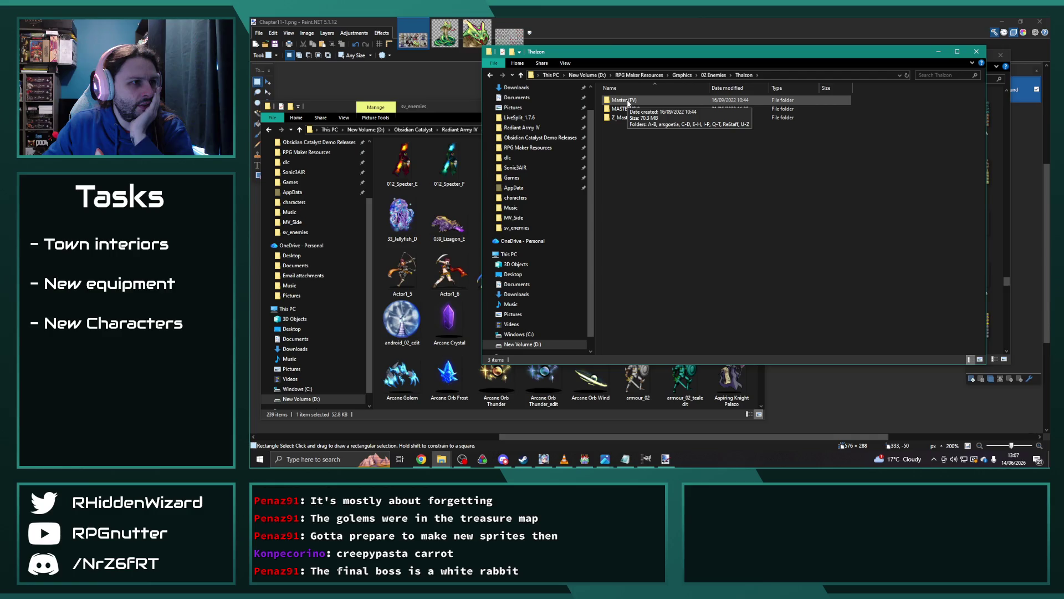
pyautogui.doubleClick(626, 109)
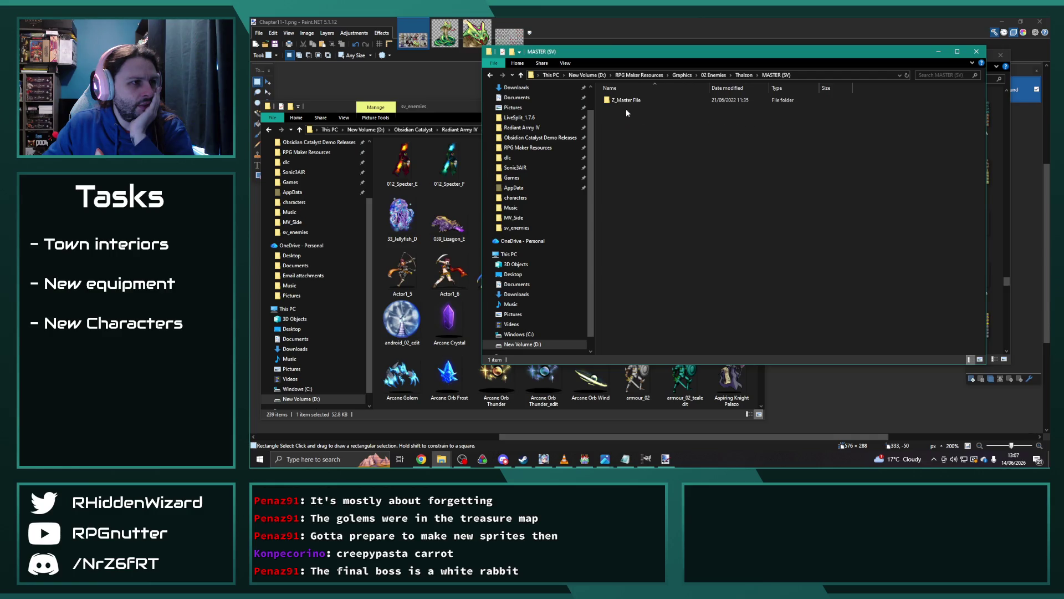
pyautogui.doubleClick(721, 100)
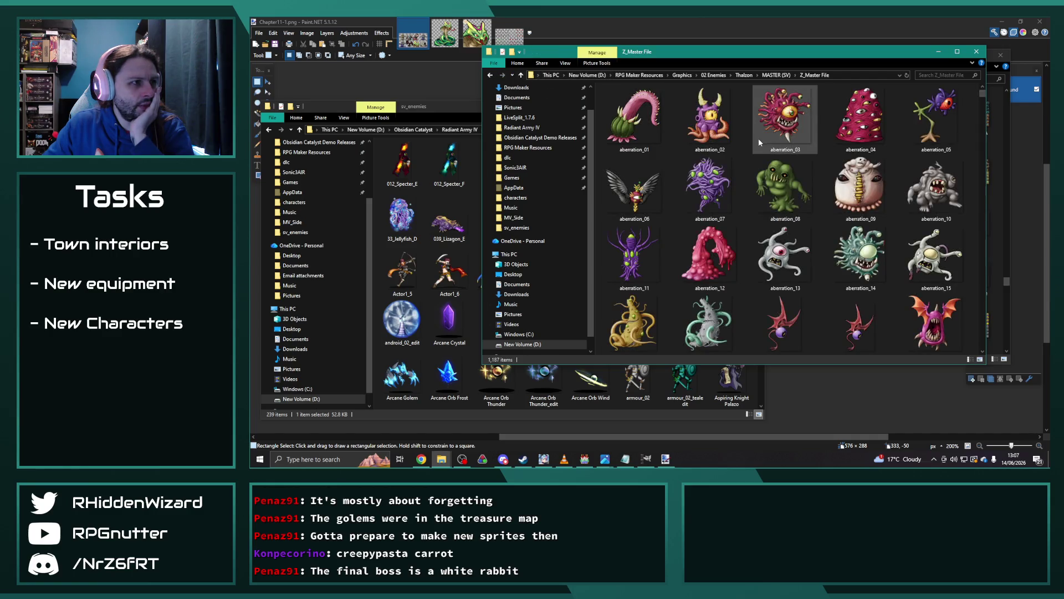
pyautogui.click(489, 75)
pyautogui.click(489, 75)
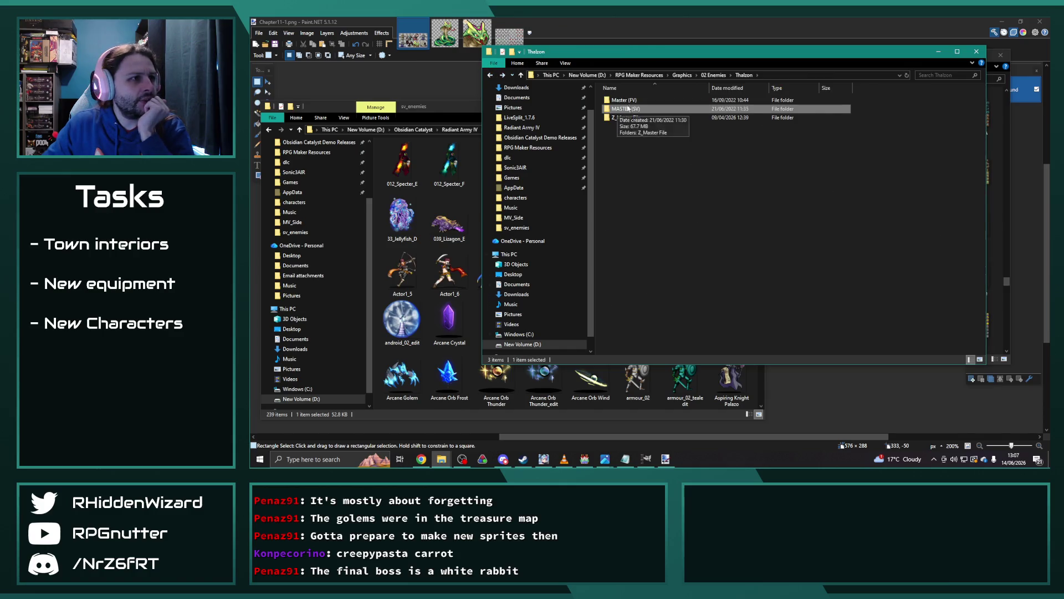
pyautogui.click(488, 75)
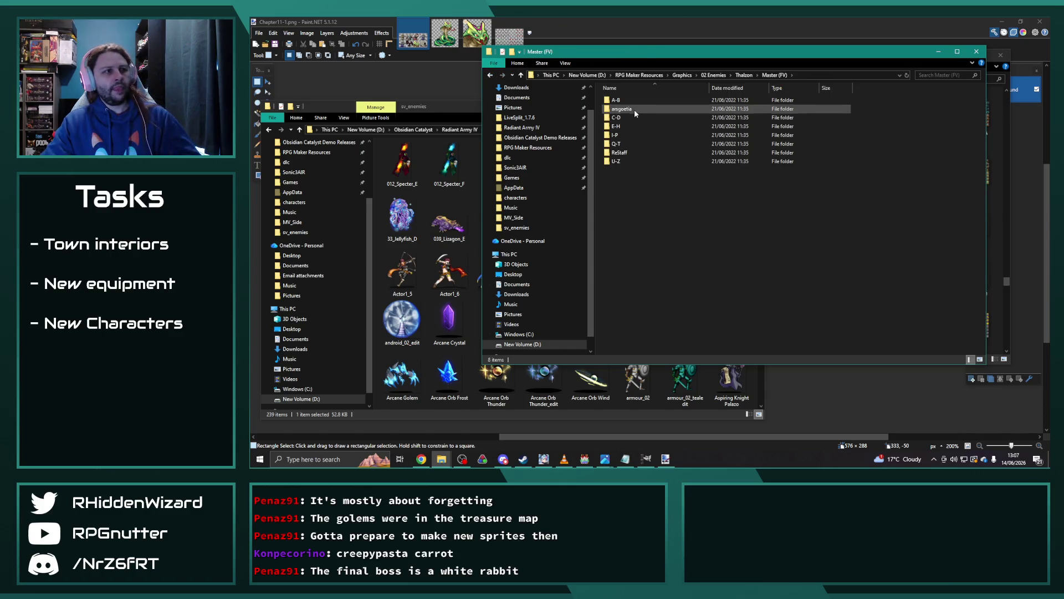
# Scroll through the arsgoetia enemy sprites, then return to the Master (FV) list.
pyautogui.doubleClick(634, 108)
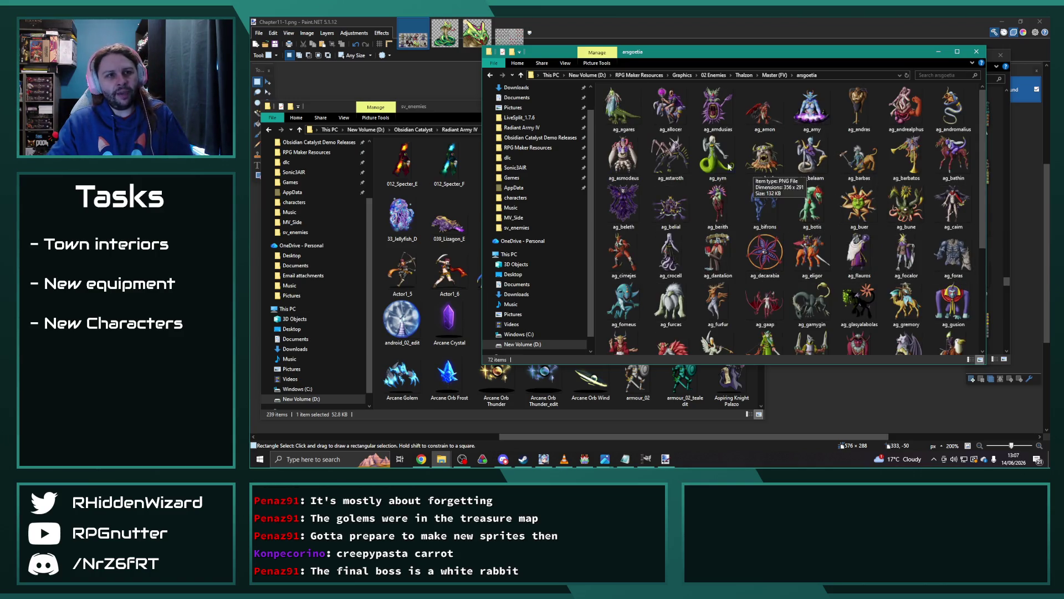
pyautogui.scroll(-3, 707, 188)
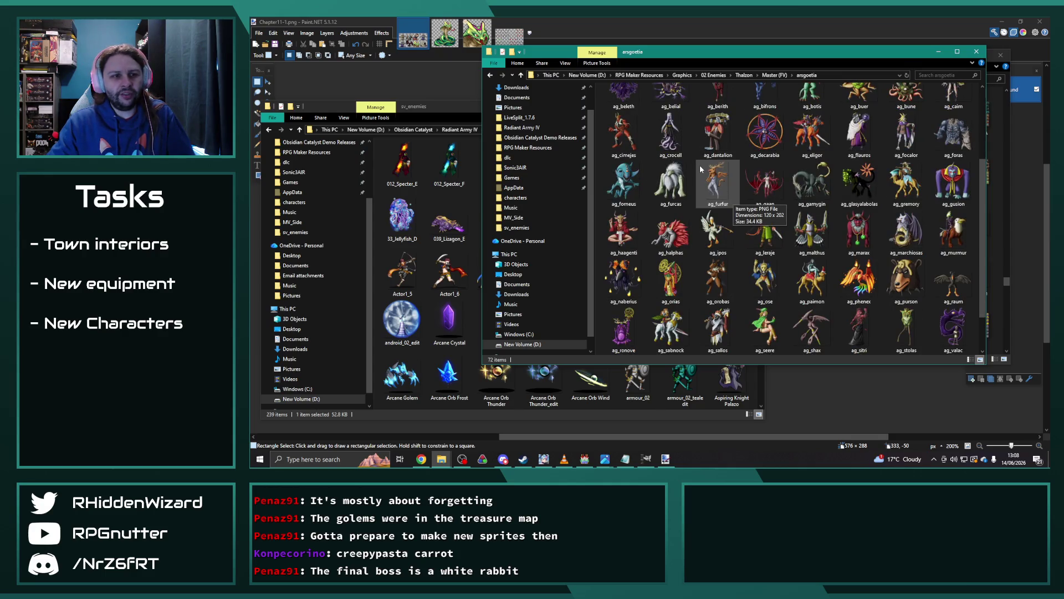
pyautogui.scroll(-1, 701, 169)
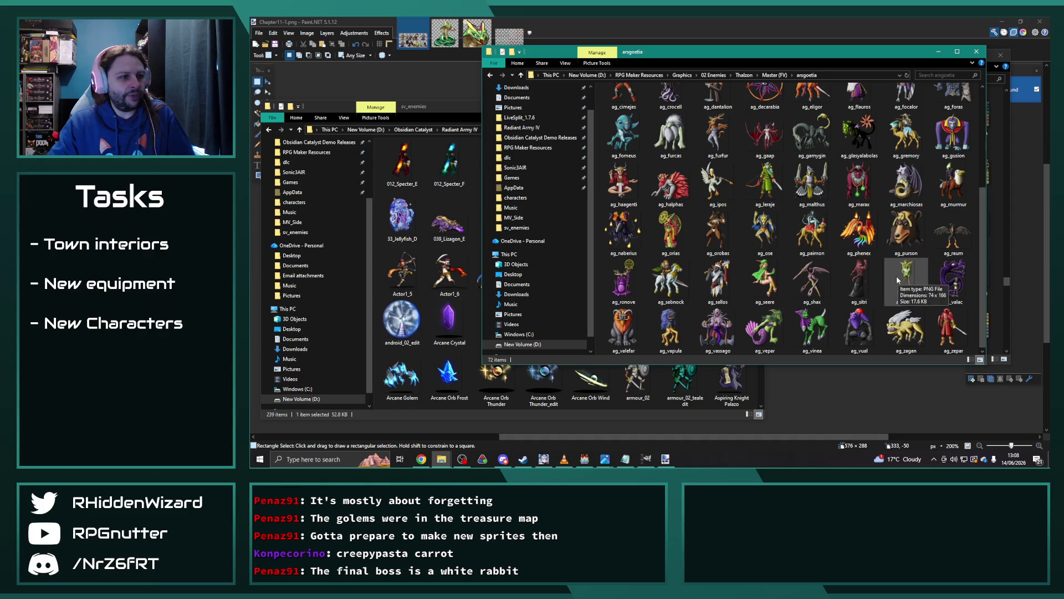
pyautogui.scroll(3, 842, 271)
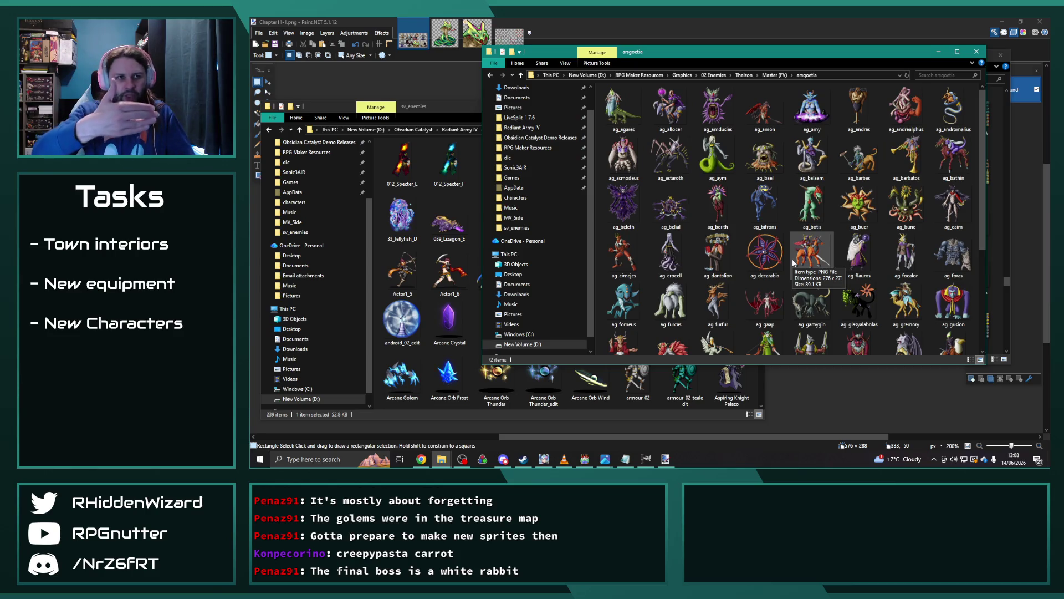
pyautogui.click(767, 74)
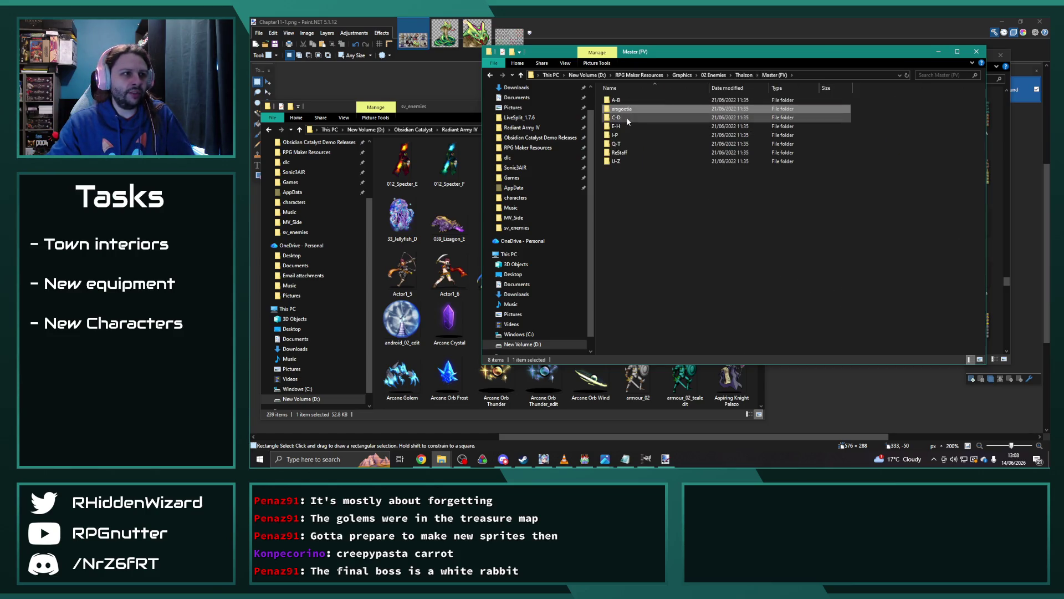
pyautogui.doubleClick(627, 110)
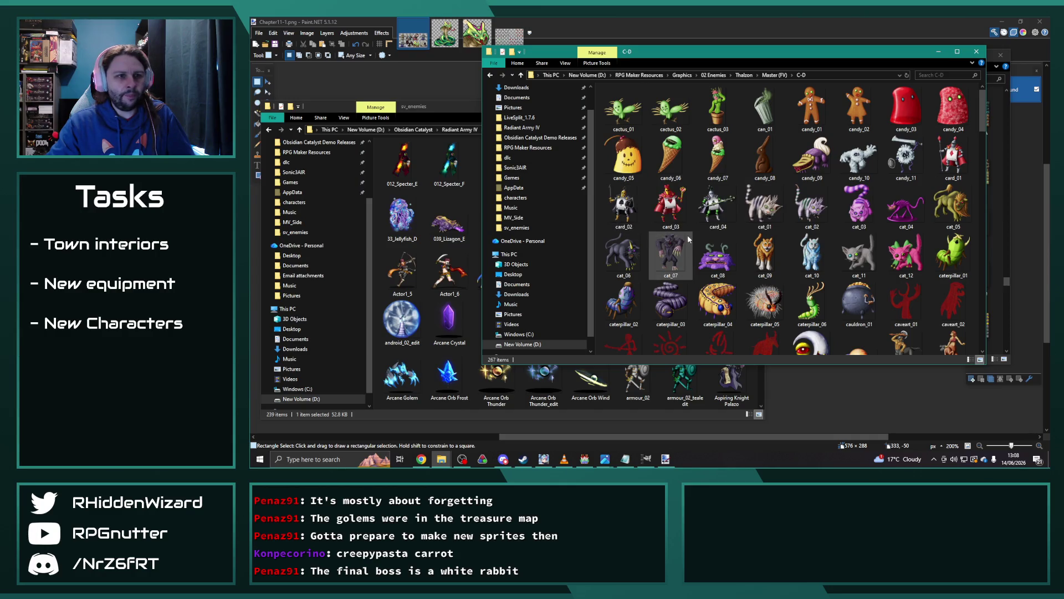
pyautogui.scroll(-3, 687, 238)
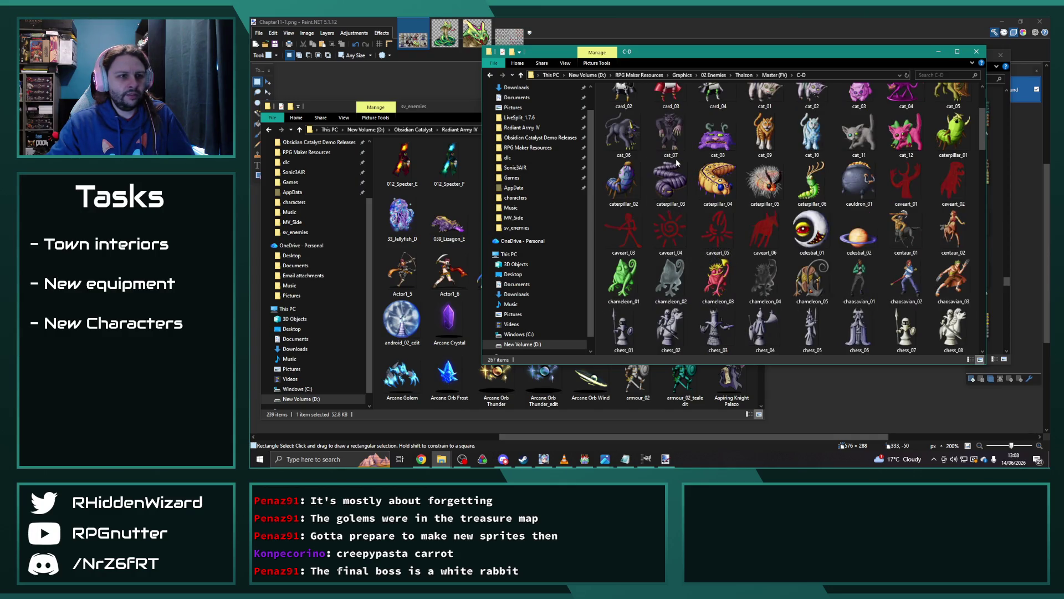
pyautogui.scroll(3, 691, 210)
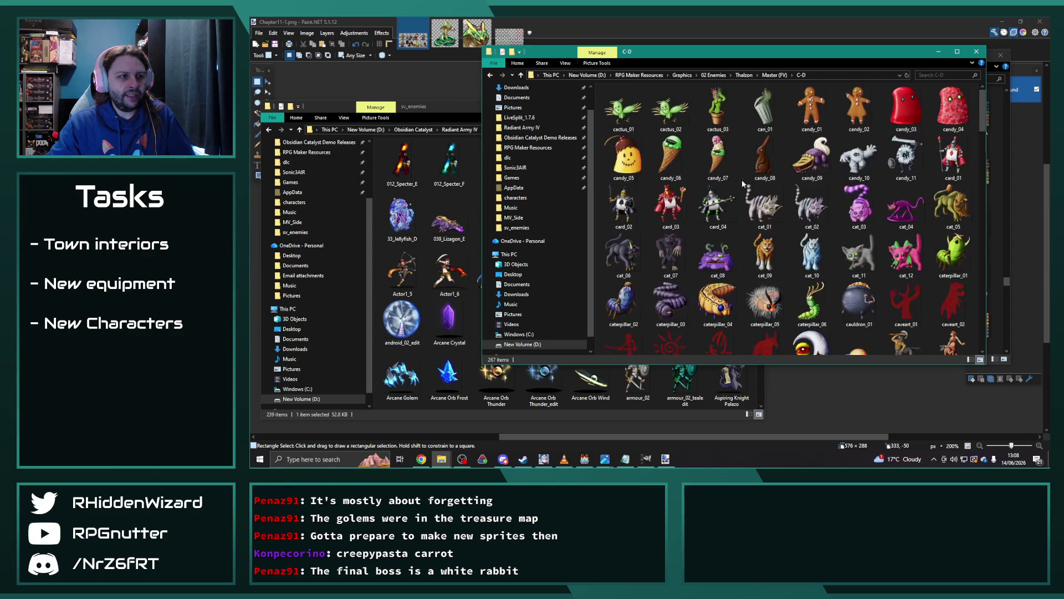
pyautogui.scroll(-5, 742, 178)
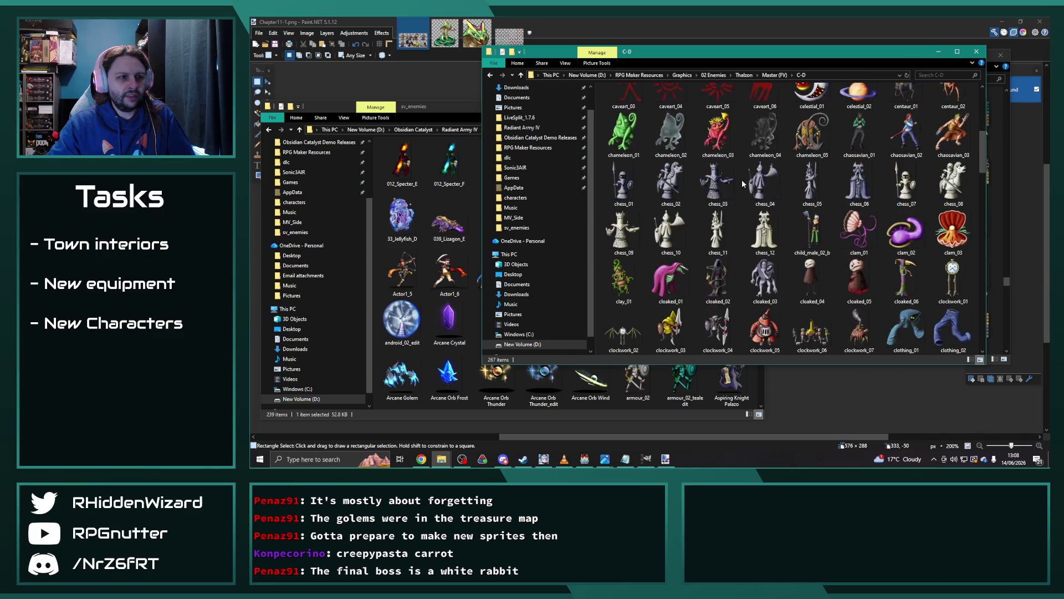
pyautogui.click(774, 75)
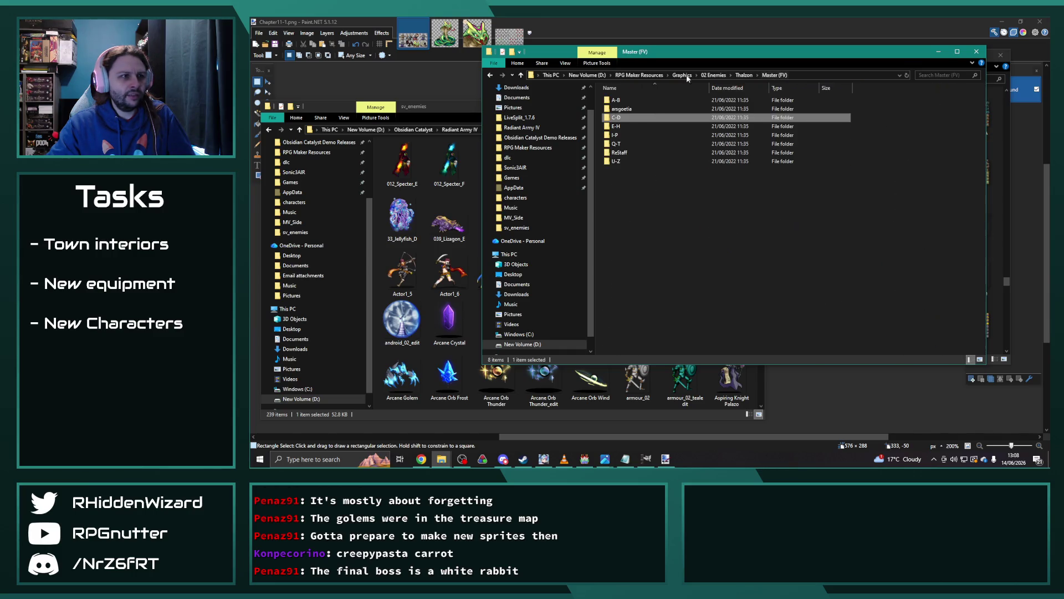
pyautogui.doubleClick(637, 100)
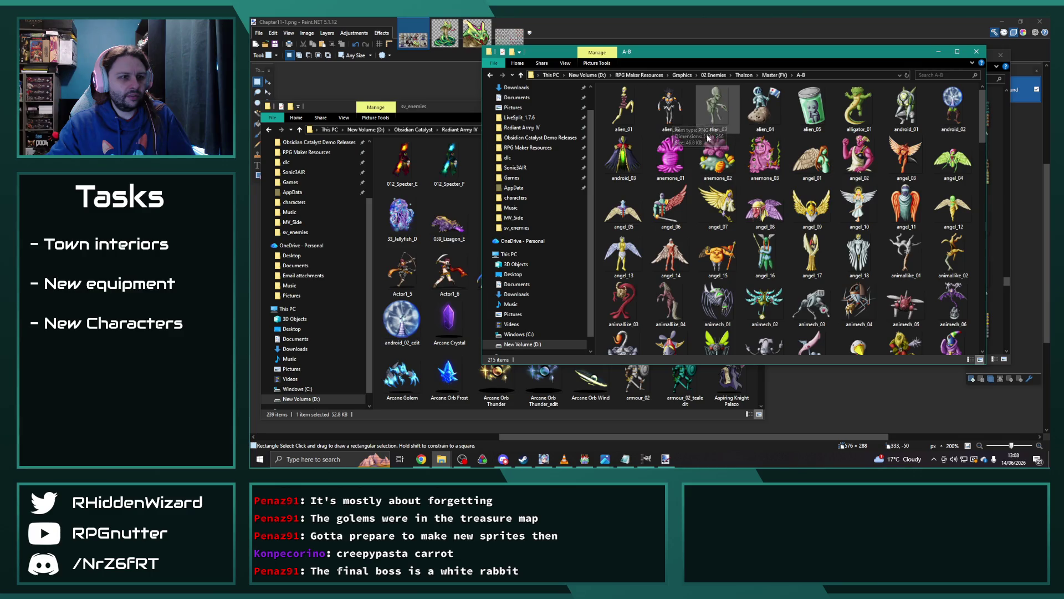
pyautogui.scroll(-2, 707, 136)
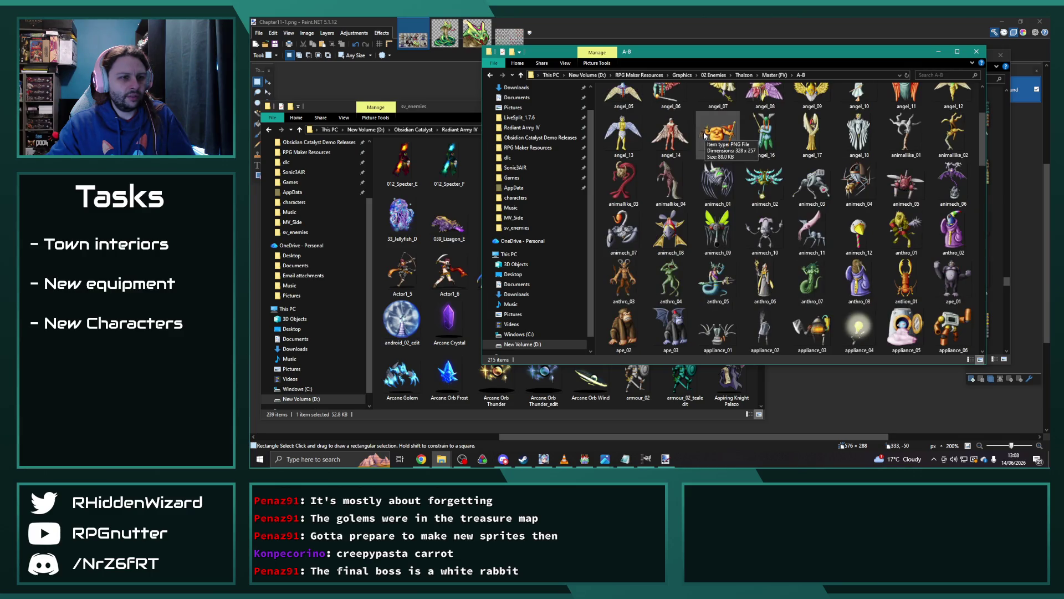
pyautogui.scroll(-3, 707, 136)
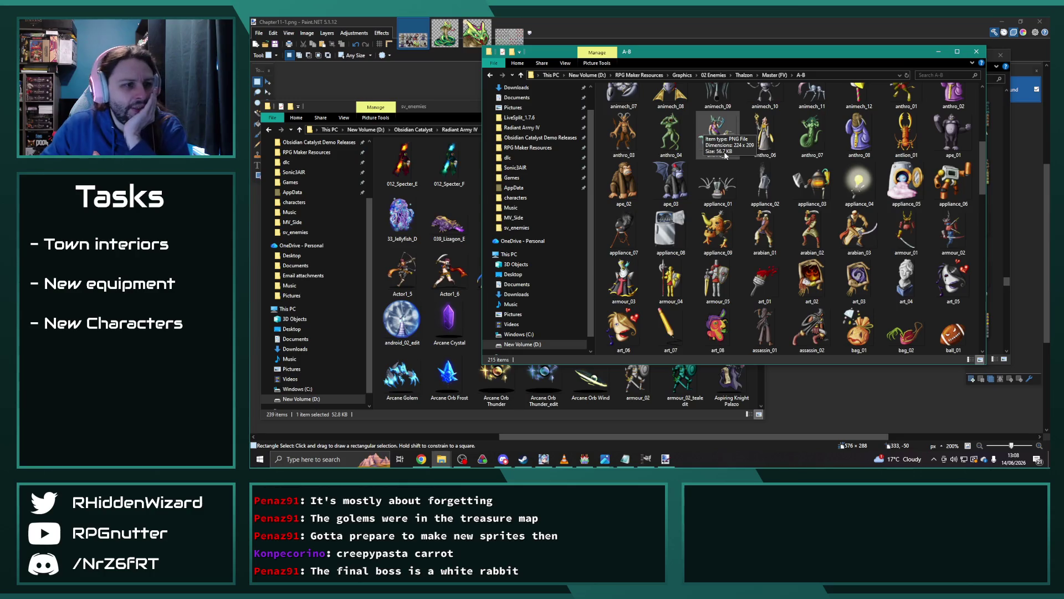
pyautogui.scroll(-3, 744, 155)
pyautogui.scroll(-3, 744, 156)
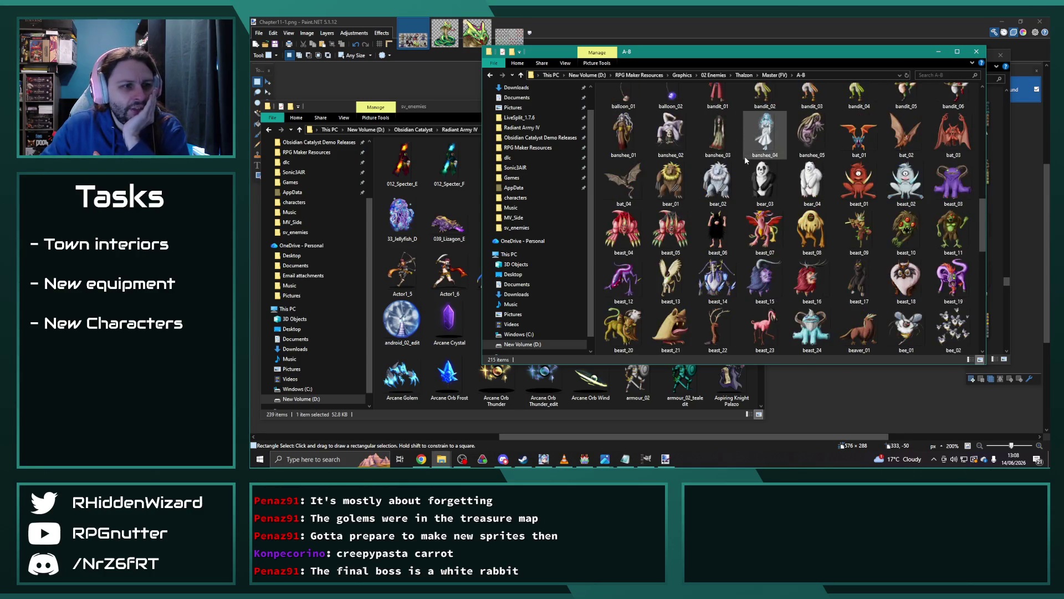
pyautogui.scroll(-3, 744, 155)
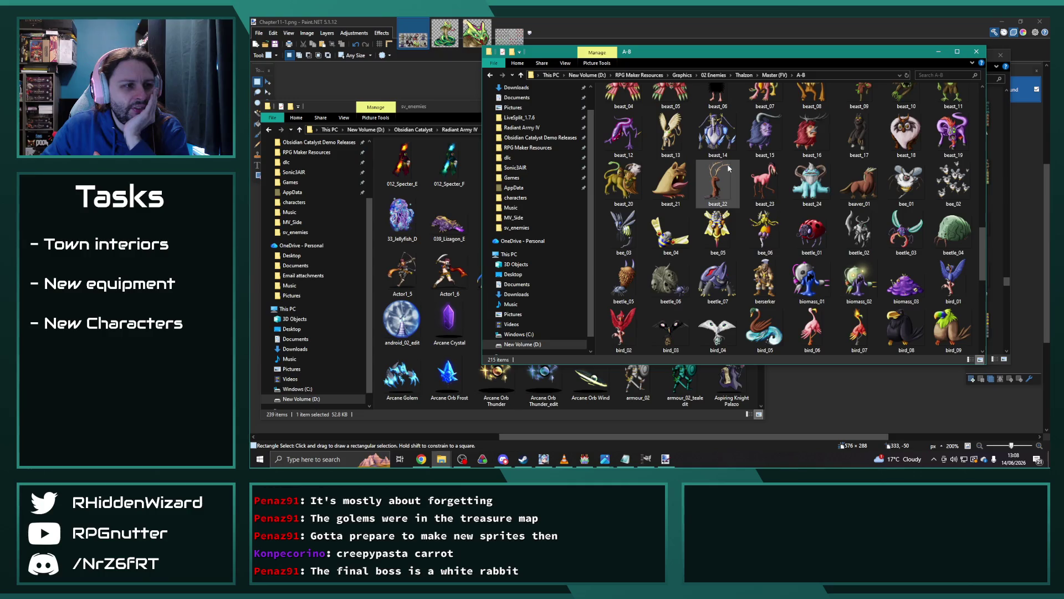
pyautogui.scroll(-3, 715, 153)
pyautogui.scroll(-3, 768, 128)
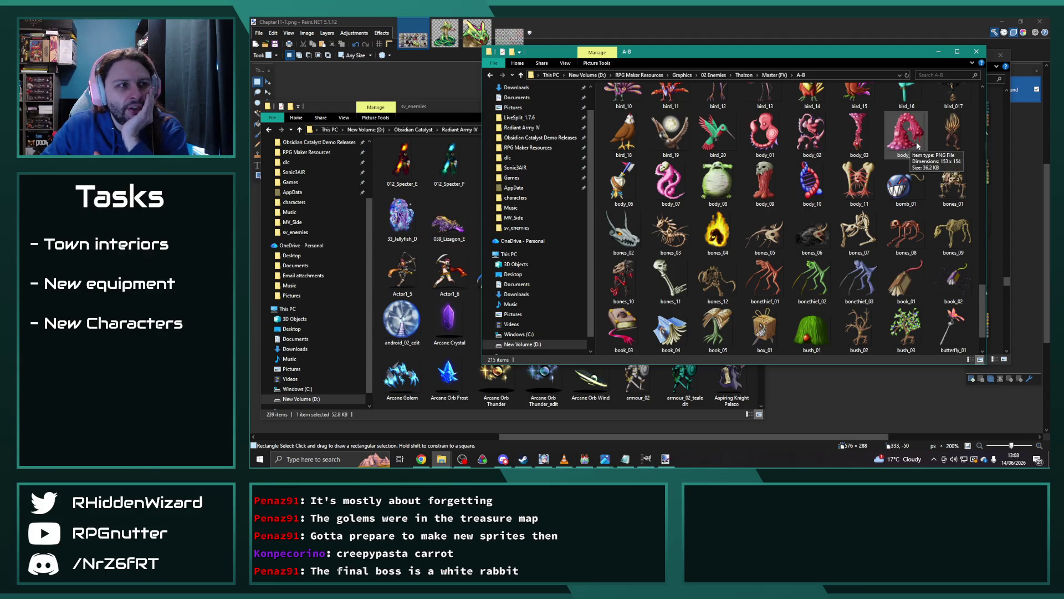
pyautogui.scroll(-1, 822, 180)
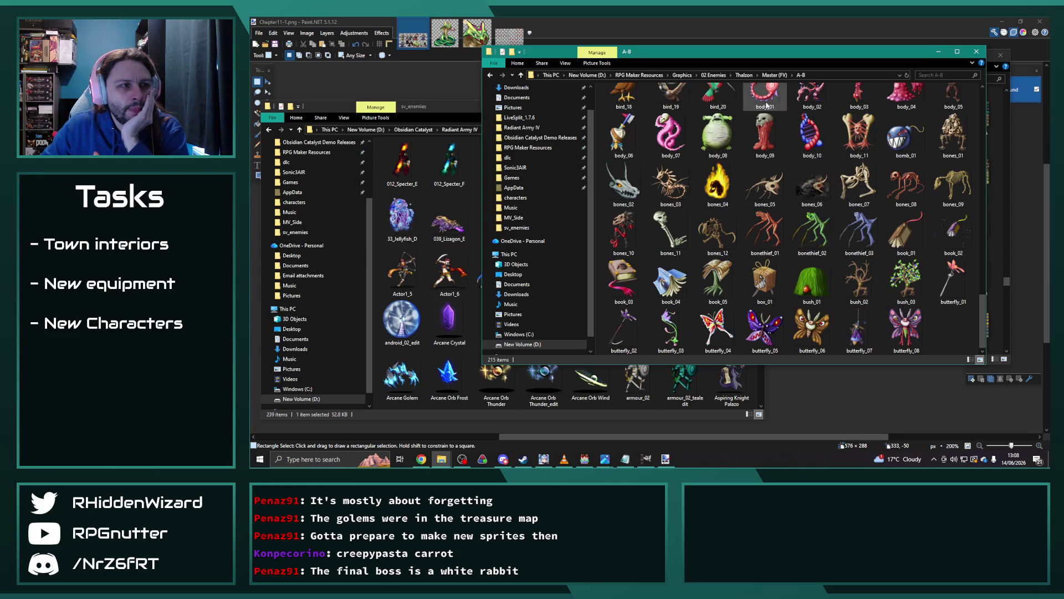
pyautogui.click(772, 77)
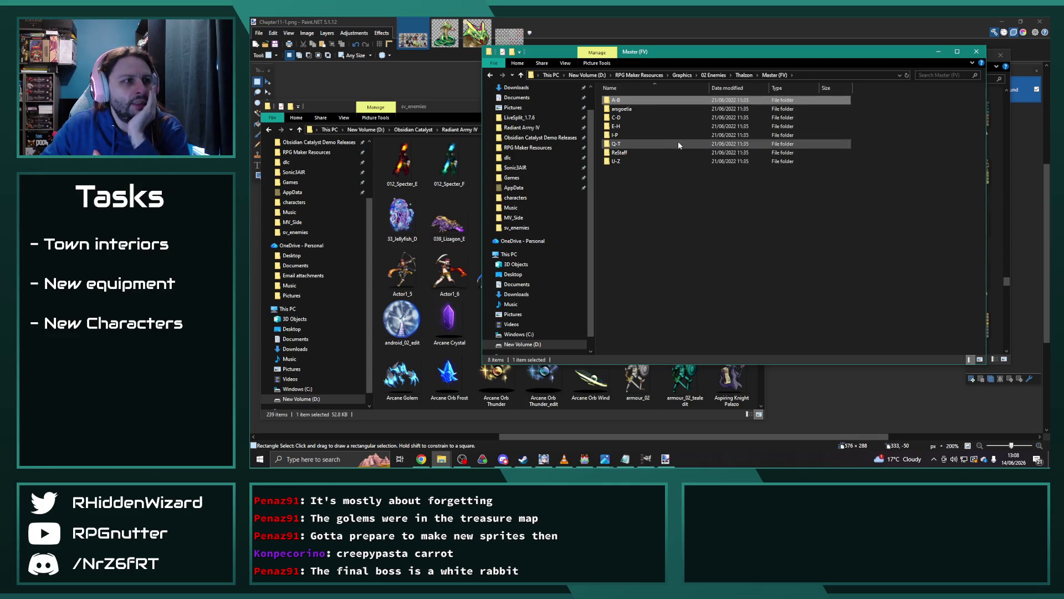
# Scroll through the Q-T folder's 240 sprites, slimes through TVs, then return to Master (FV).
pyautogui.doubleClick(637, 142)
pyautogui.scroll(-2, 743, 183)
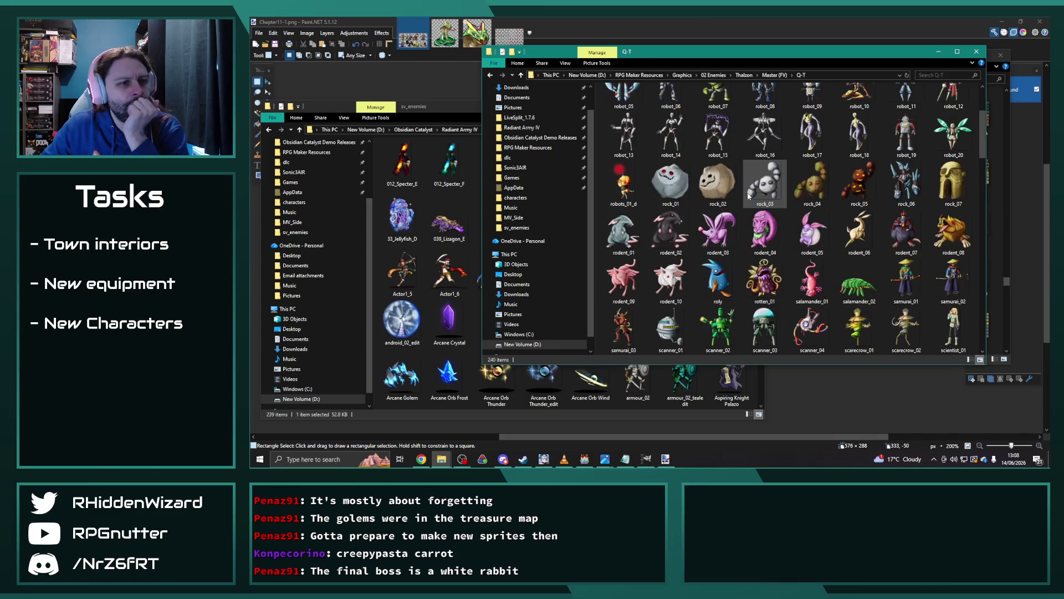
pyautogui.scroll(-5, 737, 161)
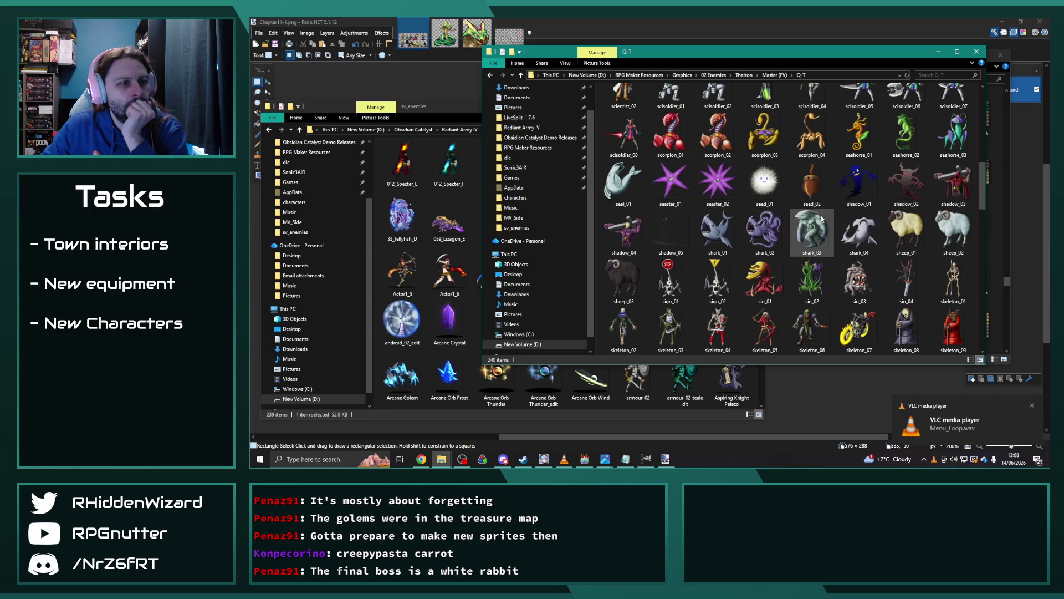
pyautogui.scroll(-3, 740, 122)
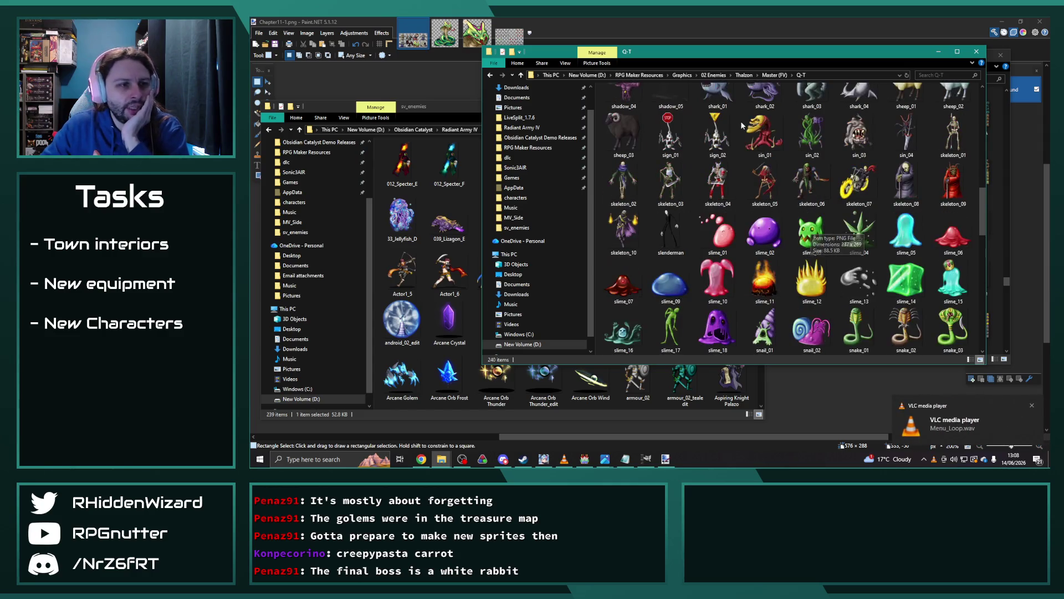
pyautogui.scroll(-3, 740, 126)
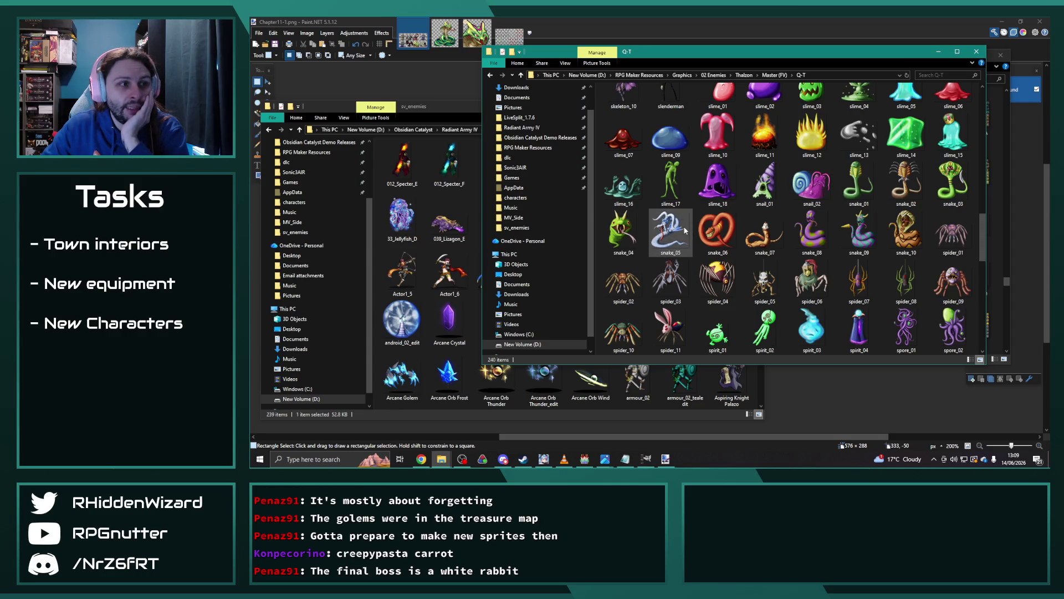
pyautogui.moveTo(685, 230)
pyautogui.moveTo(785, 176)
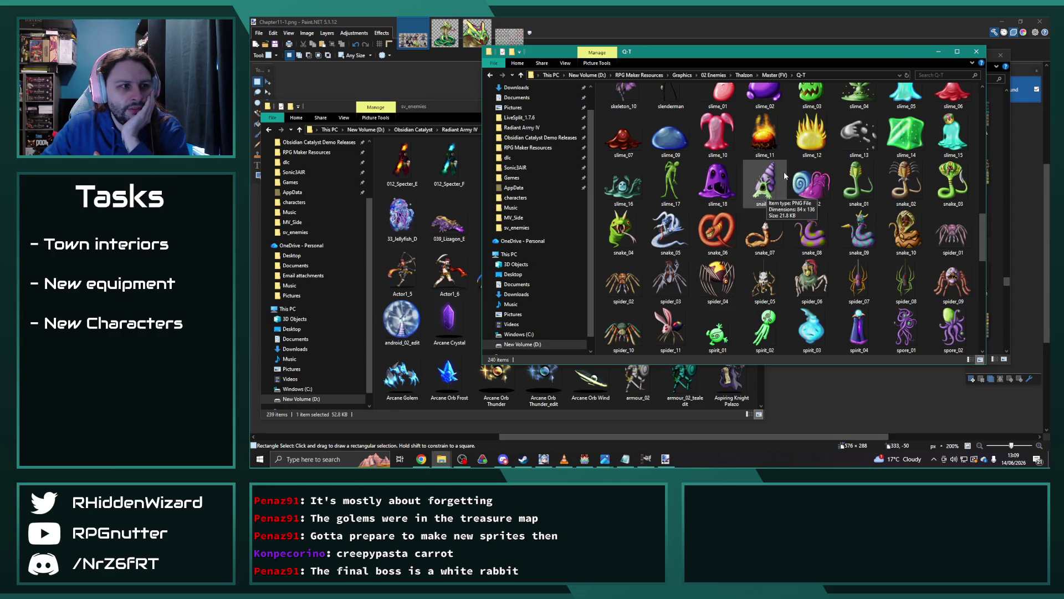
pyautogui.scroll(-3, 770, 166)
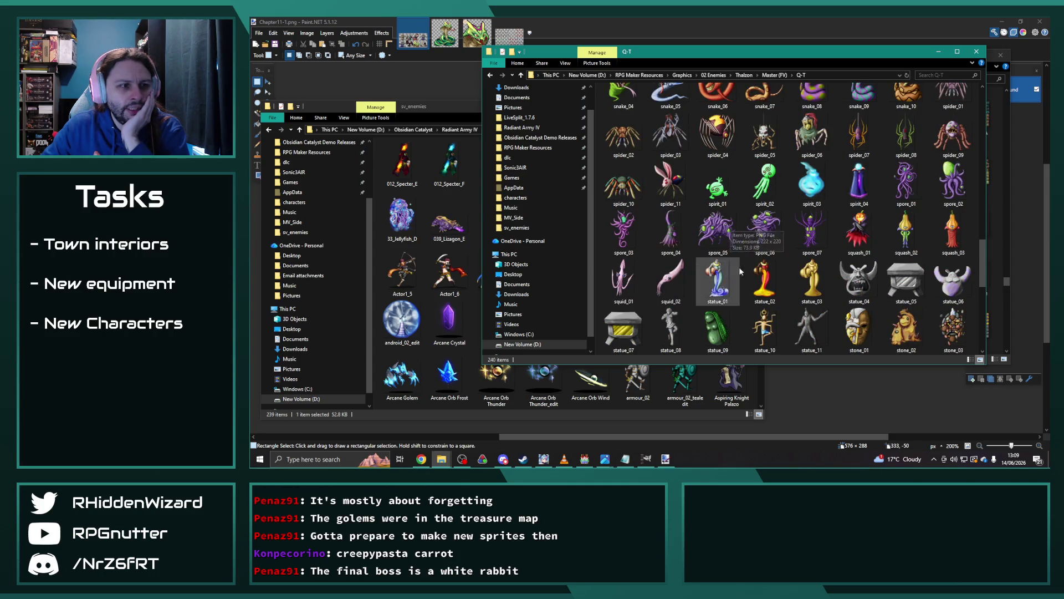
pyautogui.moveTo(757, 281)
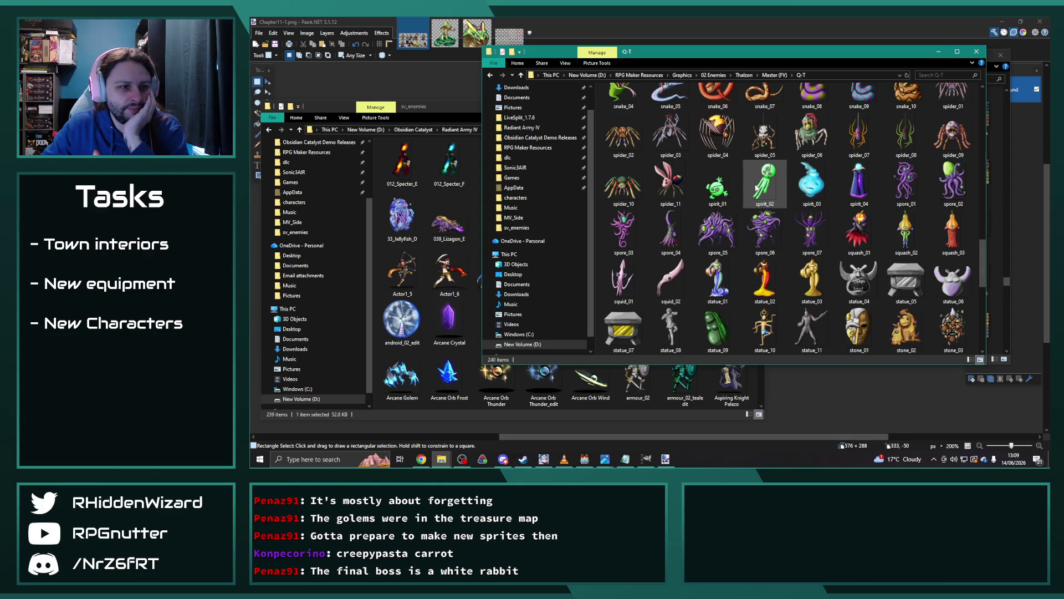
pyautogui.scroll(-3, 757, 188)
pyautogui.moveTo(732, 149)
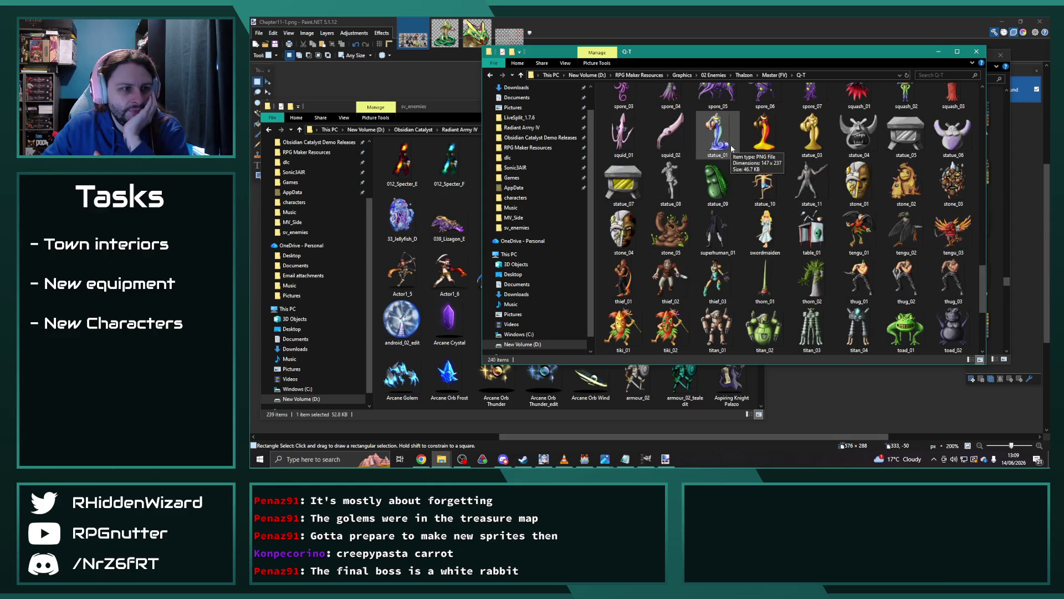
pyautogui.scroll(-3, 740, 166)
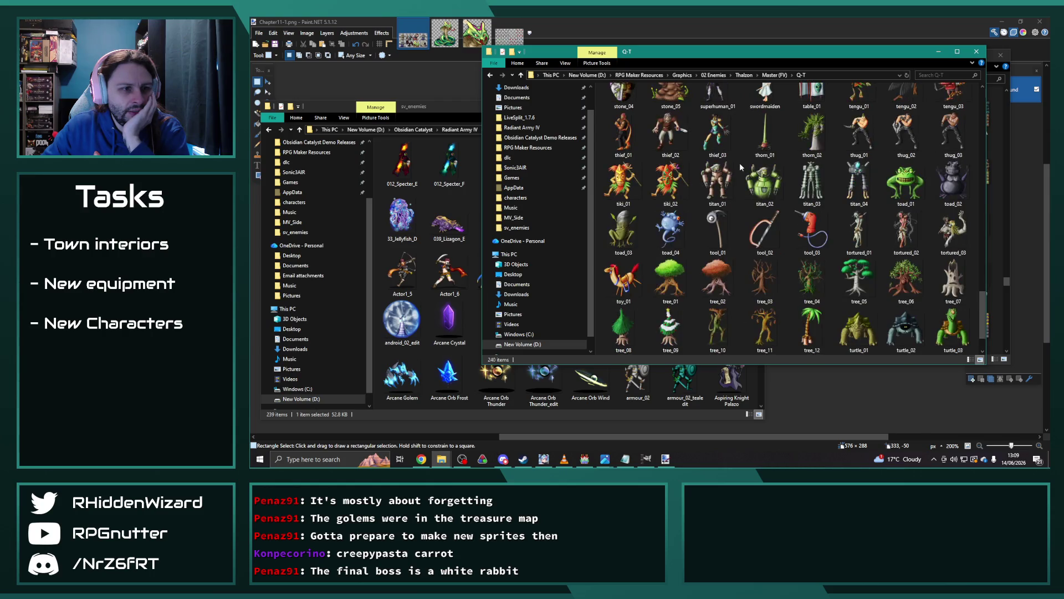
pyautogui.scroll(-1, 740, 166)
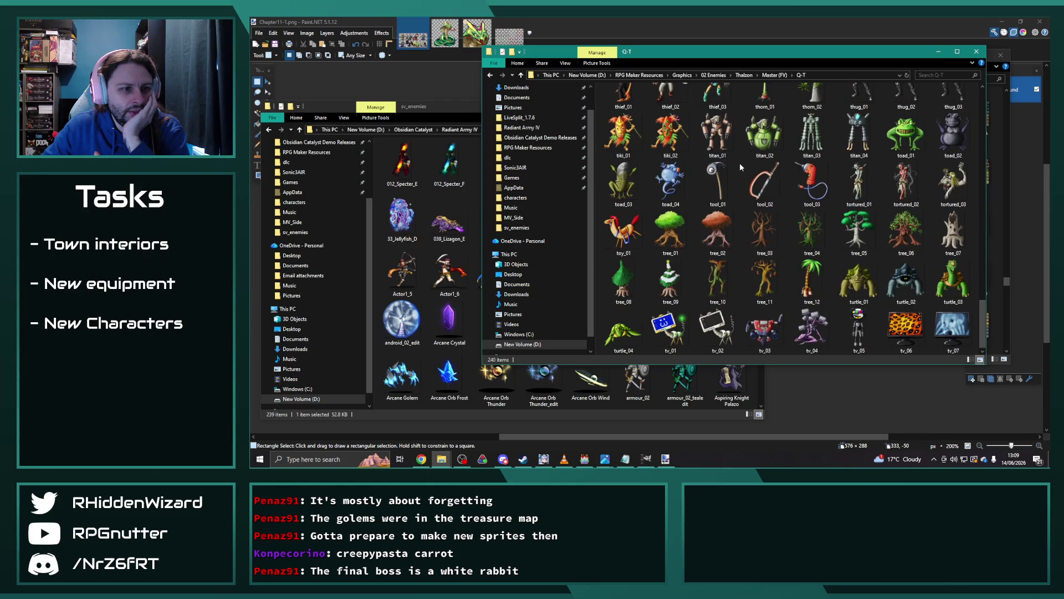
pyautogui.click(774, 75)
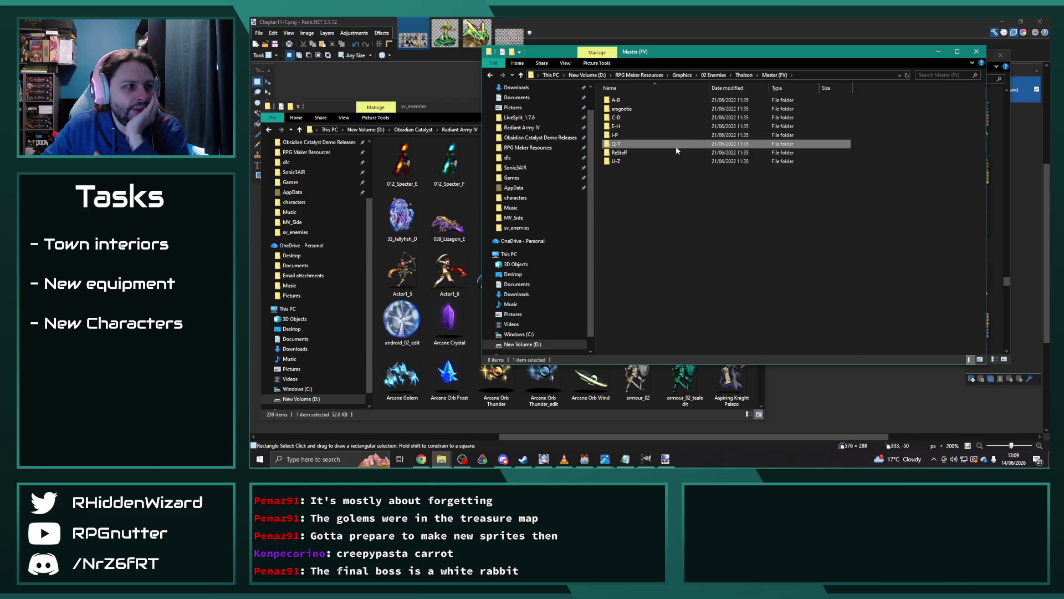
# Scroll through the 79 ReStaff sprites, then open Thalzon's Z_Master File folder.
pyautogui.doubleClick(629, 152)
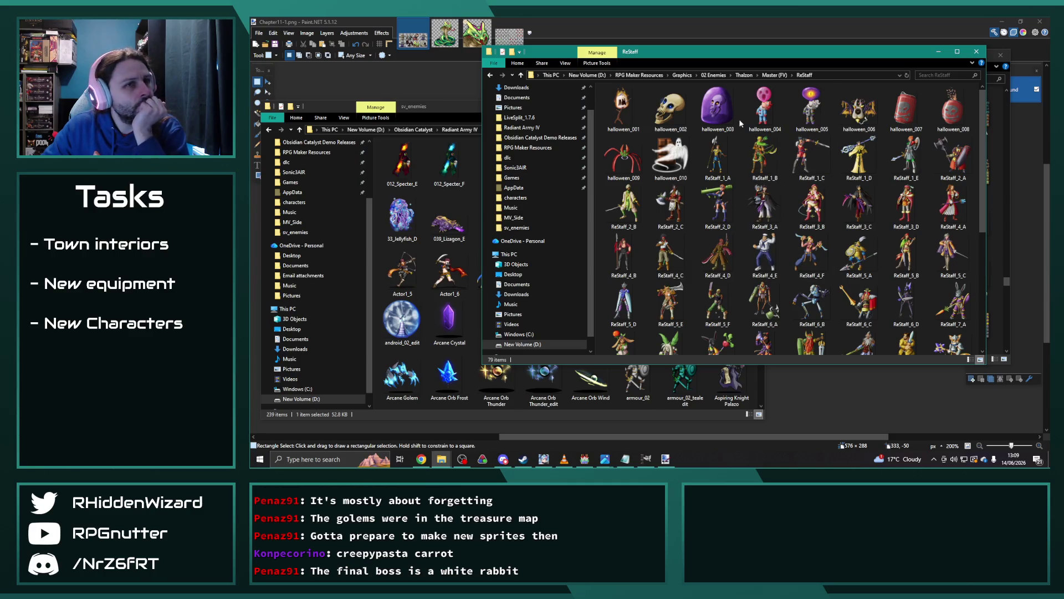
pyautogui.scroll(-3, 738, 142)
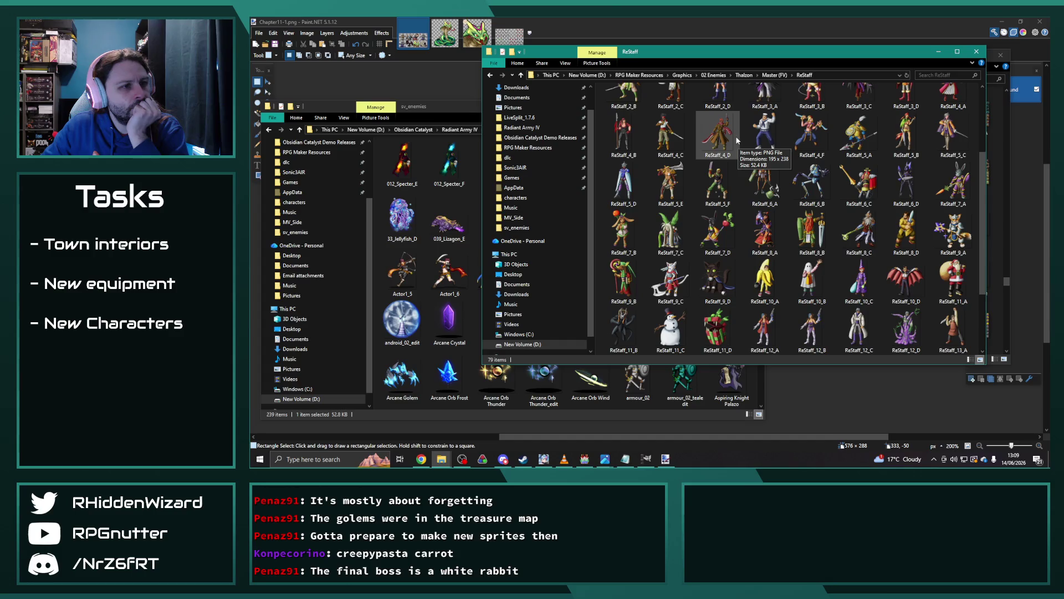
pyautogui.scroll(-2, 737, 139)
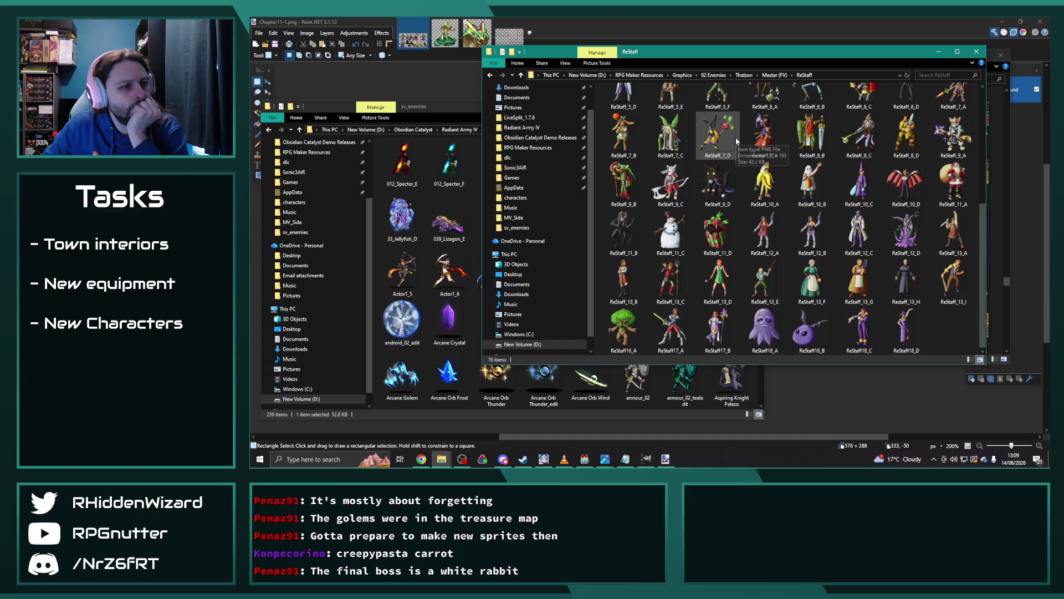
pyautogui.click(736, 75)
pyautogui.doubleClick(638, 118)
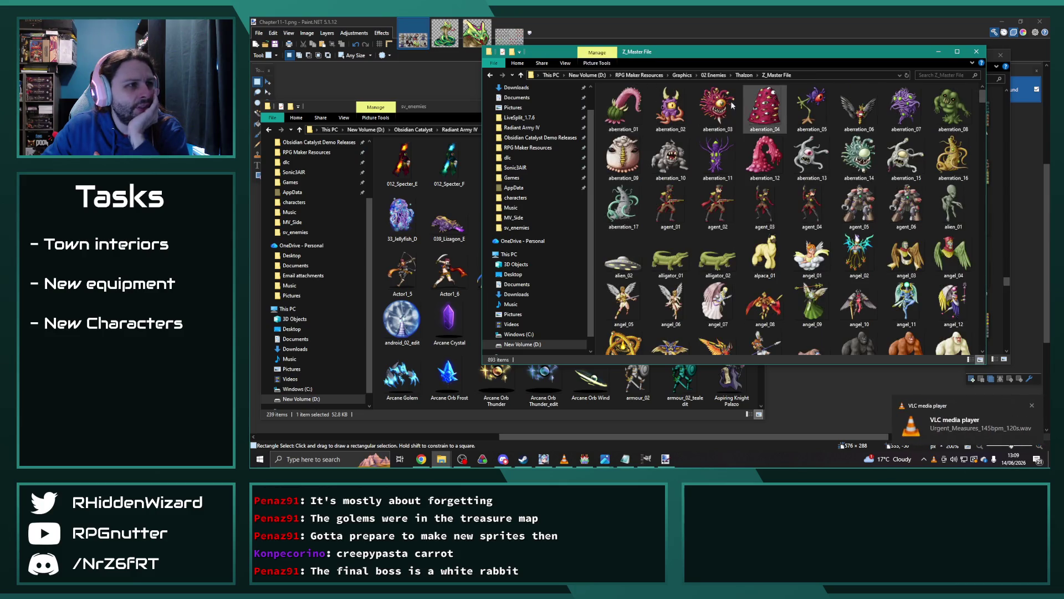
pyautogui.scroll(-5, 755, 151)
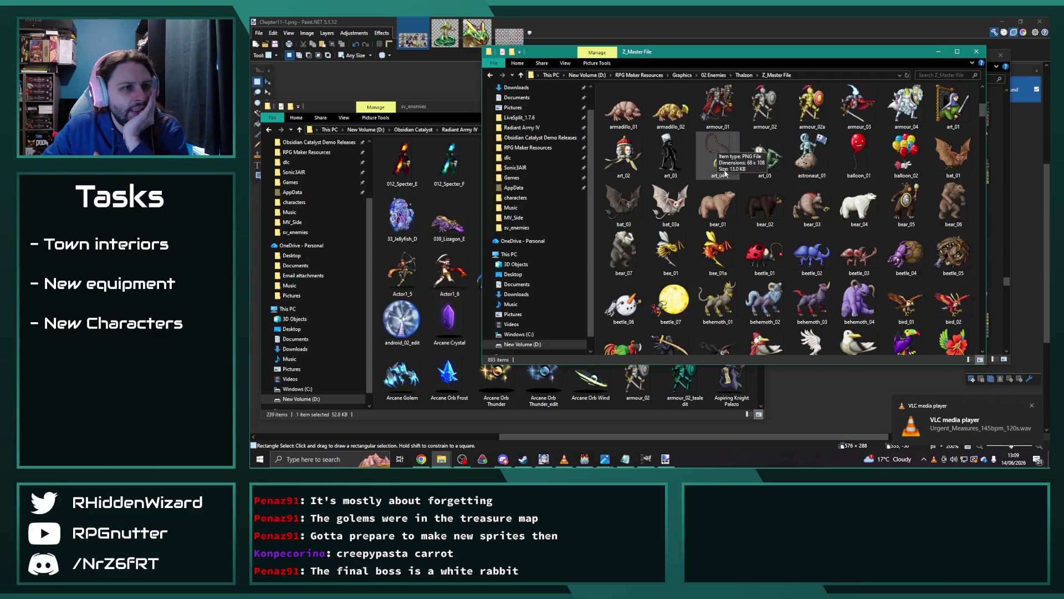
pyautogui.click(758, 146)
pyautogui.doubleClick(759, 146)
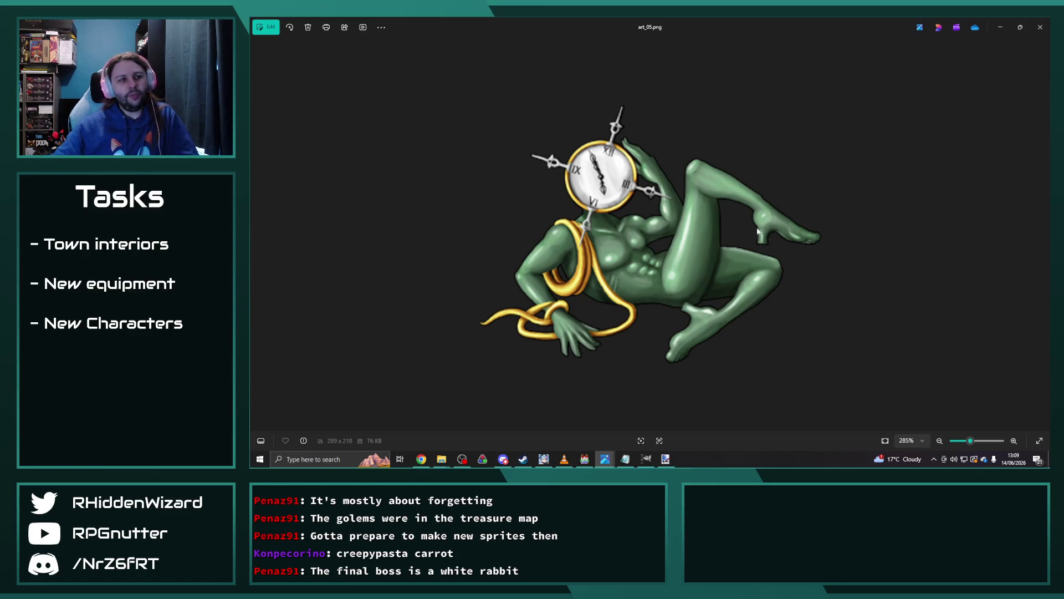
pyautogui.click(1039, 27)
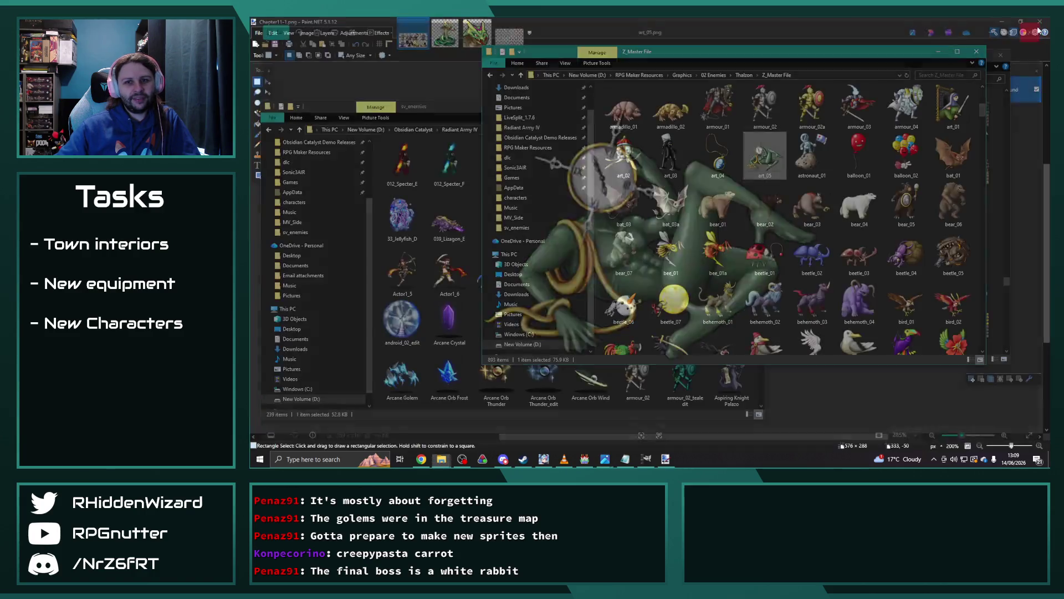
pyautogui.scroll(5, 859, 160)
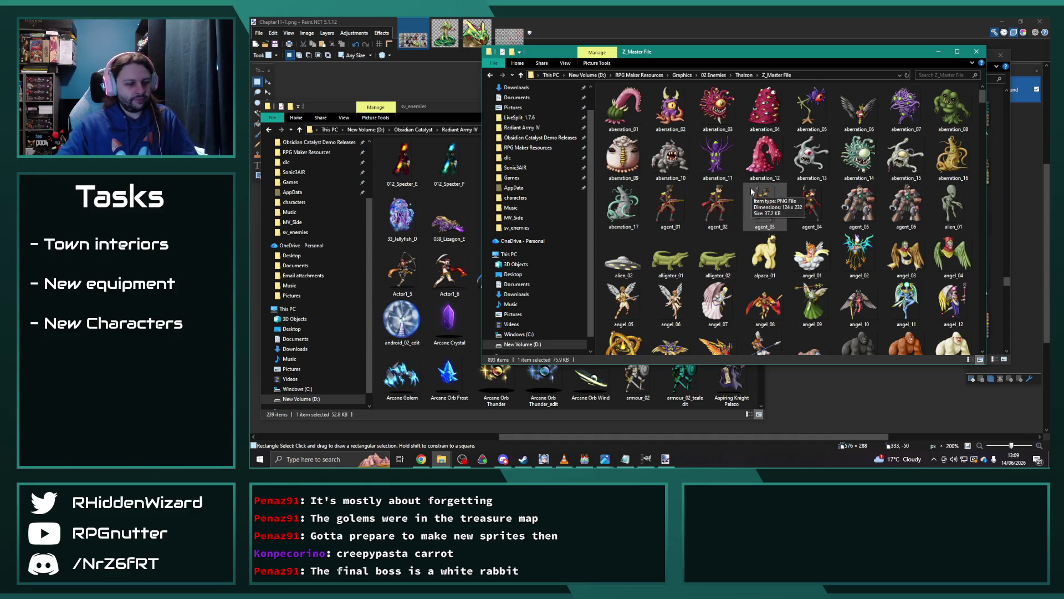
pyautogui.write('sn')
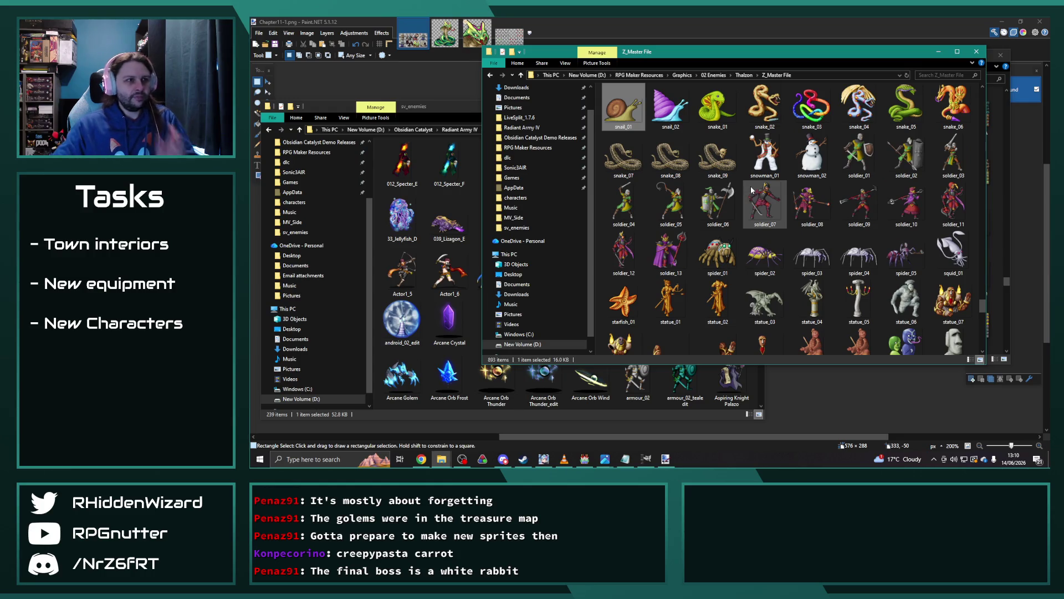
pyautogui.scroll(3, 751, 191)
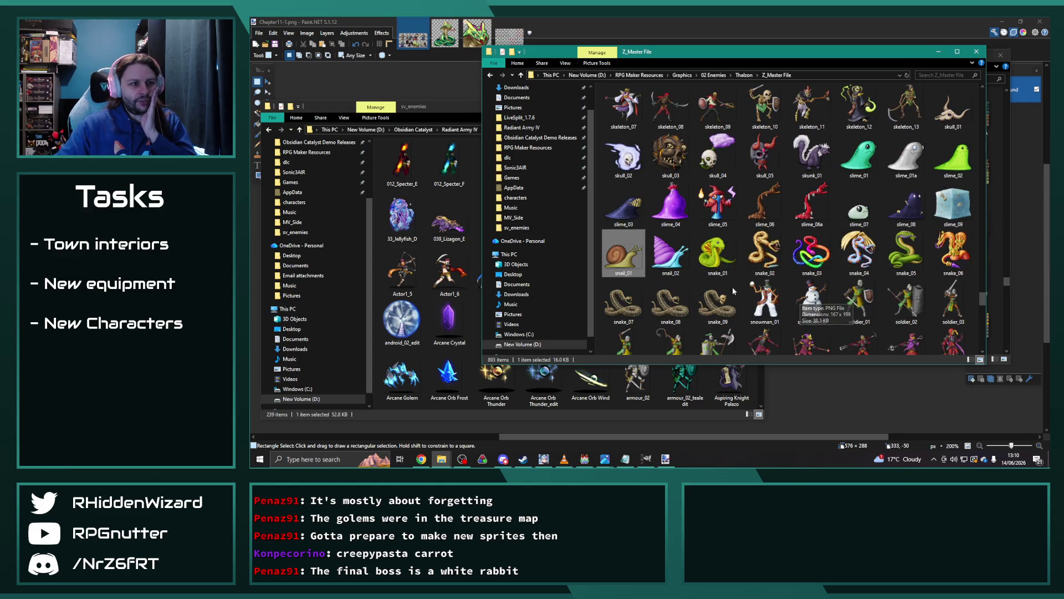
pyautogui.doubleClick(670, 254)
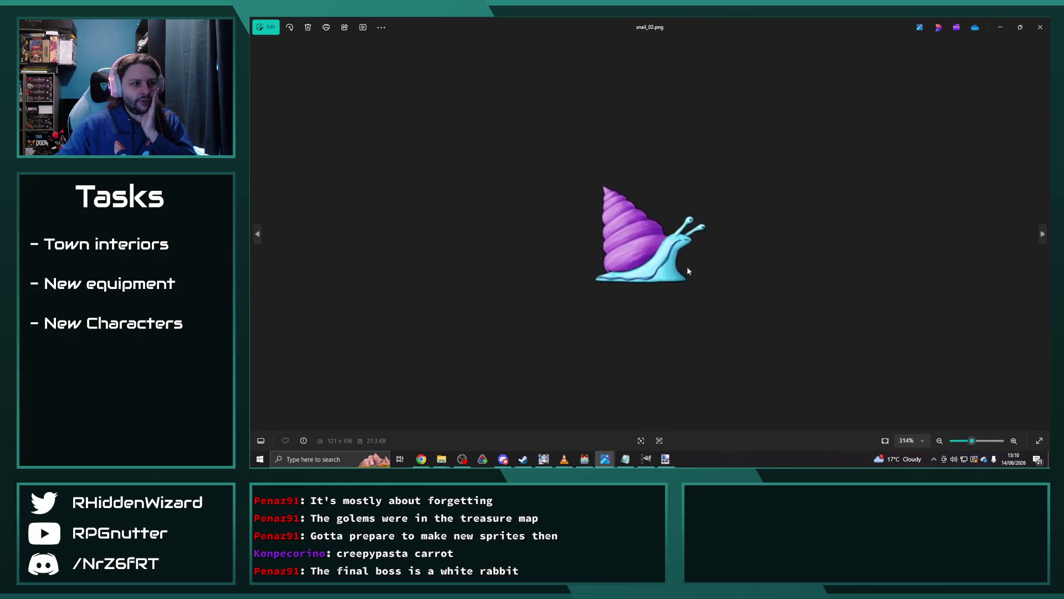
pyautogui.scroll(-3, 687, 267)
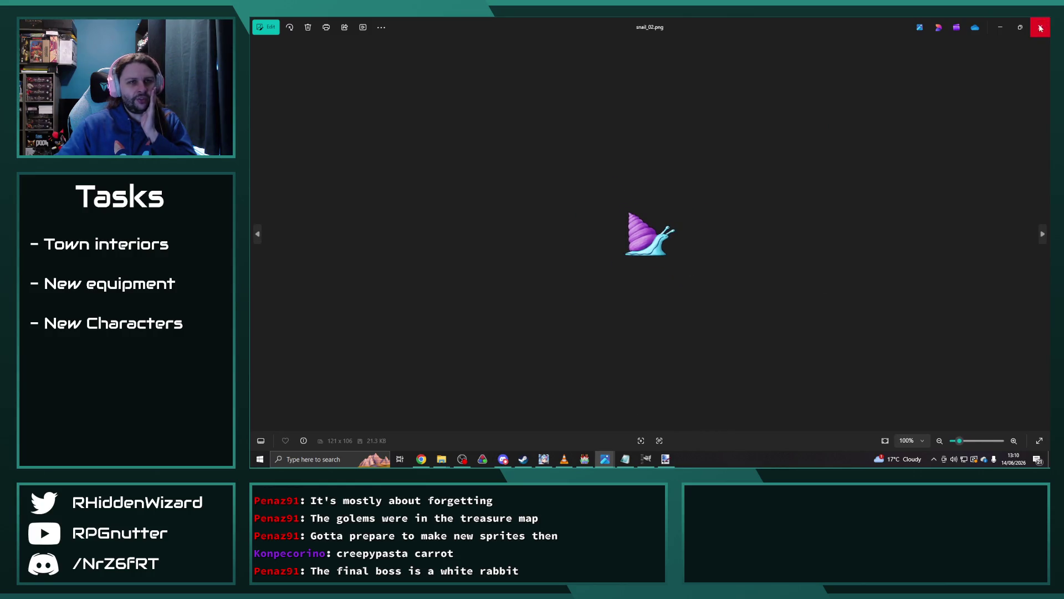
pyautogui.click(1040, 28)
pyautogui.click(722, 257)
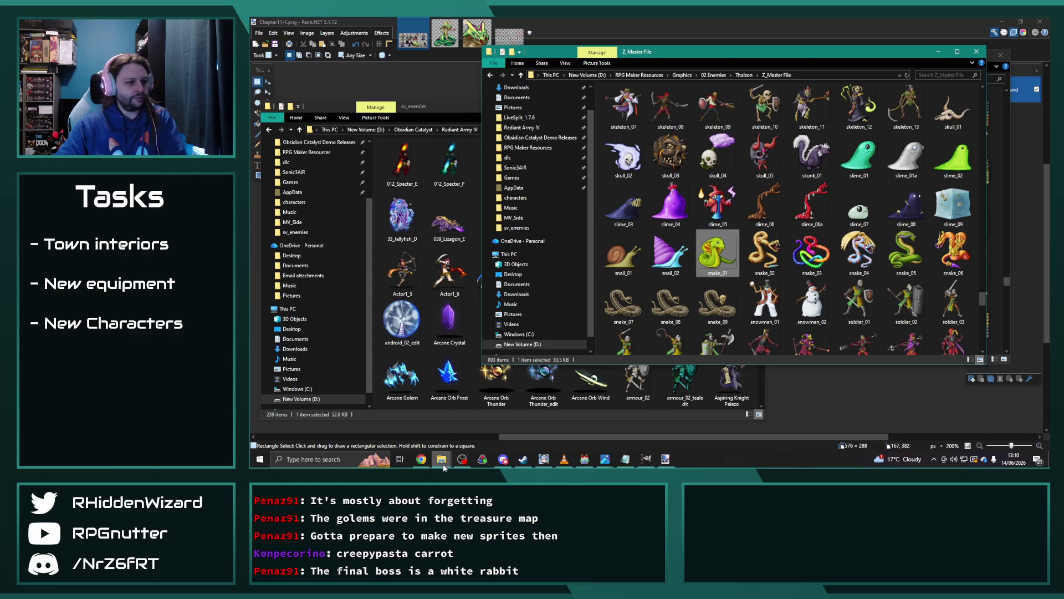
pyautogui.click(423, 460)
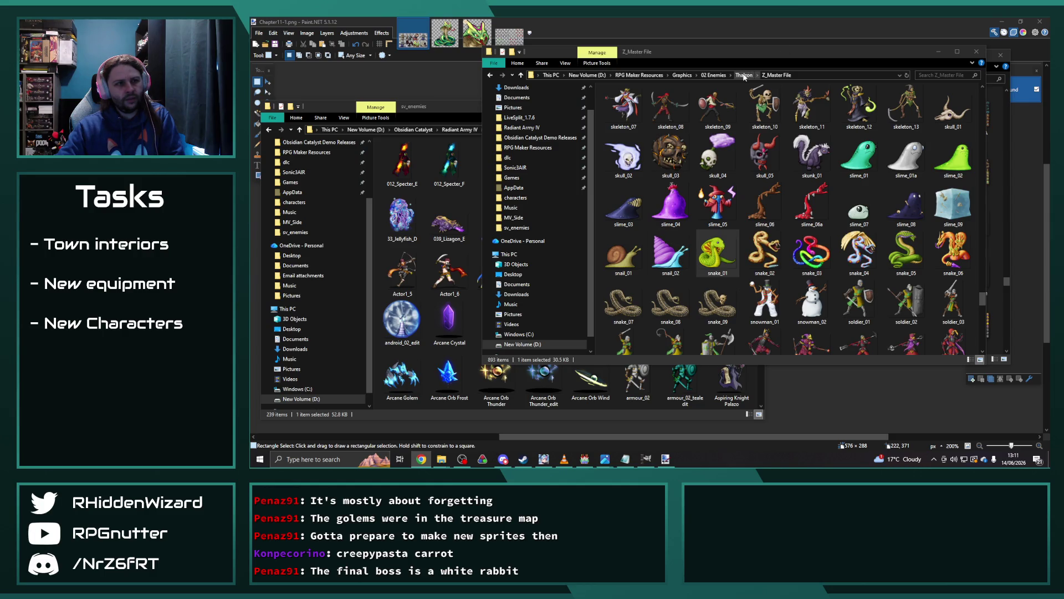
pyautogui.click(689, 79)
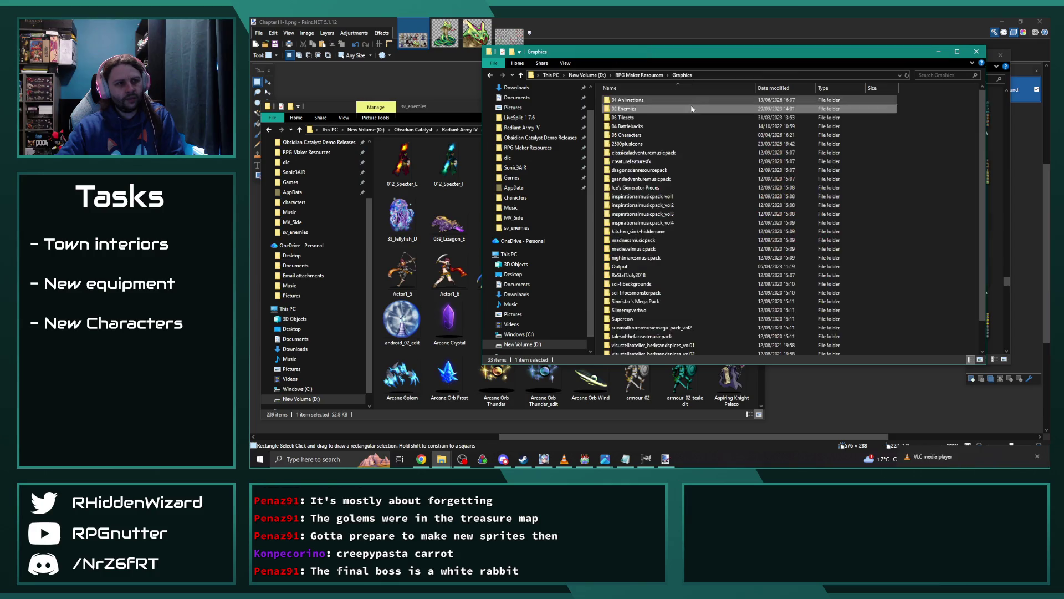
# Browse Aekashics Librarium's Sideview Batch Battlers sprites, jumping to names starting with S.
pyautogui.doubleClick(639, 109)
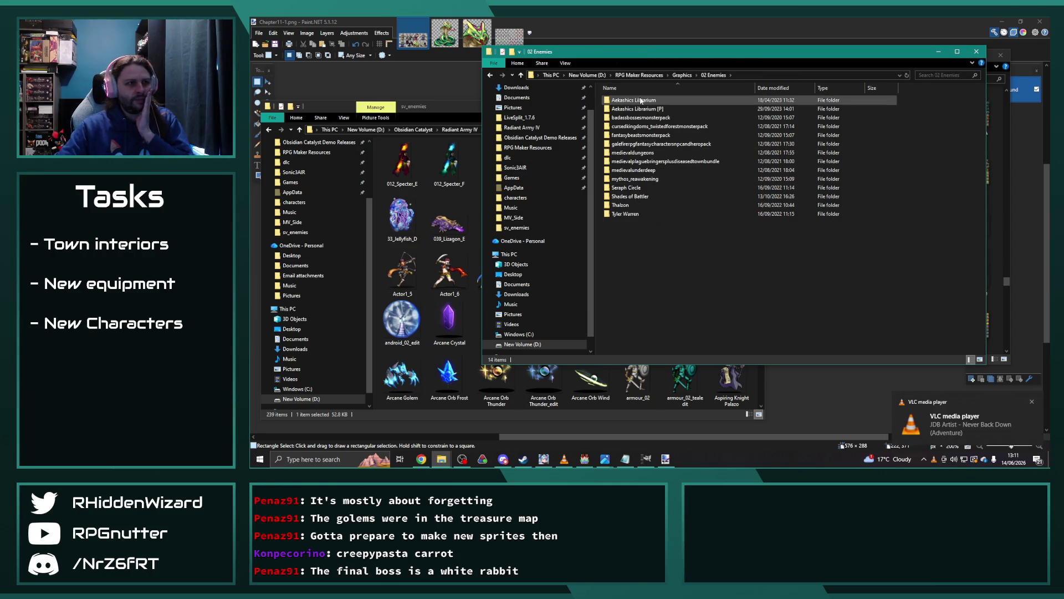
pyautogui.doubleClick(641, 101)
pyautogui.doubleClick(672, 125)
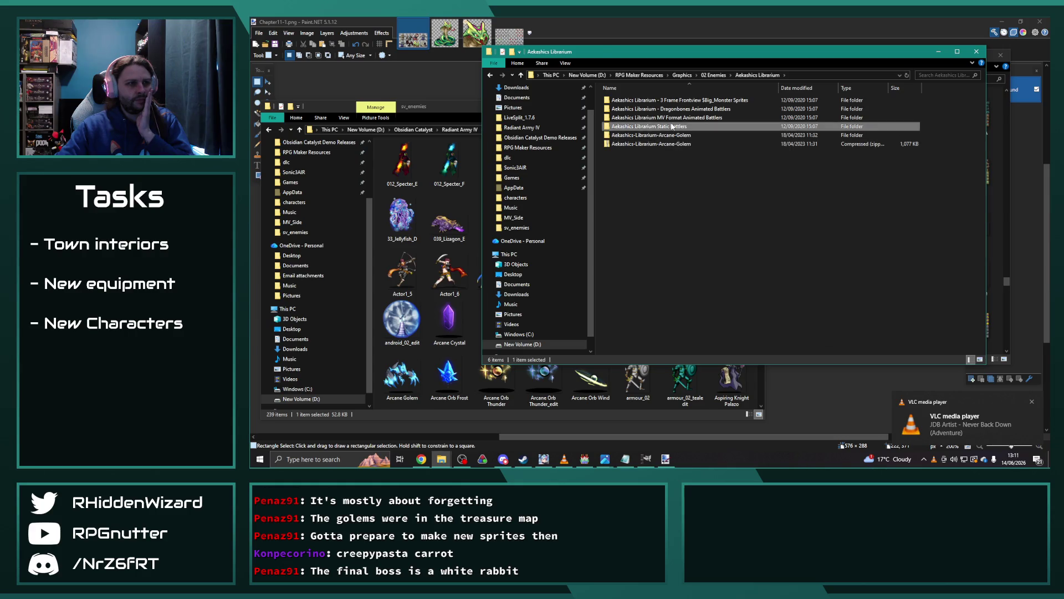
pyautogui.doubleClick(666, 101)
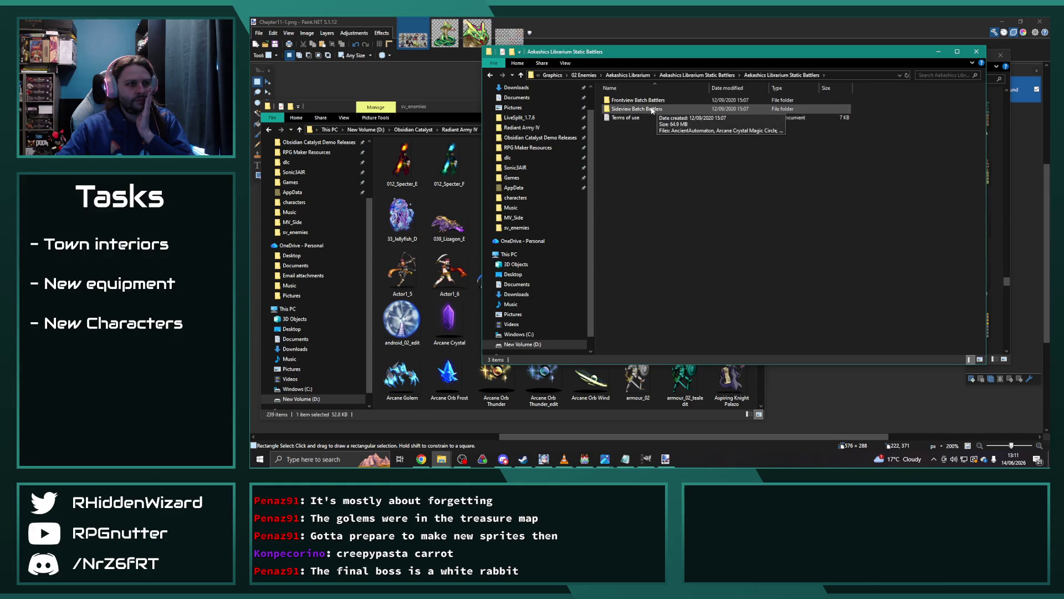
pyautogui.click(652, 110)
pyautogui.doubleClick(651, 109)
pyautogui.press('s')
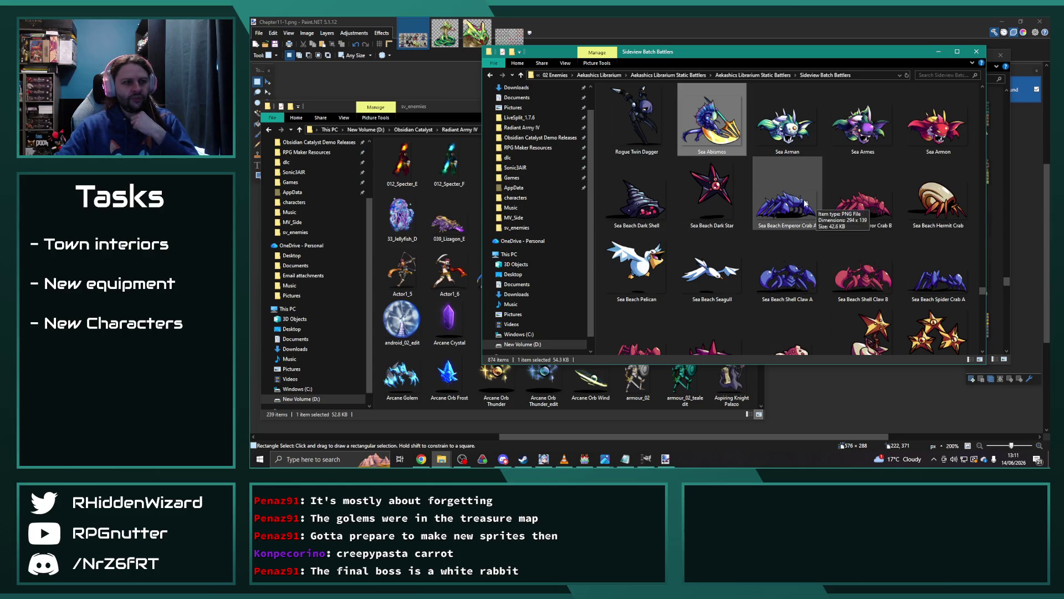
pyautogui.scroll(-2, 805, 204)
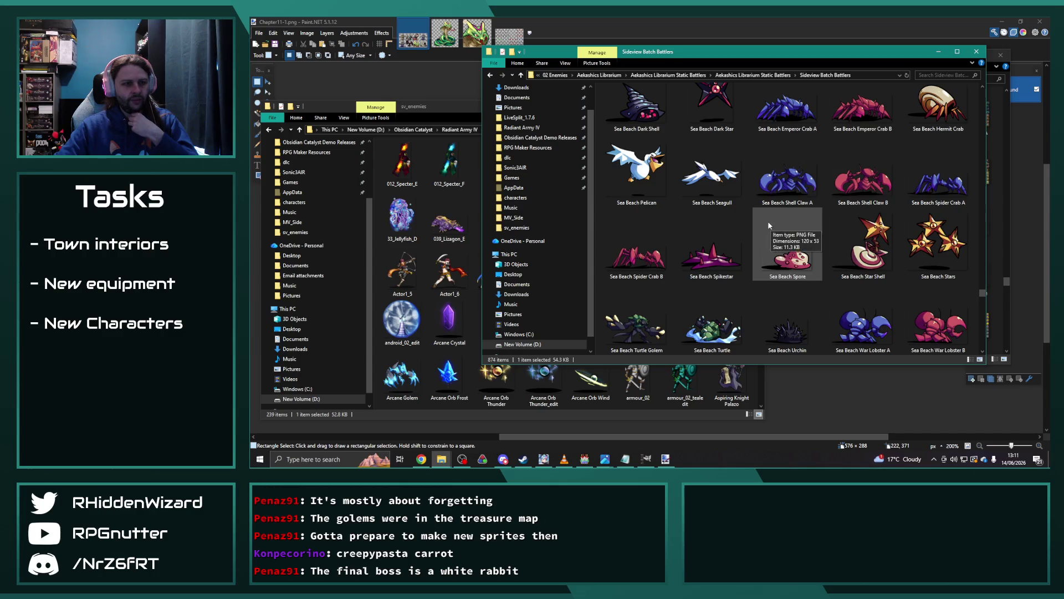
pyautogui.scroll(-3, 768, 224)
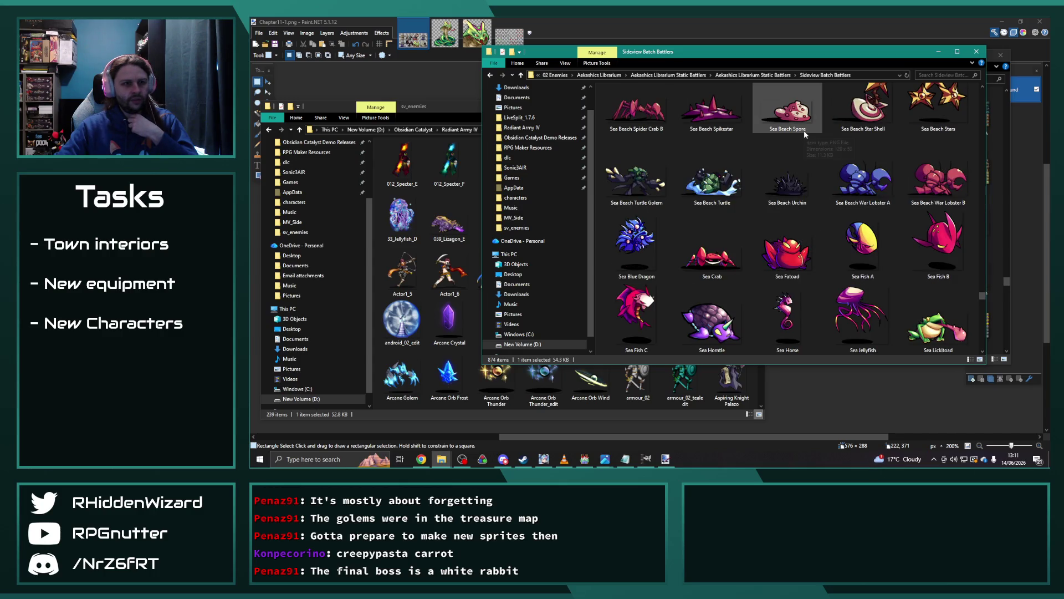
pyautogui.scroll(-3, 766, 180)
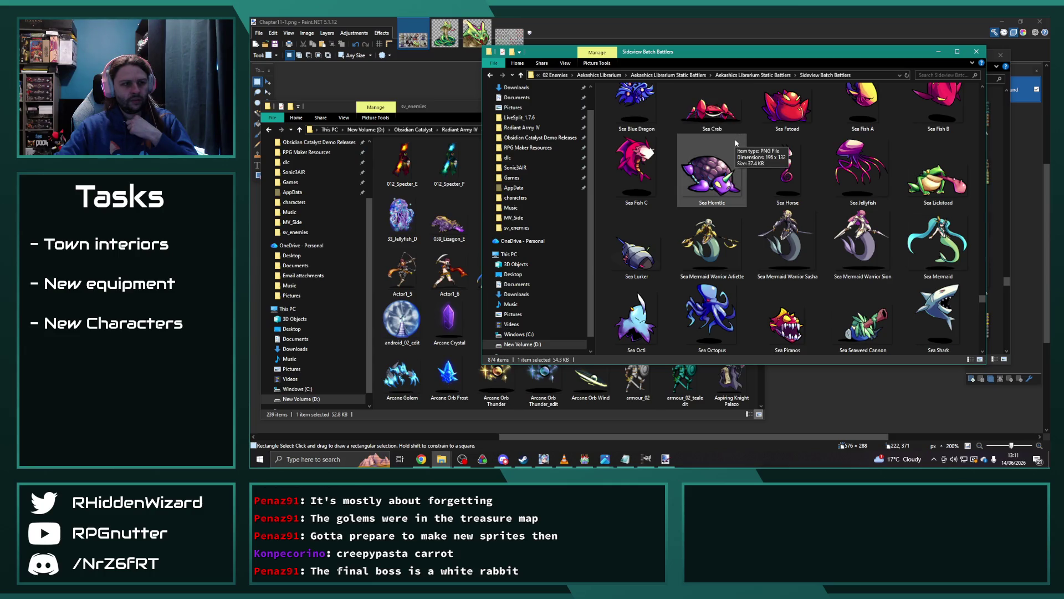
pyautogui.scroll(-3, 788, 243)
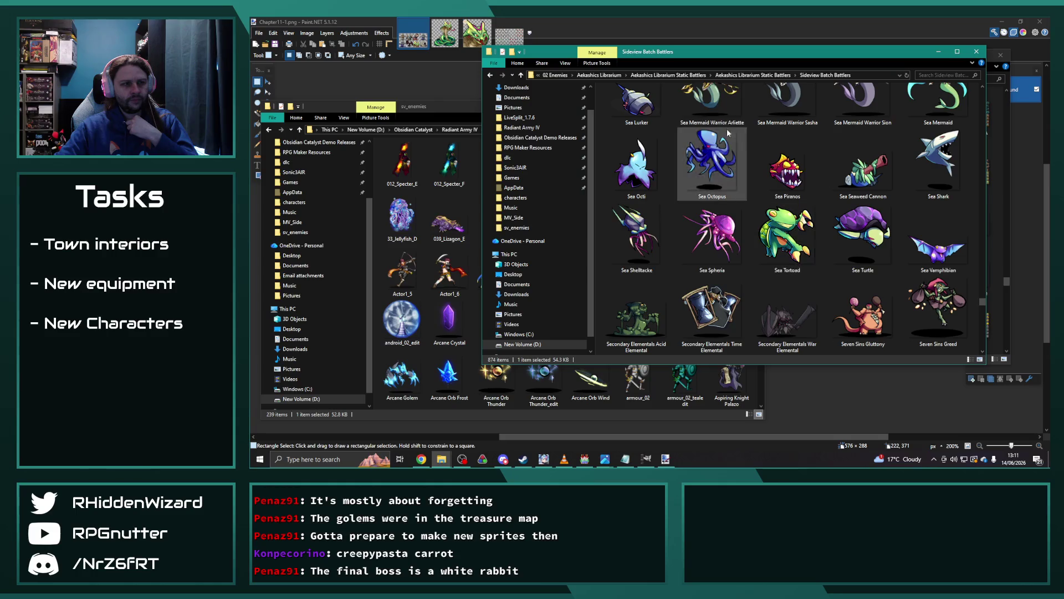
pyautogui.scroll(-3, 736, 155)
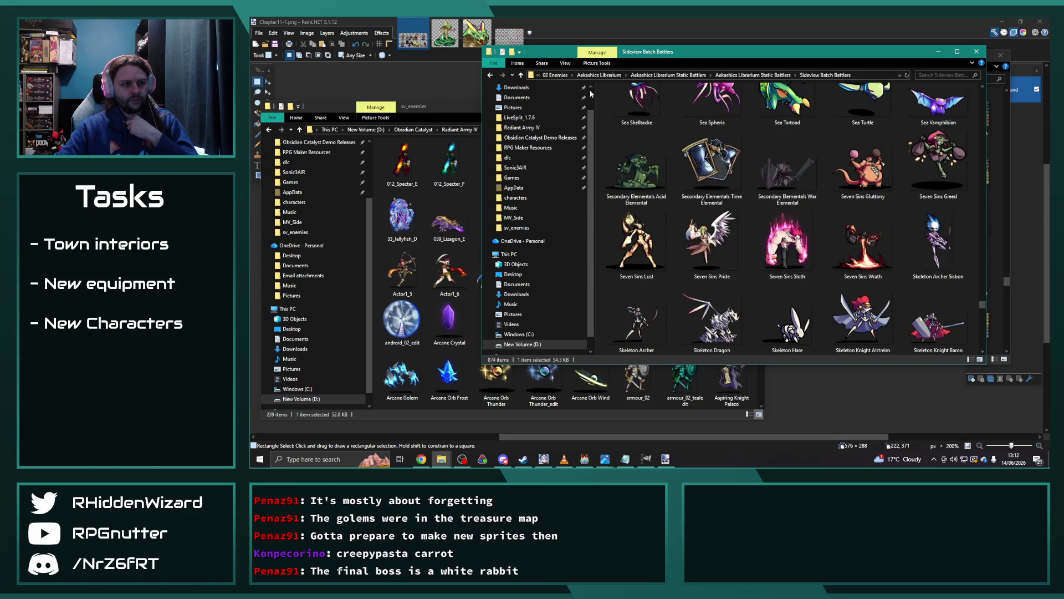
# Go back through the folders to Thalzon's Z_Master File.
pyautogui.click(488, 75)
pyautogui.click(488, 75)
pyautogui.click(489, 75)
pyautogui.click(489, 74)
pyautogui.click(488, 75)
pyautogui.click(489, 75)
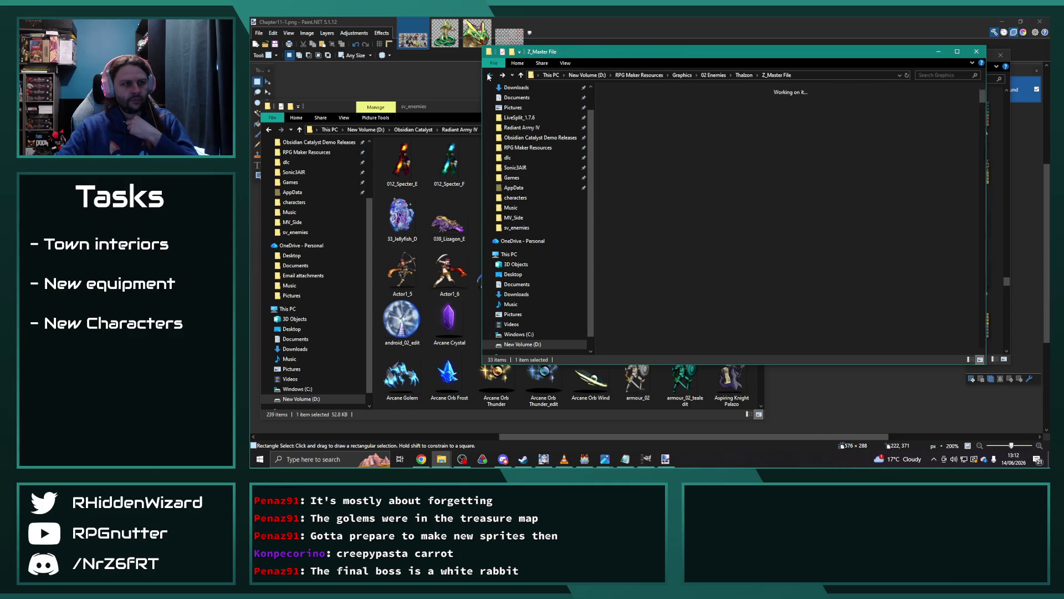
# Drag snail_02 into the sv_enemies folder, bringing it to 240 items.
pyautogui.moveTo(670, 330); pyautogui.dragTo(436, 221)
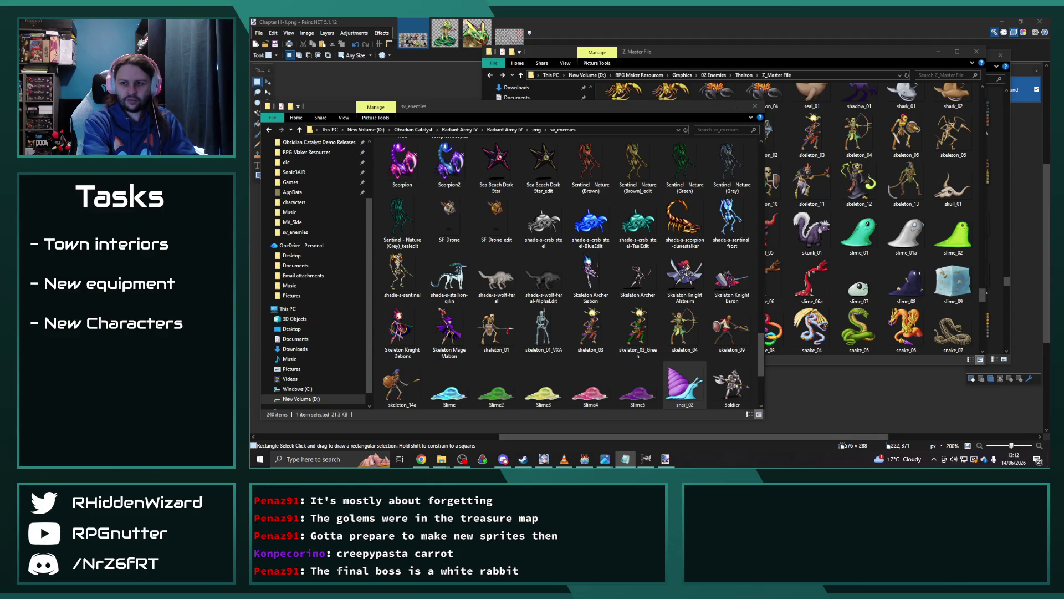
pyautogui.hotkey('alt', 'Tab')
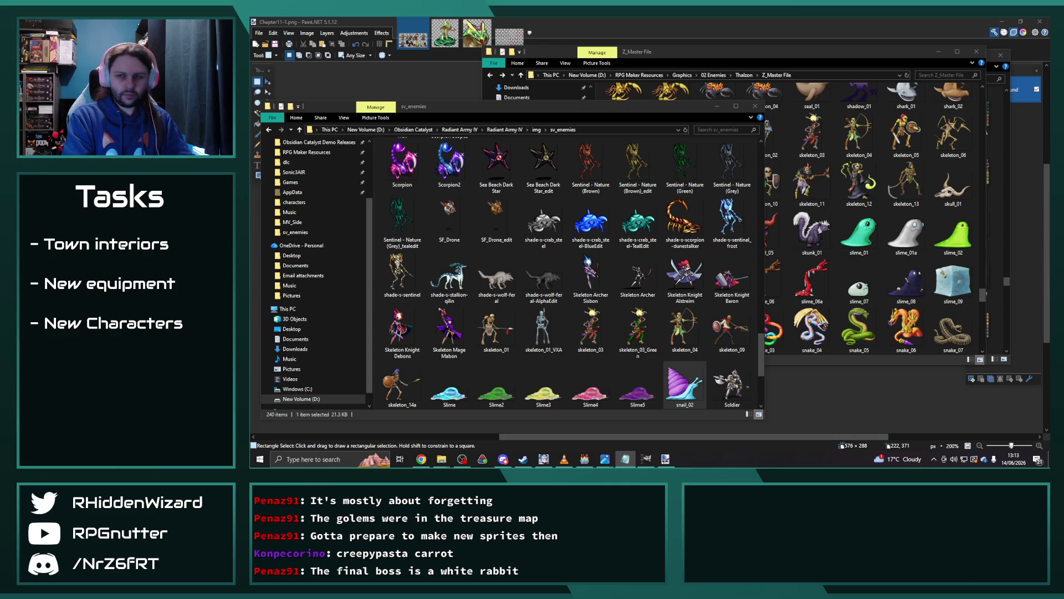
# Switch to Chrome to fetch the Snail_Char 4.0 pack.
pyautogui.hotkey('alt', 'Tab')
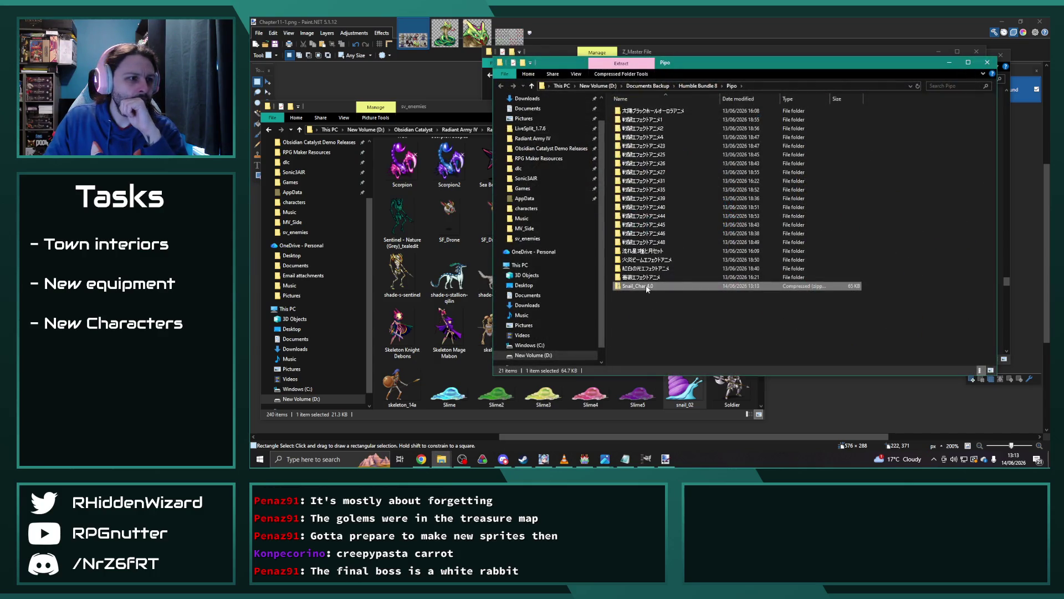
# Extract the Snail_Char 4.0 zip with 7-Zip and open the new folder.
pyautogui.rightClick(647, 288)
pyautogui.moveTo(693, 133)
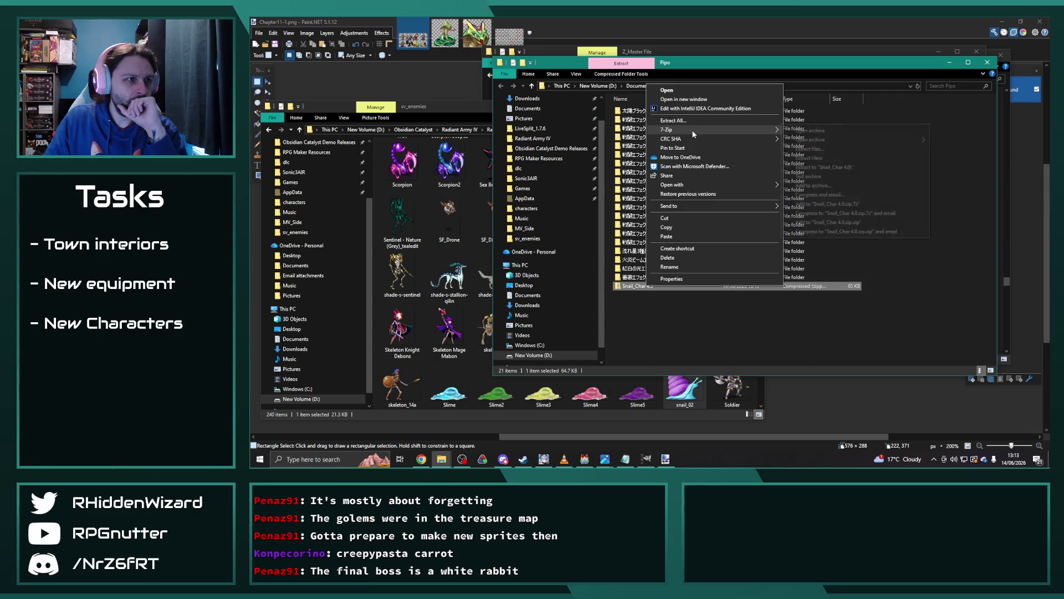
pyautogui.click(809, 149)
pyautogui.press('Return')
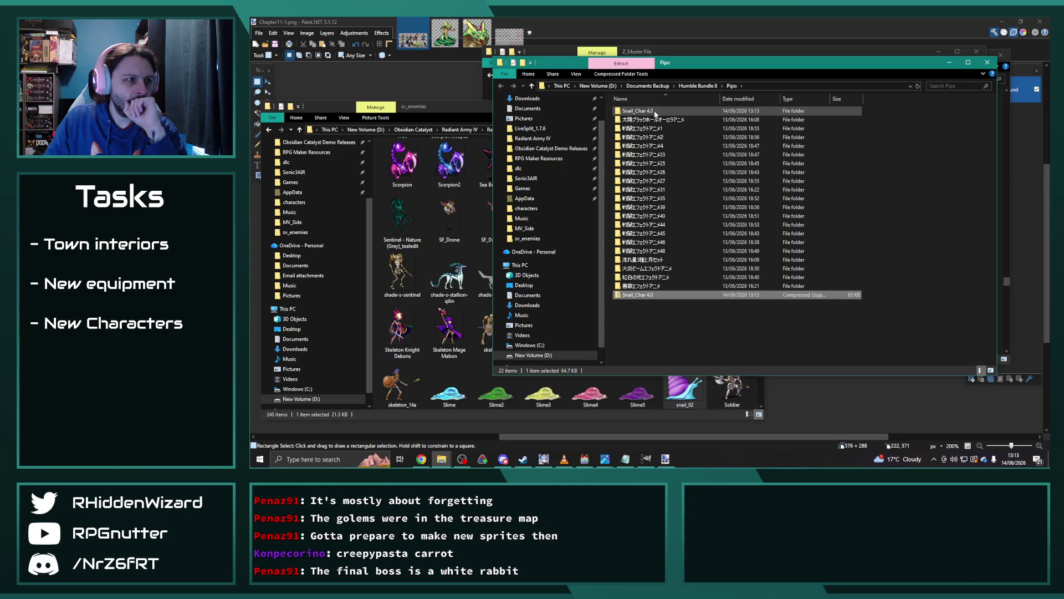
pyautogui.click(651, 113)
pyautogui.doubleClick(650, 112)
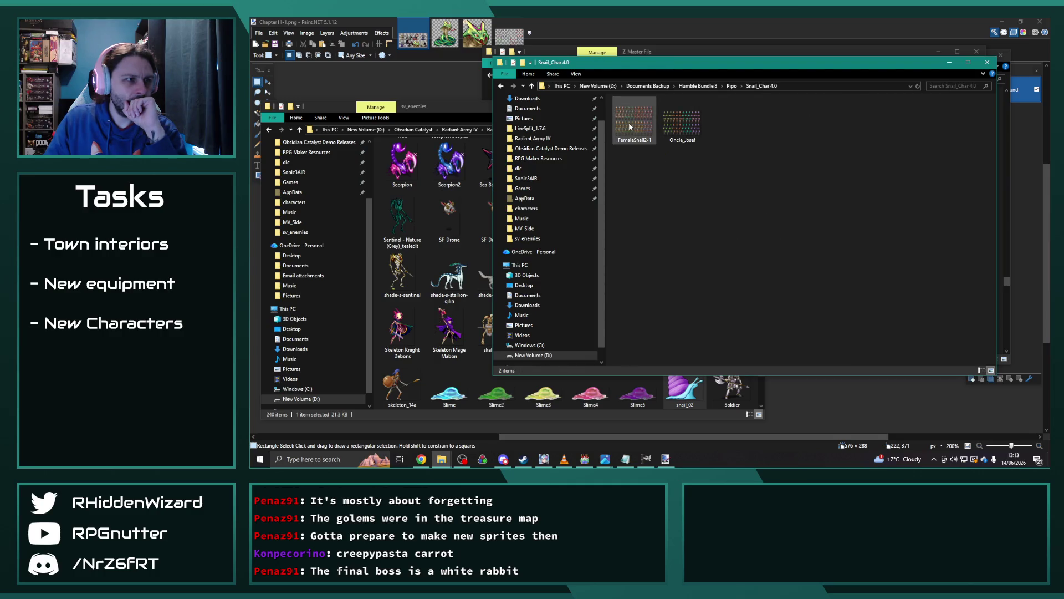
# Preview the FemaleSnail2-1 and Oncle_Josef sprite sheets in Photos, then close it.
pyautogui.moveTo(629, 127)
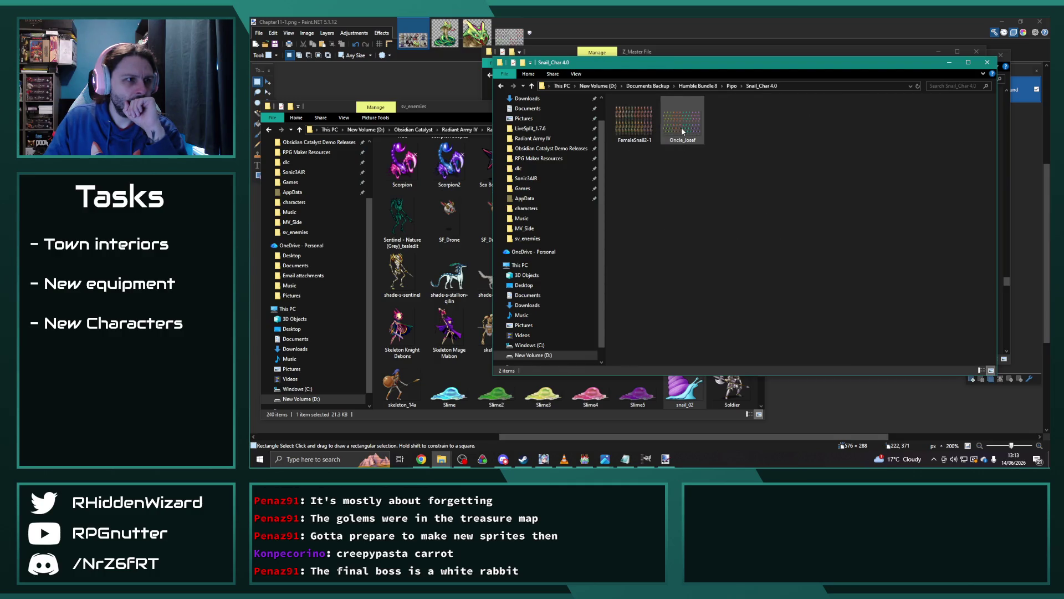
pyautogui.doubleClick(624, 119)
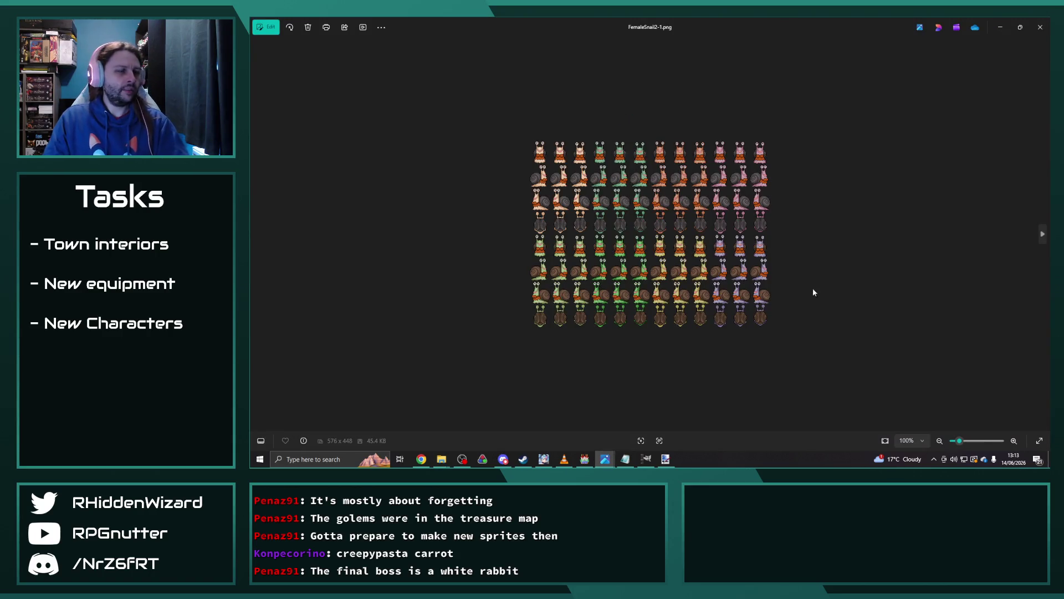
pyautogui.press('Right')
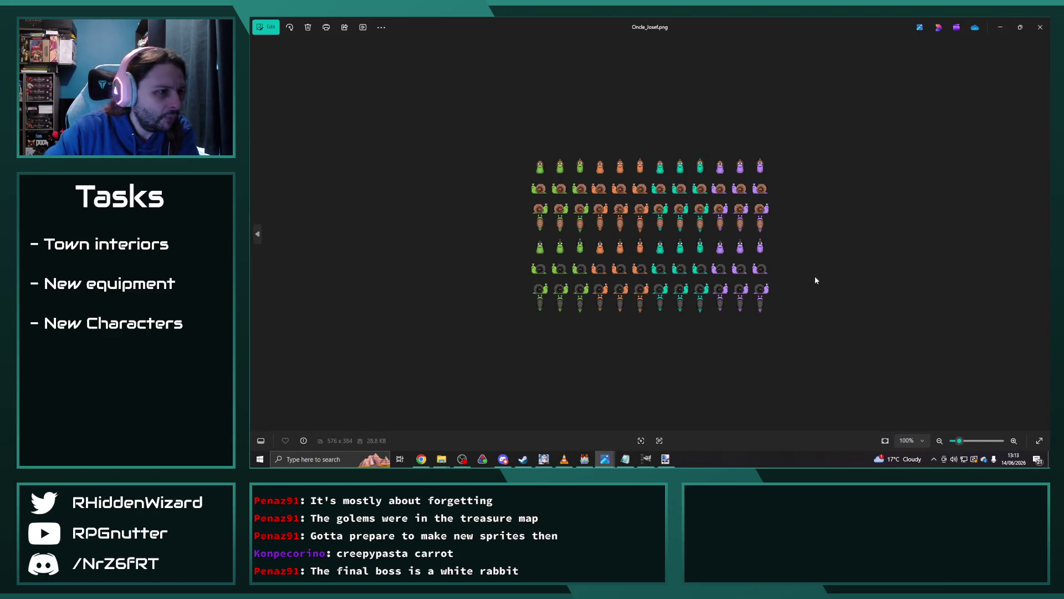
pyautogui.press('Left')
pyautogui.press('Right')
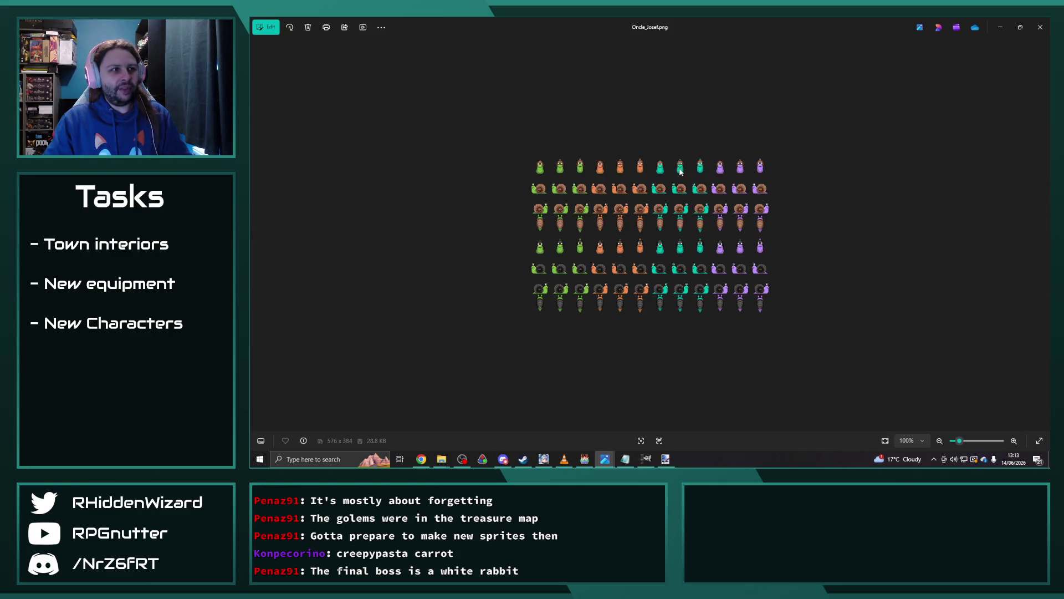
pyautogui.click(1040, 27)
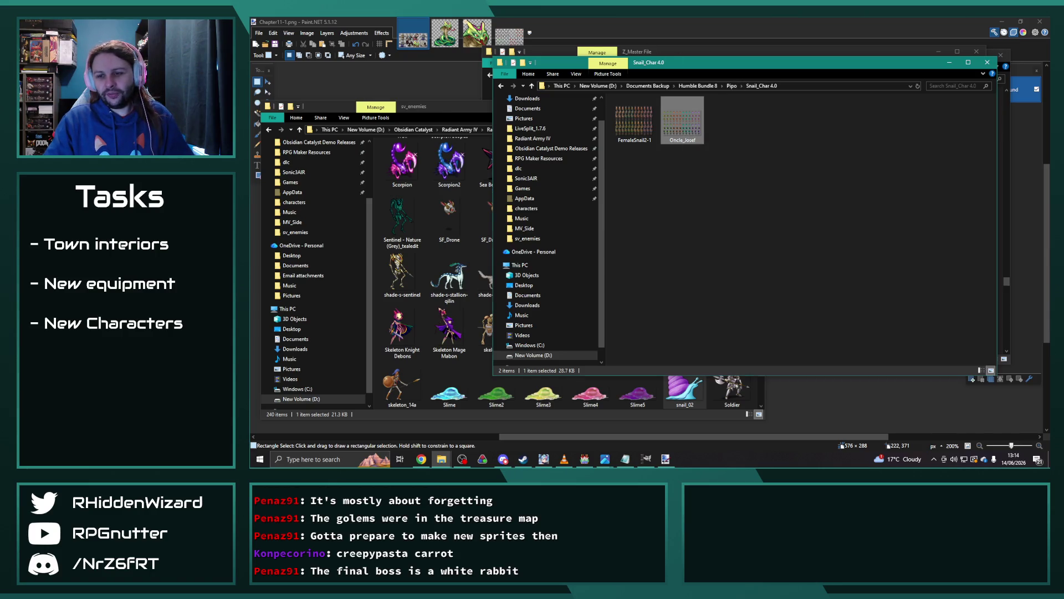
pyautogui.click(626, 459)
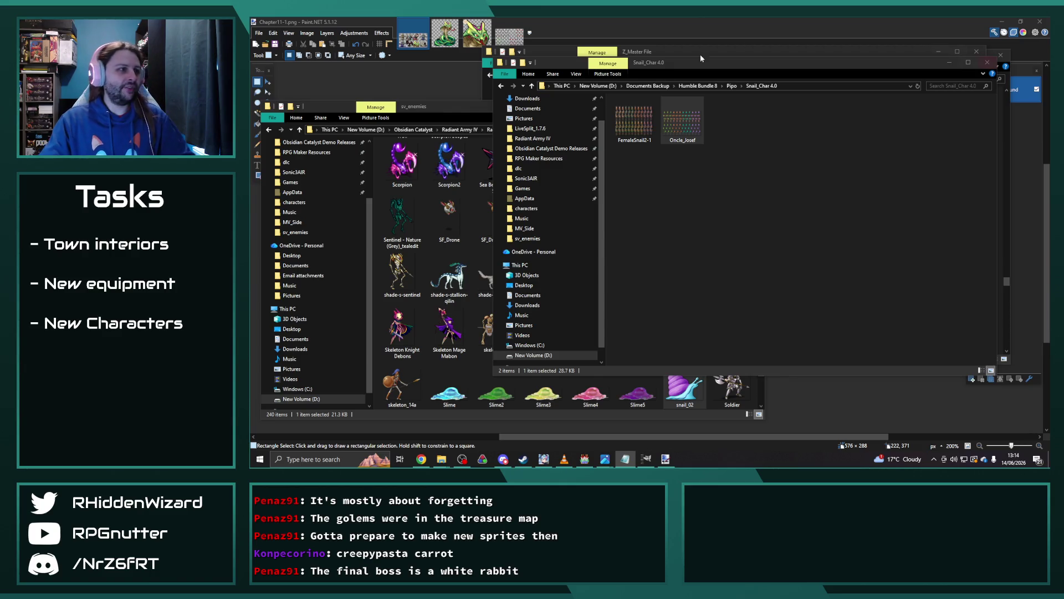
# Open Oncle_Josef.png in Paint.NET as a new image and zoom in.
pyautogui.moveTo(682, 120)
pyautogui.mouseDown()
pyautogui.moveTo(690, 131)
pyautogui.moveTo(430, 85)
pyautogui.moveTo(644, 242)
pyautogui.mouseUp()
pyautogui.click(630, 246)
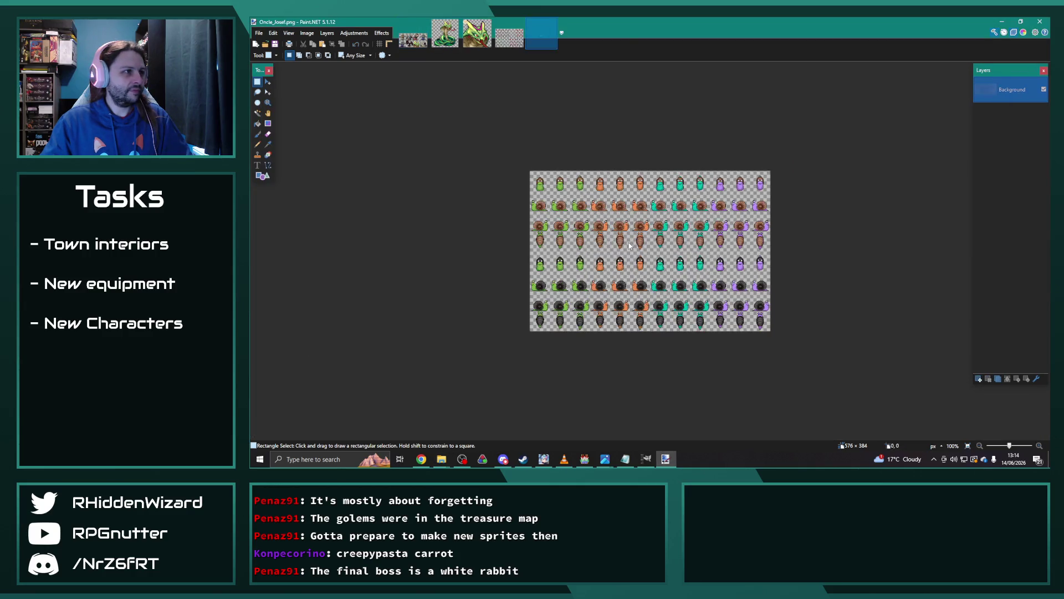
pyautogui.scroll(5, 697, 196)
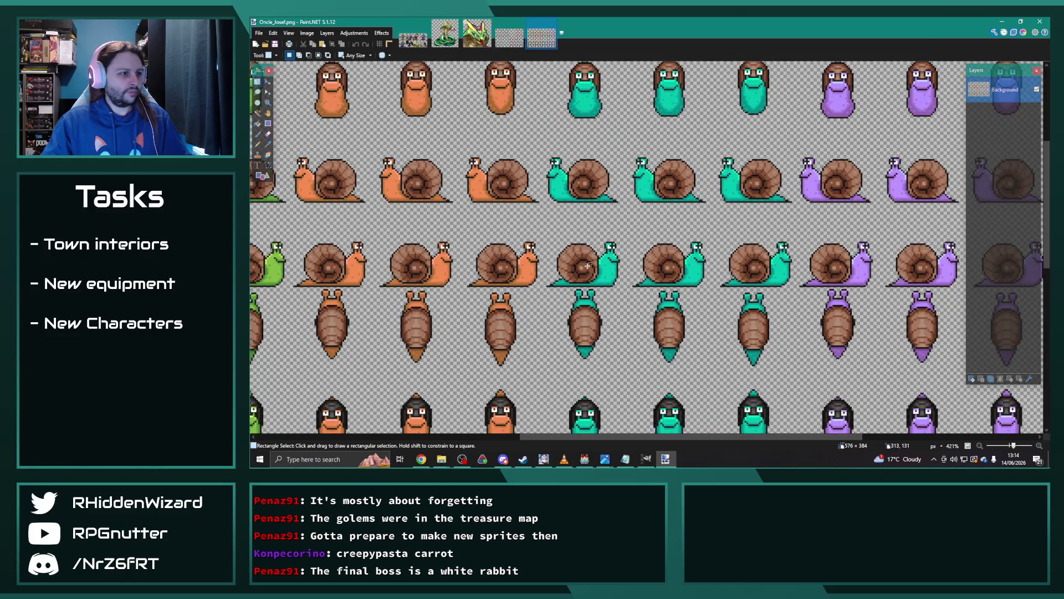
pyautogui.scroll(7, 588, 266)
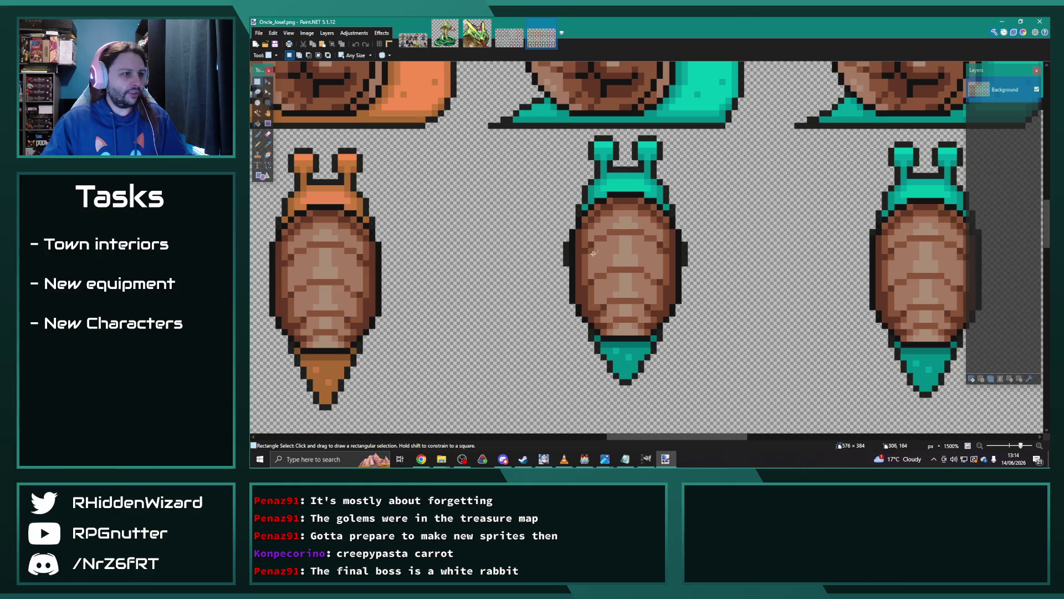
# Select the first teal snail's shell with several rectangle selections.
pyautogui.moveTo(614, 201)
pyautogui.mouseDown()
pyautogui.moveTo(638, 215)
pyautogui.moveTo(643, 329)
pyautogui.mouseUp()
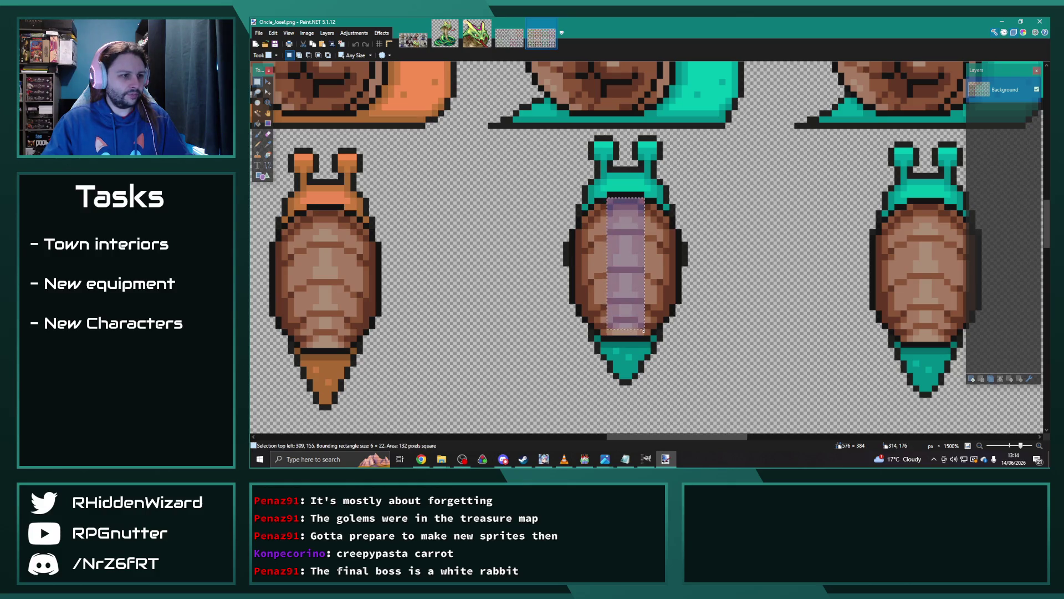
pyautogui.moveTo(648, 204)
pyautogui.mouseDown()
pyautogui.moveTo(651, 325)
pyautogui.moveTo(602, 201)
pyautogui.mouseUp()
pyautogui.moveTo(602, 260)
pyautogui.mouseDown()
pyautogui.moveTo(592, 305)
pyautogui.moveTo(594, 219)
pyautogui.moveTo(585, 312)
pyautogui.moveTo(580, 219)
pyautogui.mouseUp()
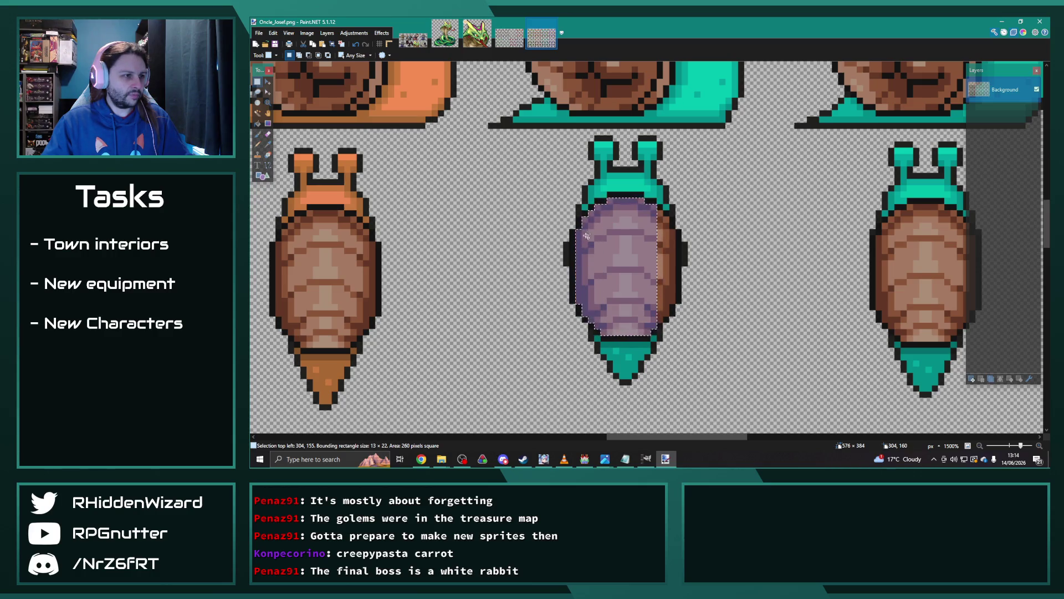
pyautogui.moveTo(660, 222); pyautogui.dragTo(658, 302)
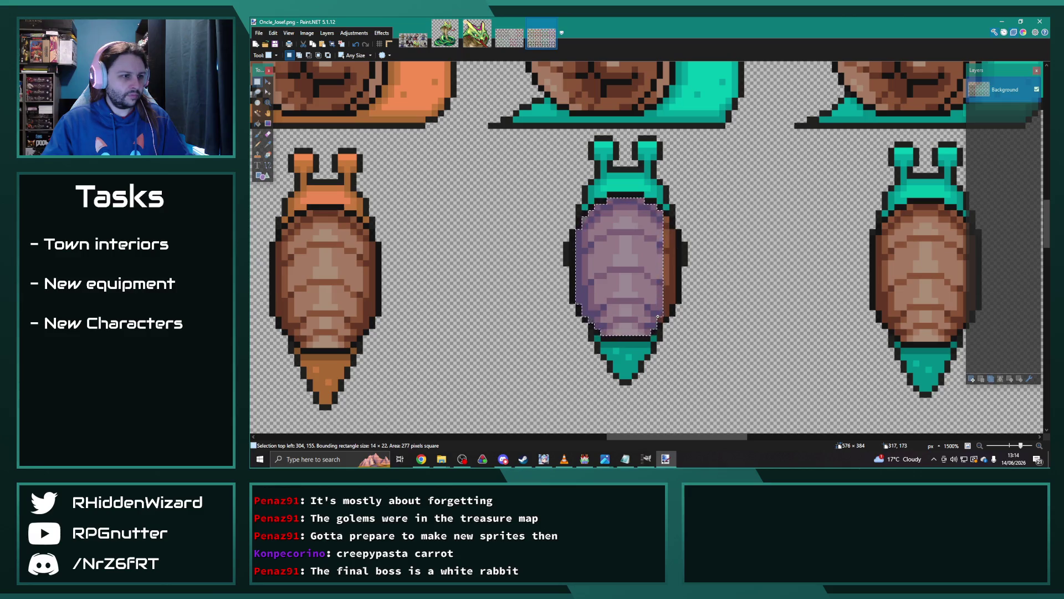
pyautogui.moveTo(666, 219); pyautogui.dragTo(668, 305)
pyautogui.scroll(-5, 693, 354)
pyautogui.scroll(5, 693, 354)
pyautogui.scroll(-2, 693, 354)
# Add the middle shell's left, top and bottom edges plus the left teal snail's shell.
pyautogui.moveTo(702, 439); pyautogui.dragTo(701, 439)
pyautogui.moveTo(589, 237)
pyautogui.mouseDown()
pyautogui.moveTo(607, 277)
pyautogui.moveTo(688, 304)
pyautogui.moveTo(616, 322)
pyautogui.moveTo(620, 339)
pyautogui.moveTo(599, 225)
pyautogui.moveTo(610, 213)
pyautogui.moveTo(605, 233)
pyautogui.moveTo(679, 227)
pyautogui.moveTo(636, 207)
pyautogui.moveTo(609, 212)
pyautogui.mouseUp()
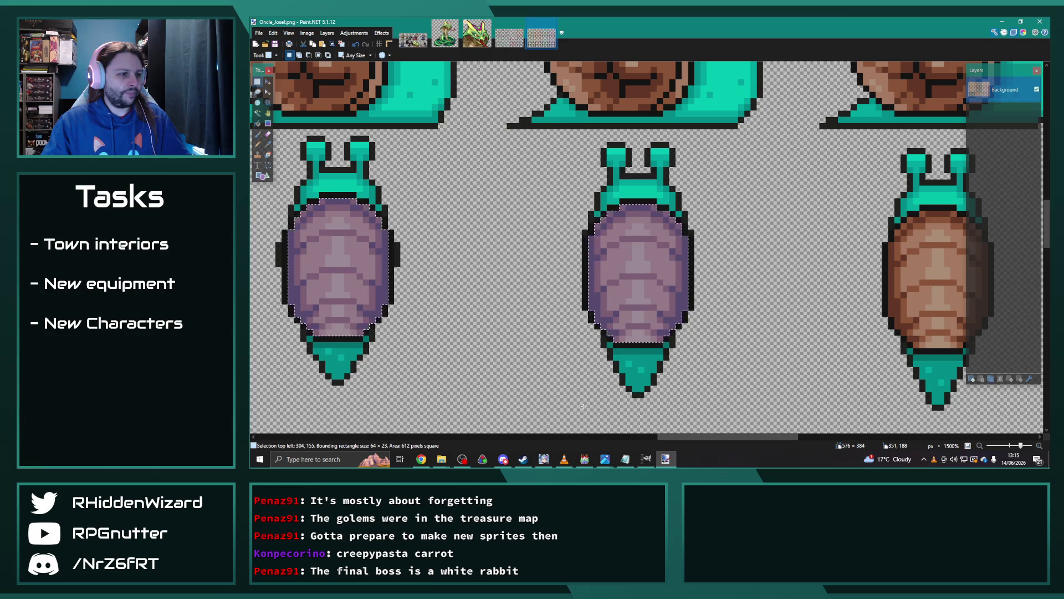
pyautogui.moveTo(699, 436); pyautogui.dragTo(745, 439)
pyautogui.moveTo(633, 228)
pyautogui.mouseDown()
pyautogui.moveTo(646, 320)
pyautogui.moveTo(722, 330)
pyautogui.mouseUp()
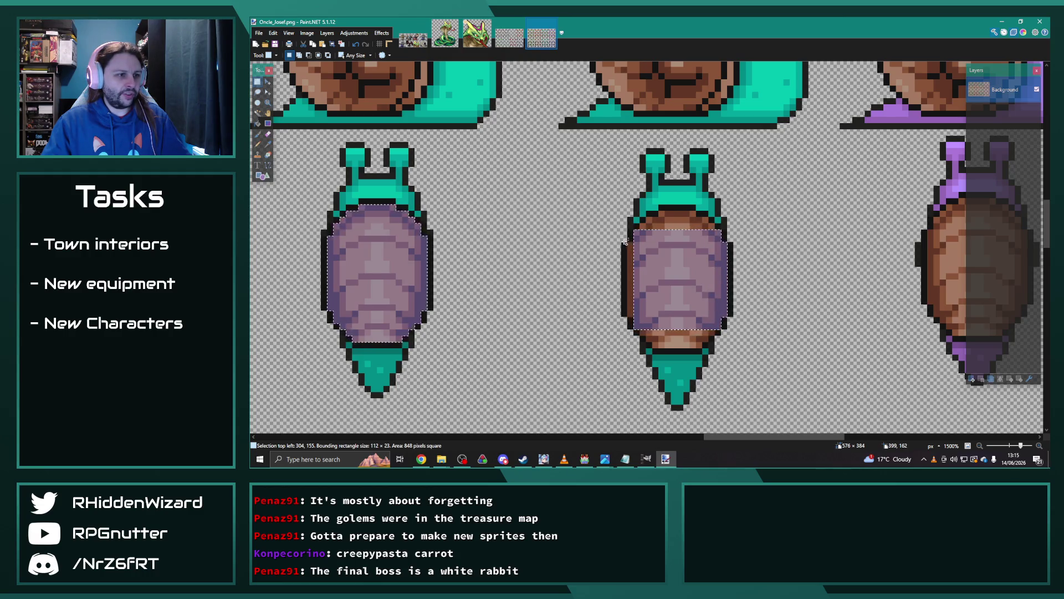
pyautogui.moveTo(627, 242); pyautogui.dragTo(633, 312)
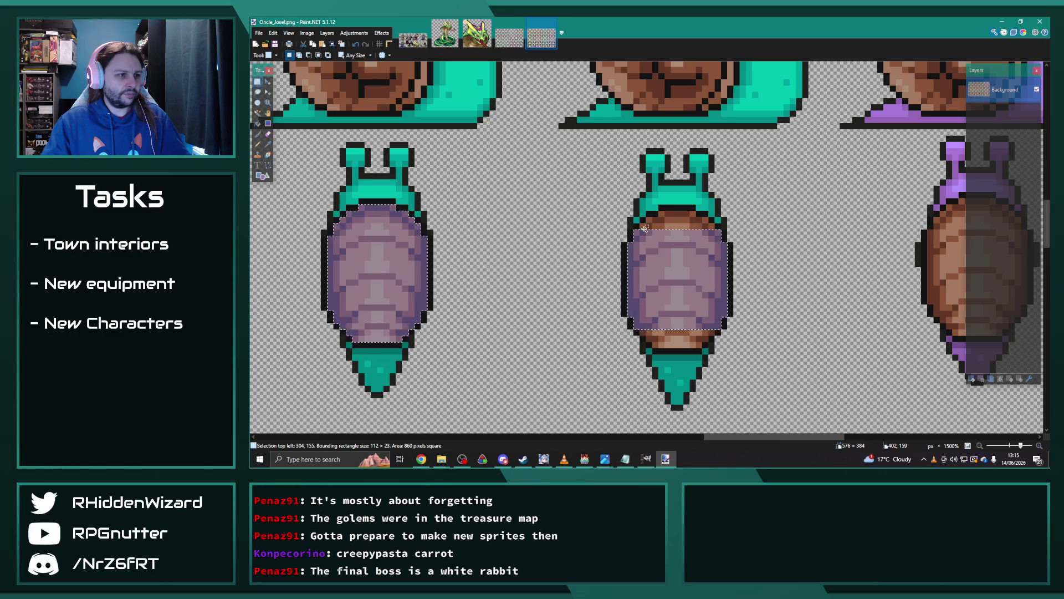
pyautogui.moveTo(645, 227)
pyautogui.mouseDown()
pyautogui.moveTo(713, 229)
pyautogui.moveTo(692, 215)
pyautogui.mouseUp()
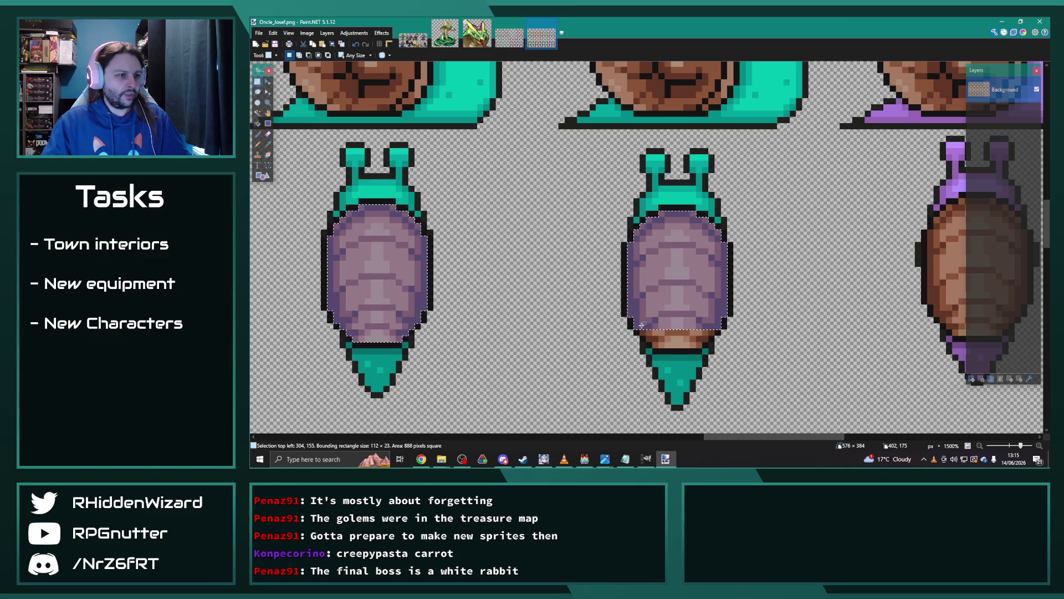
pyautogui.moveTo(641, 323)
pyautogui.mouseDown()
pyautogui.moveTo(713, 328)
pyautogui.moveTo(660, 345)
pyautogui.moveTo(702, 348)
pyautogui.mouseUp()
pyautogui.hscroll(2, 746, 438)
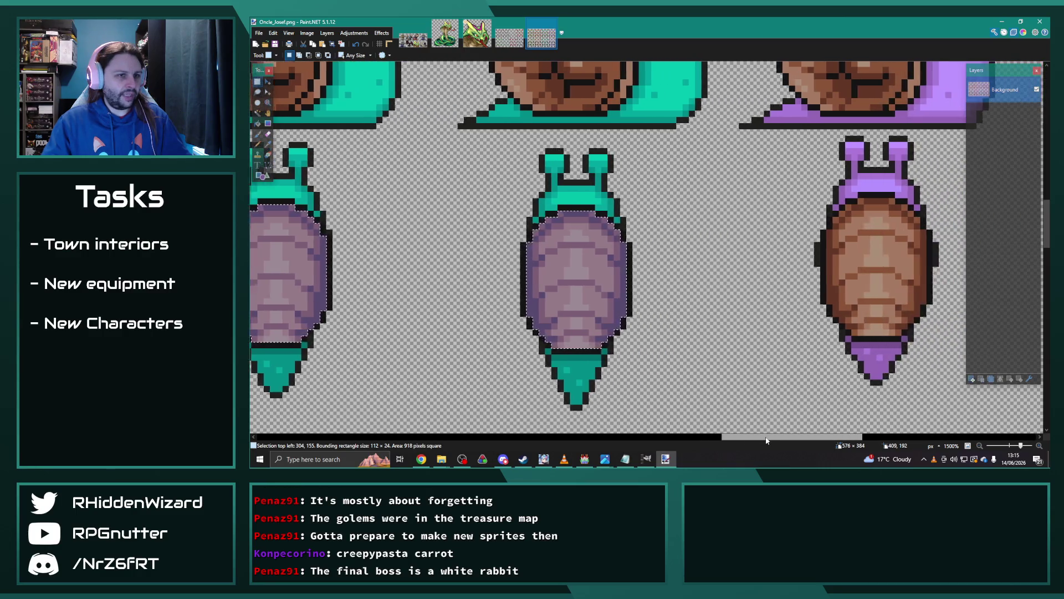
pyautogui.hscroll(-4, 609, 333)
pyautogui.scroll(5, 458, 259)
pyautogui.moveTo(373, 212)
pyautogui.mouseDown()
pyautogui.moveTo(511, 333)
pyautogui.moveTo(488, 344)
pyautogui.moveTo(397, 341)
pyautogui.moveTo(486, 358)
pyautogui.mouseUp()
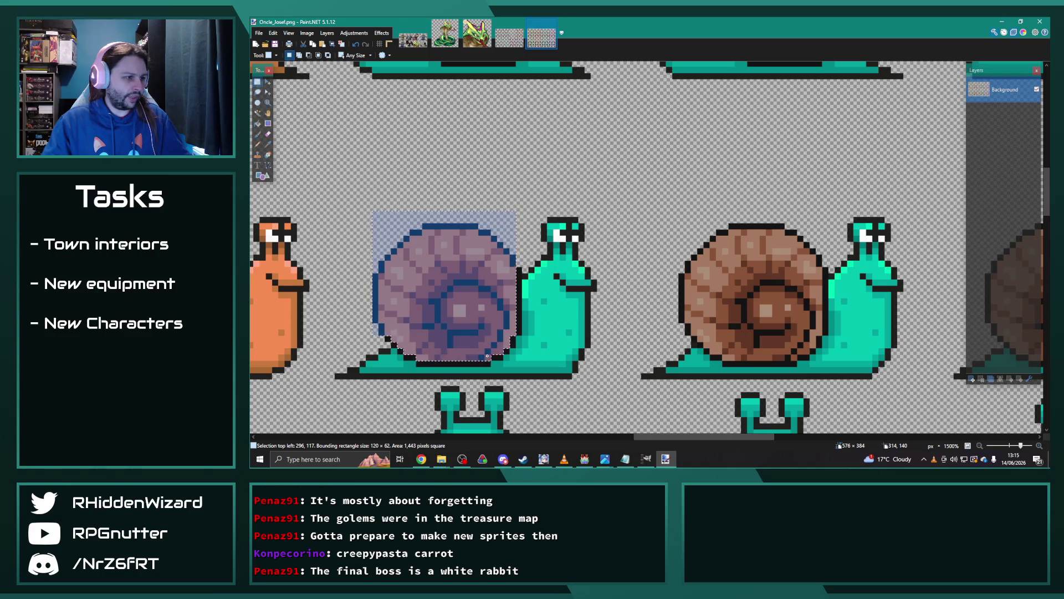
# Extend the selection over the remaining shell and the middle snail's shell.
pyautogui.moveTo(661, 188)
pyautogui.mouseDown()
pyautogui.moveTo(798, 348)
pyautogui.moveTo(816, 342)
pyautogui.moveTo(822, 275)
pyautogui.moveTo(819, 331)
pyautogui.moveTo(744, 344)
pyautogui.moveTo(763, 351)
pyautogui.moveTo(726, 361)
pyautogui.moveTo(795, 359)
pyautogui.mouseUp()
pyautogui.moveTo(641, 441); pyautogui.dragTo(716, 441)
pyautogui.moveTo(552, 205)
pyautogui.mouseDown()
pyautogui.moveTo(715, 351)
pyautogui.moveTo(700, 341)
pyautogui.moveTo(707, 335)
pyautogui.moveTo(700, 354)
pyautogui.moveTo(689, 351)
pyautogui.mouseUp()
pyautogui.moveTo(613, 358); pyautogui.dragTo(614, 364)
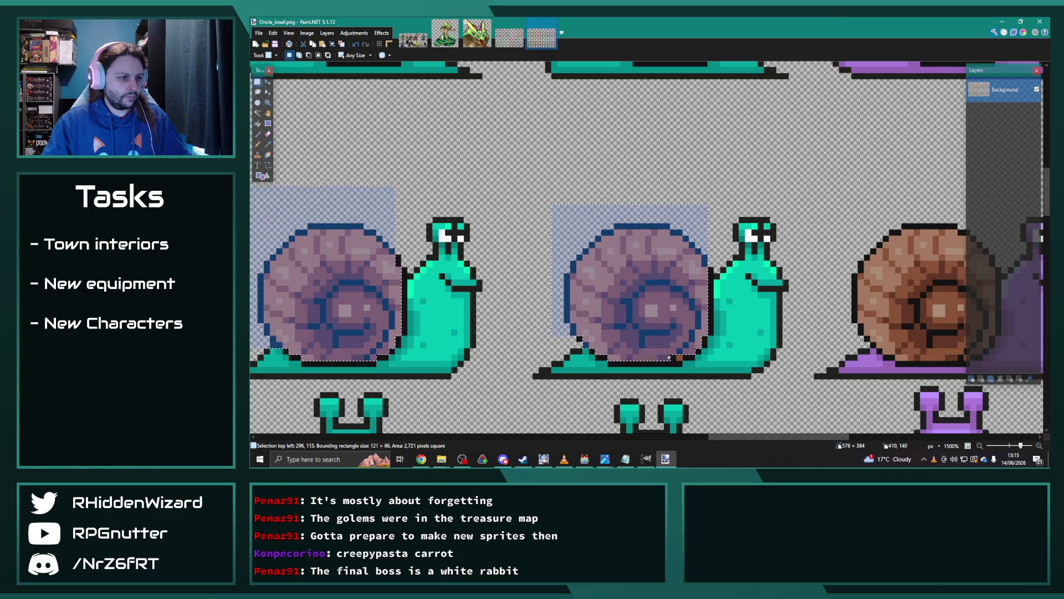
# Select the upper-row middle snail's shell down to its base, plus another teal shell.
pyautogui.scroll(5, 605, 224)
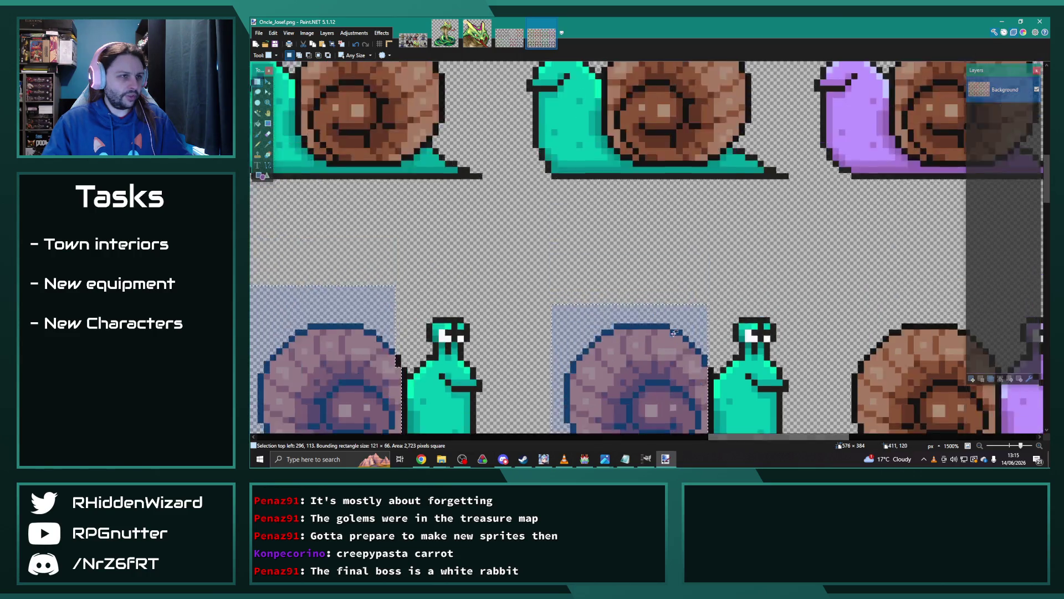
pyautogui.moveTo(608, 155)
pyautogui.mouseDown()
pyautogui.moveTo(647, 232)
pyautogui.moveTo(715, 293)
pyautogui.moveTo(758, 286)
pyautogui.moveTo(617, 288)
pyautogui.moveTo(723, 299)
pyautogui.moveTo(620, 299)
pyautogui.moveTo(695, 308)
pyautogui.mouseUp()
pyautogui.moveTo(741, 436); pyautogui.dragTo(680, 439)
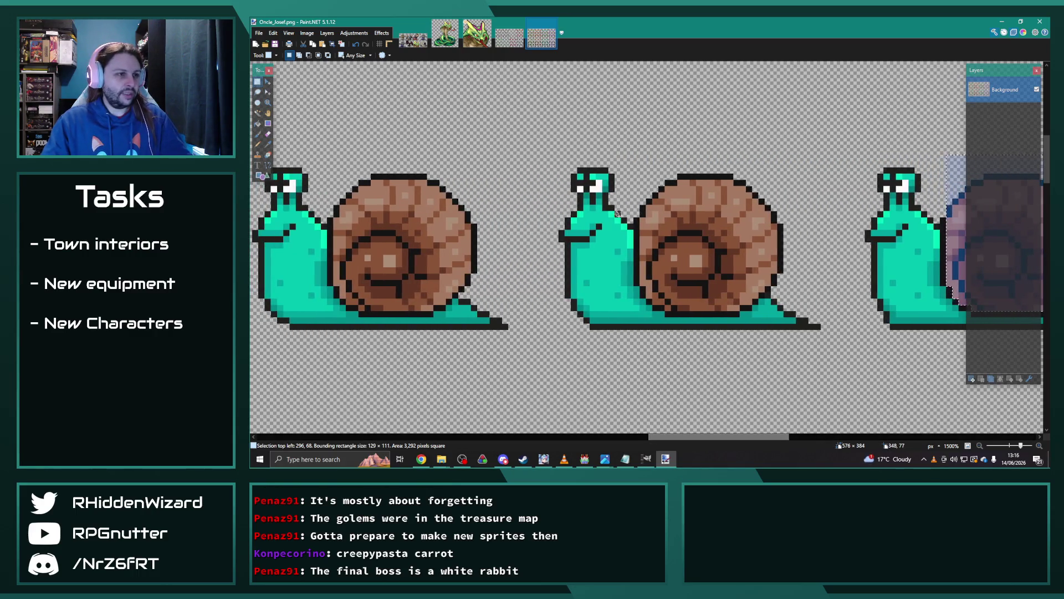
pyautogui.moveTo(643, 165)
pyautogui.mouseDown()
pyautogui.moveTo(697, 267)
pyautogui.moveTo(789, 292)
pyautogui.moveTo(662, 305)
pyautogui.moveTo(673, 308)
pyautogui.mouseUp()
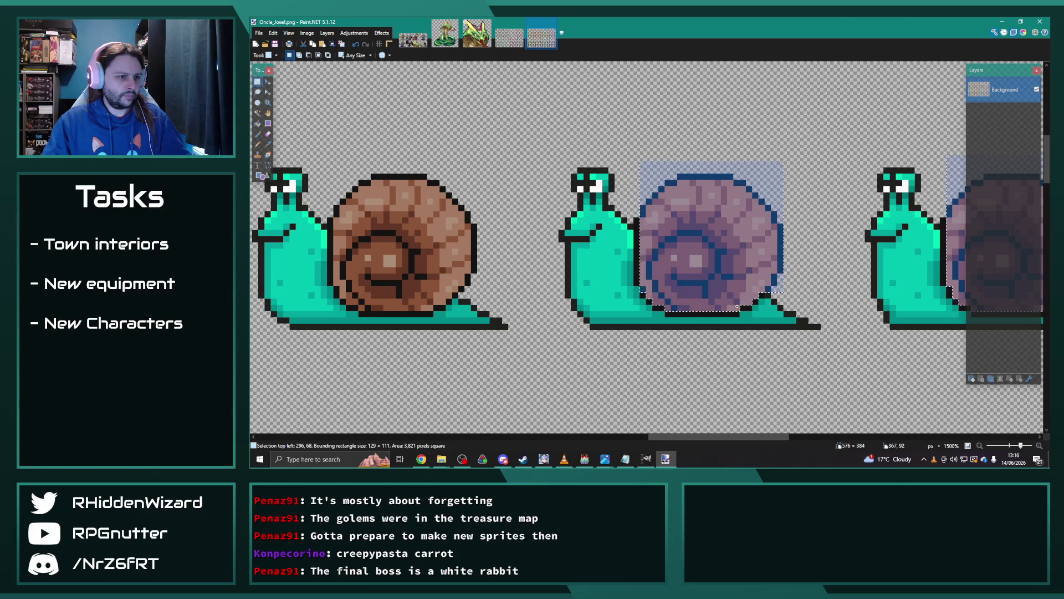
pyautogui.moveTo(713, 437); pyautogui.dragTo(673, 437)
pyautogui.moveTo(565, 162); pyautogui.dragTo(701, 292)
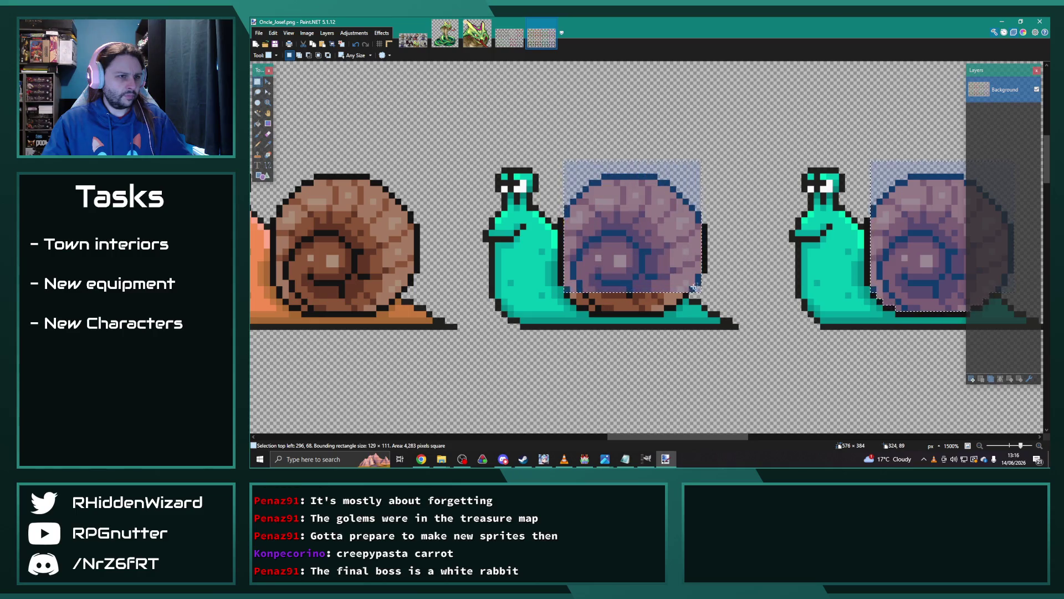
pyautogui.moveTo(565, 285)
pyautogui.mouseDown()
pyautogui.moveTo(580, 299)
pyautogui.moveTo(666, 297)
pyautogui.mouseUp()
pyautogui.moveTo(576, 295)
pyautogui.mouseDown()
pyautogui.moveTo(588, 305)
pyautogui.moveTo(673, 301)
pyautogui.mouseUp()
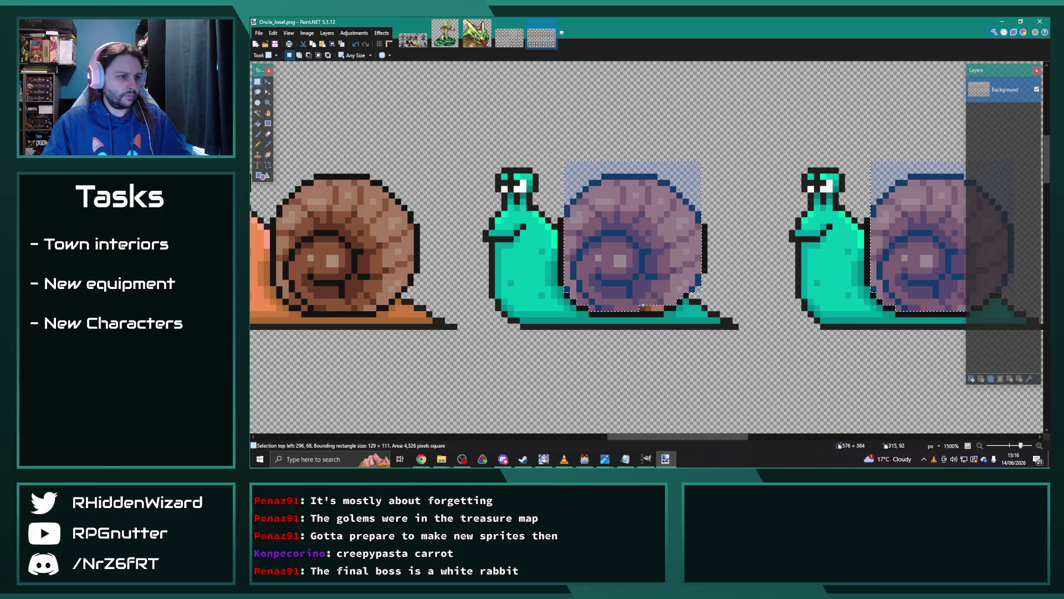
pyautogui.scroll(3, 660, 307)
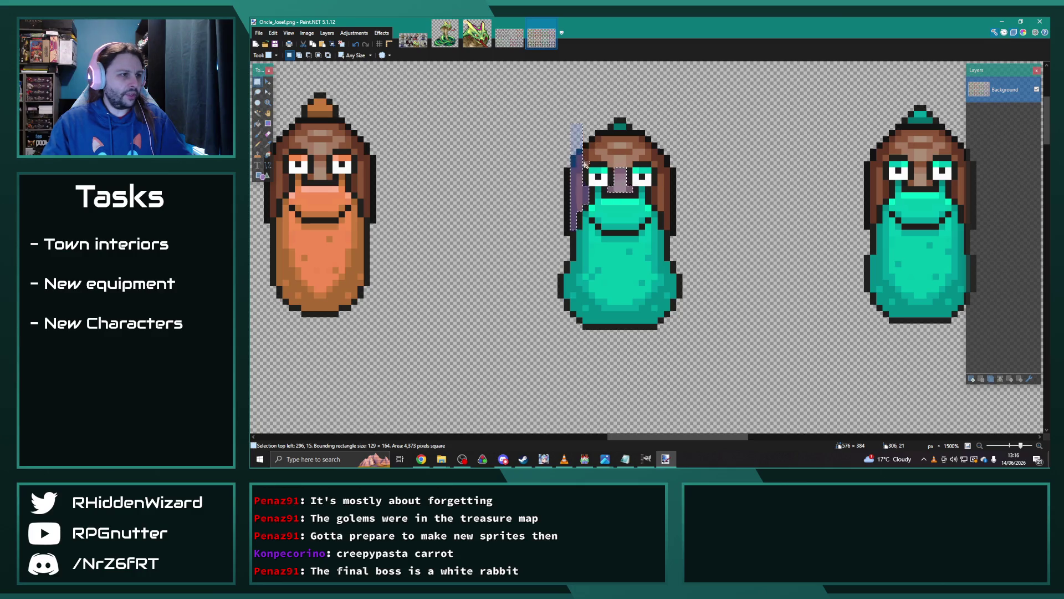
# Union-select the middle sprite's brown hair top, left and right edges, then open Adjustments.
pyautogui.moveTo(589, 134); pyautogui.dragTo(677, 155)
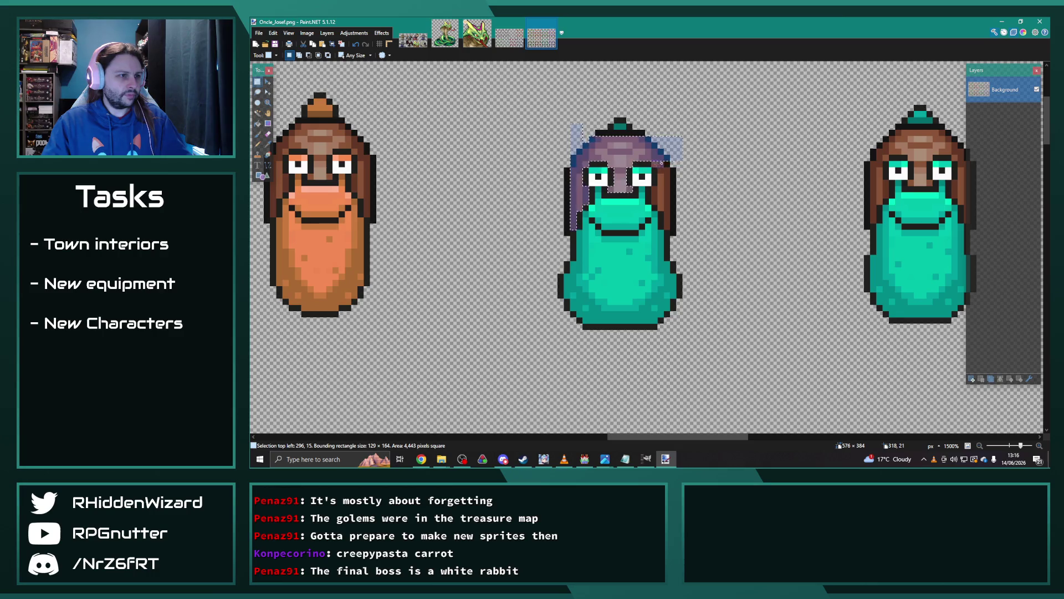
pyautogui.moveTo(661, 171); pyautogui.dragTo(657, 203)
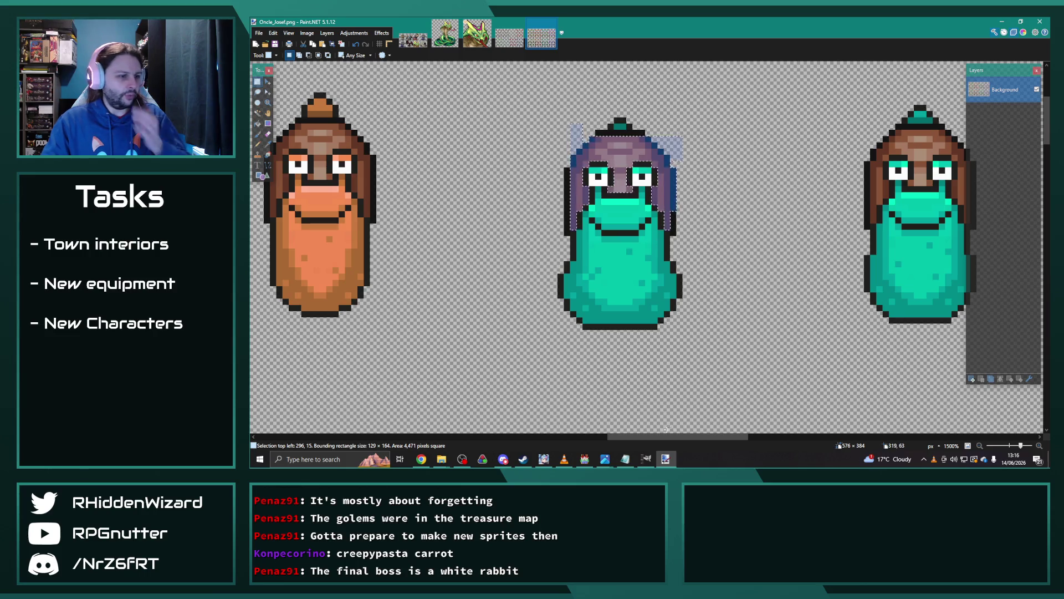
pyautogui.moveTo(671, 439); pyautogui.dragTo(718, 440)
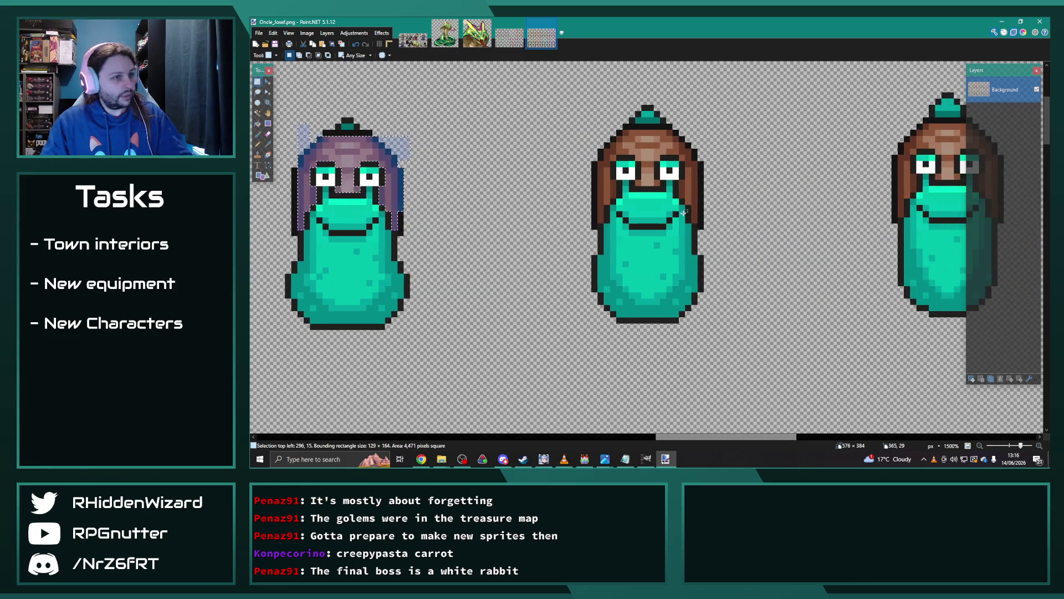
pyautogui.moveTo(697, 219)
pyautogui.mouseDown()
pyautogui.moveTo(688, 162)
pyautogui.moveTo(682, 195)
pyautogui.mouseUp()
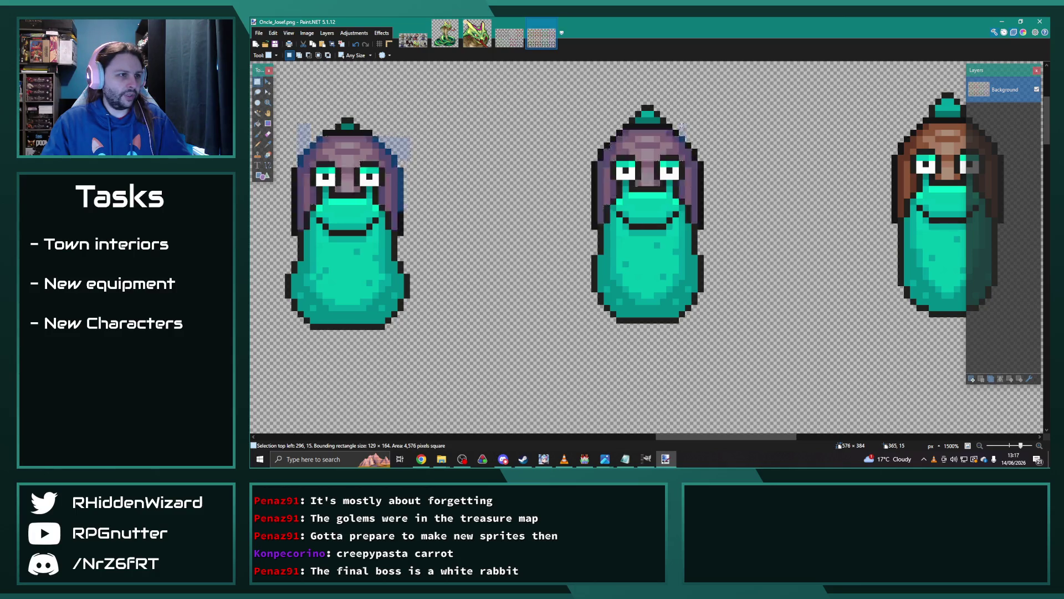
pyautogui.hscroll(5, 646, 435)
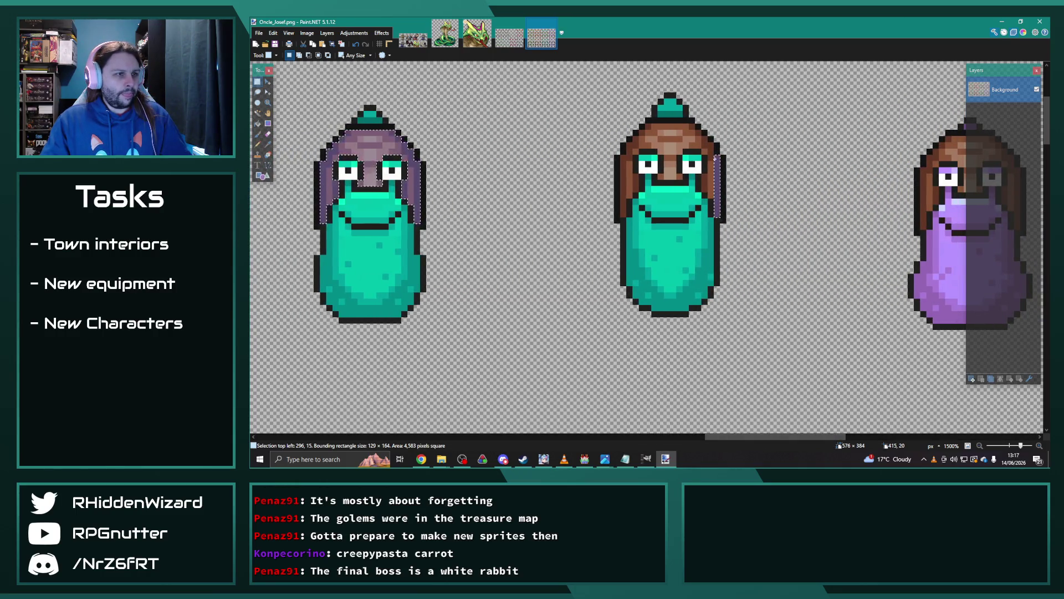
pyautogui.moveTo(709, 144); pyautogui.dragTo(711, 192)
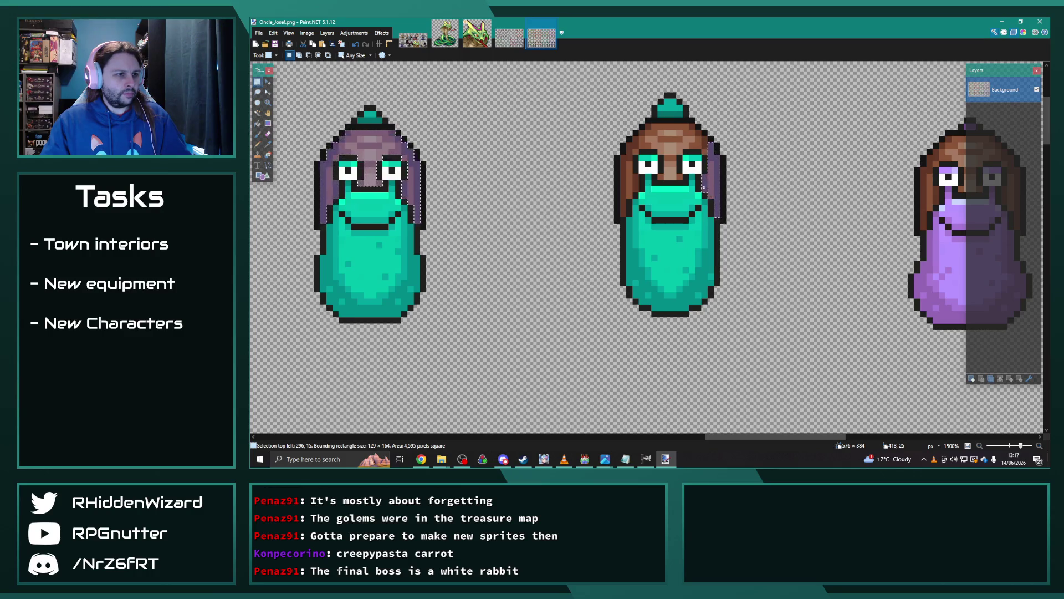
pyautogui.moveTo(626, 165)
pyautogui.mouseDown()
pyautogui.moveTo(624, 186)
pyautogui.moveTo(638, 139)
pyautogui.mouseUp()
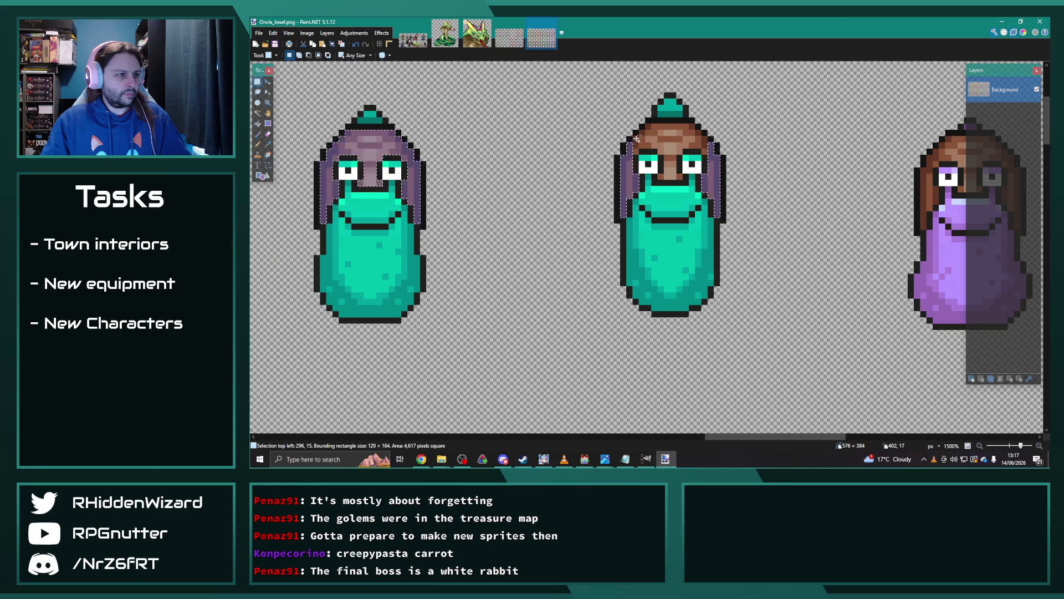
pyautogui.moveTo(705, 137)
pyautogui.mouseDown()
pyautogui.moveTo(672, 151)
pyautogui.moveTo(681, 175)
pyautogui.moveTo(672, 169)
pyautogui.mouseUp()
pyautogui.click(354, 33)
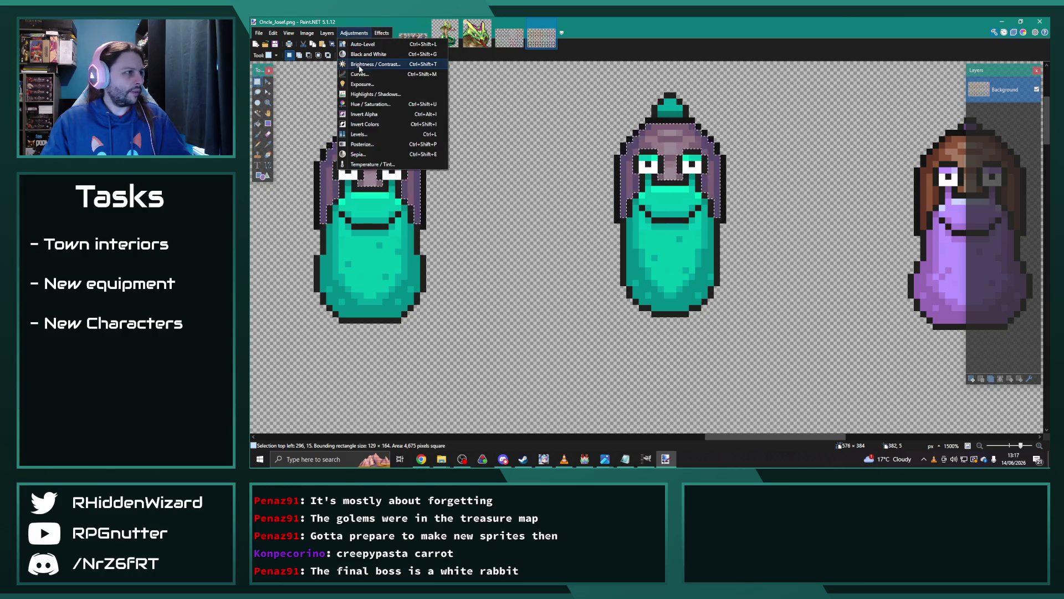
# Recolour the selected hair purple with Hue / Saturation at hue -100, saturation 100.
pyautogui.click(365, 104)
pyautogui.moveTo(640, 188); pyautogui.dragTo(786, 133)
pyautogui.moveTo(755, 178)
pyautogui.mouseDown()
pyautogui.moveTo(771, 180)
pyautogui.moveTo(764, 161)
pyautogui.moveTo(750, 162)
pyautogui.mouseUp()
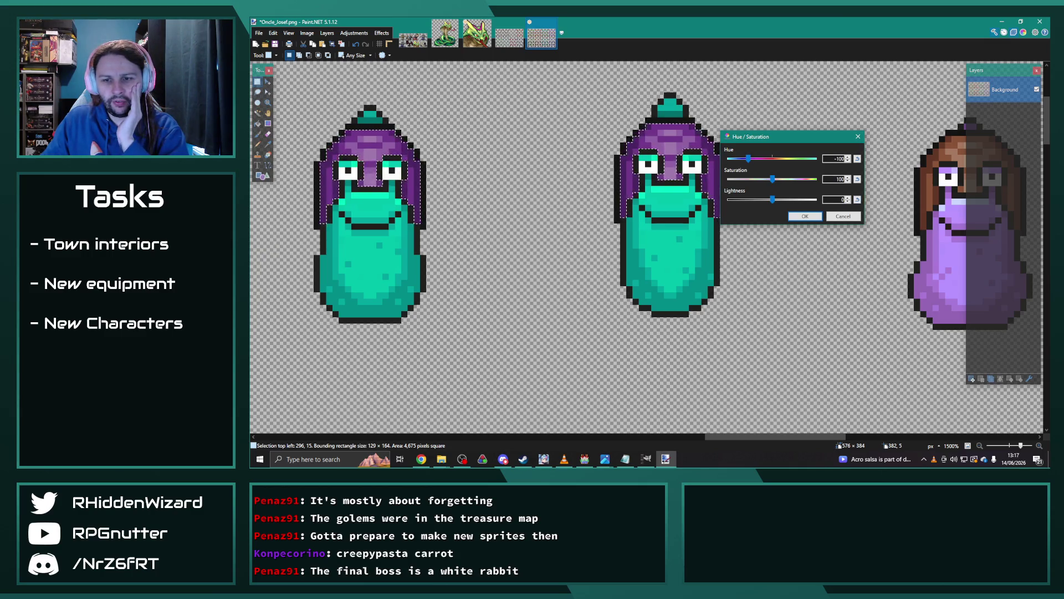
pyautogui.hotkey('alt', 'Tab')
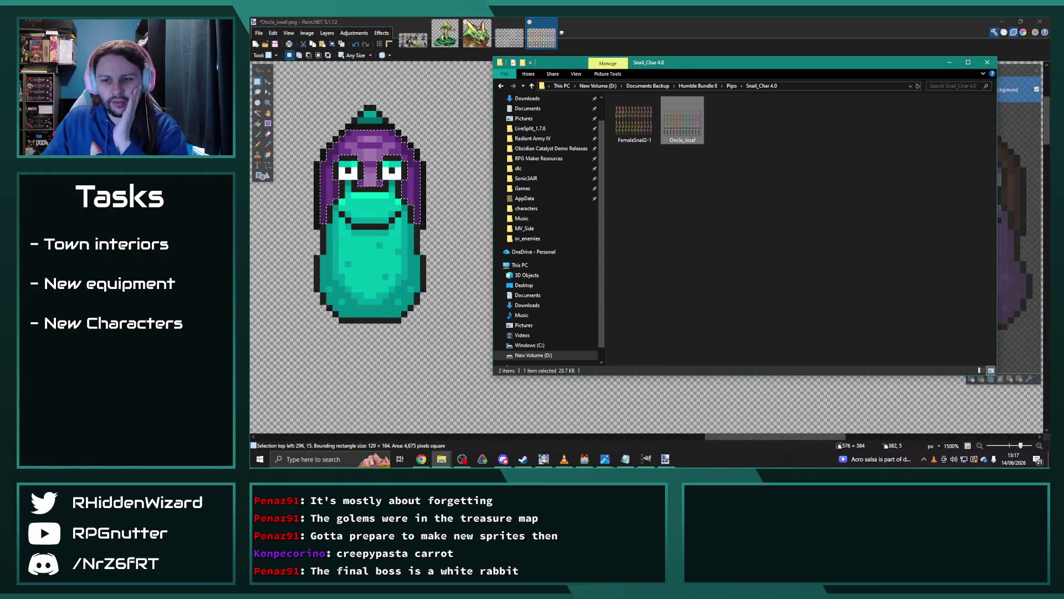
# Look through the Z_Master File and sv_enemies folders for reference, then return to Paint.NET.
pyautogui.hotkey('alt', 'Tab')
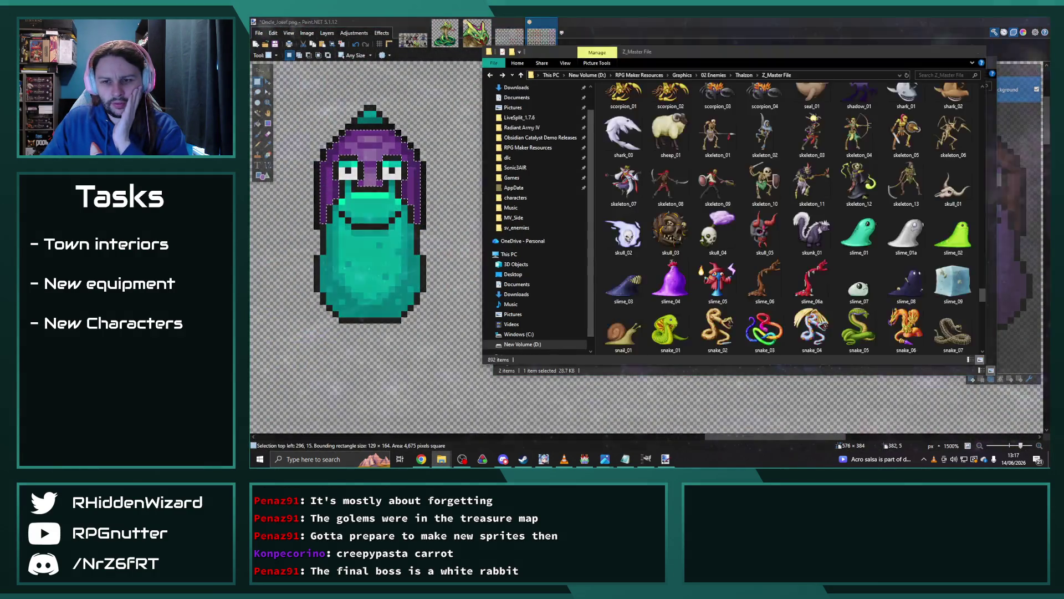
pyautogui.scroll(-3, 784, 229)
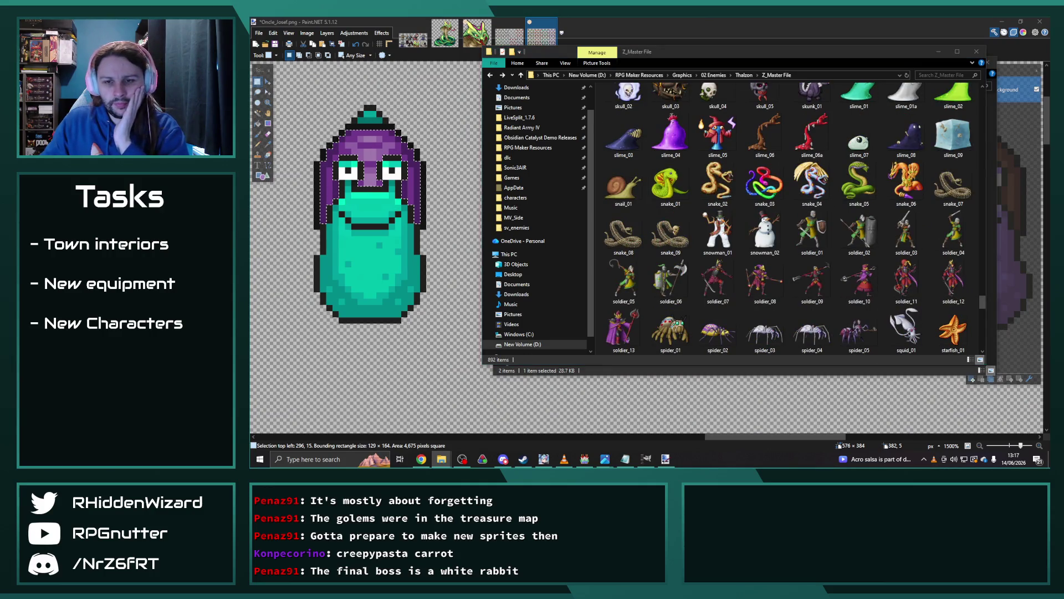
pyautogui.hotkey('alt', 'Tab')
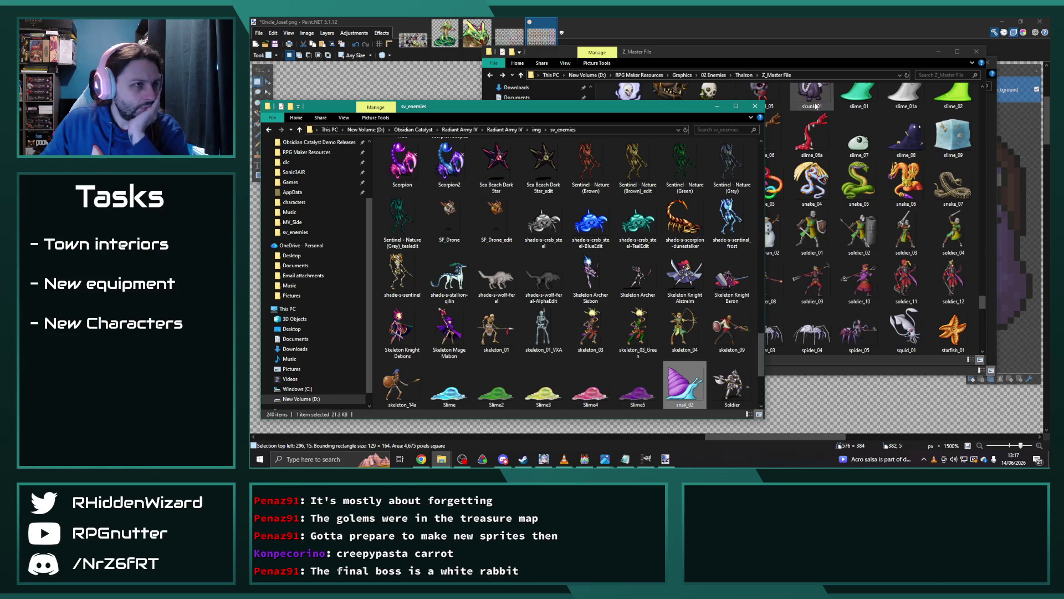
pyautogui.click(788, 29)
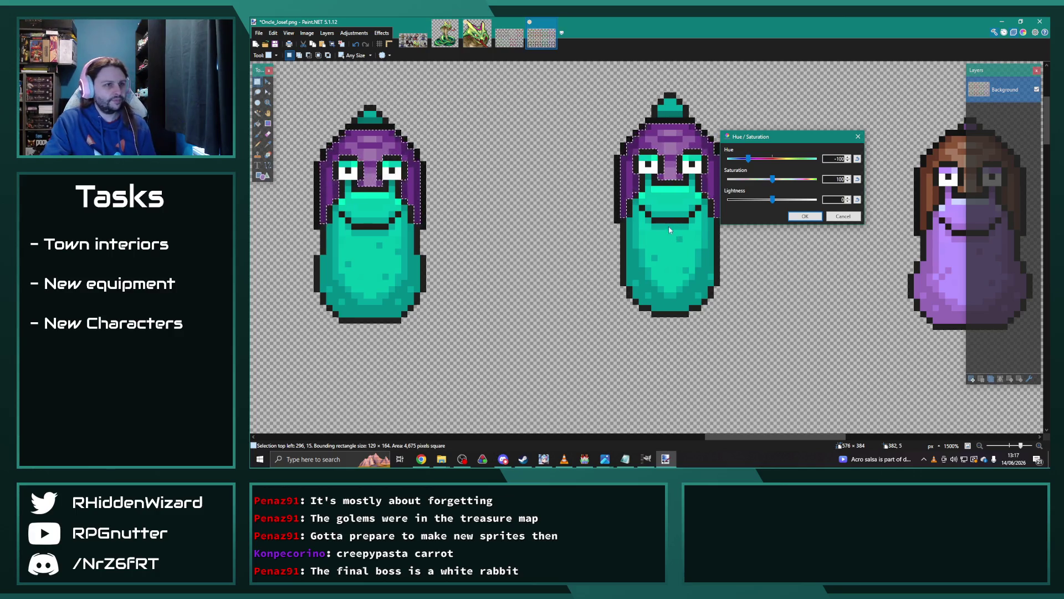
# Shift the hue to magenta (hue -77, saturation 110), apply it, deselect and check the sheet.
pyautogui.moveTo(749, 159); pyautogui.dragTo(778, 182)
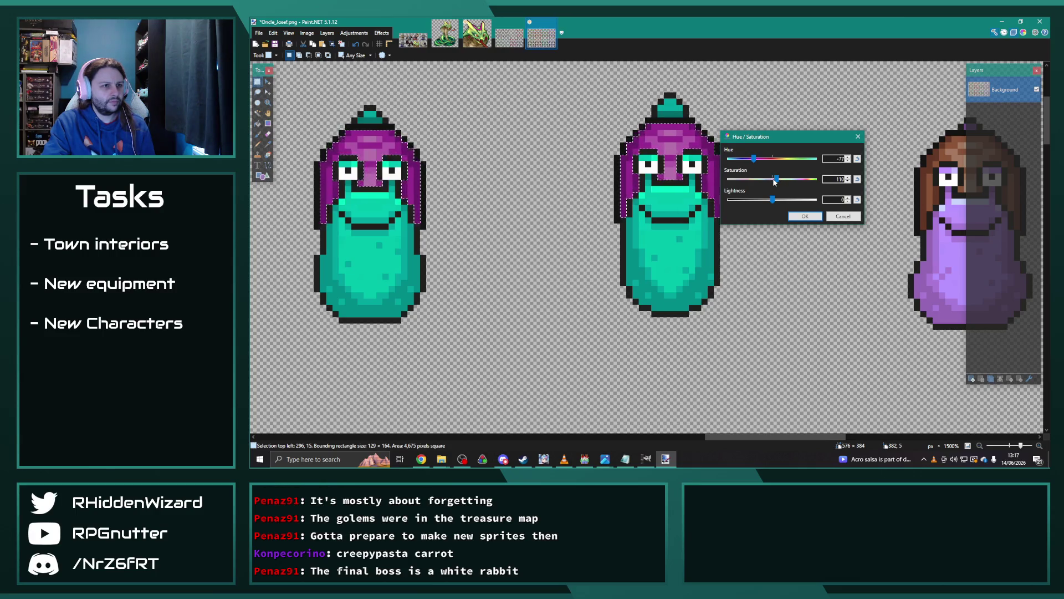
pyautogui.click(805, 217)
pyautogui.click(773, 243)
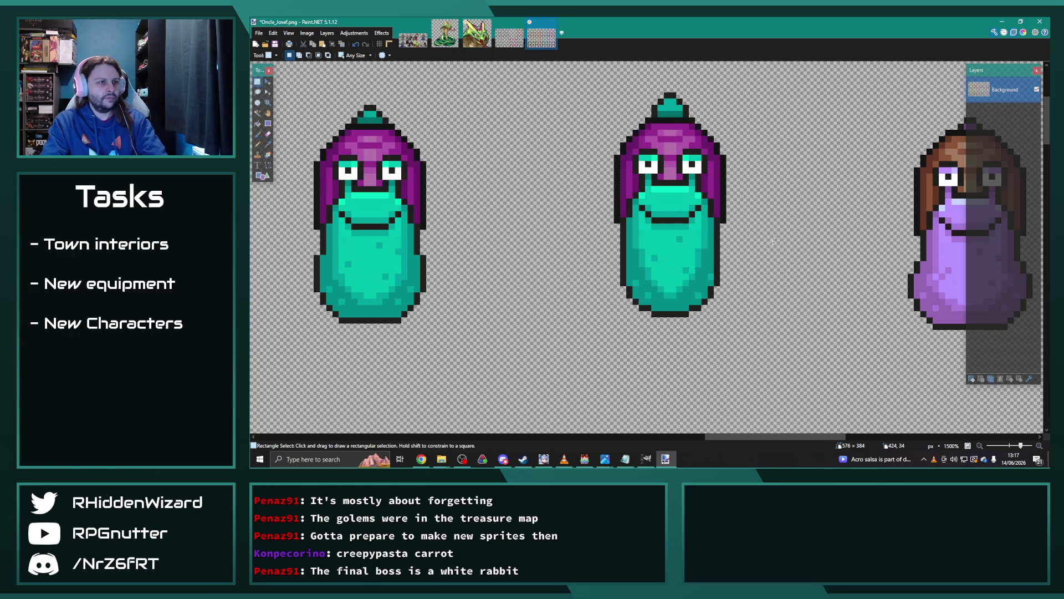
pyautogui.scroll(-5, 745, 266)
pyautogui.scroll(-3, 731, 270)
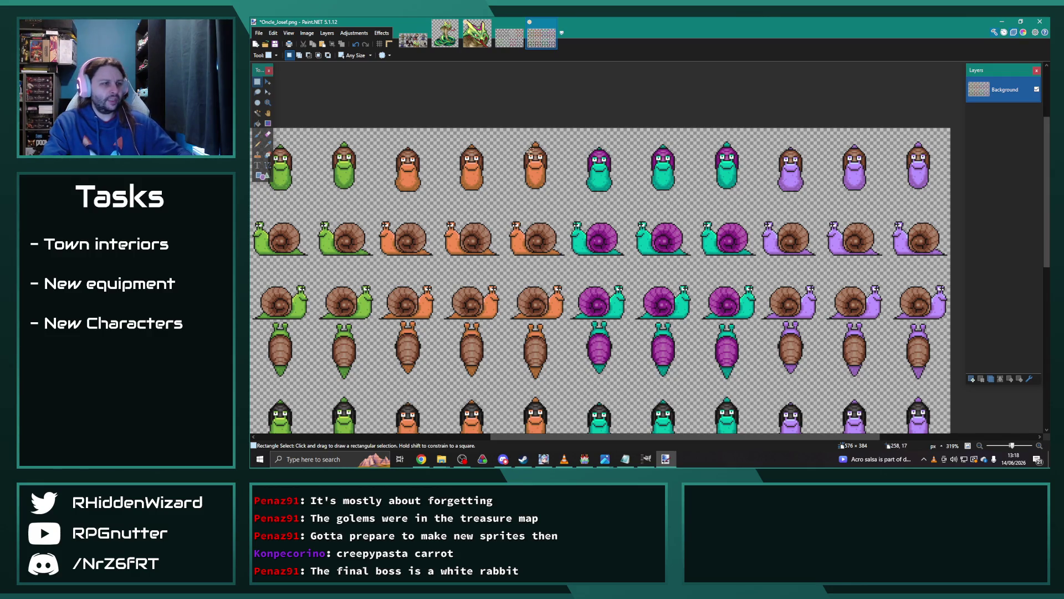
pyautogui.scroll(5, 561, 172)
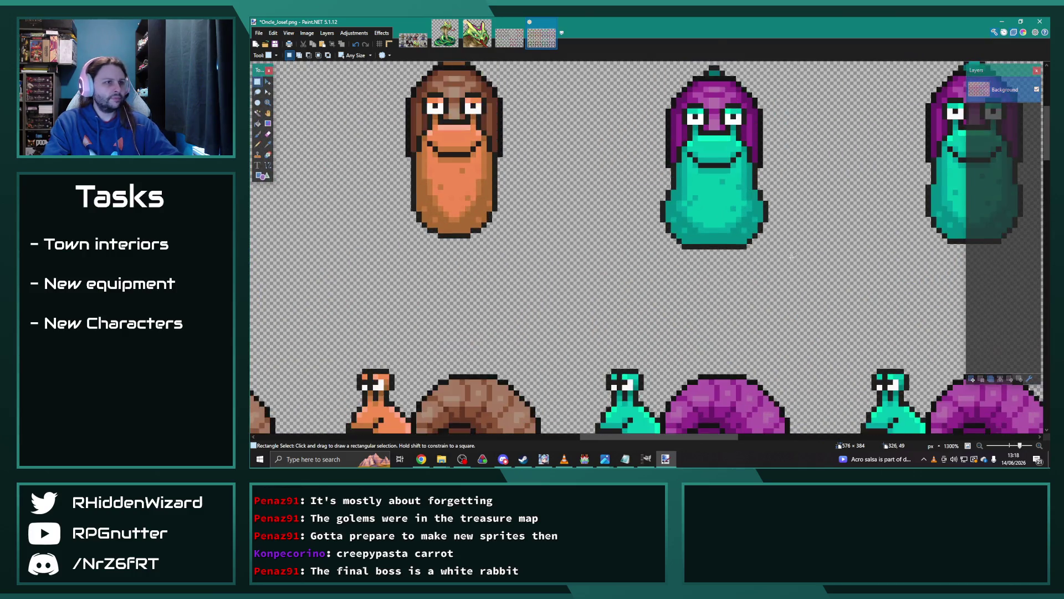
# Select the first snail's teal lower body, mouth rows and the cells beside its eyes.
pyautogui.scroll(4, 792, 256)
pyautogui.moveTo(418, 149)
pyautogui.mouseDown()
pyautogui.moveTo(497, 240)
pyautogui.moveTo(775, 329)
pyautogui.mouseUp()
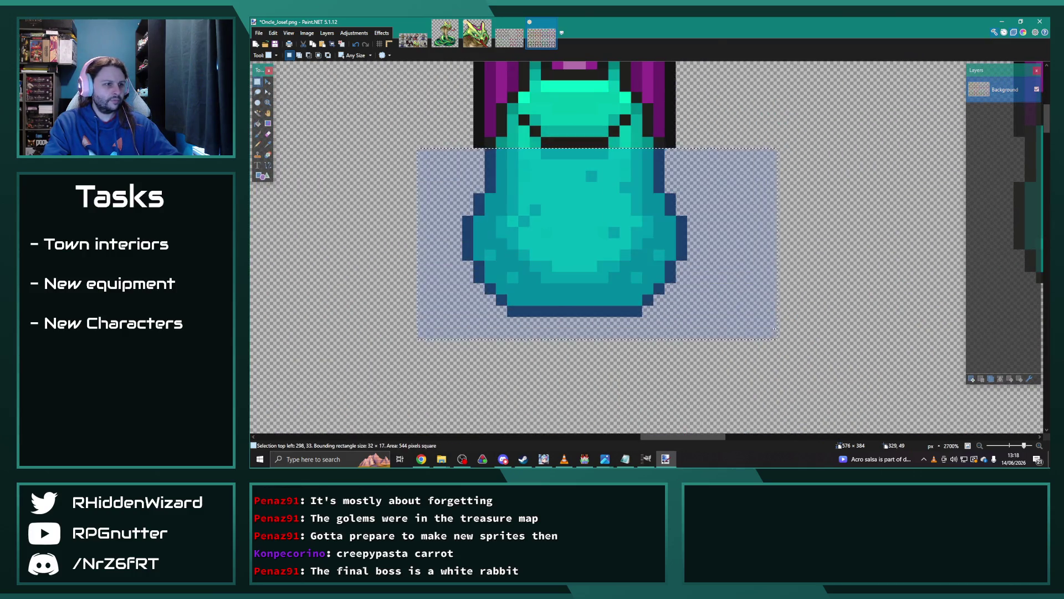
pyautogui.scroll(3, 519, 188)
pyautogui.moveTo(483, 174)
pyautogui.mouseDown()
pyautogui.moveTo(632, 208)
pyautogui.moveTo(601, 208)
pyautogui.mouseUp()
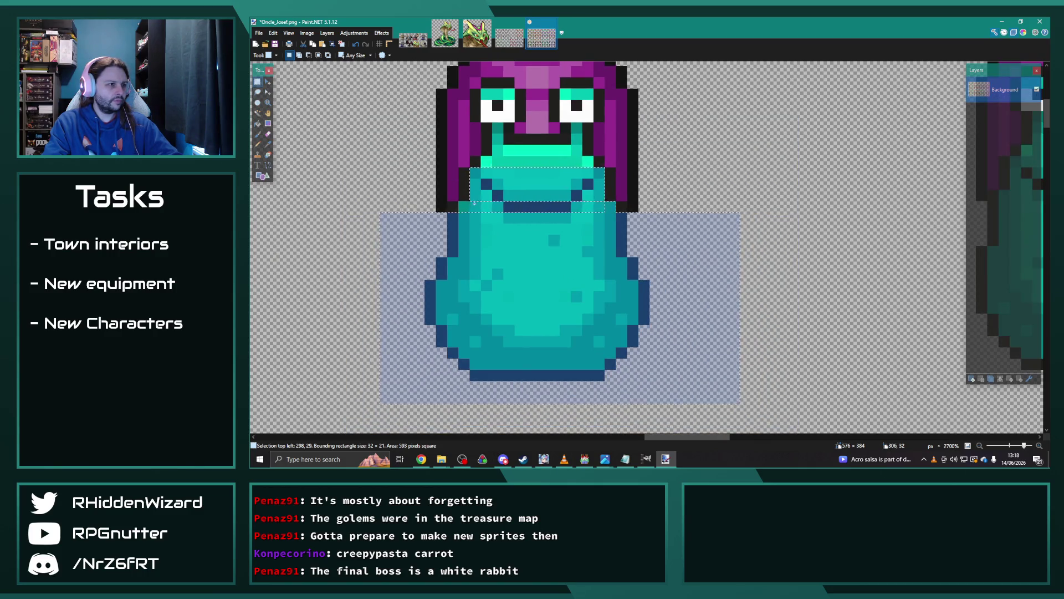
pyautogui.moveTo(484, 159)
pyautogui.mouseDown()
pyautogui.moveTo(581, 161)
pyautogui.moveTo(498, 141)
pyautogui.mouseUp()
pyautogui.moveTo(577, 131); pyautogui.dragTo(576, 141)
pyautogui.moveTo(572, 91); pyautogui.dragTo(587, 95)
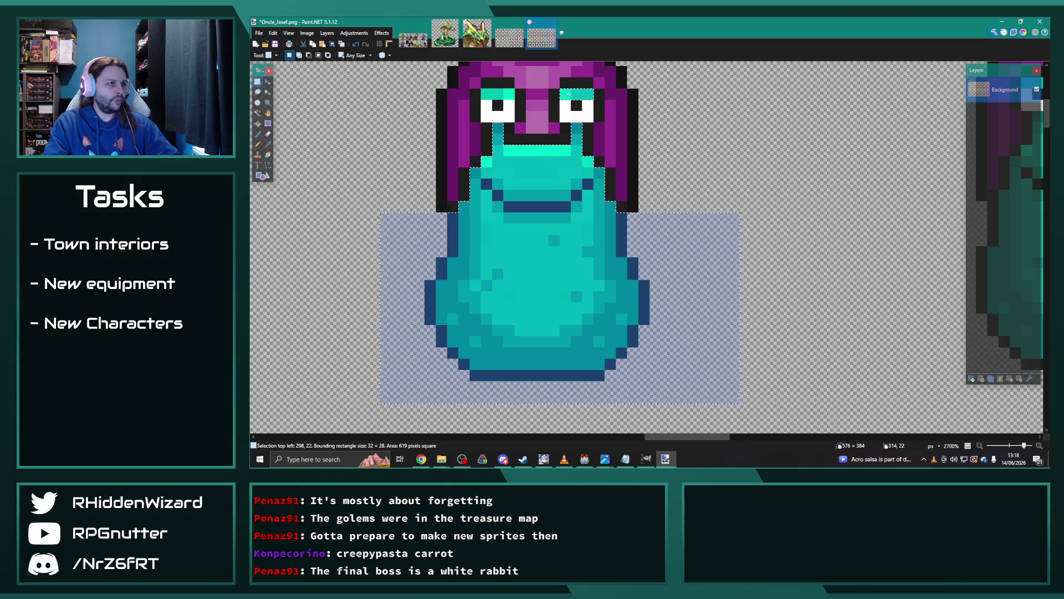
pyautogui.moveTo(485, 94)
pyautogui.mouseDown()
pyautogui.moveTo(511, 94)
pyautogui.moveTo(546, 117)
pyautogui.mouseUp()
pyautogui.scroll(3, 534, 115)
pyautogui.moveTo(665, 437); pyautogui.dragTo(715, 437)
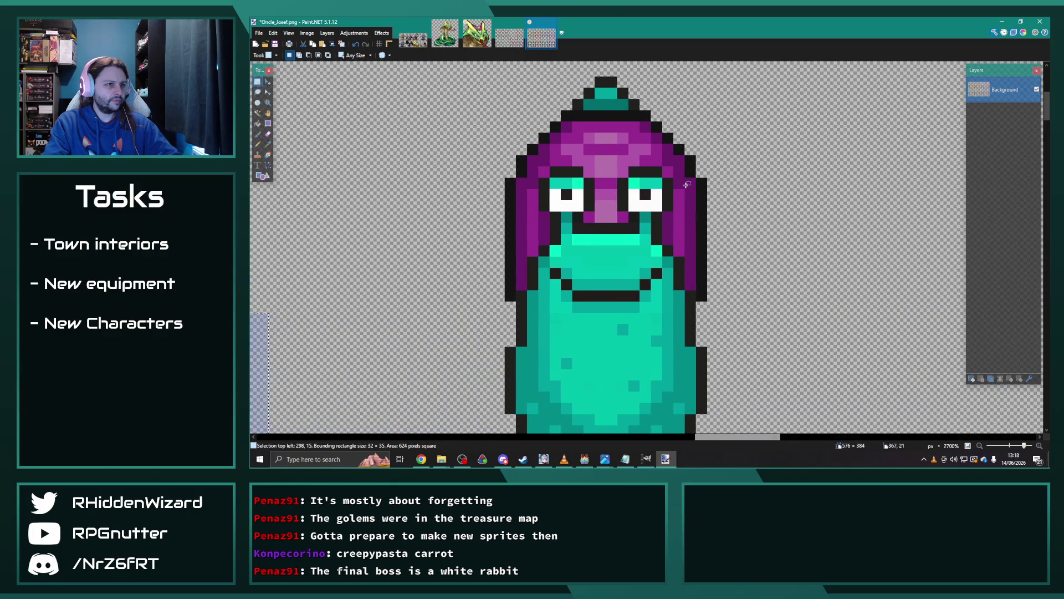
pyautogui.moveTo(576, 91); pyautogui.dragTo(632, 106)
# Add the next snail's teal body and the strips around its mouth.
pyautogui.scroll(-2, 578, 107)
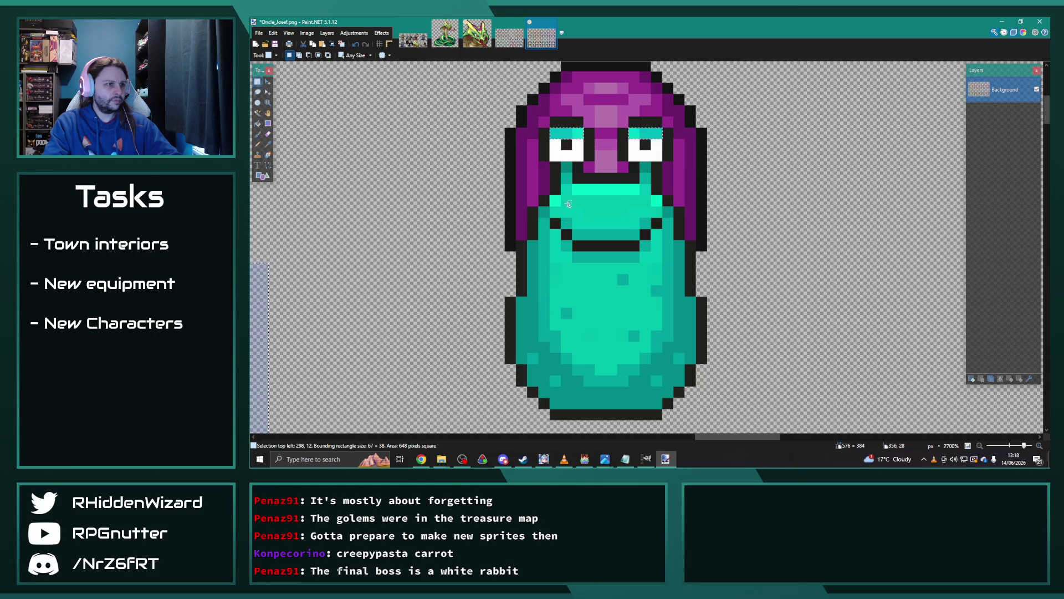
pyautogui.moveTo(742, 420)
pyautogui.mouseDown()
pyautogui.moveTo(443, 250)
pyautogui.moveTo(449, 240)
pyautogui.mouseUp()
pyautogui.moveTo(663, 240); pyautogui.dragTo(551, 194)
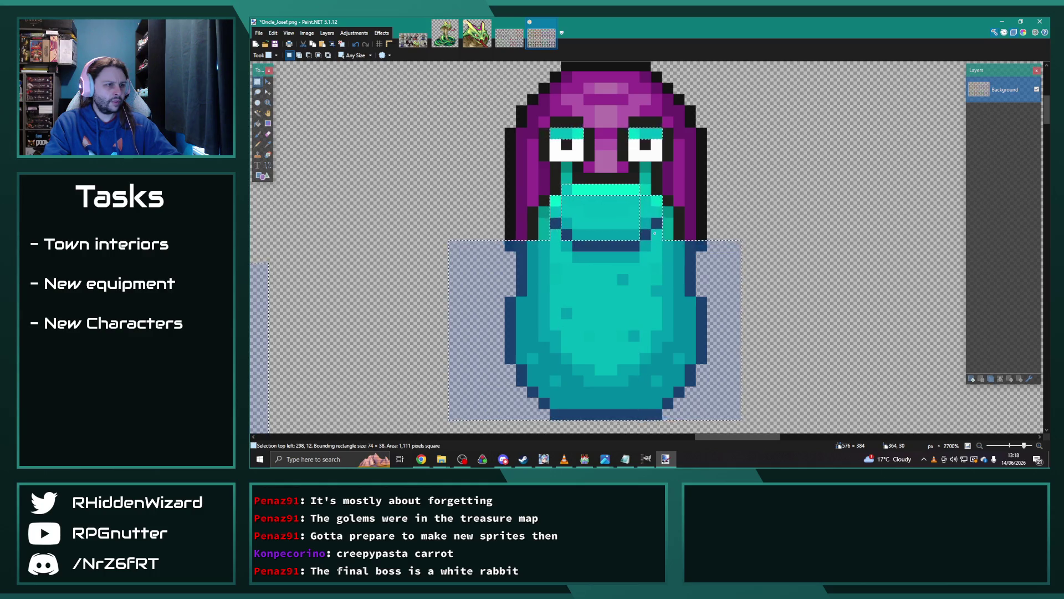
pyautogui.moveTo(669, 216); pyautogui.dragTo(545, 235)
pyautogui.moveTo(568, 169); pyautogui.dragTo(569, 187)
pyautogui.moveTo(646, 163); pyautogui.dragTo(647, 191)
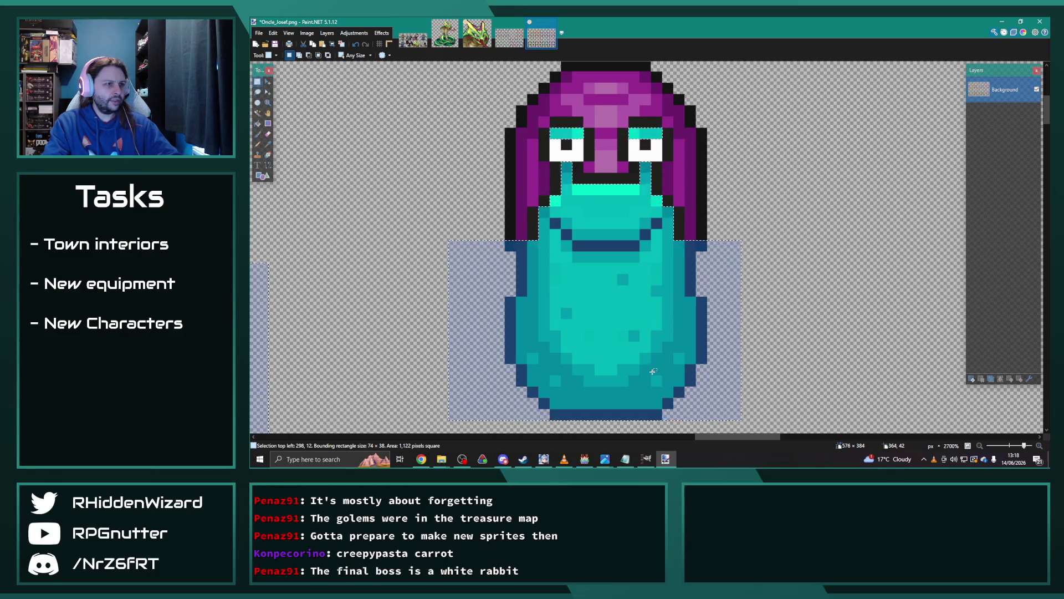
pyautogui.moveTo(718, 441); pyautogui.dragTo(768, 441)
pyautogui.moveTo(616, 195); pyautogui.dragTo(751, 409)
# Add the third snail's body, mouth row and the cyan strips above its eyes.
pyautogui.moveTo(818, 409); pyautogui.dragTo(547, 240)
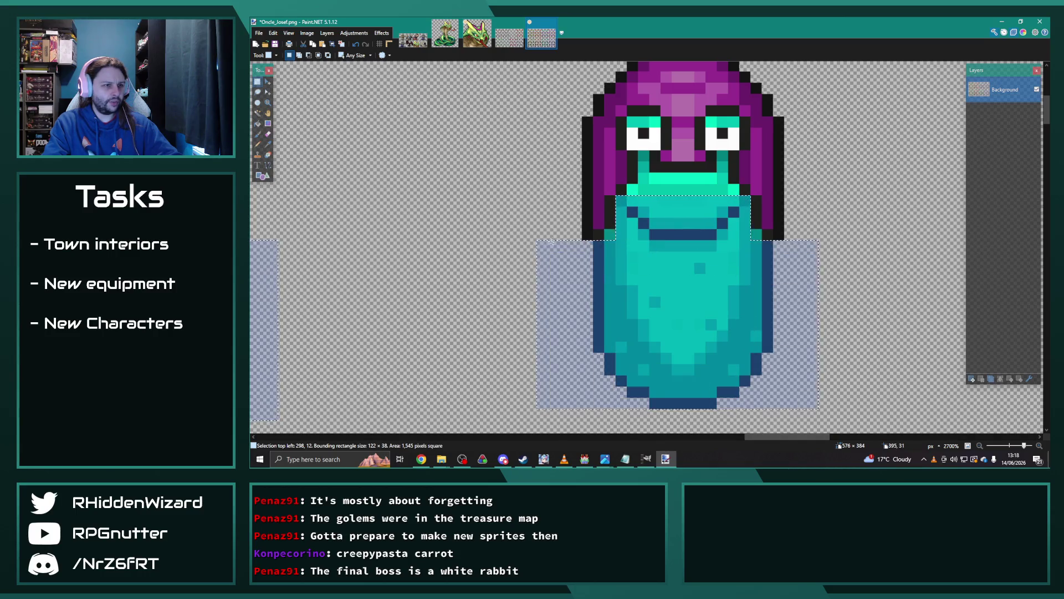
pyautogui.moveTo(609, 232); pyautogui.dragTo(612, 236)
pyautogui.moveTo(648, 153); pyautogui.dragTo(634, 190)
pyautogui.moveTo(737, 193); pyautogui.dragTo(720, 152)
pyautogui.moveTo(632, 191); pyautogui.dragTo(655, 176)
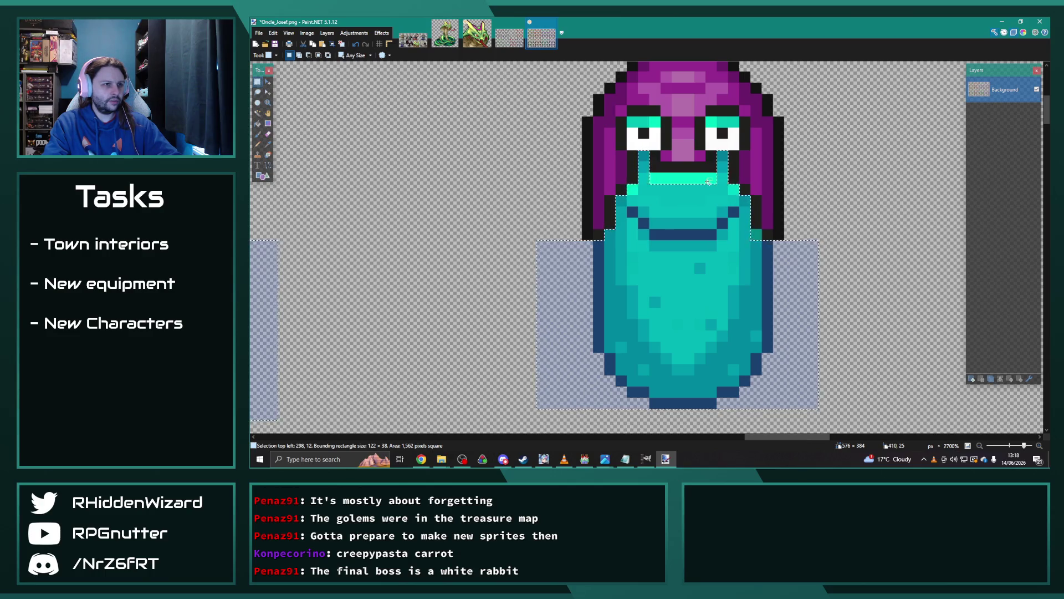
pyautogui.moveTo(631, 119); pyautogui.dragTo(744, 122)
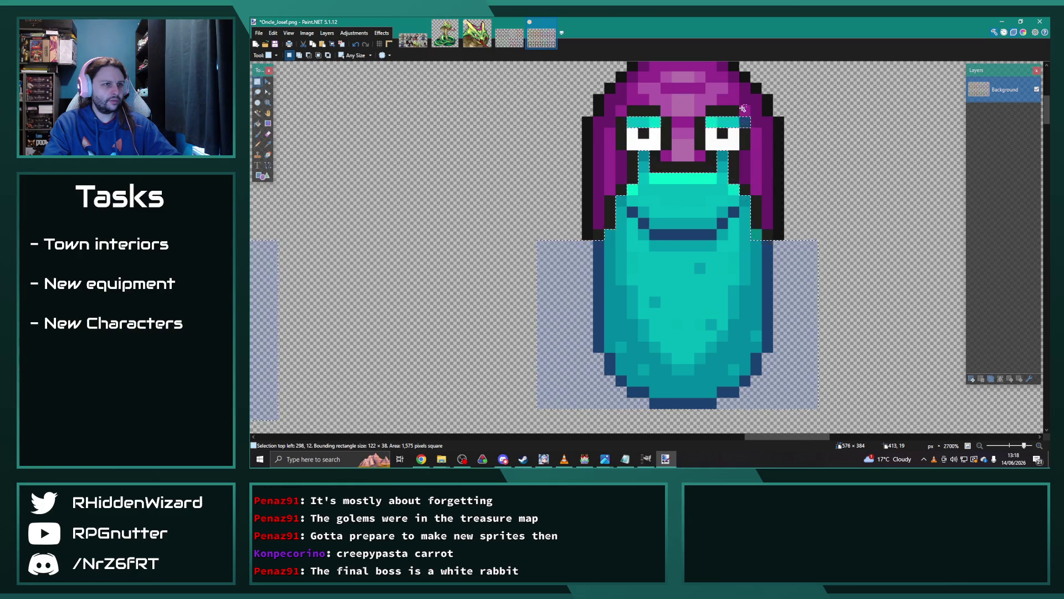
# Add the middle snail's teal head, body and foot, fixing missed and stray pixels.
pyautogui.scroll(-3, 668, 276)
pyautogui.scroll(-10, 667, 276)
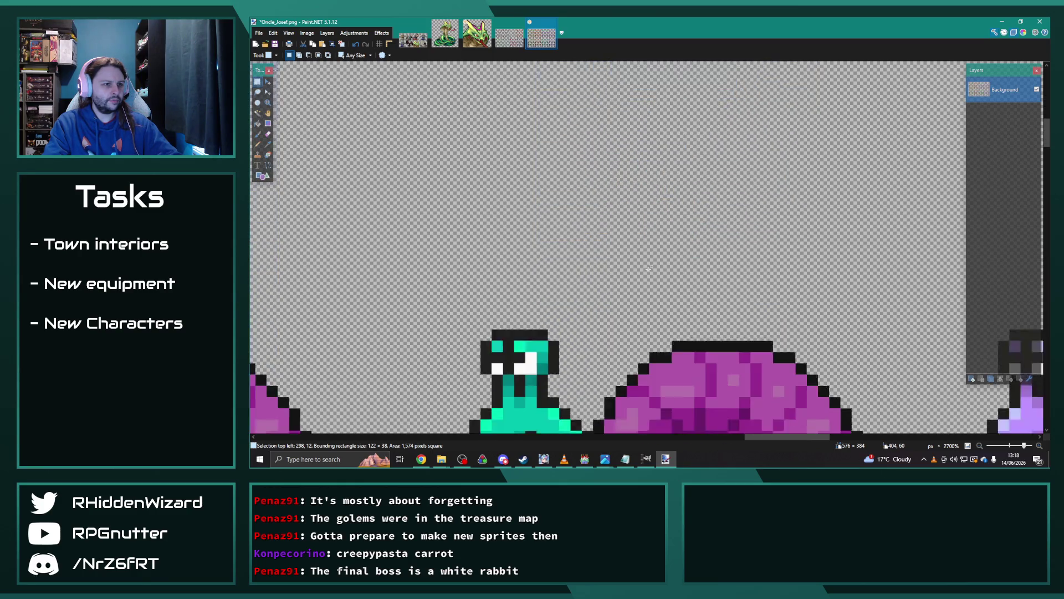
pyautogui.scroll(1, 482, 206)
pyautogui.keyDown('ctrl'); pyautogui.scroll(-2, 456, 208); pyautogui.keyUp('ctrl')
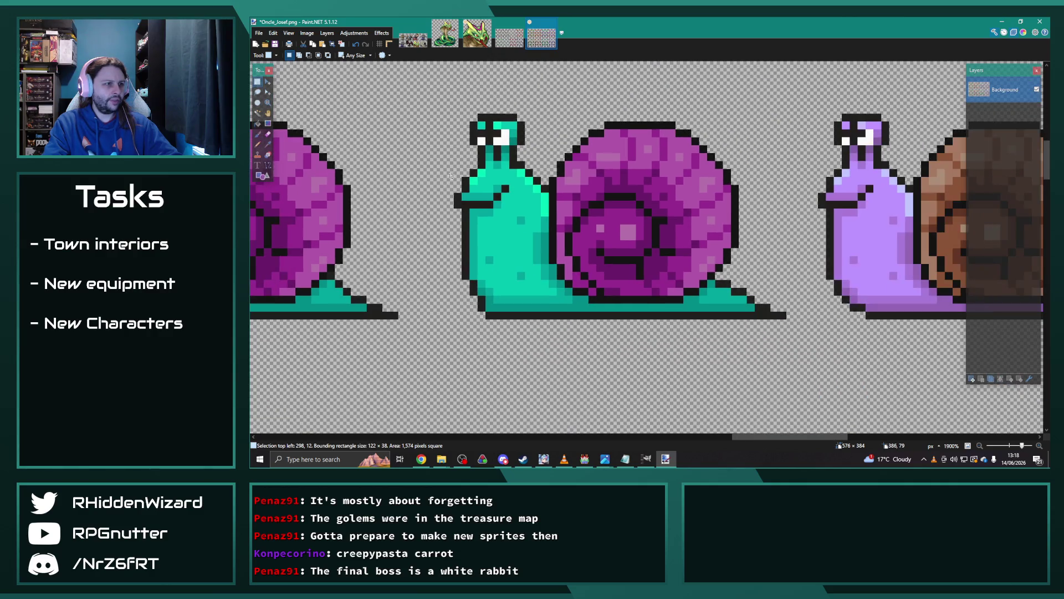
pyautogui.moveTo(482, 239)
pyautogui.mouseDown()
pyautogui.moveTo(549, 376)
pyautogui.moveTo(539, 375)
pyautogui.moveTo(549, 376)
pyautogui.mouseUp()
pyautogui.moveTo(772, 352)
pyautogui.mouseDown()
pyautogui.moveTo(552, 303)
pyautogui.moveTo(691, 299)
pyautogui.moveTo(701, 280)
pyautogui.mouseUp()
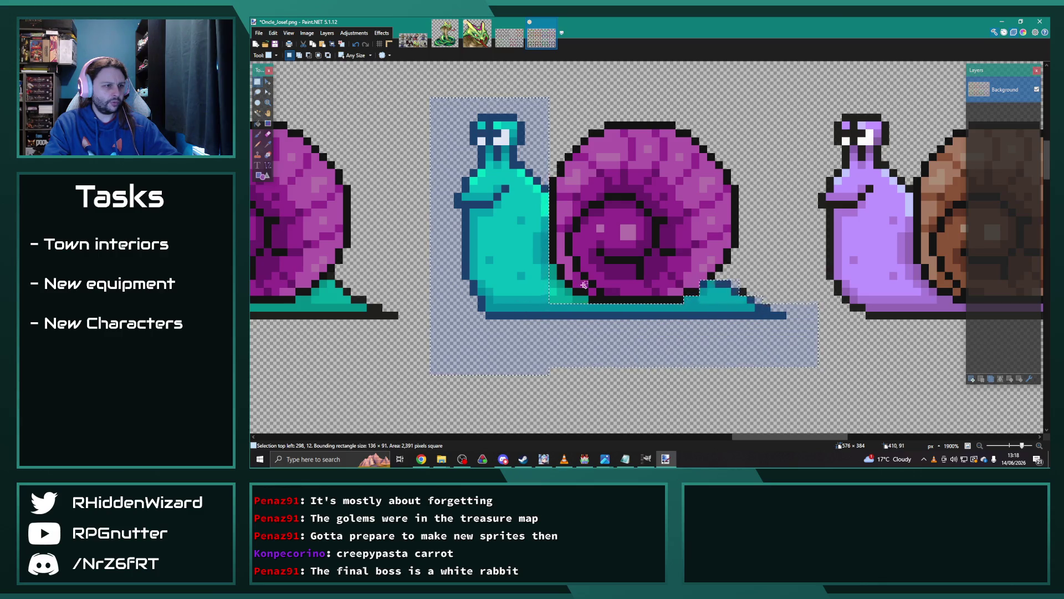
pyautogui.moveTo(553, 268); pyautogui.dragTo(574, 299)
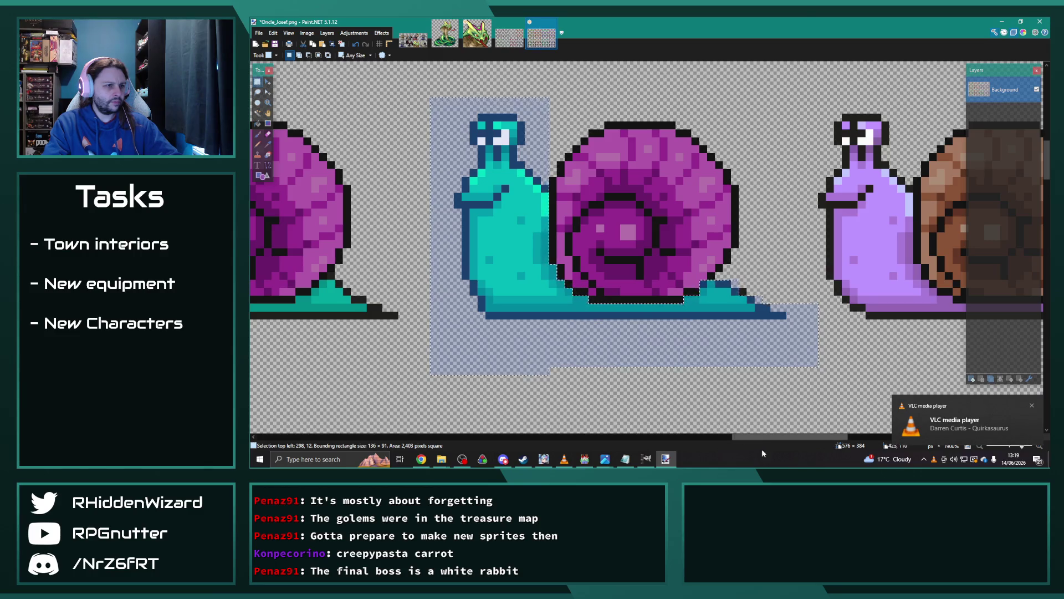
pyautogui.click(704, 282)
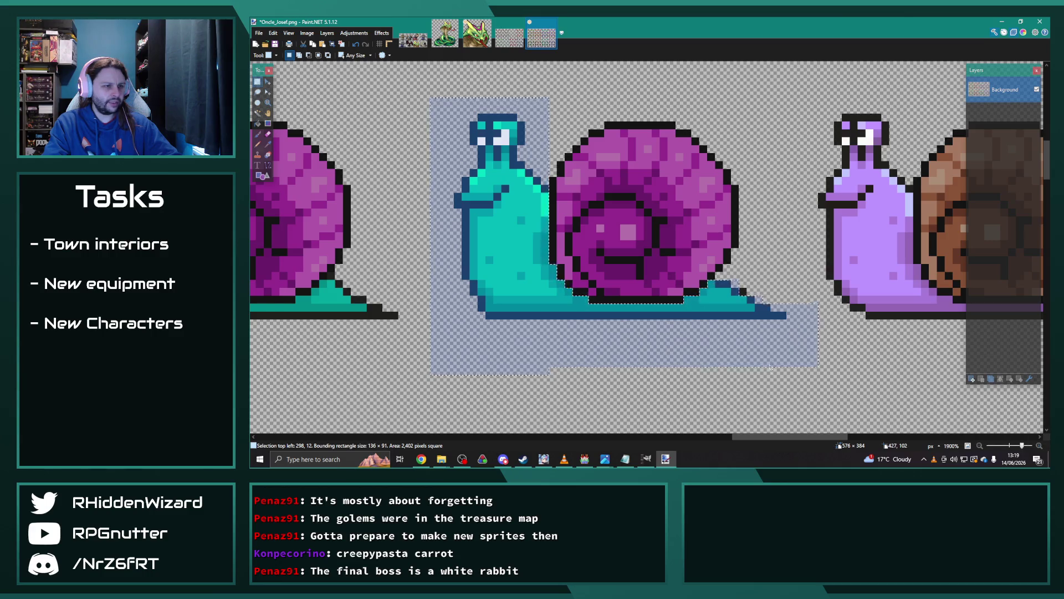
pyautogui.click(756, 314)
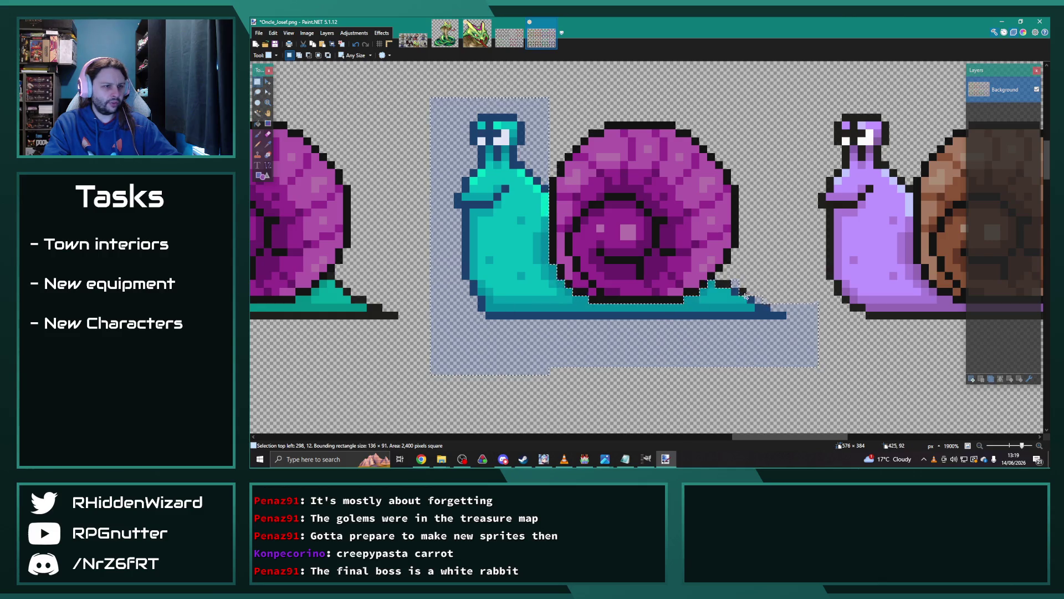
pyautogui.moveTo(782, 437)
pyautogui.mouseDown()
pyautogui.moveTo(811, 441)
pyautogui.moveTo(721, 441)
pyautogui.mouseUp()
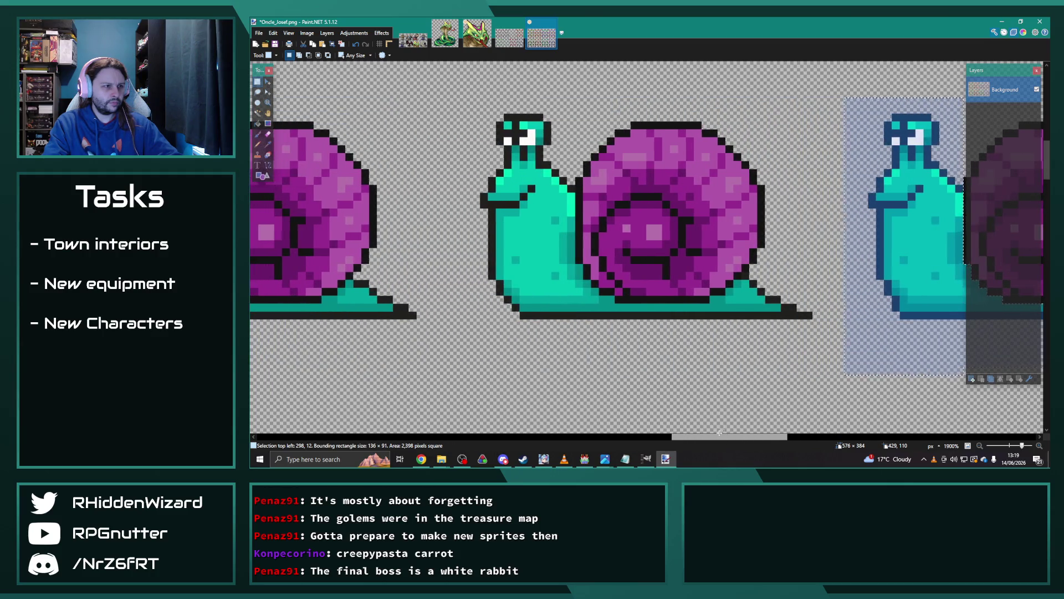
# Add the next snail's teal body, the foot under its shell and its tail tip.
pyautogui.moveTo(452, 98); pyautogui.dragTo(578, 351)
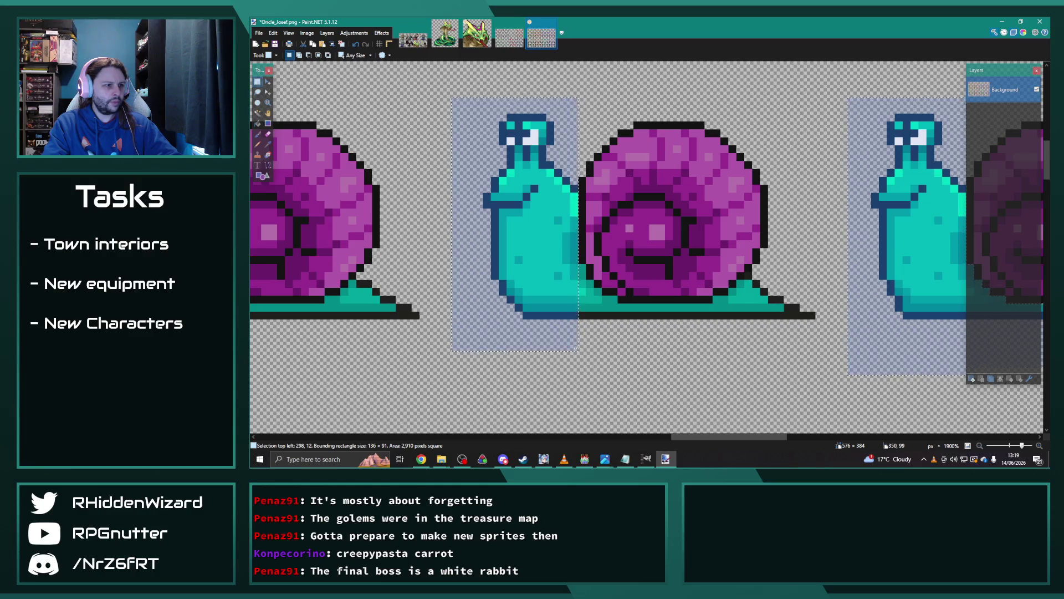
pyautogui.moveTo(580, 303); pyautogui.dragTo(832, 335)
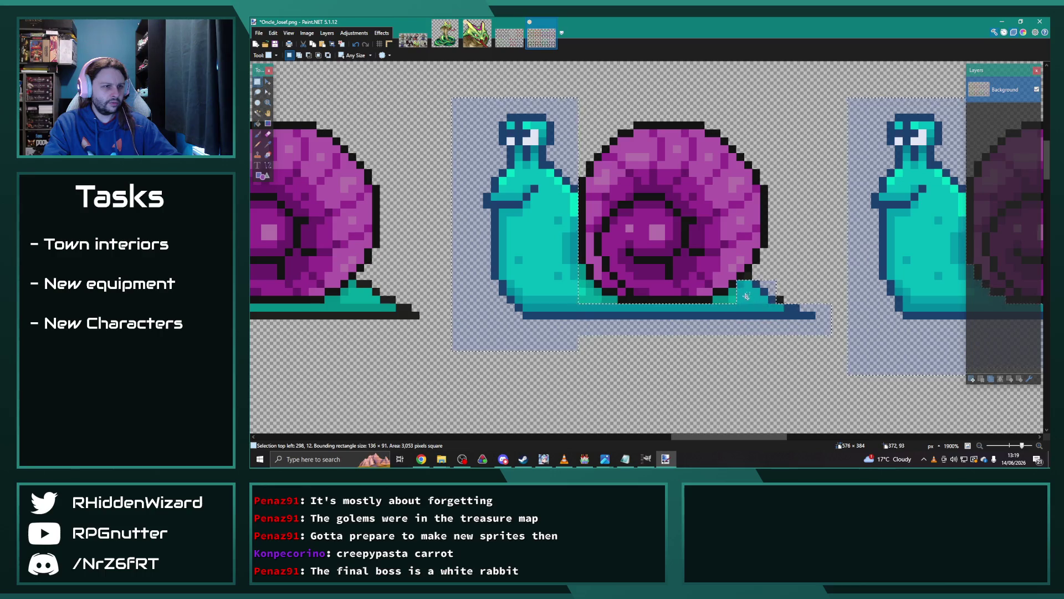
pyautogui.moveTo(776, 281); pyautogui.dragTo(721, 300)
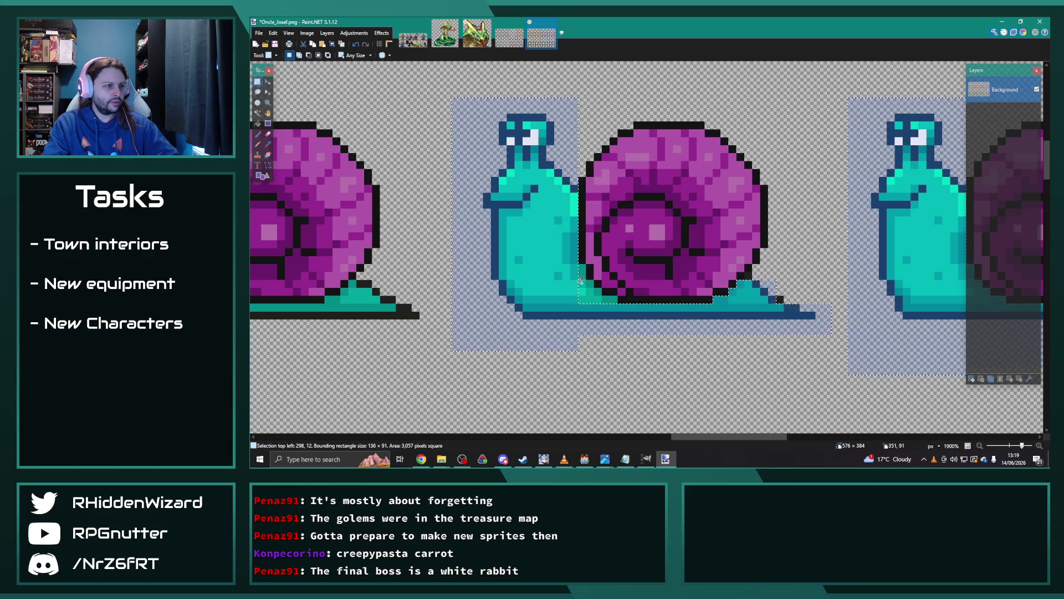
pyautogui.moveTo(580, 265)
pyautogui.mouseDown()
pyautogui.moveTo(589, 293)
pyautogui.moveTo(618, 303)
pyautogui.mouseUp()
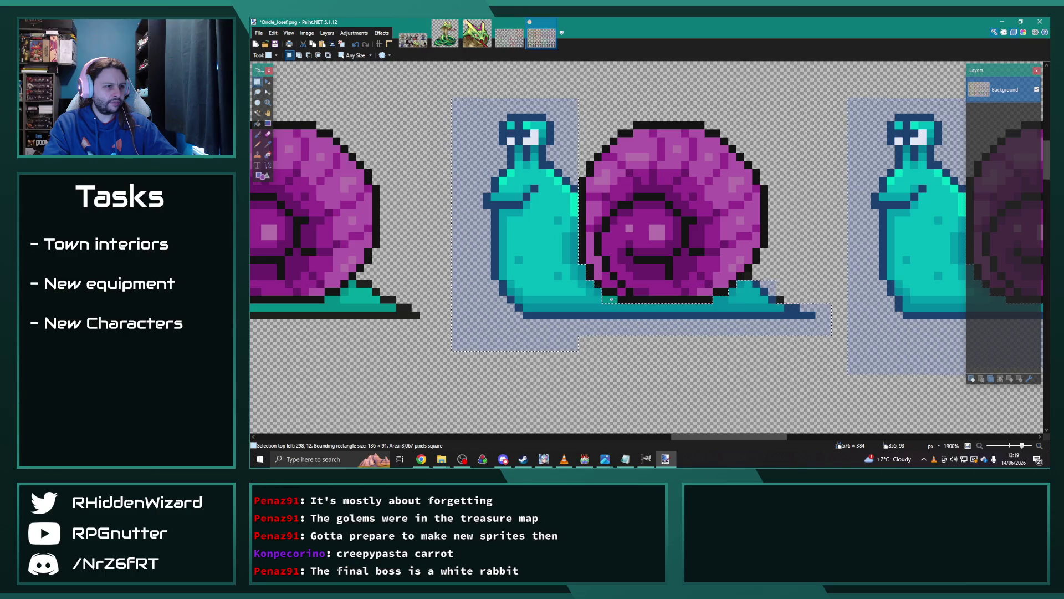
# Add the left snail's teal body and the foot under its shell.
pyautogui.moveTo(736, 440)
pyautogui.mouseDown()
pyautogui.moveTo(561, 441)
pyautogui.moveTo(685, 440)
pyautogui.mouseUp()
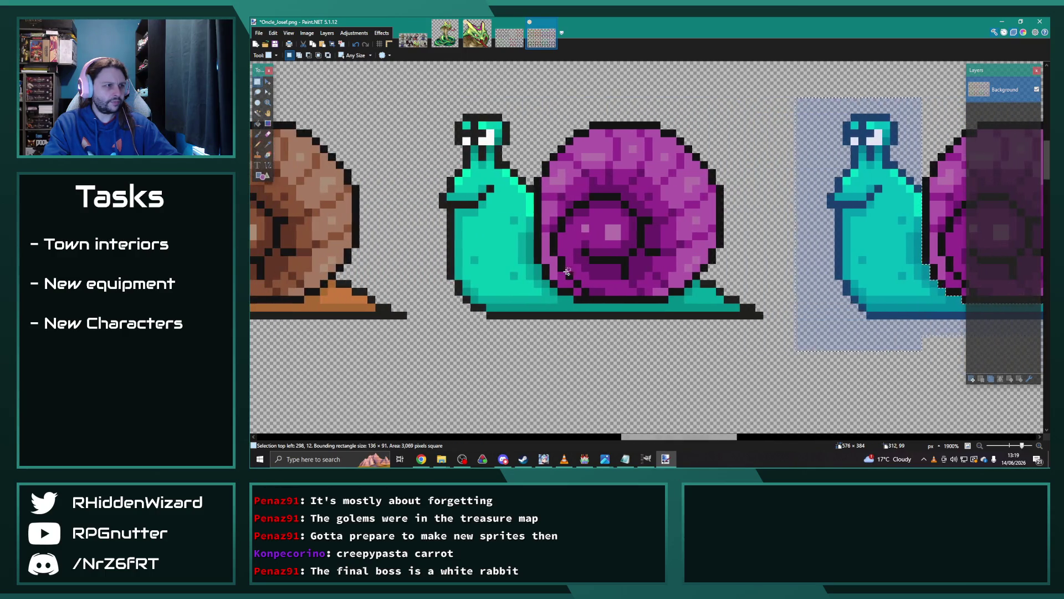
pyautogui.moveTo(423, 105)
pyautogui.mouseDown()
pyautogui.moveTo(517, 348)
pyautogui.moveTo(534, 359)
pyautogui.mouseUp()
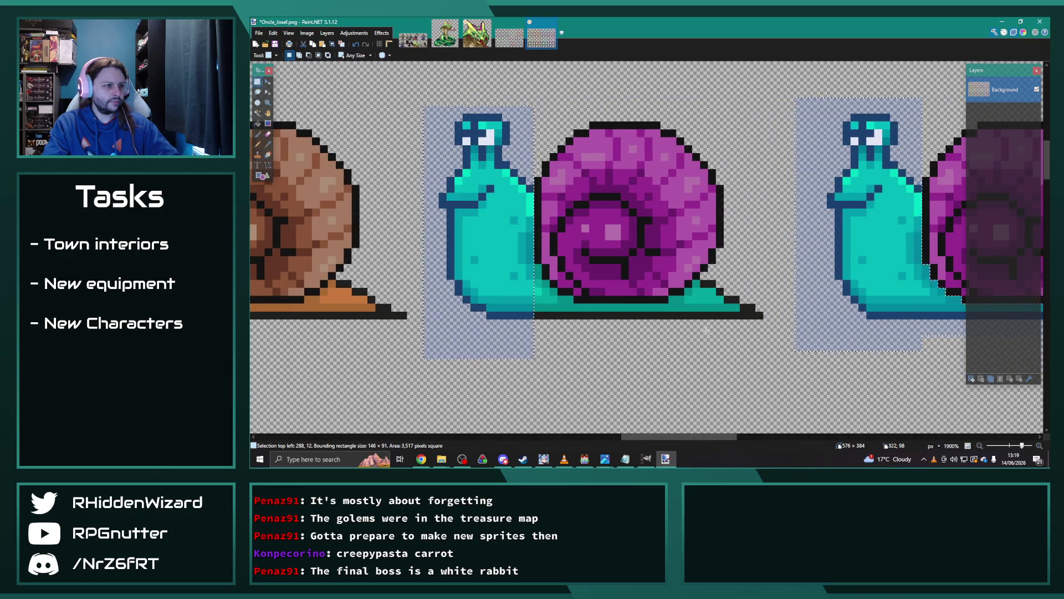
pyautogui.moveTo(772, 344); pyautogui.dragTo(510, 309)
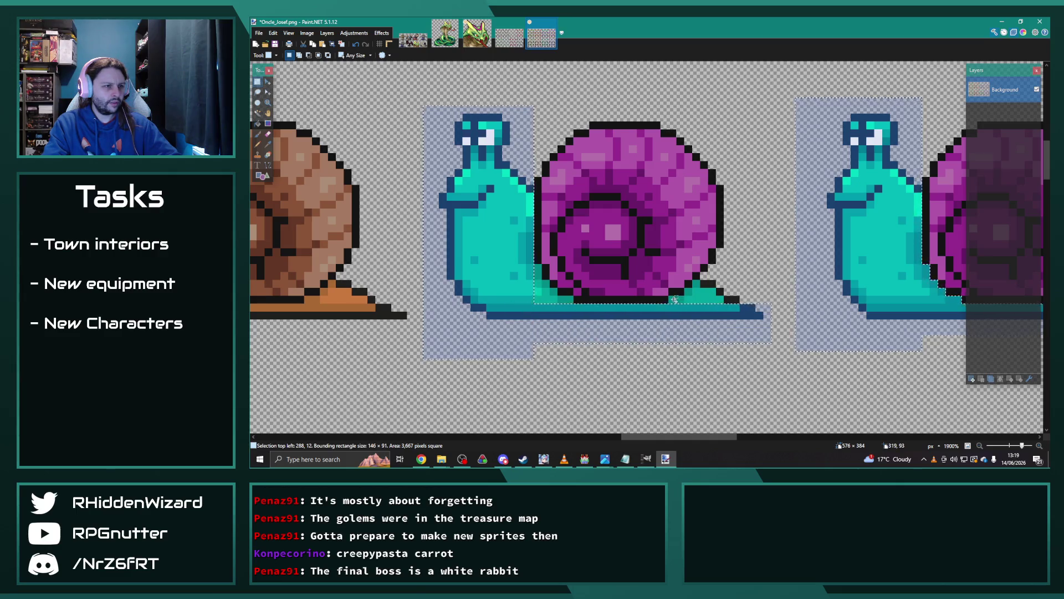
pyautogui.moveTo(692, 282); pyautogui.dragTo(715, 287)
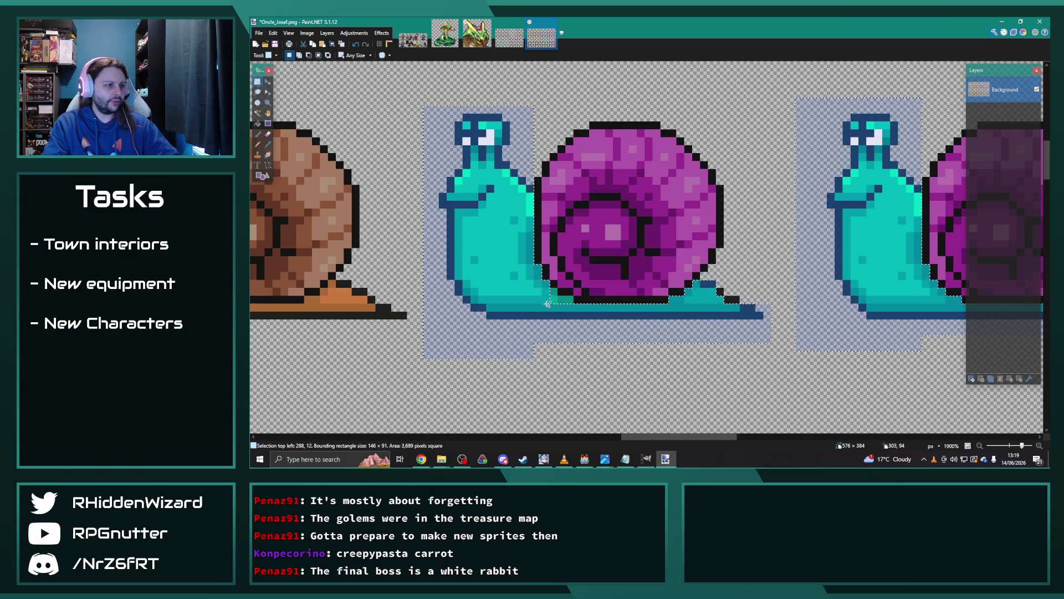
pyautogui.scroll(-1, 653, 319)
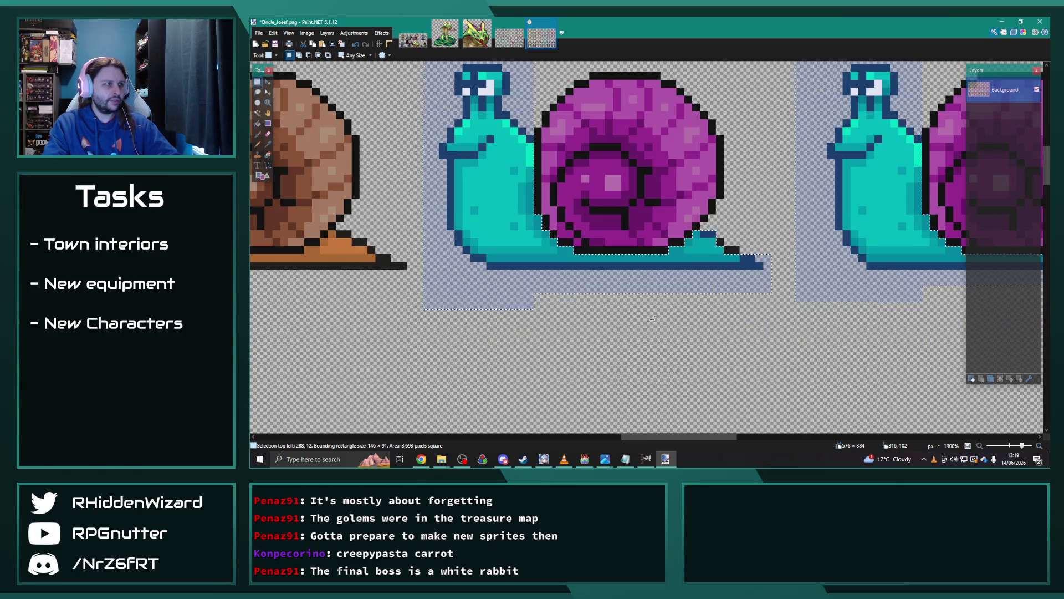
# Add the first left-facing snail's teal head, body and foot, filling missed patches.
pyautogui.scroll(-6, 653, 319)
pyautogui.moveTo(684, 140); pyautogui.dragTo(778, 373)
pyautogui.moveTo(688, 345); pyautogui.dragTo(447, 337)
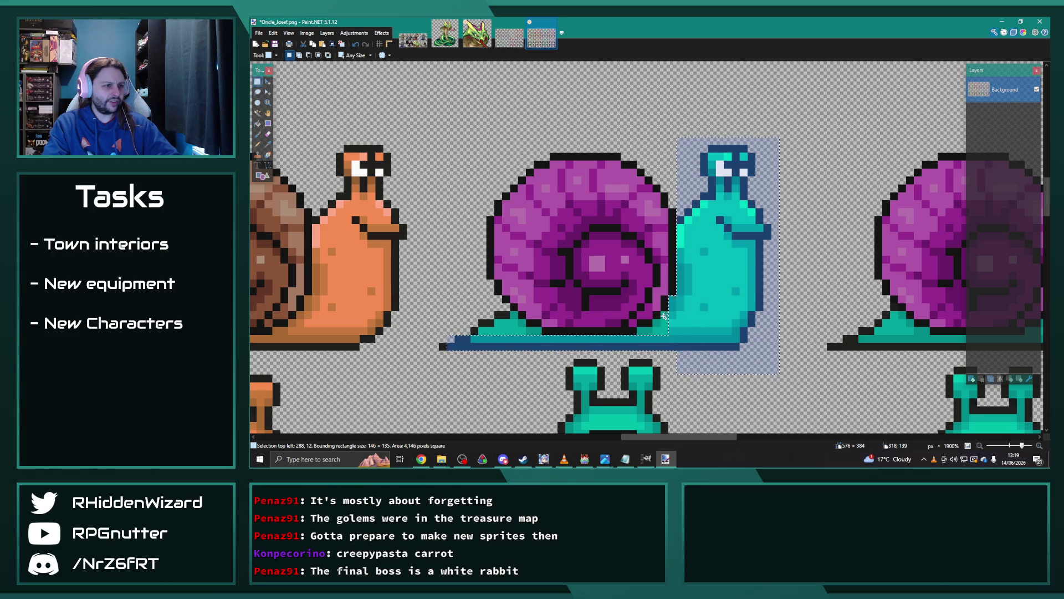
pyautogui.moveTo(653, 332); pyautogui.dragTo(657, 333)
pyautogui.moveTo(472, 314); pyautogui.dragTo(536, 331)
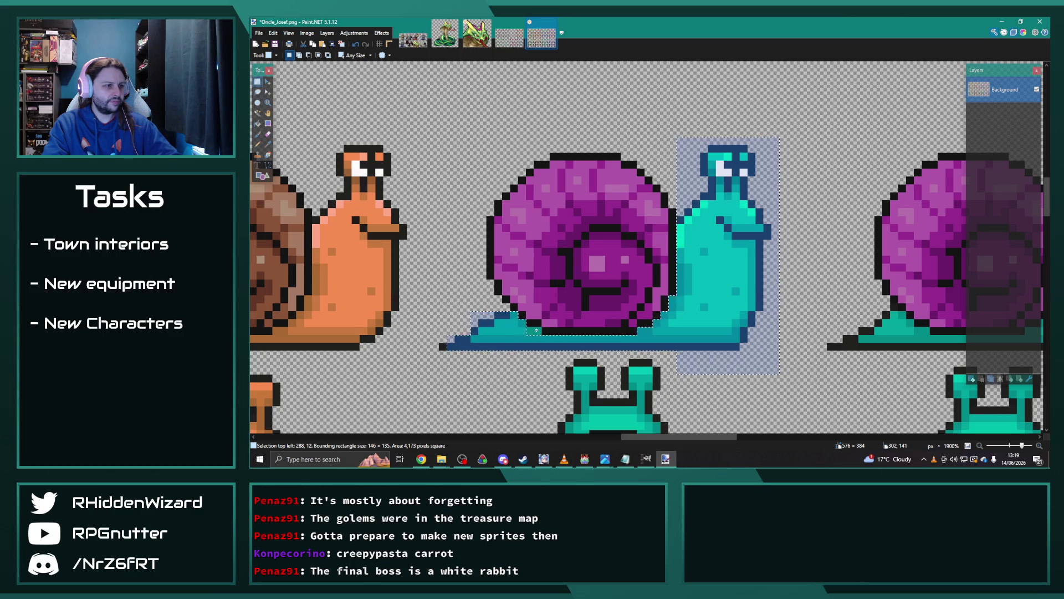
pyautogui.moveTo(690, 435); pyautogui.dragTo(749, 435)
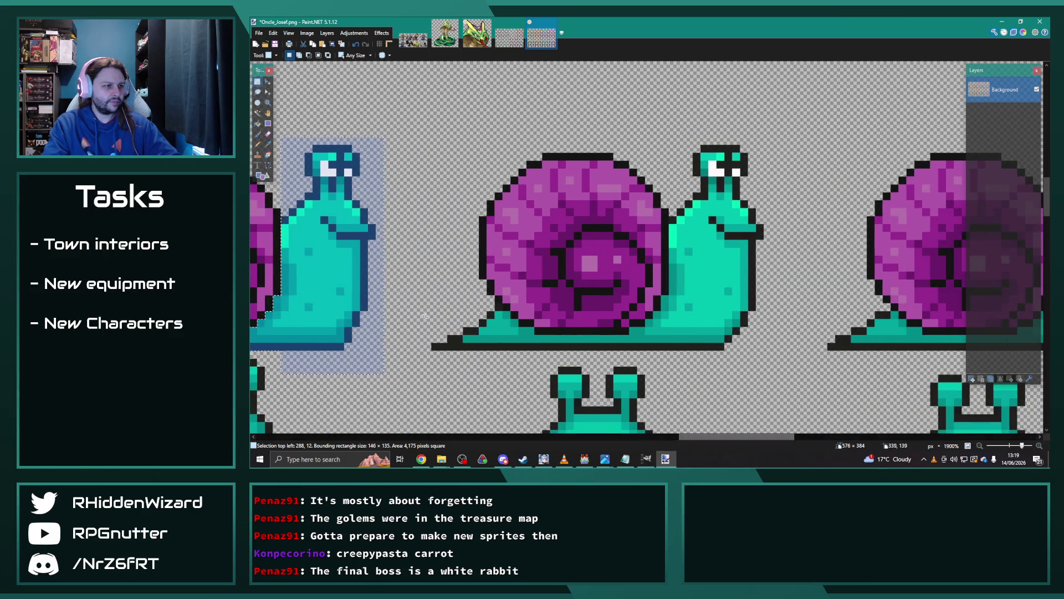
pyautogui.moveTo(417, 319); pyautogui.dragTo(504, 366)
pyautogui.moveTo(499, 315)
pyautogui.mouseDown()
pyautogui.moveTo(533, 339)
pyautogui.moveTo(755, 350)
pyautogui.mouseUp()
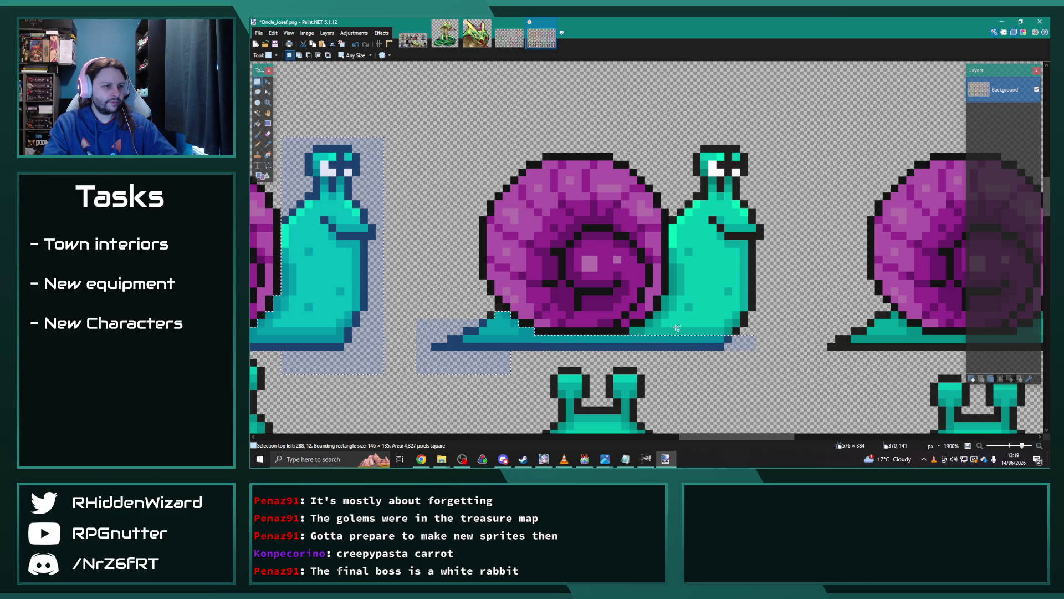
pyautogui.moveTo(676, 335)
pyautogui.mouseDown()
pyautogui.moveTo(662, 320)
pyautogui.moveTo(773, 184)
pyautogui.moveTo(788, 145)
pyautogui.mouseUp()
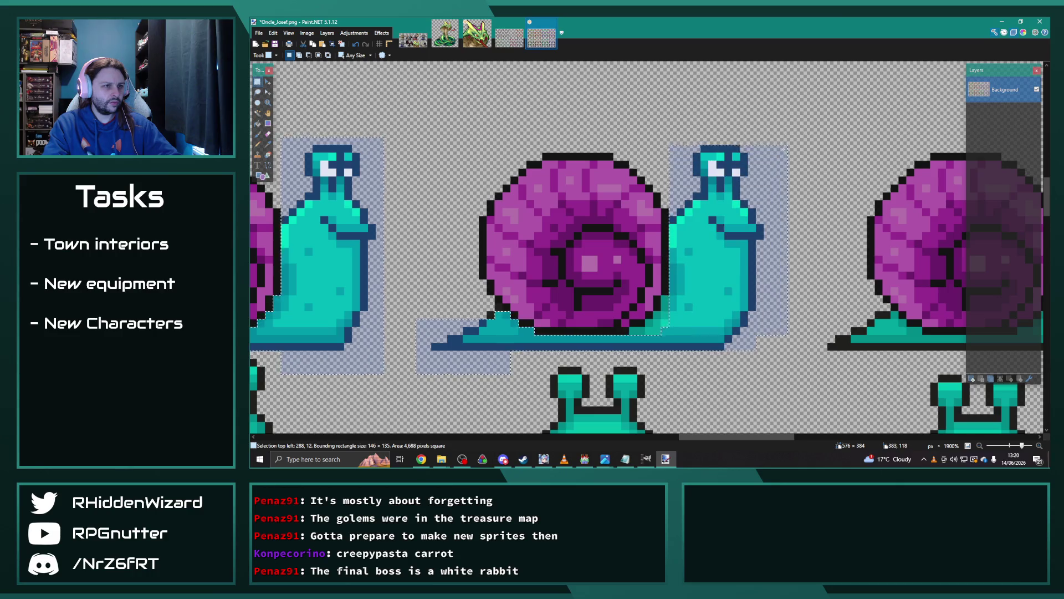
pyautogui.moveTo(663, 312)
pyautogui.mouseDown()
pyautogui.moveTo(657, 331)
pyautogui.moveTo(637, 326)
pyautogui.mouseUp()
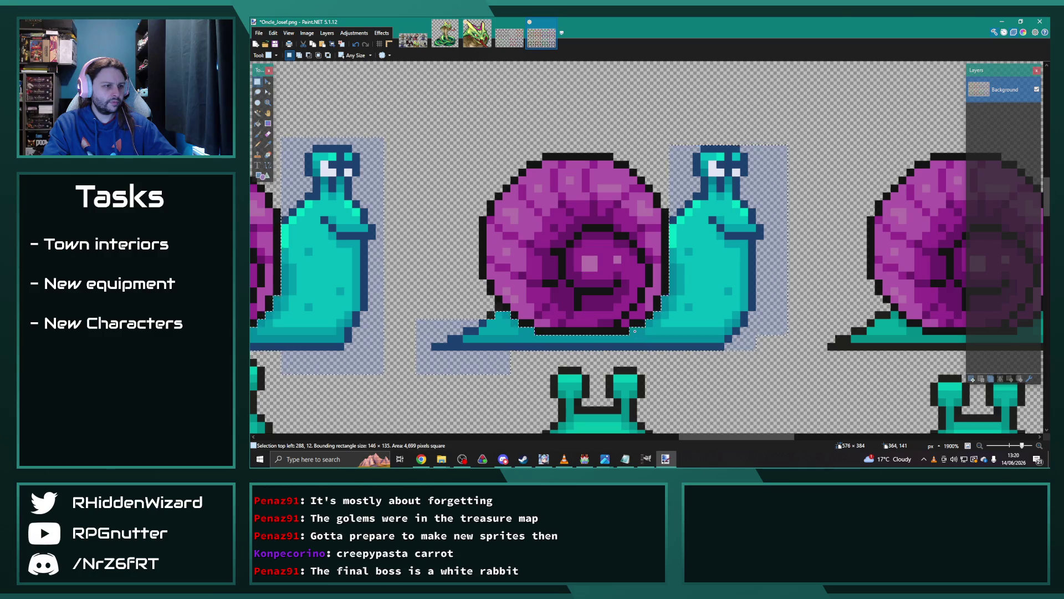
# Add the next left-facing snail's teal body and tail tip.
pyautogui.moveTo(720, 438); pyautogui.dragTo(767, 441)
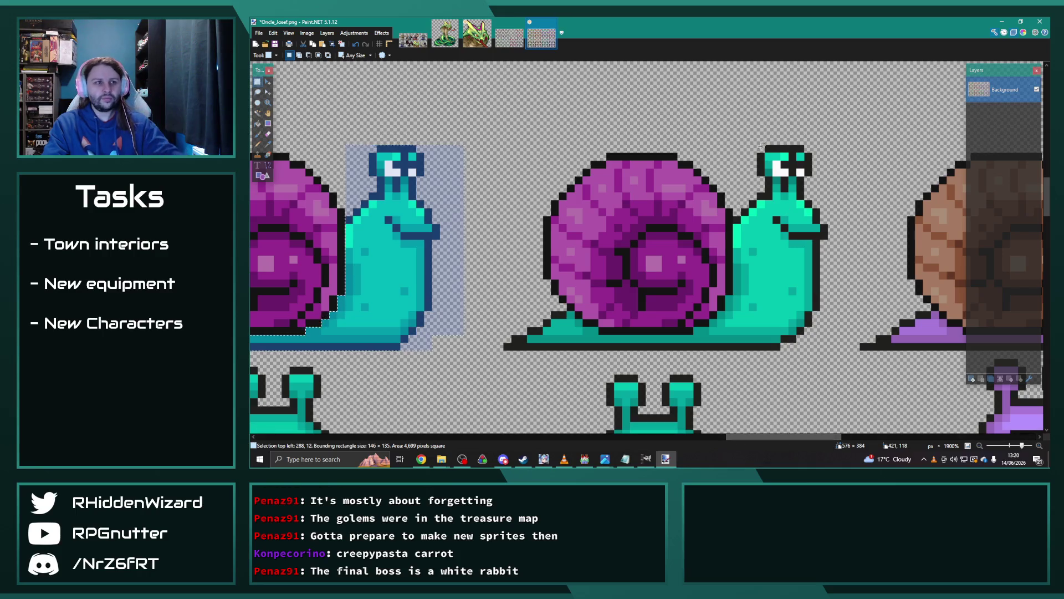
pyautogui.moveTo(742, 135)
pyautogui.mouseDown()
pyautogui.moveTo(815, 240)
pyautogui.moveTo(843, 381)
pyautogui.mouseUp()
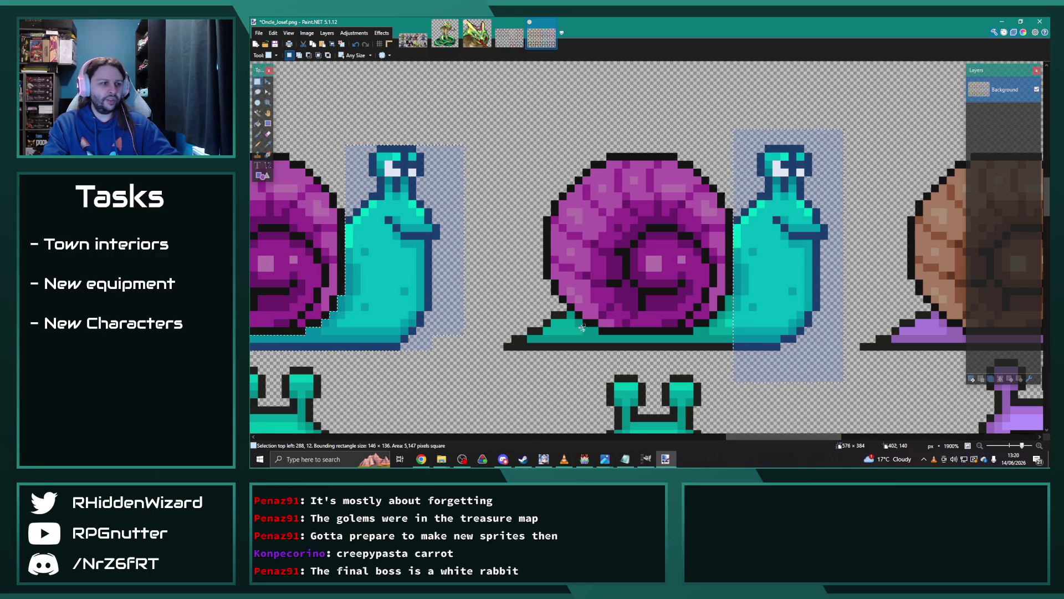
pyautogui.moveTo(521, 320)
pyautogui.mouseDown()
pyautogui.moveTo(563, 355)
pyautogui.moveTo(596, 341)
pyautogui.moveTo(779, 377)
pyautogui.moveTo(712, 333)
pyautogui.mouseUp()
pyautogui.scroll(-3, 594, 235)
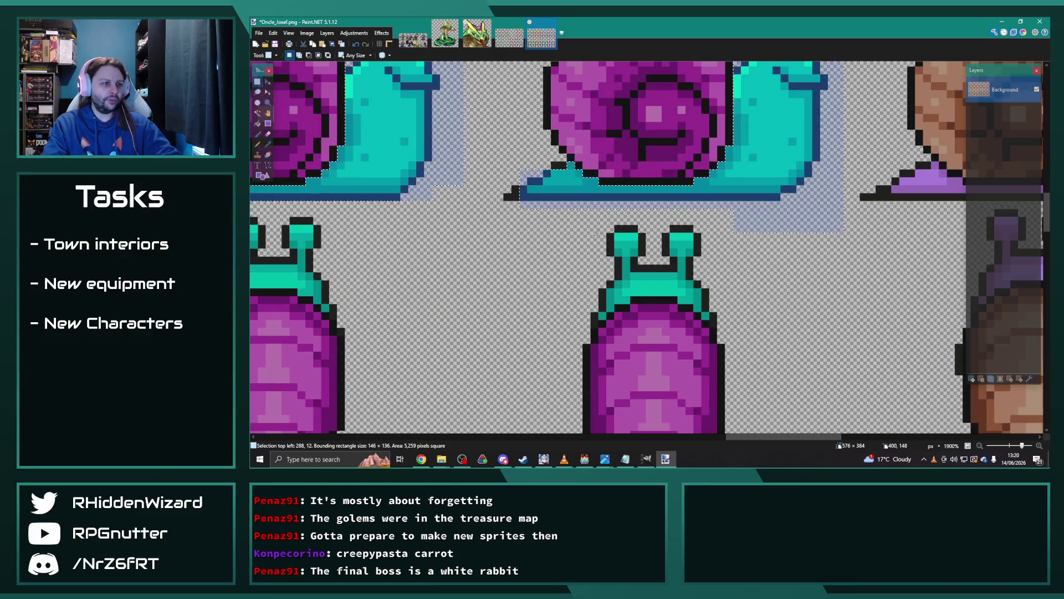
# Add the rear-view snail's antennae and head to the selection.
pyautogui.moveTo(581, 229)
pyautogui.mouseDown()
pyautogui.moveTo(688, 228)
pyautogui.moveTo(732, 294)
pyautogui.moveTo(608, 303)
pyautogui.moveTo(601, 322)
pyautogui.moveTo(713, 316)
pyautogui.moveTo(713, 326)
pyautogui.moveTo(707, 297)
pyautogui.moveTo(681, 301)
pyautogui.mouseUp()
pyautogui.moveTo(749, 433)
pyautogui.mouseDown()
pyautogui.moveTo(736, 294)
pyautogui.moveTo(723, 301)
pyautogui.moveTo(733, 311)
pyautogui.moveTo(625, 294)
pyautogui.moveTo(646, 293)
pyautogui.moveTo(626, 292)
pyautogui.moveTo(622, 303)
pyautogui.mouseUp()
pyautogui.scroll(-2, 532, 295)
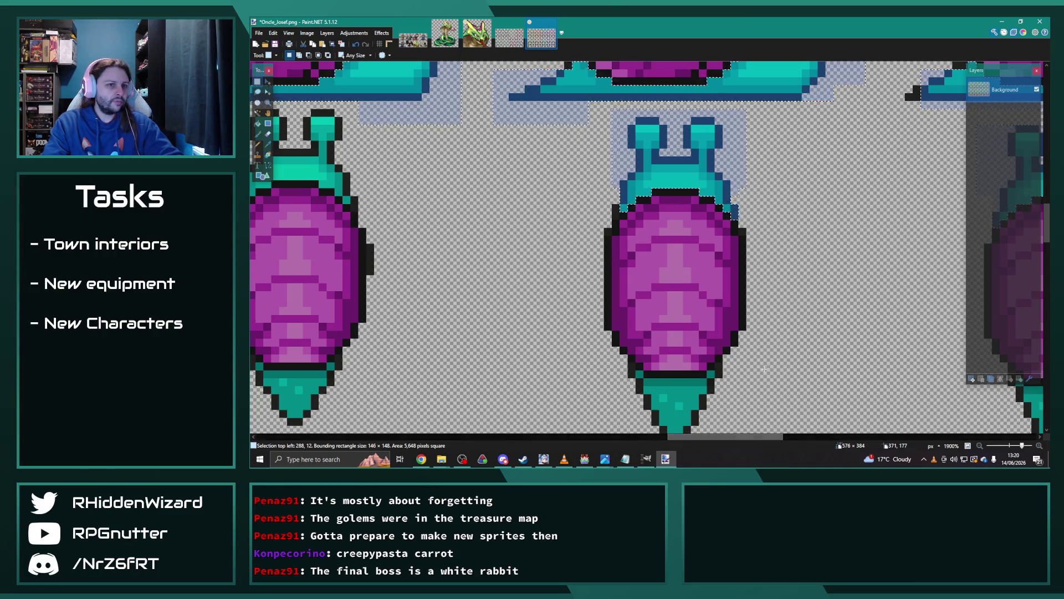
pyautogui.moveTo(731, 438); pyautogui.dragTo(666, 435)
pyautogui.scroll(2, 721, 249)
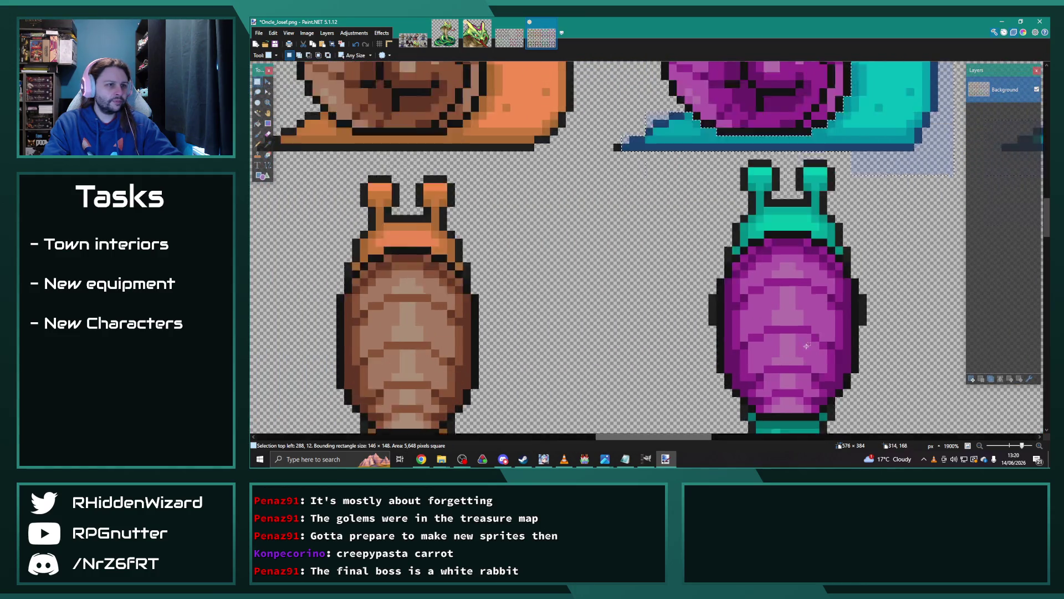
# Add the next snail's head, left neck edge and teal tail.
pyautogui.moveTo(741, 212); pyautogui.dragTo(844, 289)
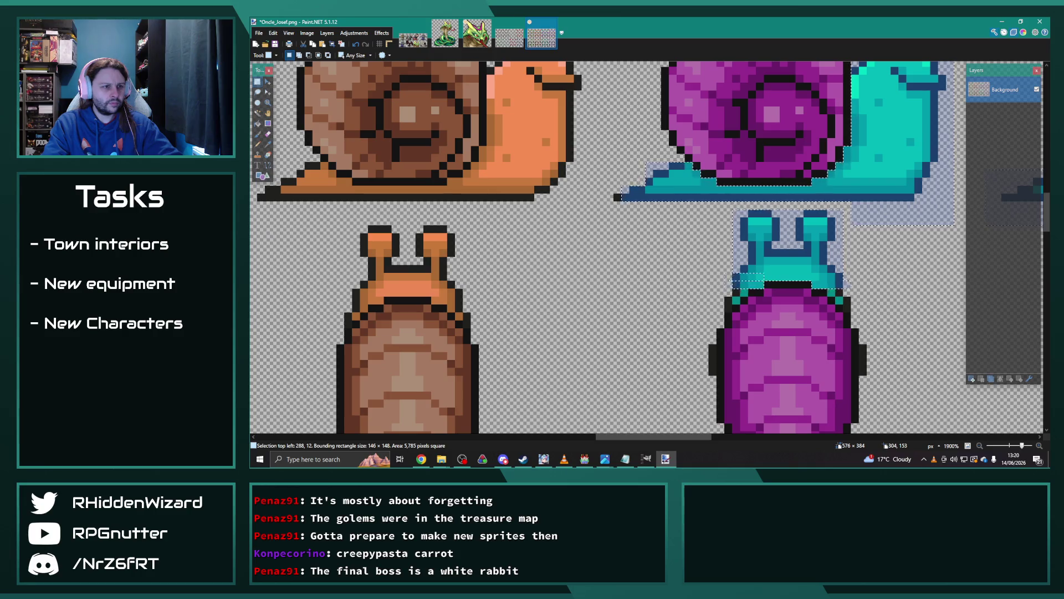
pyautogui.moveTo(725, 272); pyautogui.dragTo(763, 295)
pyautogui.moveTo(832, 290); pyautogui.dragTo(834, 292)
pyautogui.scroll(-4, 862, 349)
pyautogui.moveTo(862, 350)
pyautogui.mouseDown()
pyautogui.moveTo(718, 293)
pyautogui.moveTo(718, 270)
pyautogui.mouseUp()
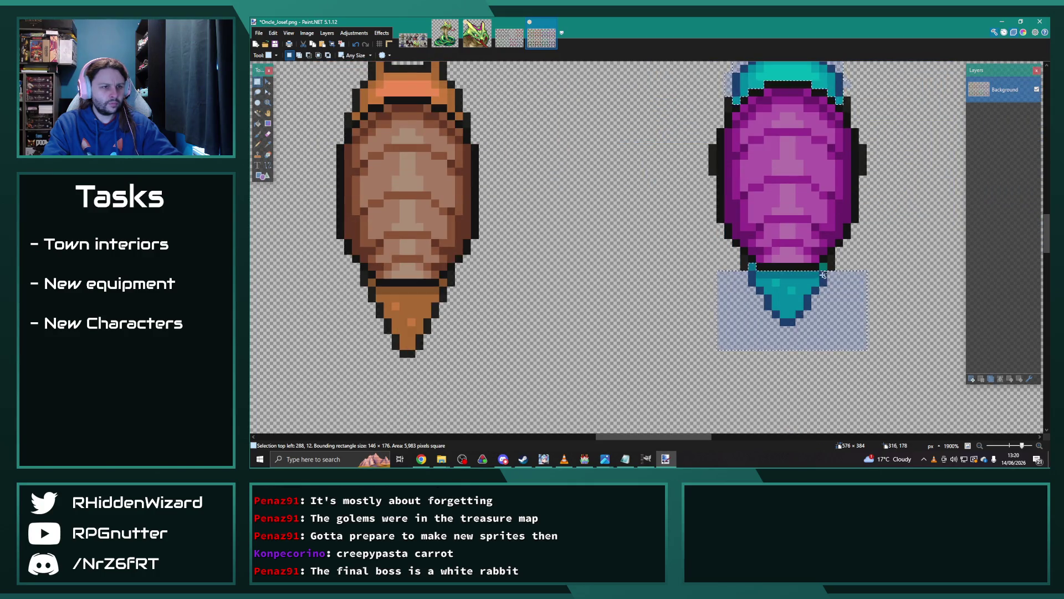
# Extend the selection over the remaining middle-column sprites and zoom out to view the sheet.
pyautogui.hscroll(5, 824, 268)
pyautogui.moveTo(705, 334)
pyautogui.mouseDown()
pyautogui.moveTo(776, 383)
pyautogui.moveTo(602, 279)
pyautogui.mouseUp()
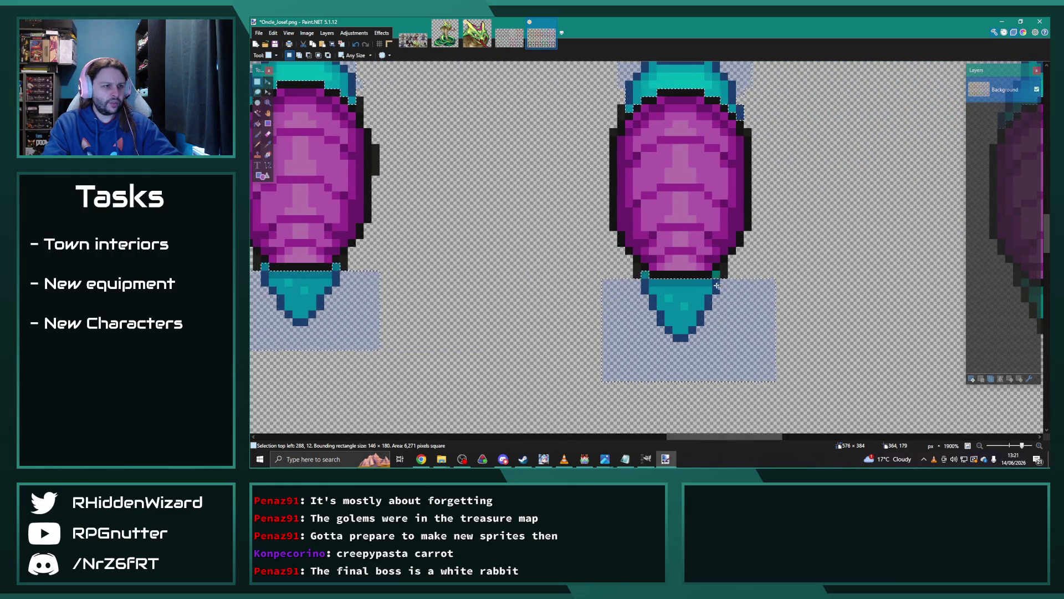
pyautogui.hscroll(4, 715, 276)
pyautogui.moveTo(753, 397)
pyautogui.mouseDown()
pyautogui.moveTo(579, 281)
pyautogui.moveTo(638, 288)
pyautogui.mouseUp()
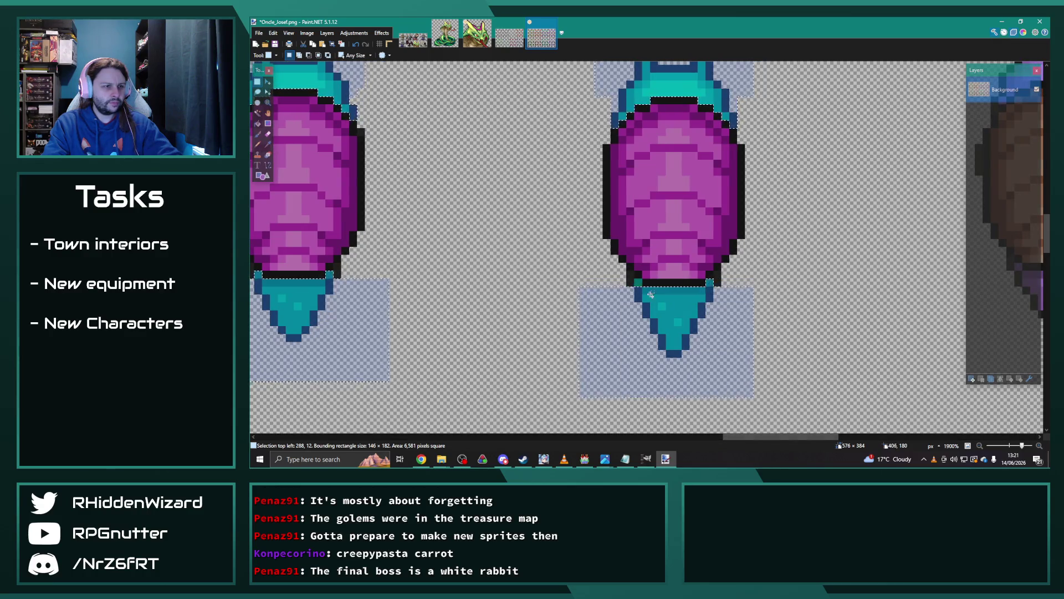
pyautogui.scroll(-10, 609, 280)
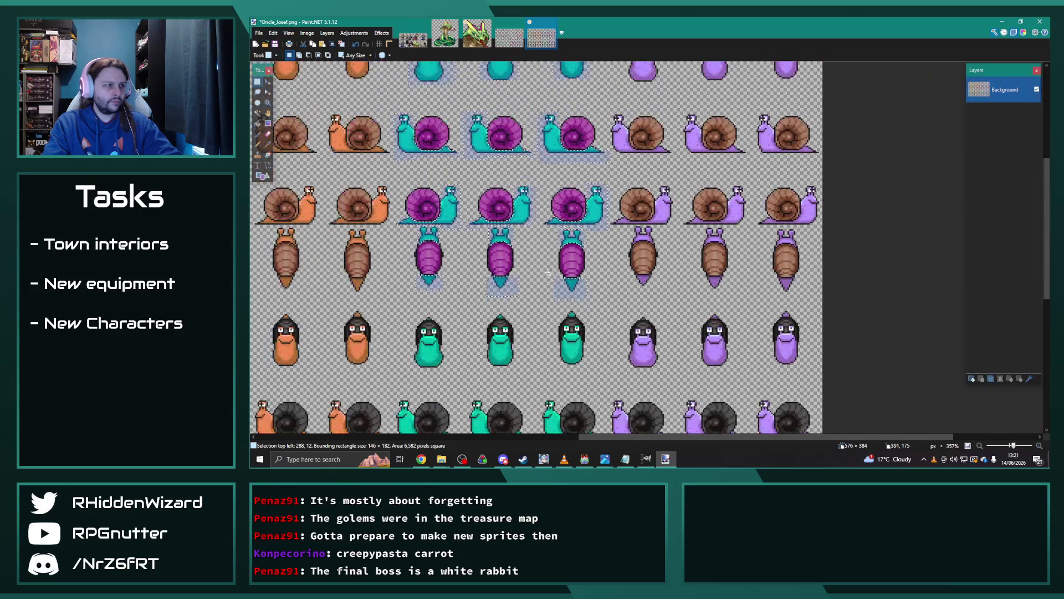
pyautogui.scroll(-1, 550, 272)
# Start a Hue / Saturation adjustment with saturation 104 and shift the hue toward blue.
pyautogui.click(354, 32)
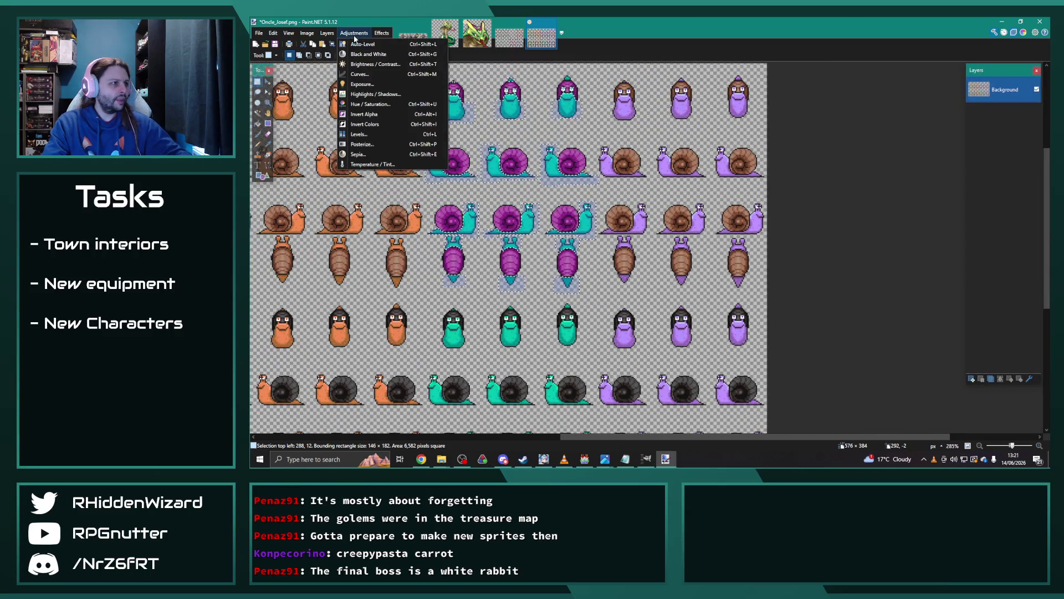
pyautogui.click(366, 105)
pyautogui.moveTo(637, 192); pyautogui.dragTo(716, 173)
pyautogui.click(710, 215)
pyautogui.moveTo(693, 196); pyautogui.dragTo(719, 201)
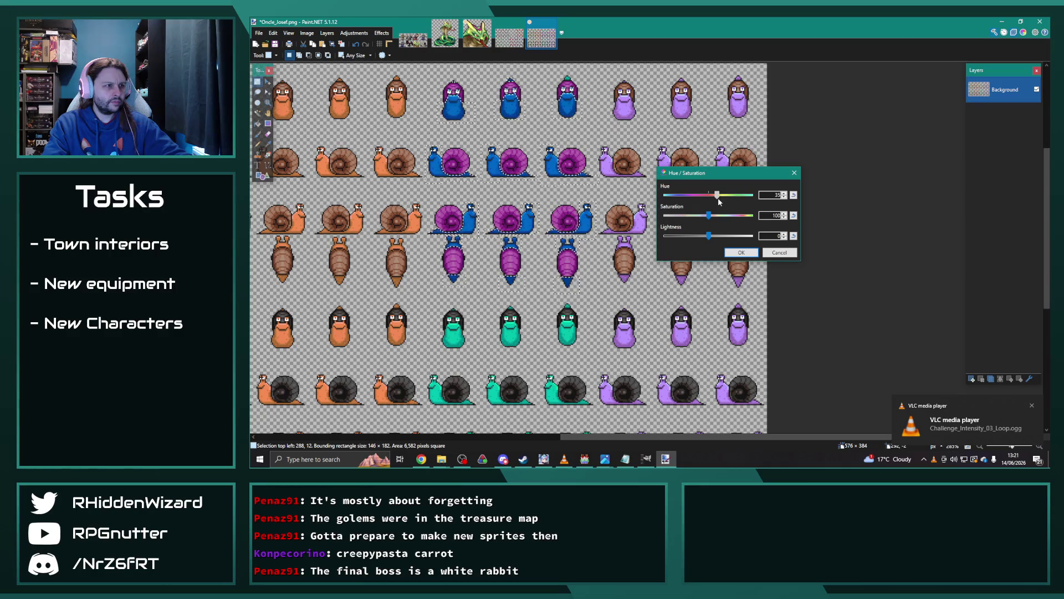
# Compare against the sv_enemies folder, then settle the hue at 19 and apply it.
pyautogui.click(612, 464)
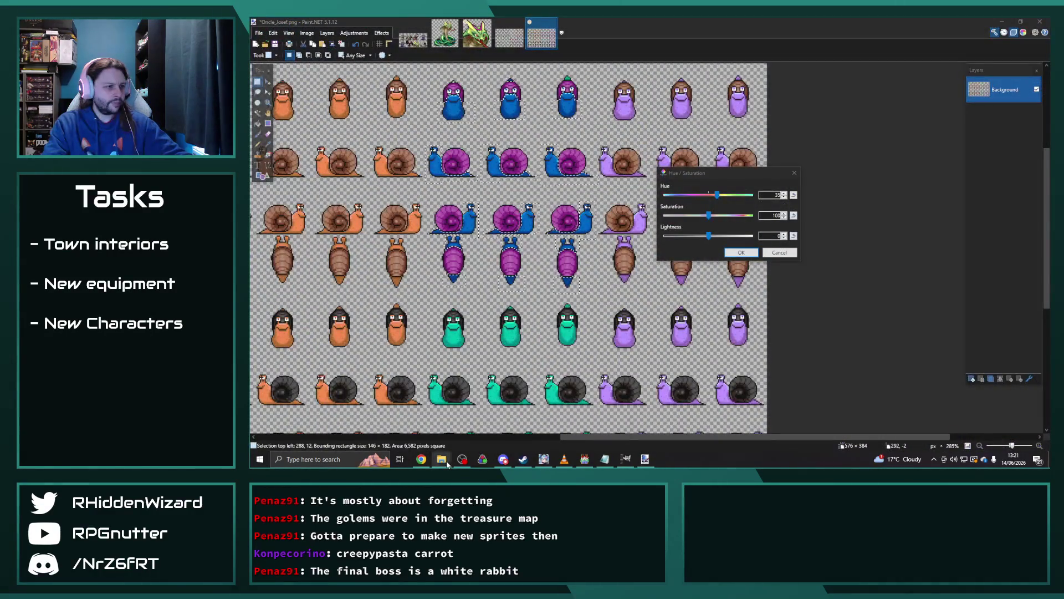
pyautogui.moveTo(441, 459)
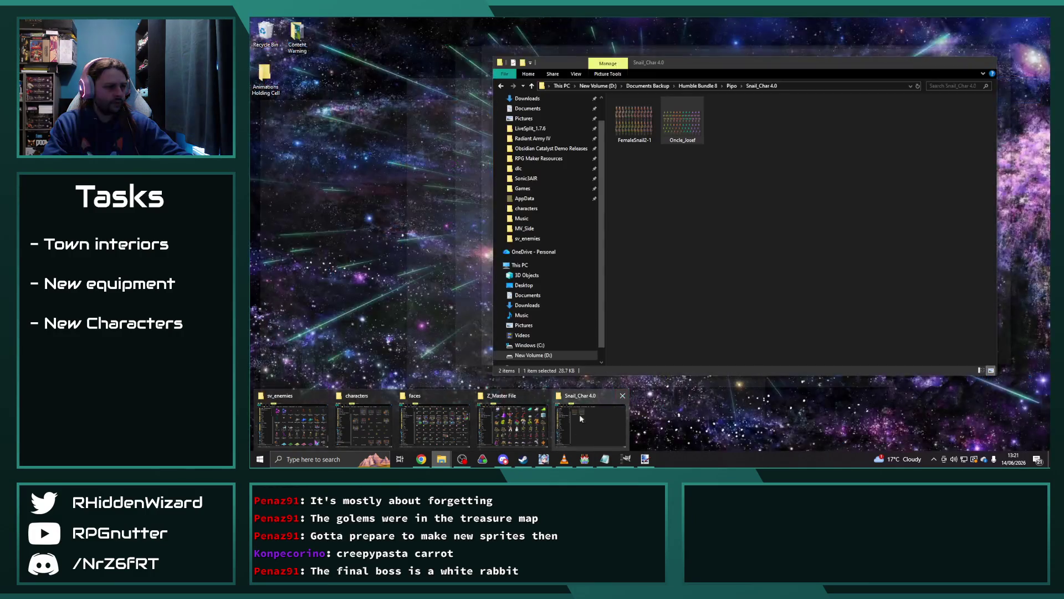
pyautogui.click(292, 424)
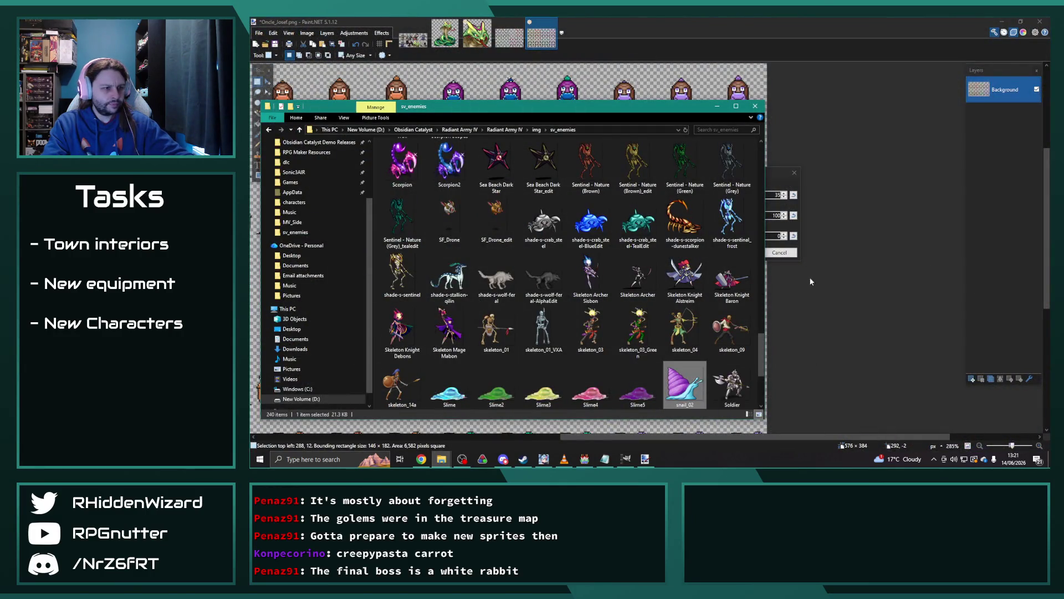
pyautogui.click(737, 28)
pyautogui.moveTo(720, 193); pyautogui.dragTo(716, 217)
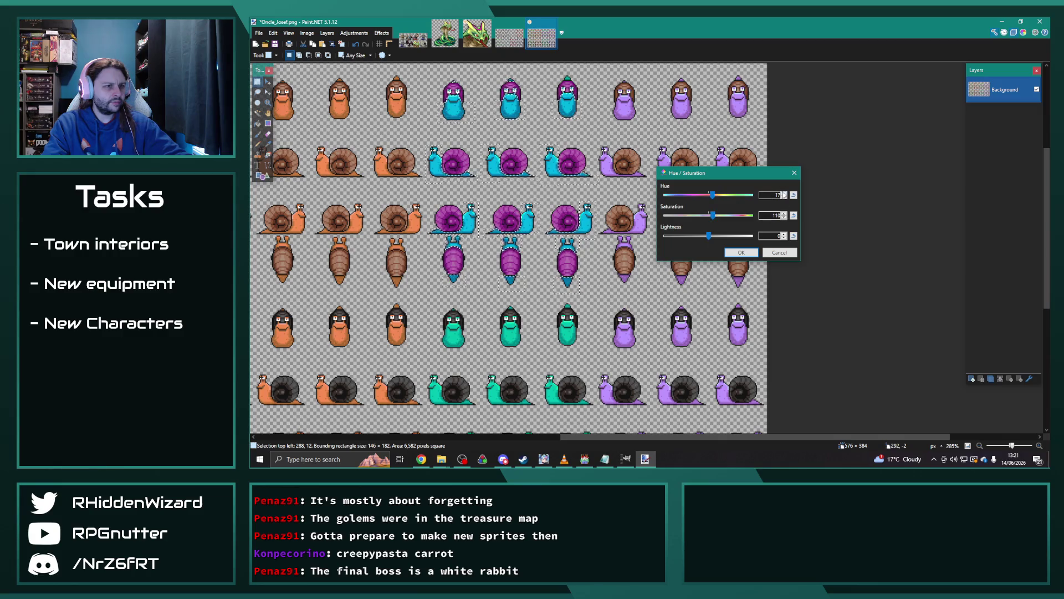
pyautogui.click(742, 252)
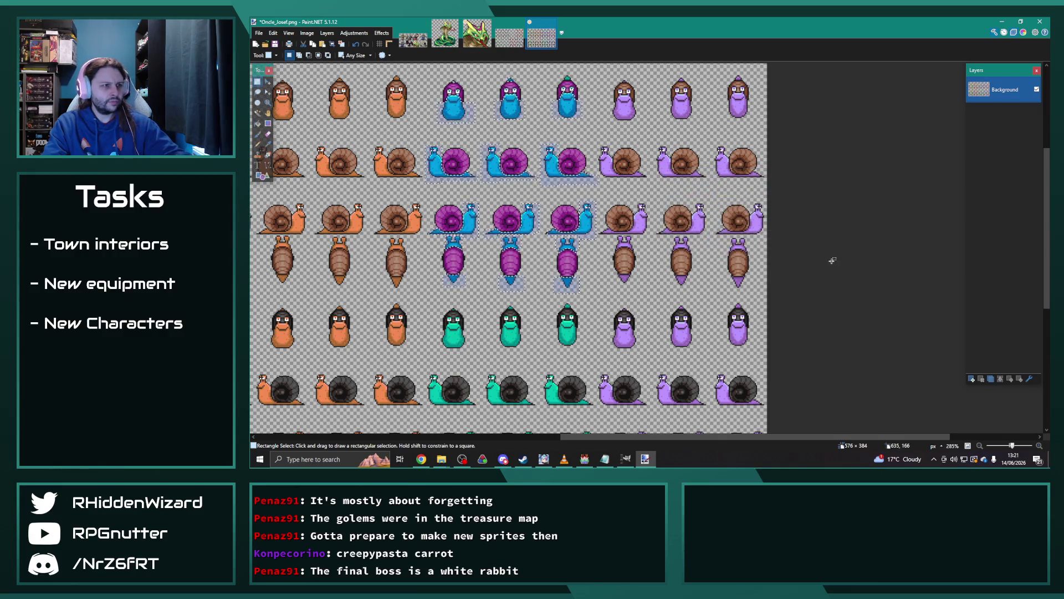
# Deselect and save the sheet as an Oncle_Josef PNG in Radiant Army IV\img\characters.
pyautogui.click(273, 33)
pyautogui.click(293, 103)
pyautogui.hotkey('ctrl', 'shift', 's')
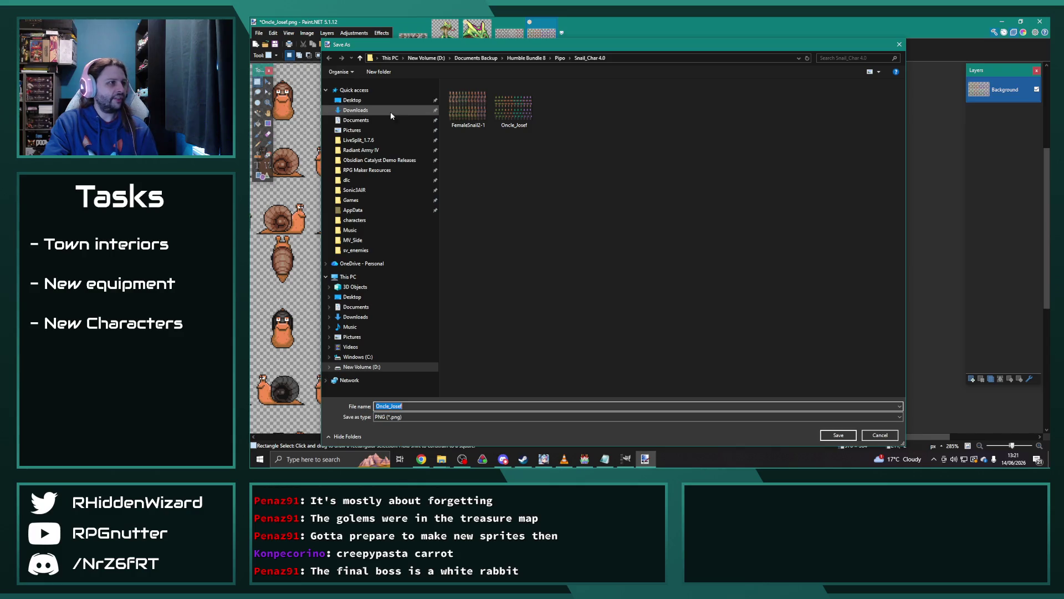
pyautogui.click(379, 170)
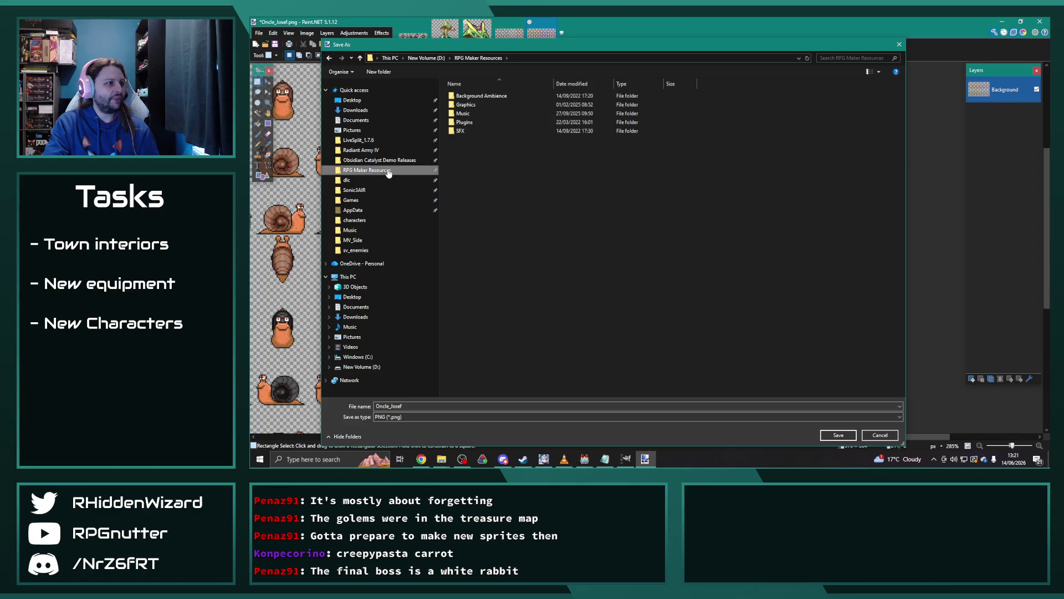
pyautogui.click(366, 140)
pyautogui.click(373, 150)
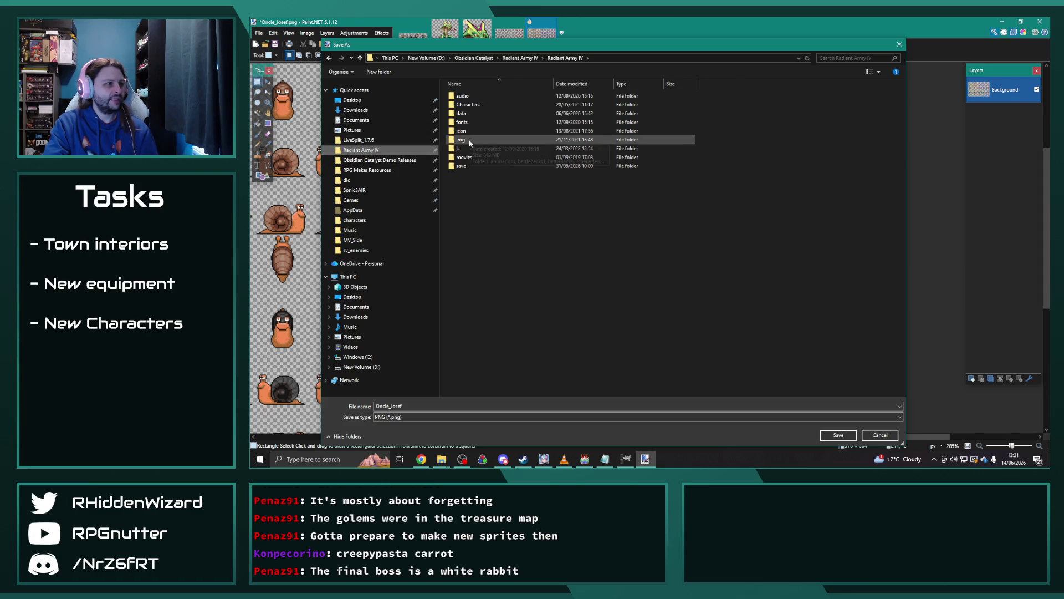
pyautogui.doubleClick(468, 140)
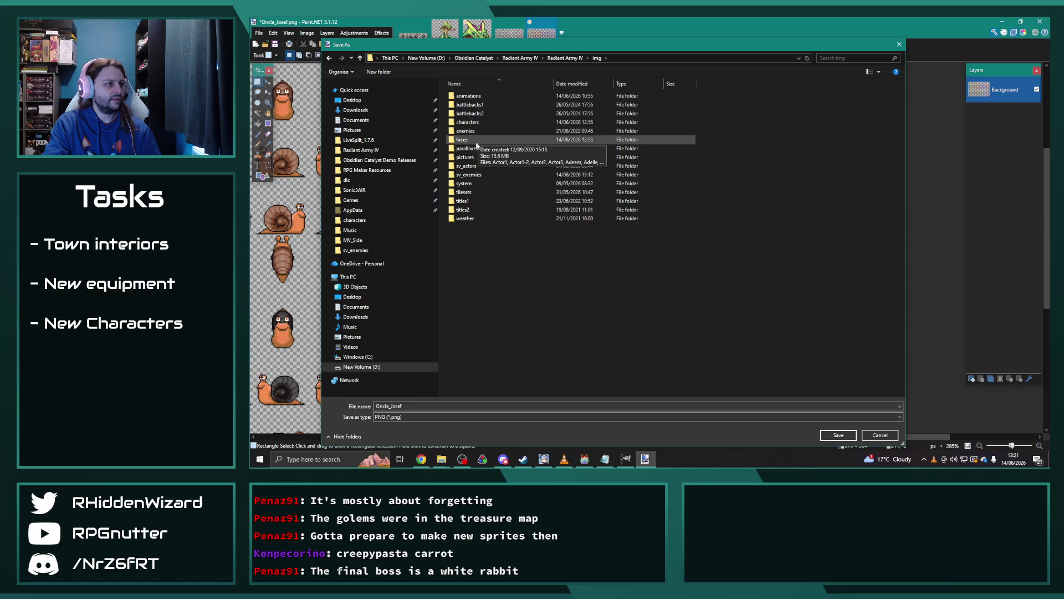
pyautogui.doubleClick(480, 121)
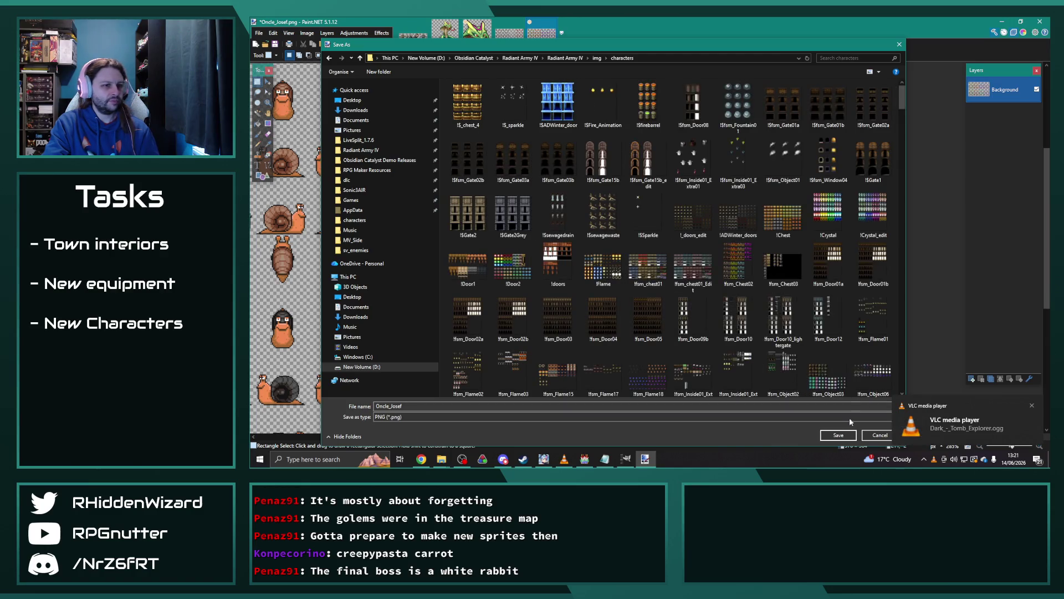
pyautogui.click(838, 435)
pyautogui.click(900, 189)
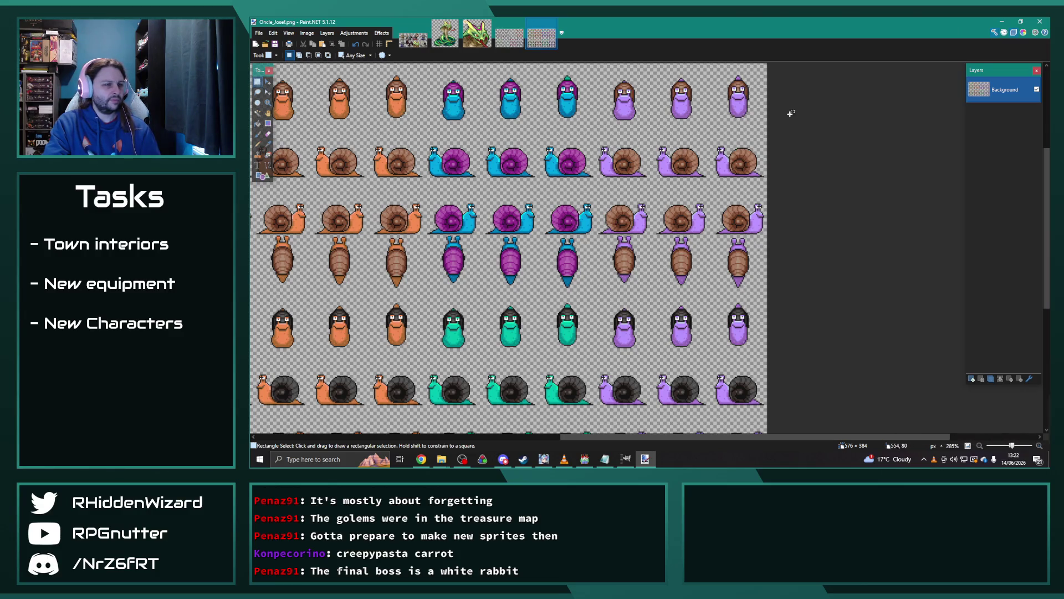
# Close the Oncle_Josef, Untitled (discarding changes) and cobras_edit images, then minimise Paint.NET.
pyautogui.click(1038, 22)
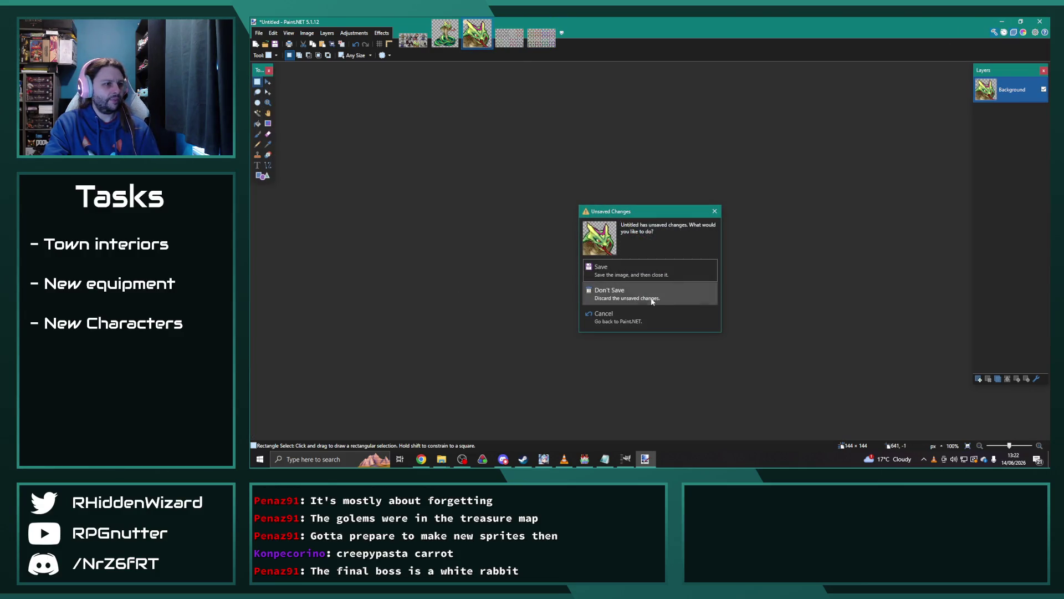
pyautogui.click(626, 319)
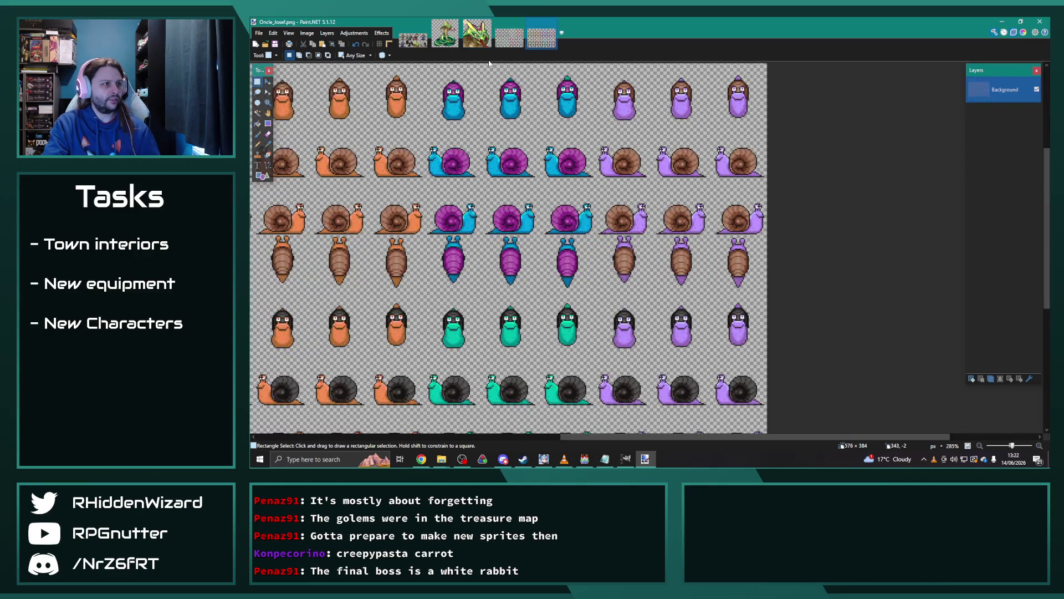
pyautogui.click(488, 22)
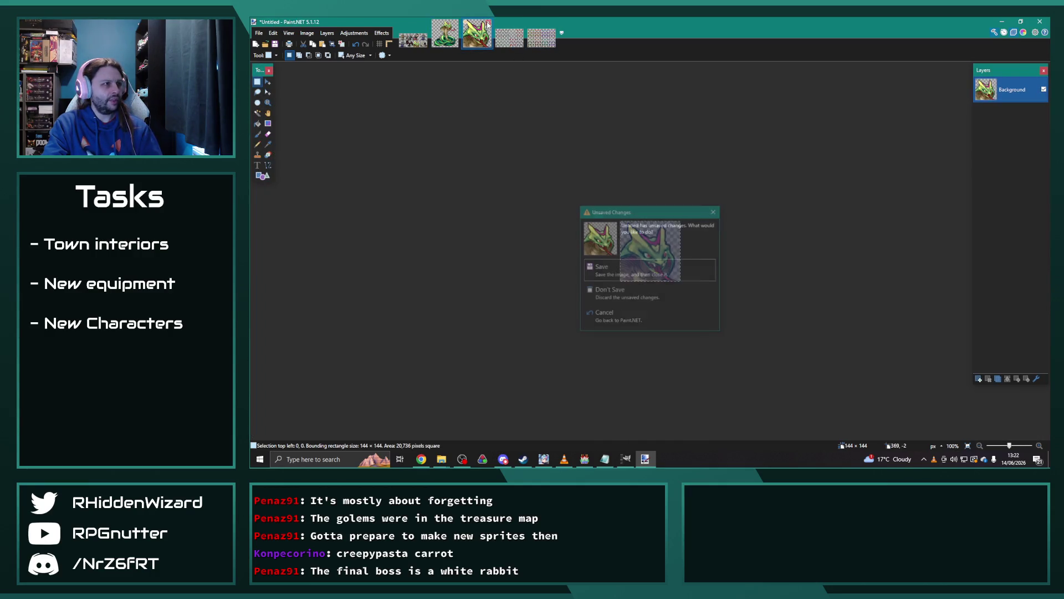
pyautogui.click(621, 289)
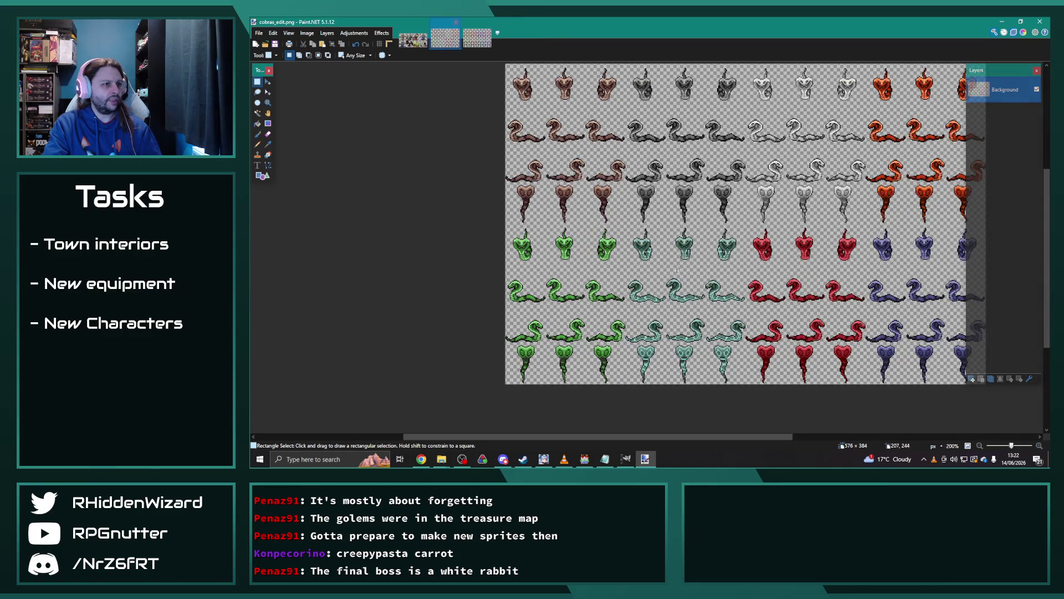
pyautogui.click(415, 40)
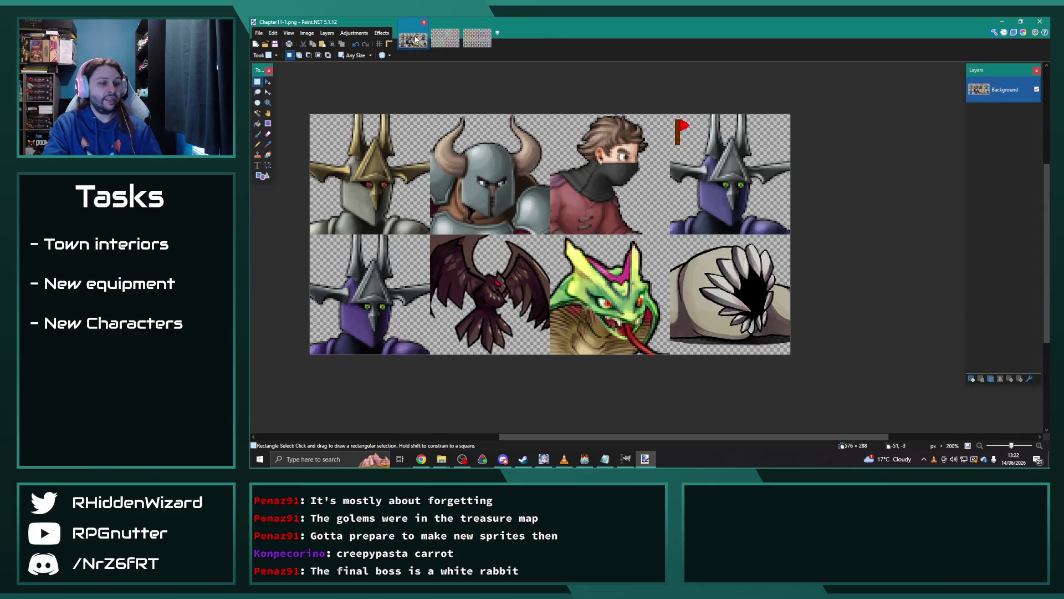
pyautogui.click(441, 26)
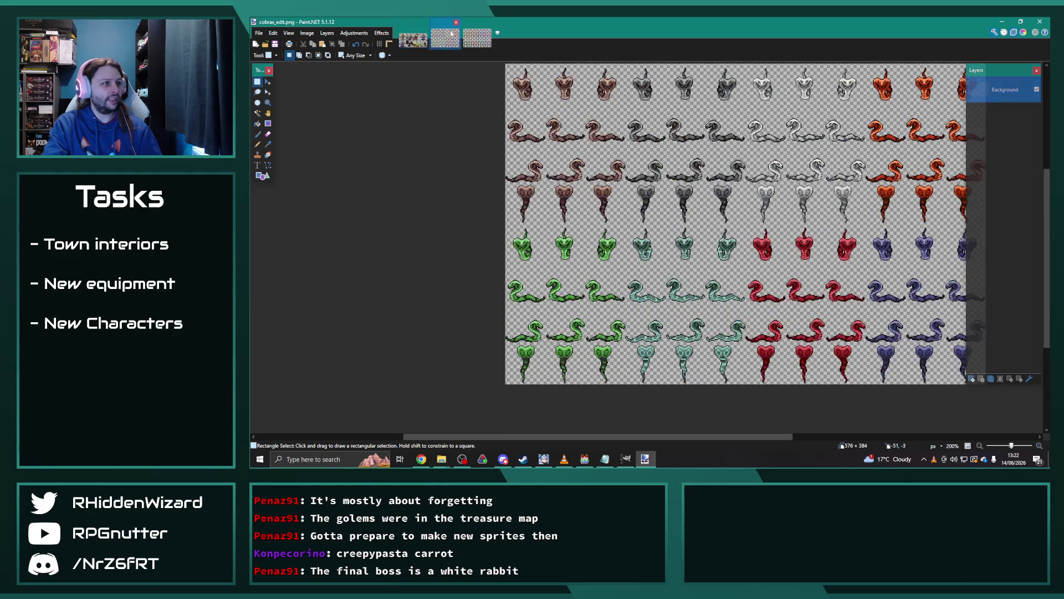
pyautogui.click(457, 24)
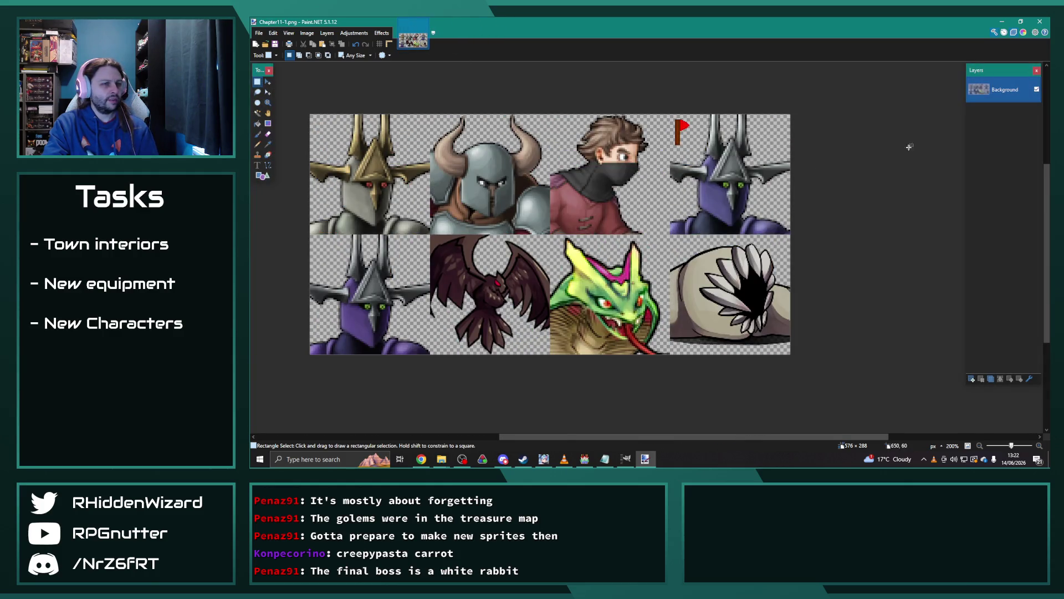
pyautogui.click(1001, 22)
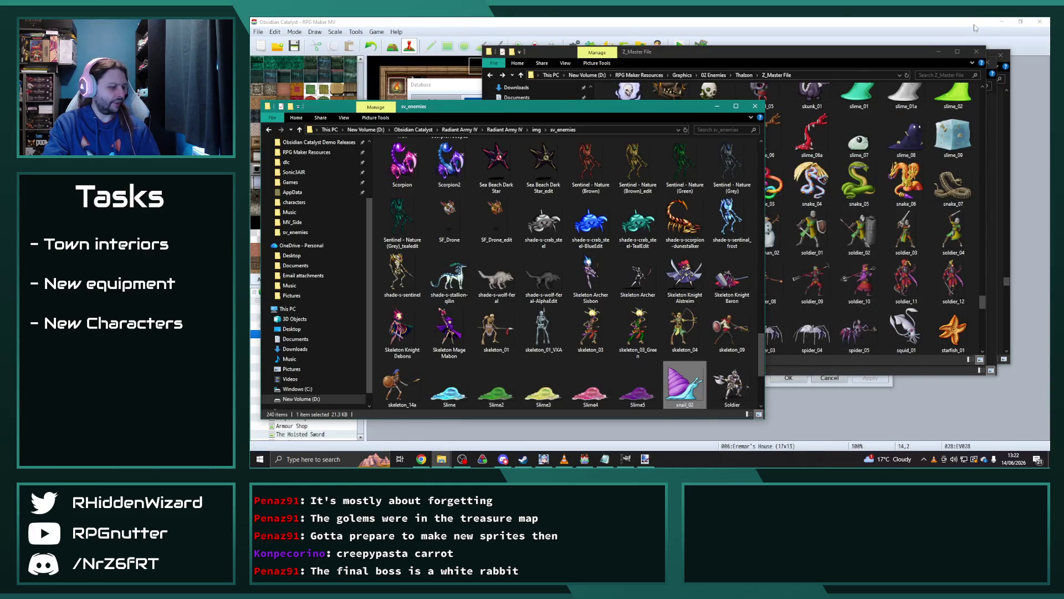
# Give the Deep Sea Lurker enemy the 032_Enami_C battler image.
pyautogui.click(563, 149)
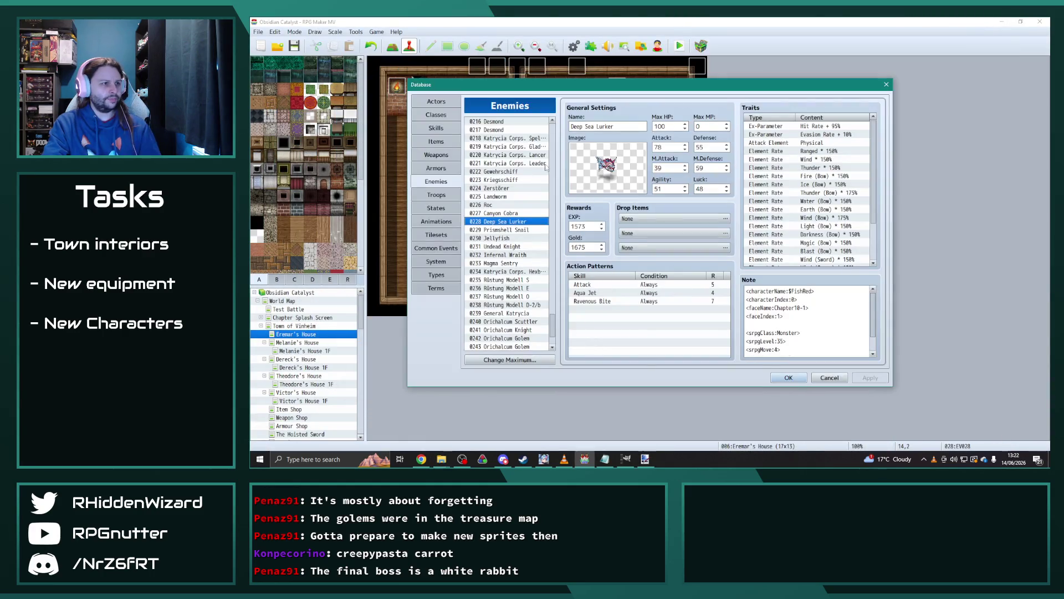
pyautogui.doubleClick(615, 178)
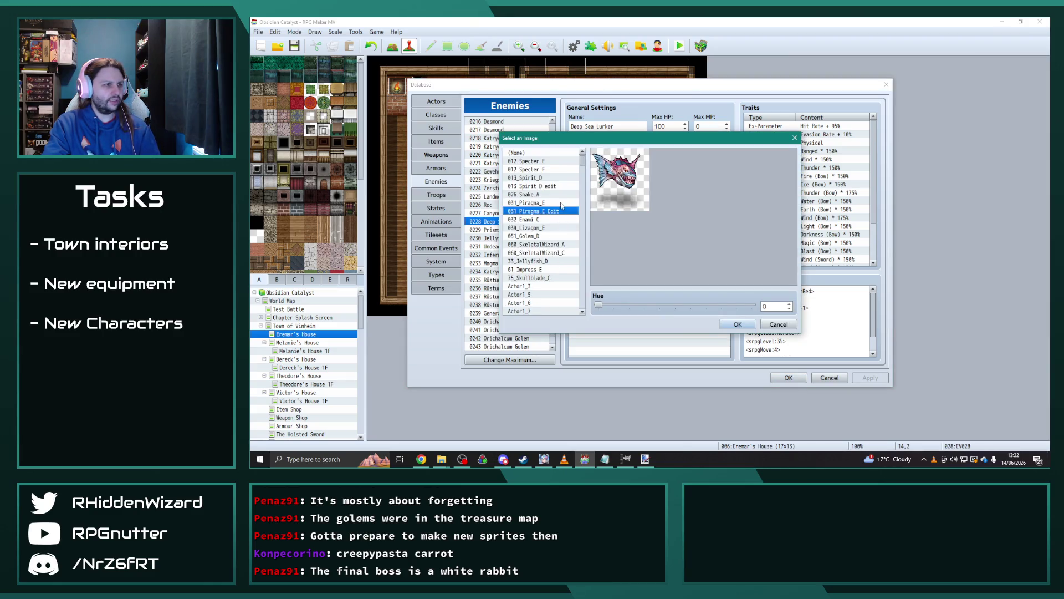
pyautogui.click(546, 221)
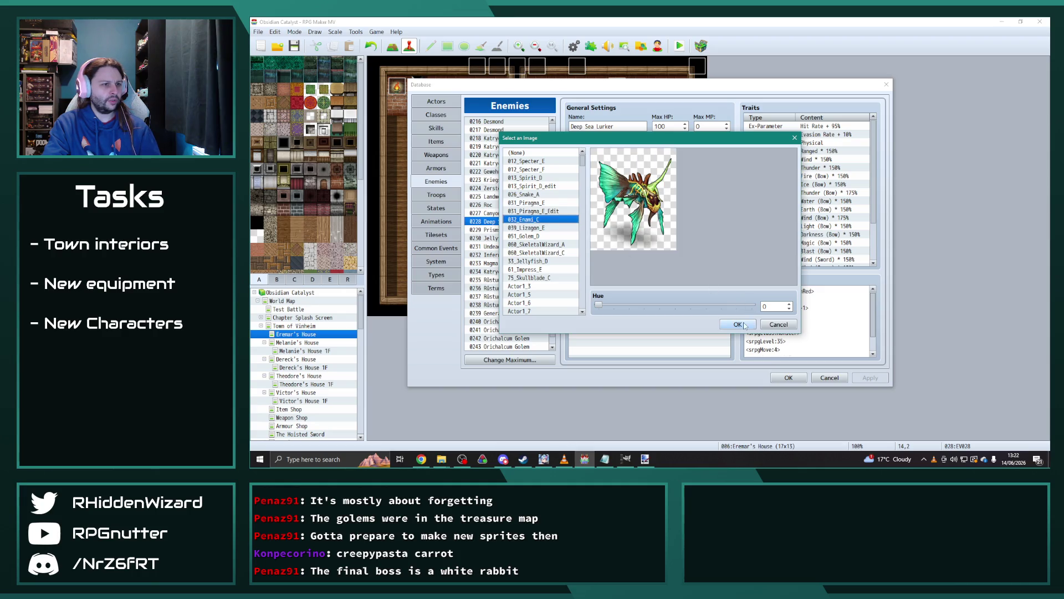
pyautogui.click(739, 324)
# Set the Prismshell Snail enemy's battler image to snail_02.
pyautogui.click(523, 229)
pyautogui.doubleClick(599, 171)
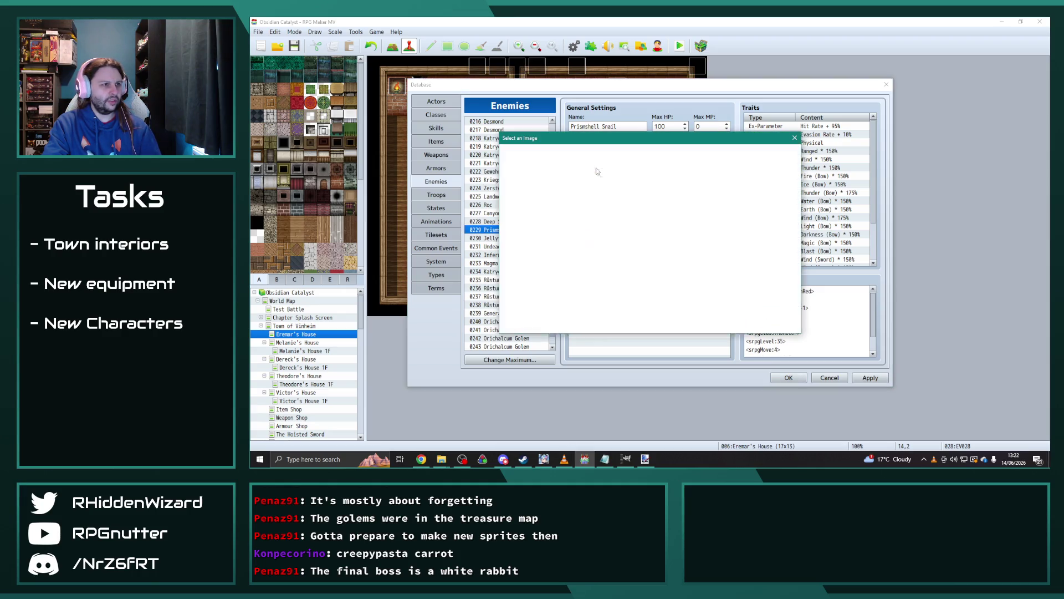
pyautogui.scroll(-20, 553, 213)
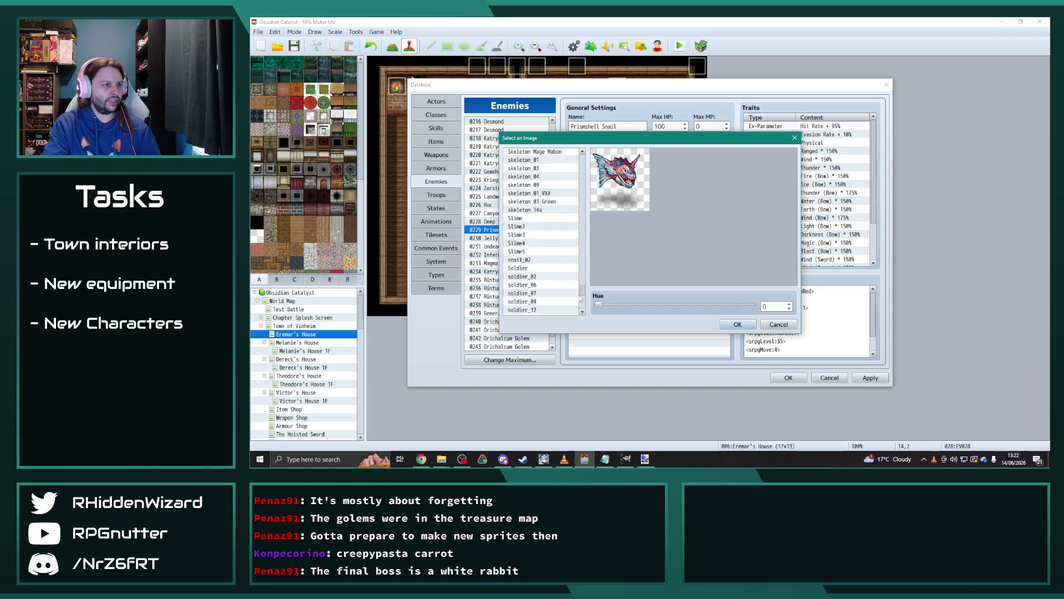
pyautogui.click(541, 178)
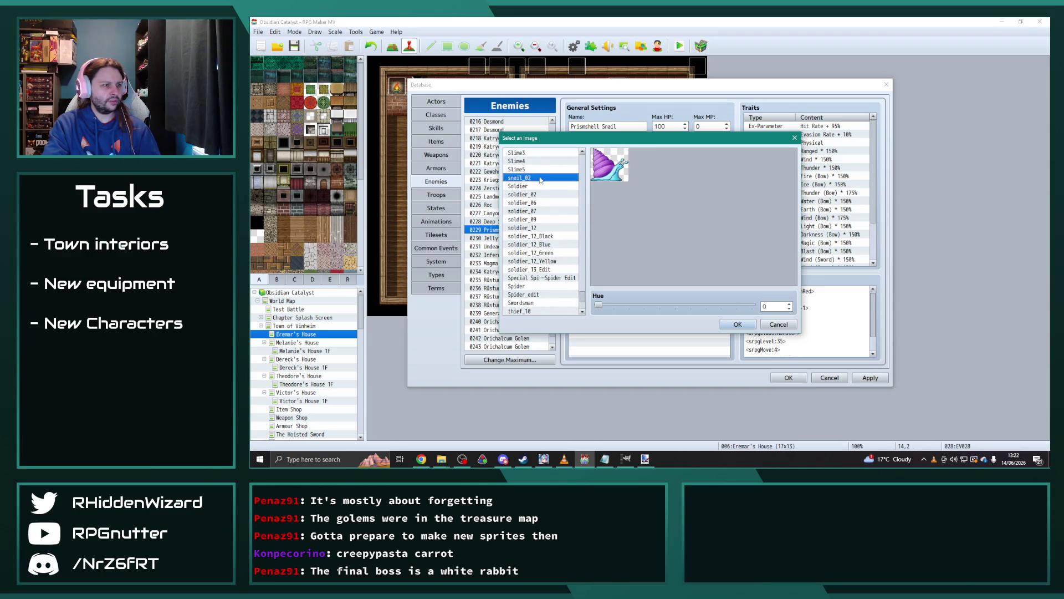
pyautogui.click(738, 324)
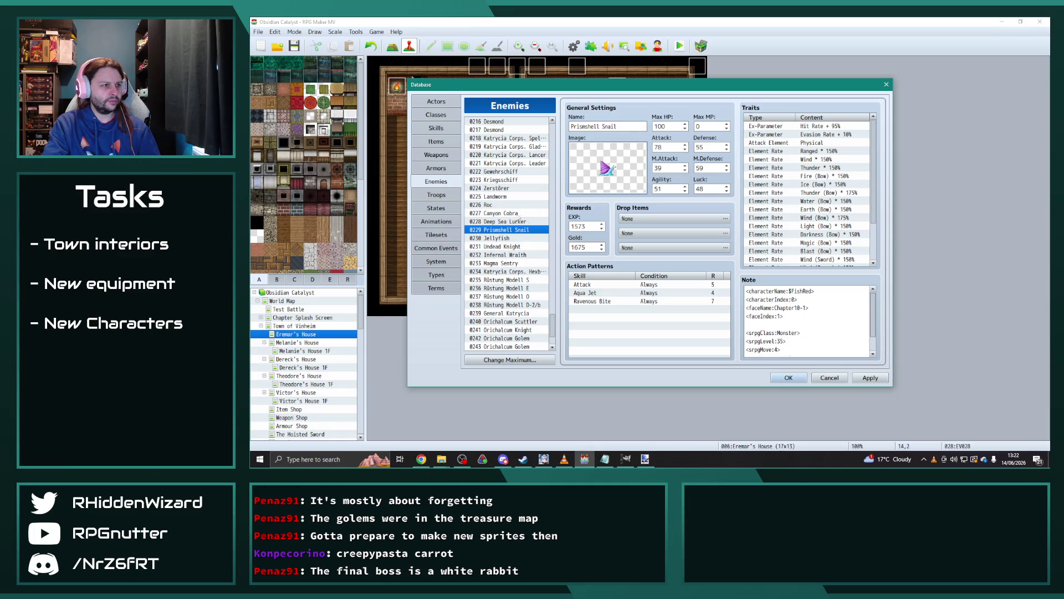
# Assign the 33_Jellyfish_D battler image to the Jellyfish enemy.
pyautogui.click(515, 237)
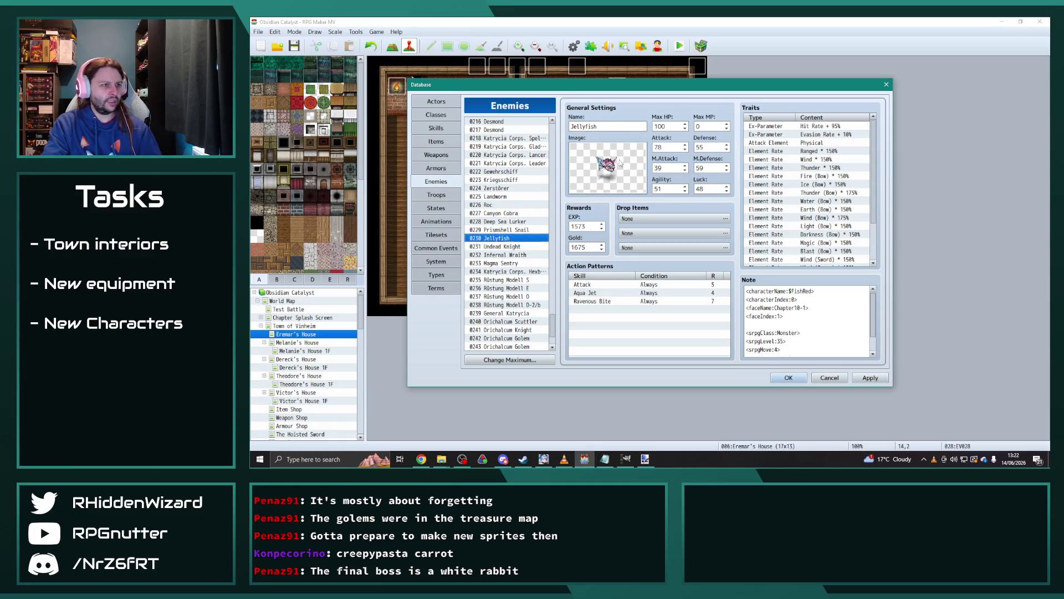
pyautogui.doubleClick(621, 164)
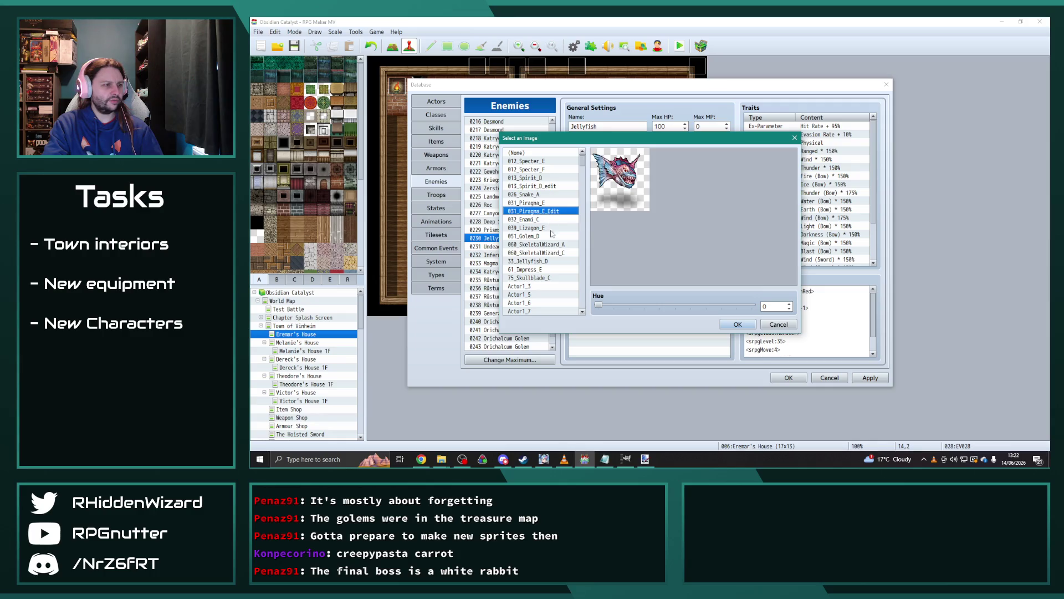
pyautogui.click(530, 261)
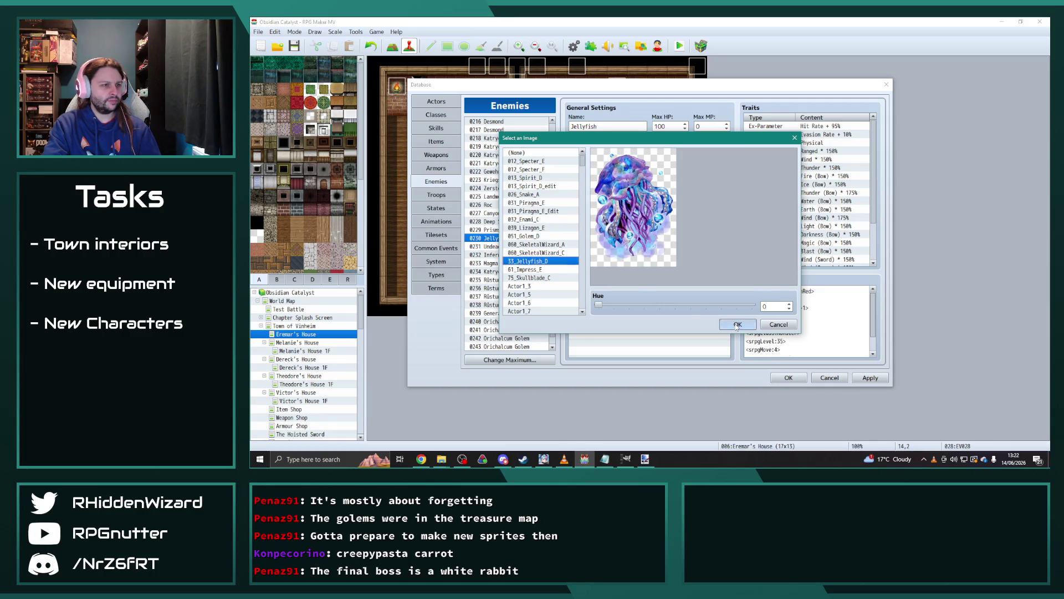
pyautogui.click(737, 325)
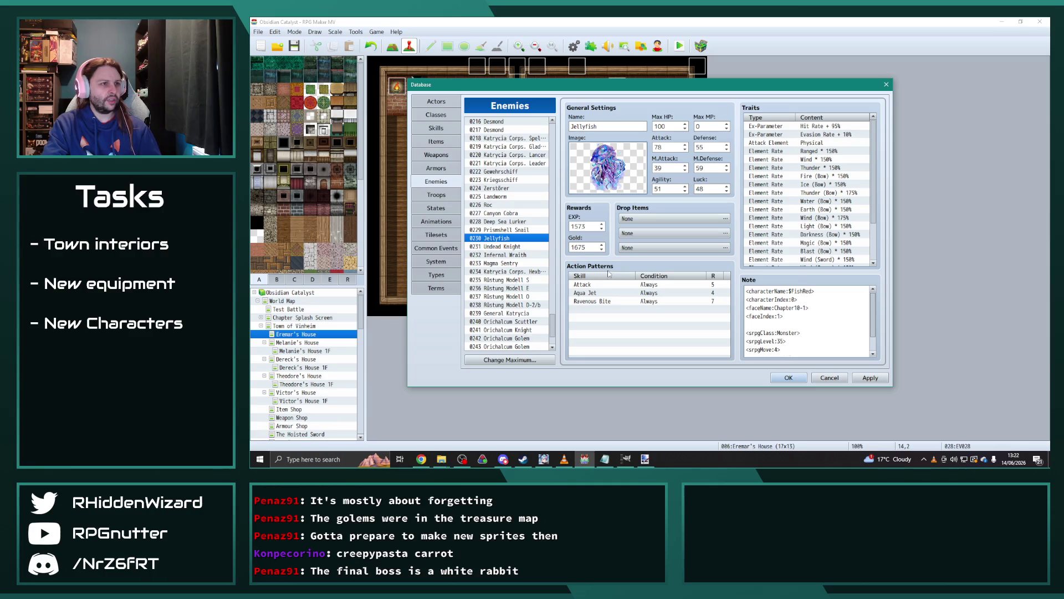
pyautogui.click(501, 247)
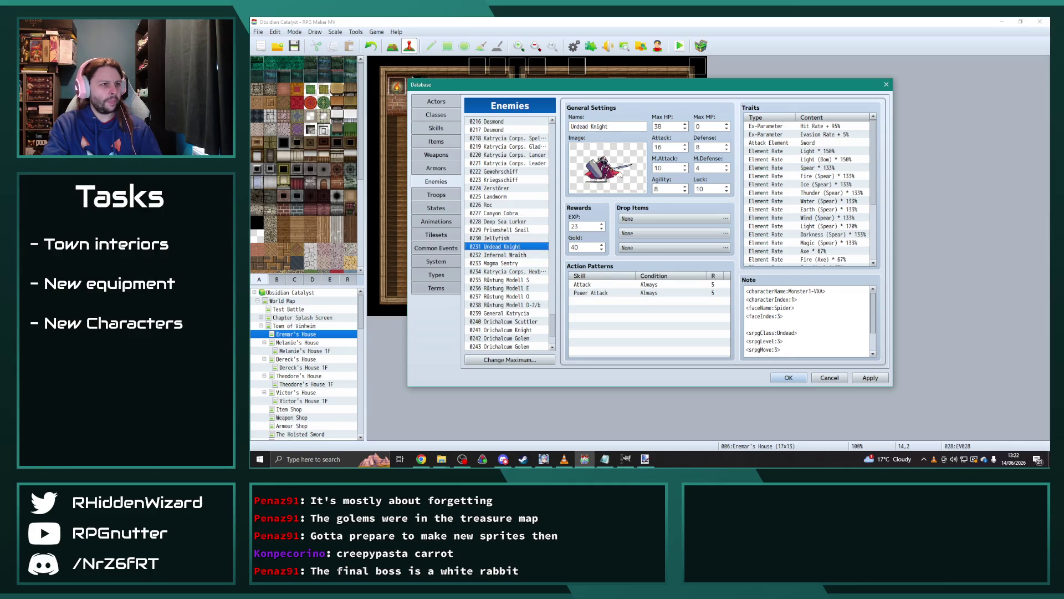
# Set Undead Knight's battler image to skeleton_14a.
pyautogui.doubleClick(616, 167)
pyautogui.scroll(-3, 582, 288)
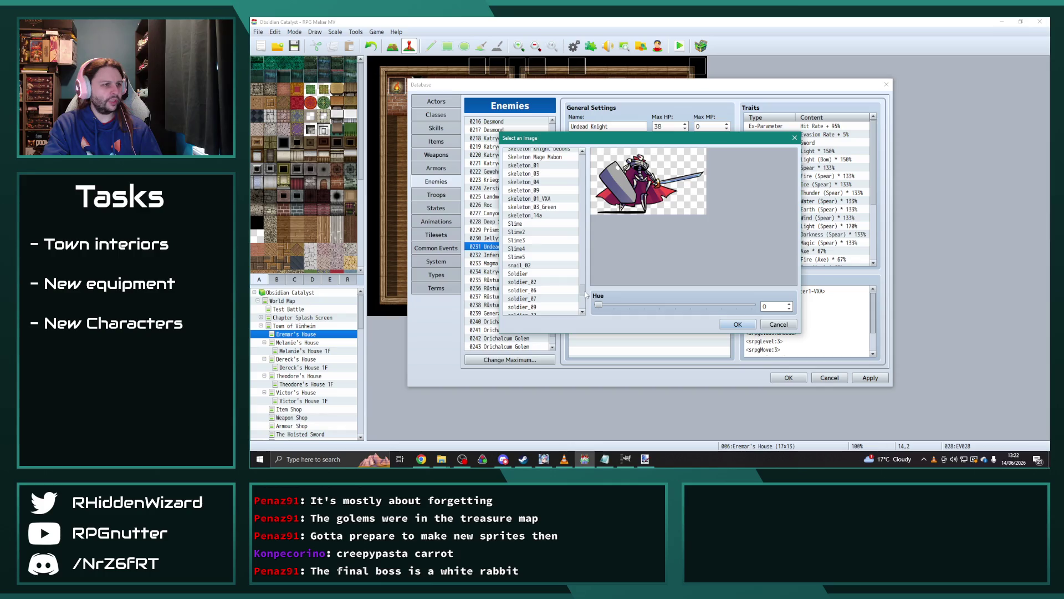
pyautogui.click(553, 238)
pyautogui.click(740, 325)
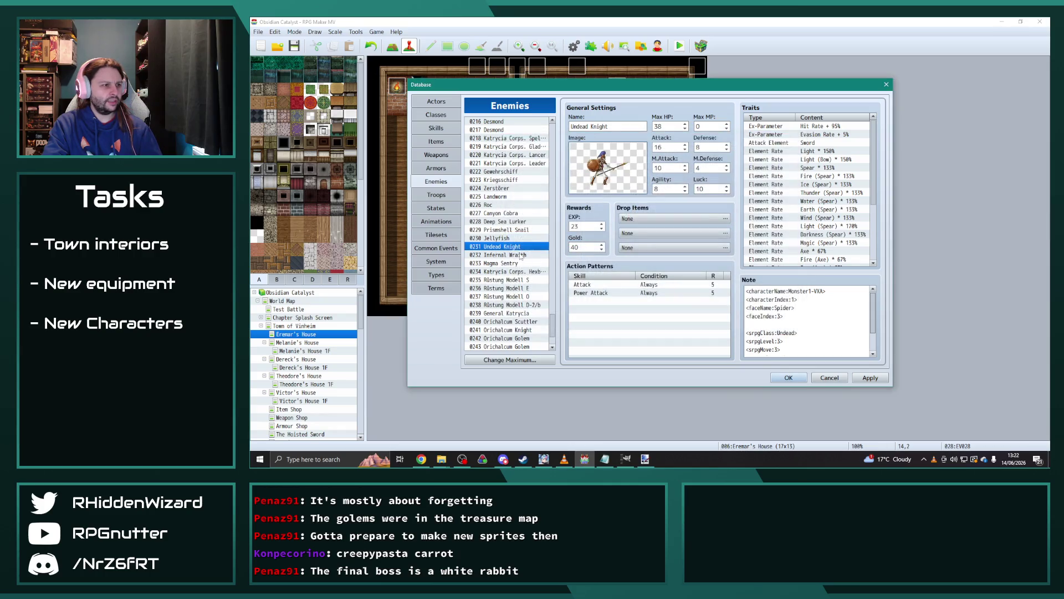
# Preview the Spirit sprites, then give Infernal Wraith the 012_Specter_E image.
pyautogui.click(521, 255)
pyautogui.doubleClick(614, 152)
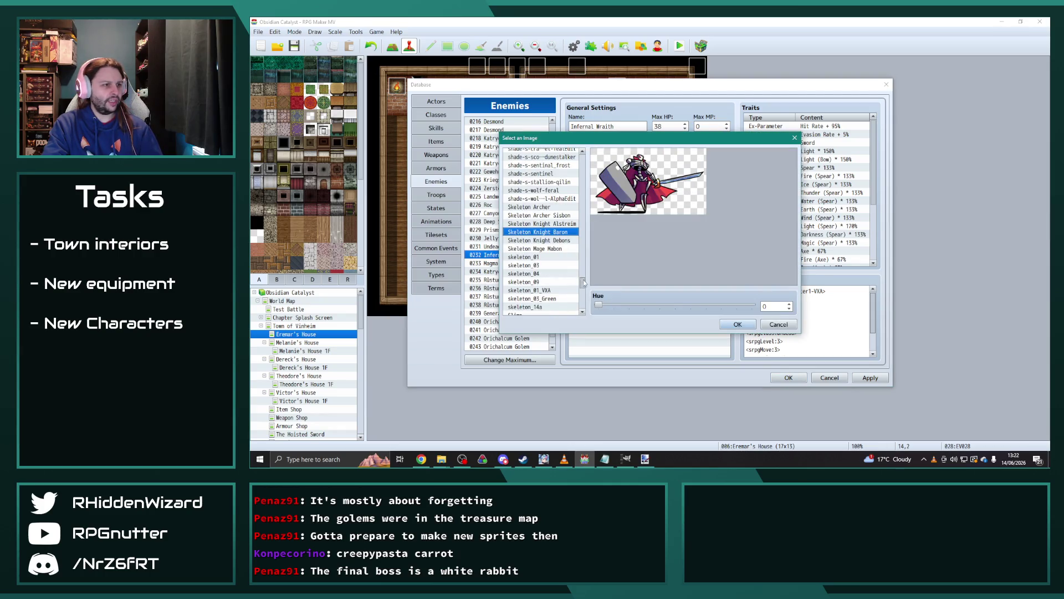
pyautogui.moveTo(582, 282); pyautogui.dragTo(592, 157)
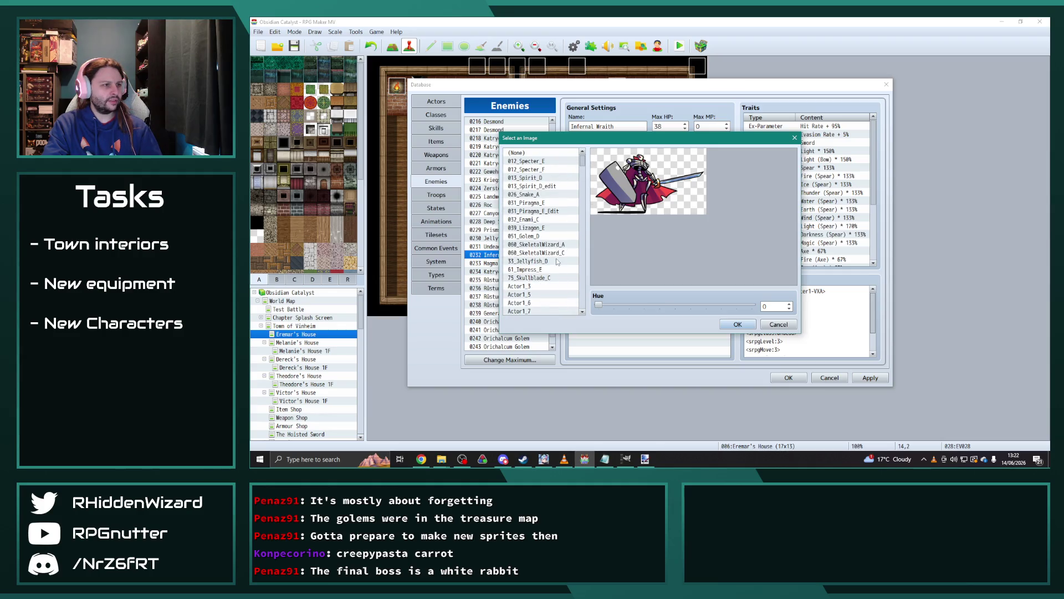
pyautogui.click(541, 186)
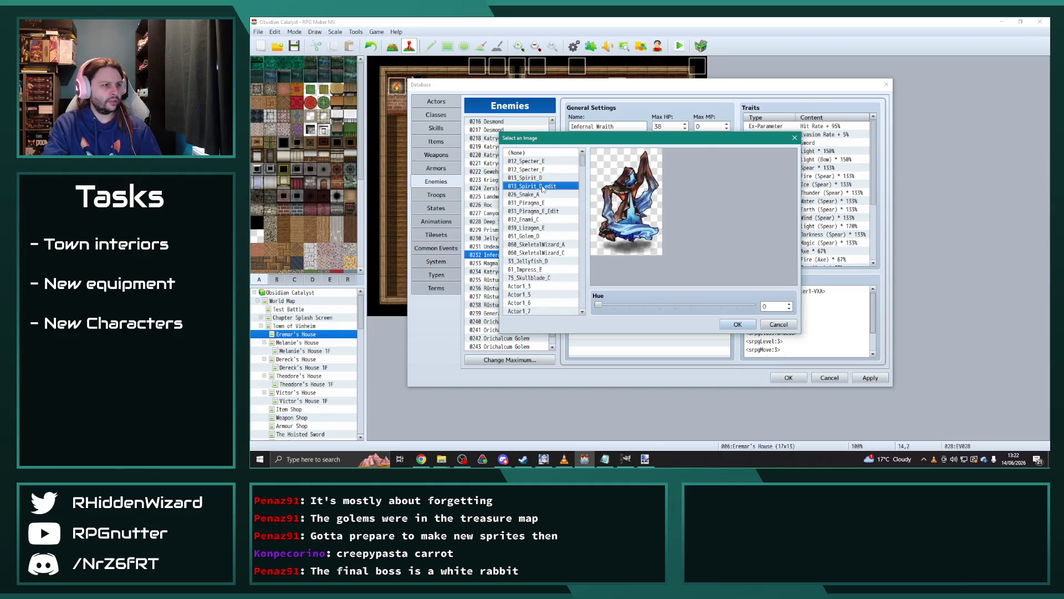
pyautogui.click(542, 178)
pyautogui.click(545, 162)
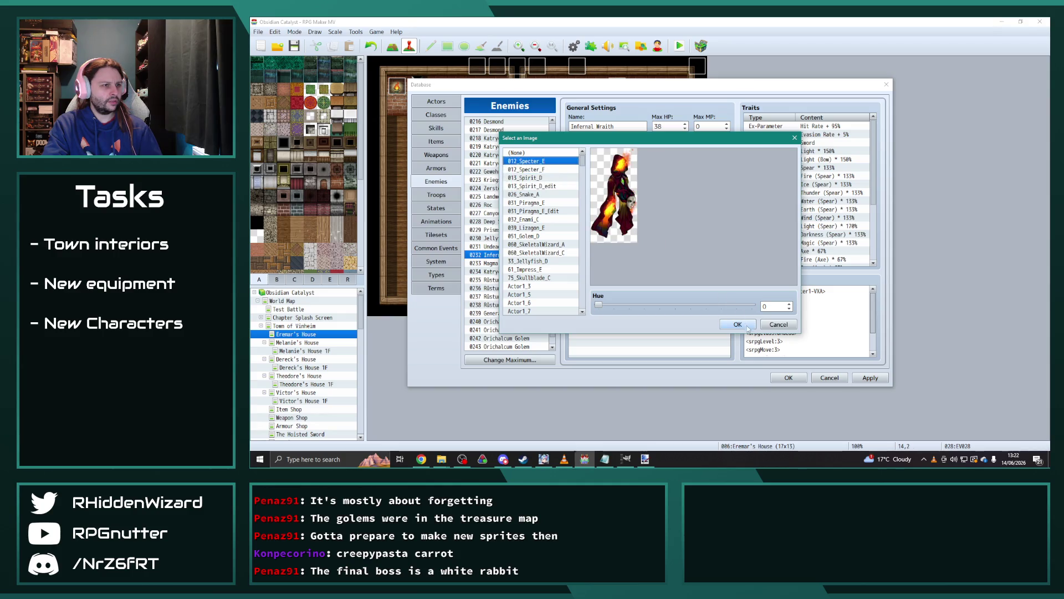
pyautogui.doubleClick(545, 161)
# Browse the Magma Sentry, Rüstung Modell and Katrycia Corps. Hexblade entries.
pyautogui.click(512, 264)
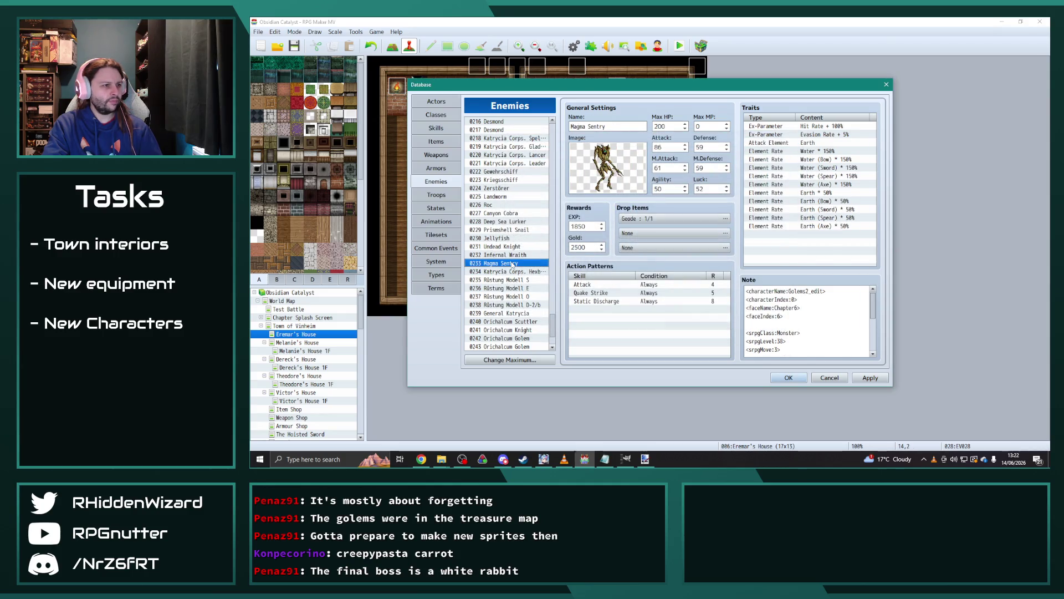
pyautogui.scroll(-1, 522, 276)
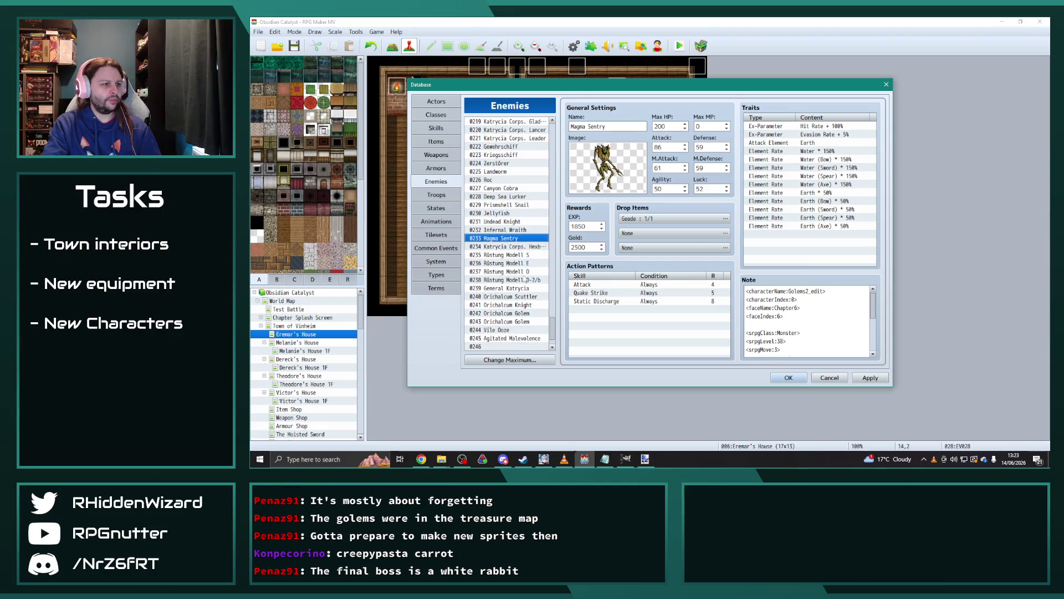
pyautogui.click(524, 262)
pyautogui.click(525, 280)
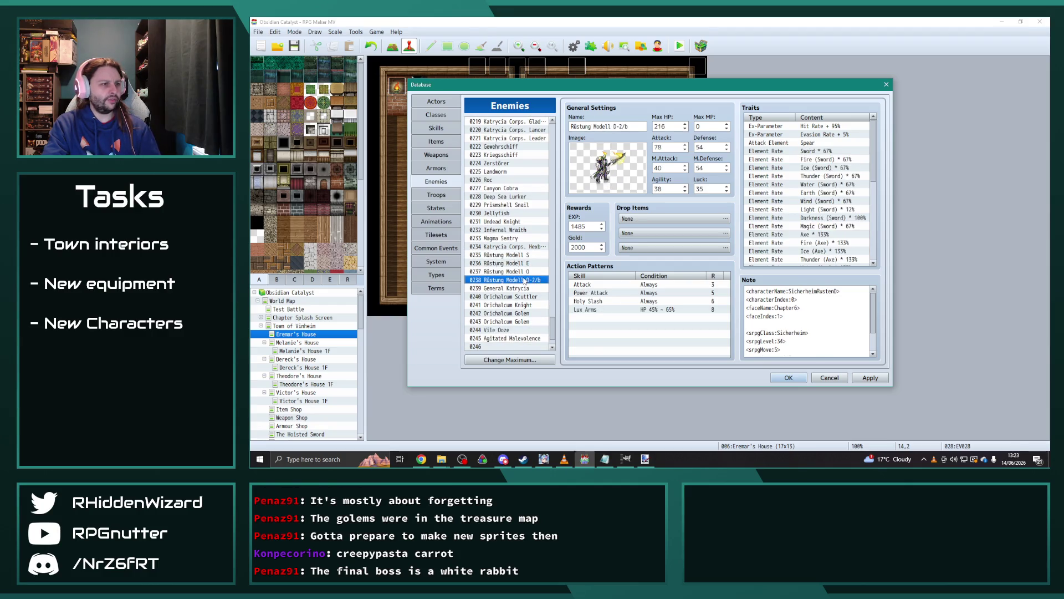
pyautogui.click(521, 255)
pyautogui.click(523, 247)
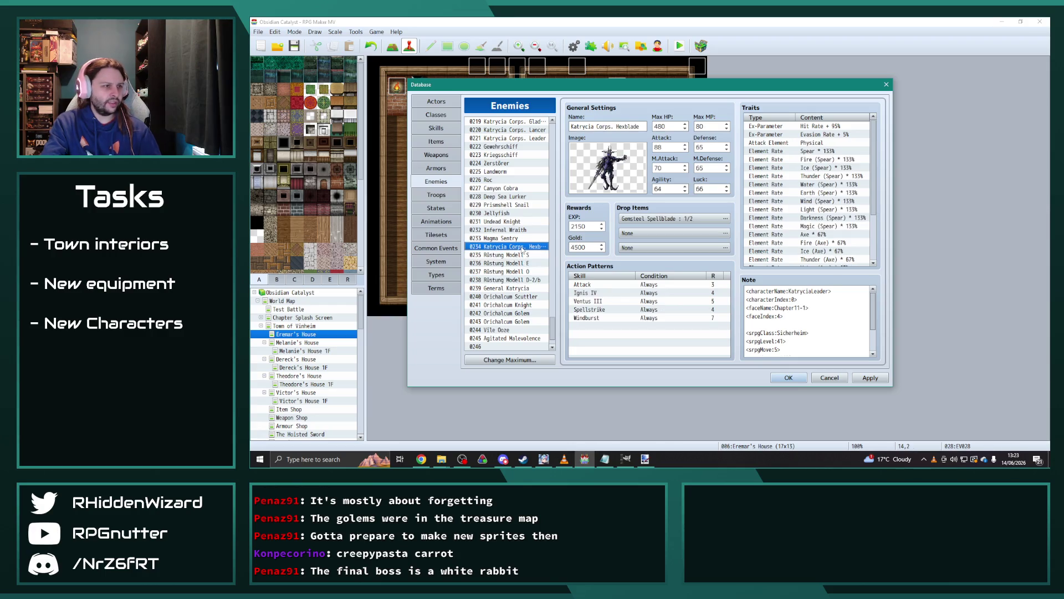
# Reconfirm General Katrycia's dark armoured boss-knight battler image.
pyautogui.click(510, 289)
pyautogui.doubleClick(608, 167)
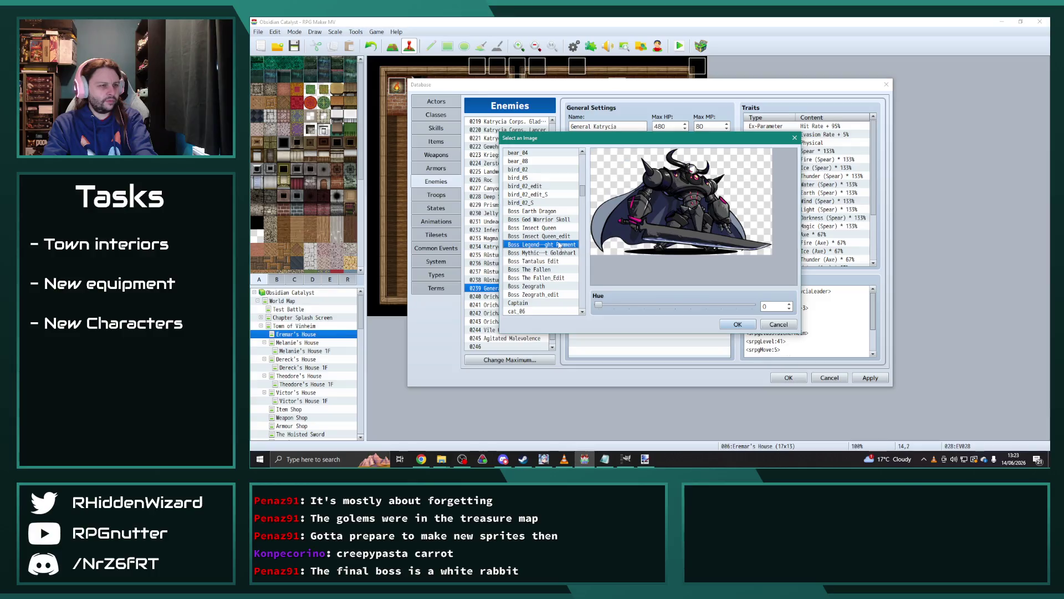
pyautogui.click(749, 323)
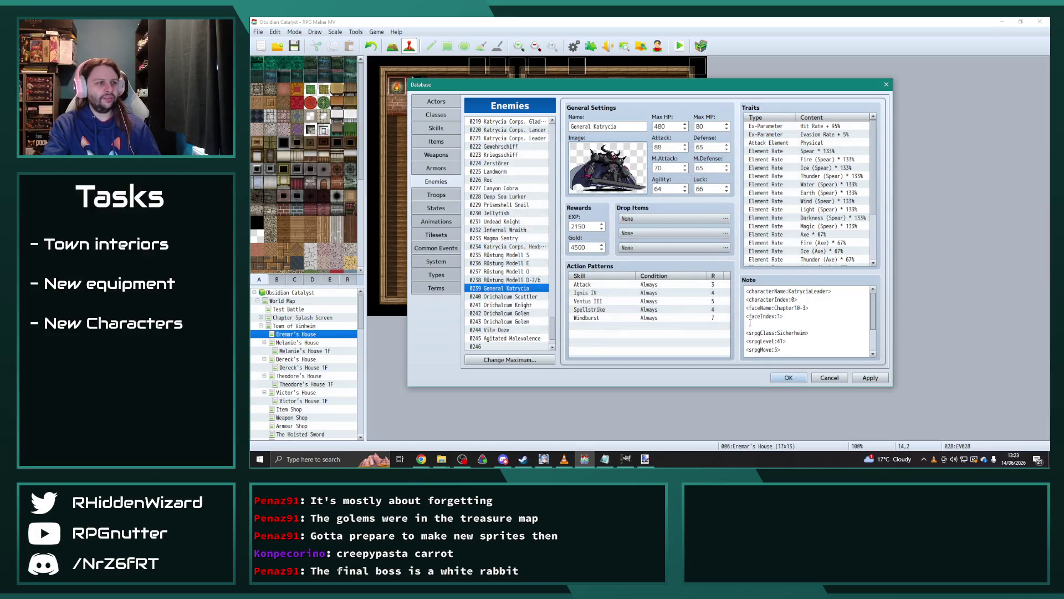
pyautogui.scroll(-2, 521, 272)
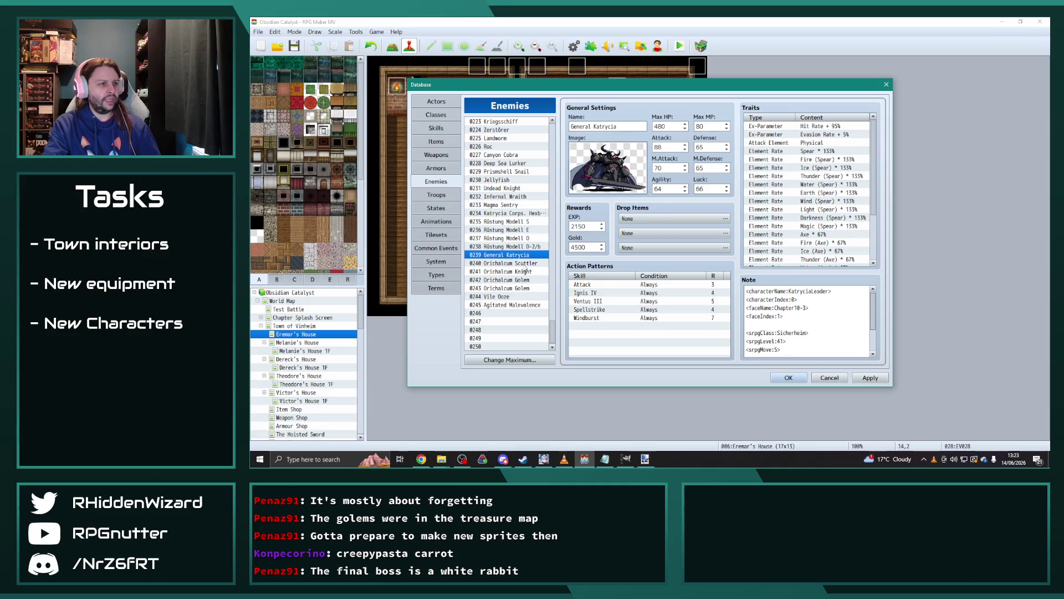
# Review the Orichalcum Knight, Orichalcum Golems, Vile Ooze and Agitated Malevolence entries.
pyautogui.click(523, 271)
pyautogui.click(524, 280)
pyautogui.click(525, 288)
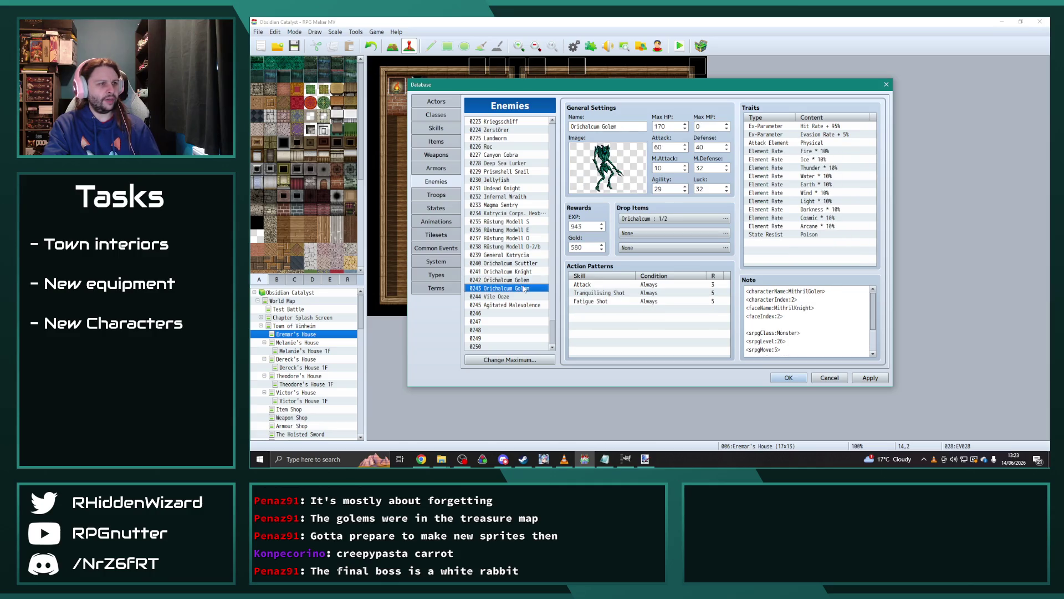
pyautogui.click(511, 296)
pyautogui.click(509, 304)
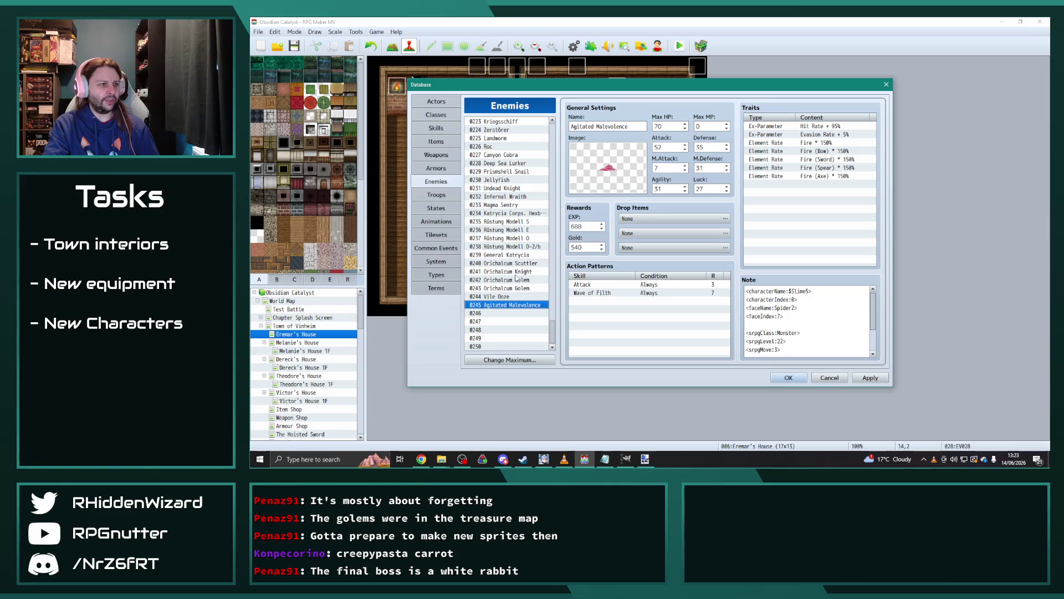
pyautogui.click(508, 207)
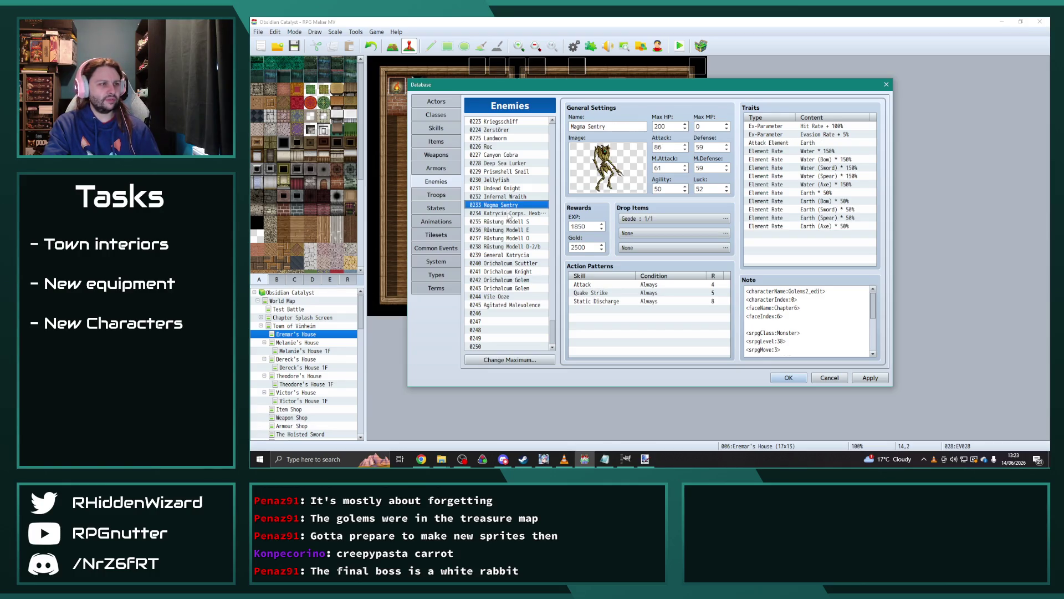
# Check the newly edited enemies and return to 0228 Deep Sea Lurker.
pyautogui.click(511, 196)
pyautogui.click(507, 181)
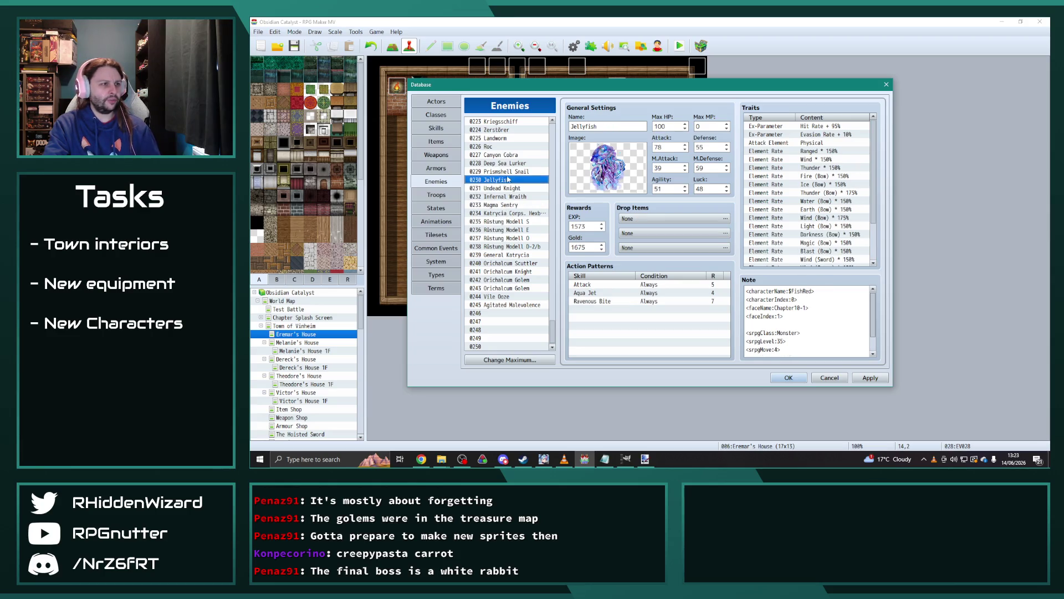
pyautogui.click(509, 172)
pyautogui.click(511, 164)
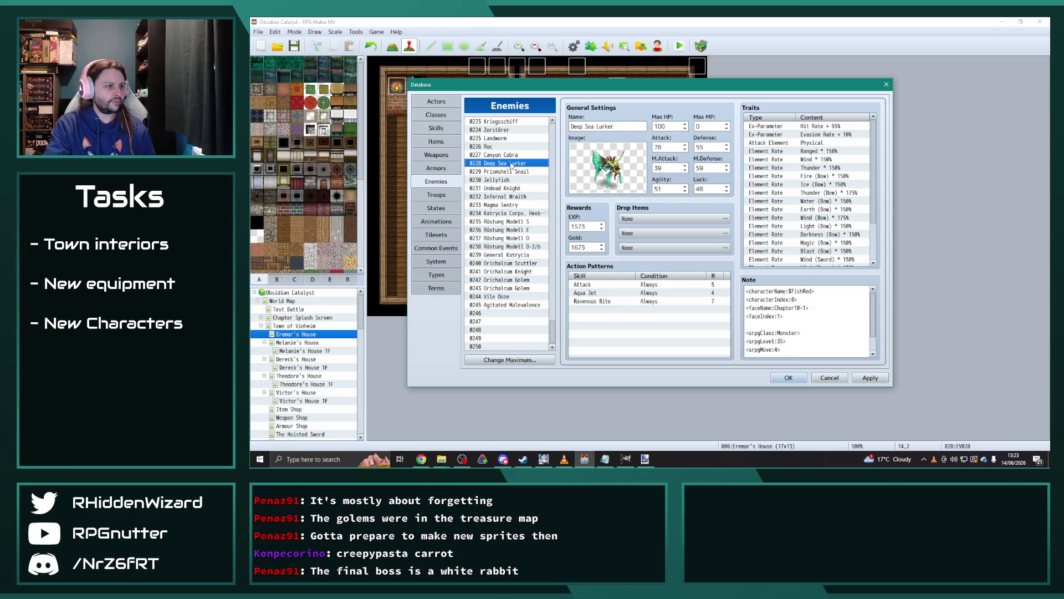
pyautogui.click(520, 230)
pyautogui.click(521, 238)
pyautogui.click(524, 247)
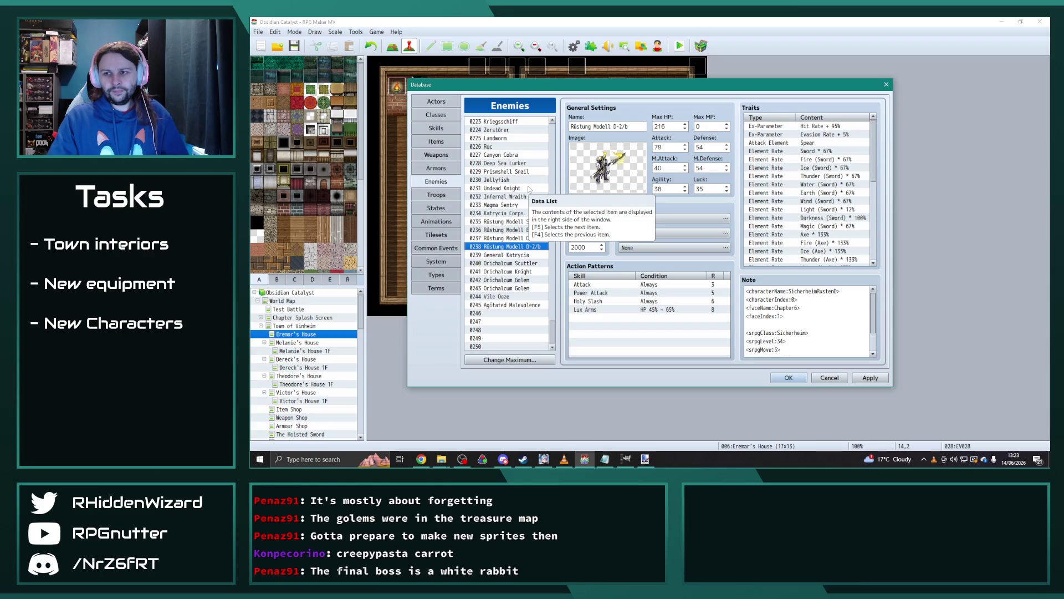
pyautogui.click(508, 156)
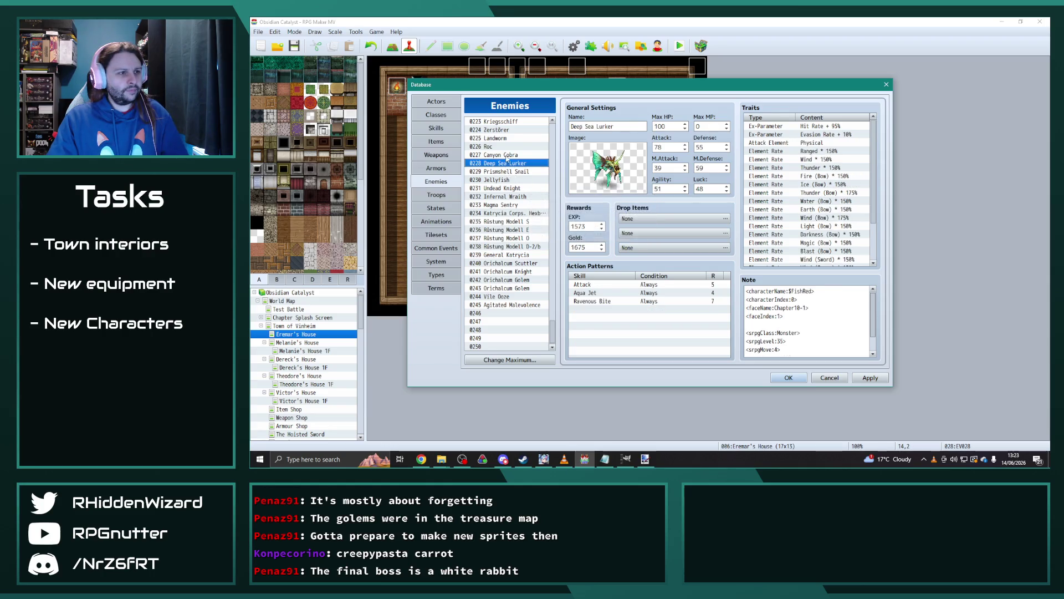
pyautogui.click(507, 163)
# Bring the project's img/characters folder up in File Explorer beside the database.
pyautogui.click(441, 459)
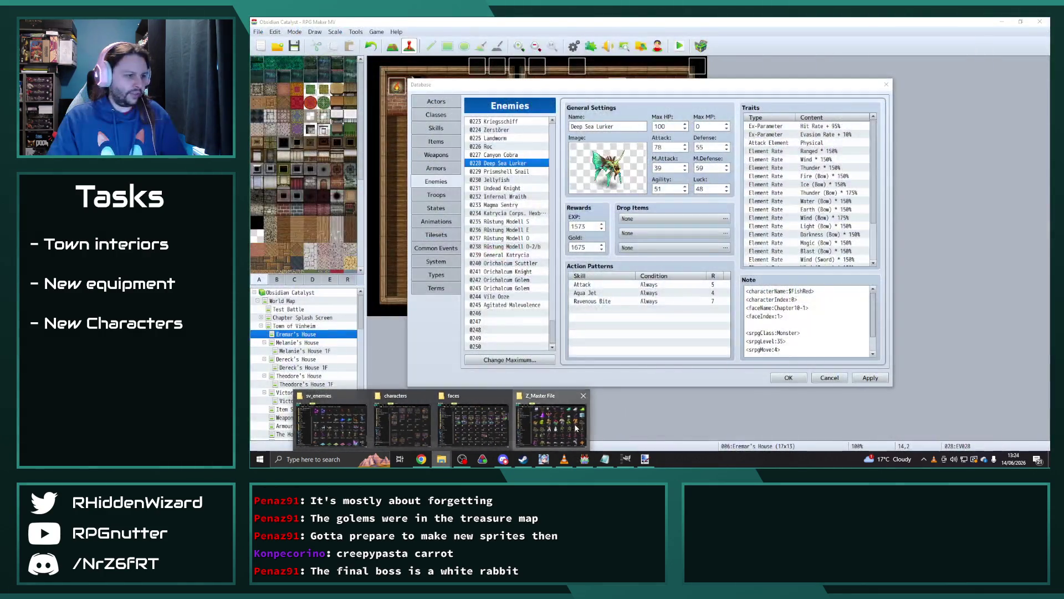
pyautogui.click(512, 425)
pyautogui.moveTo(637, 55); pyautogui.dragTo(1063, 61)
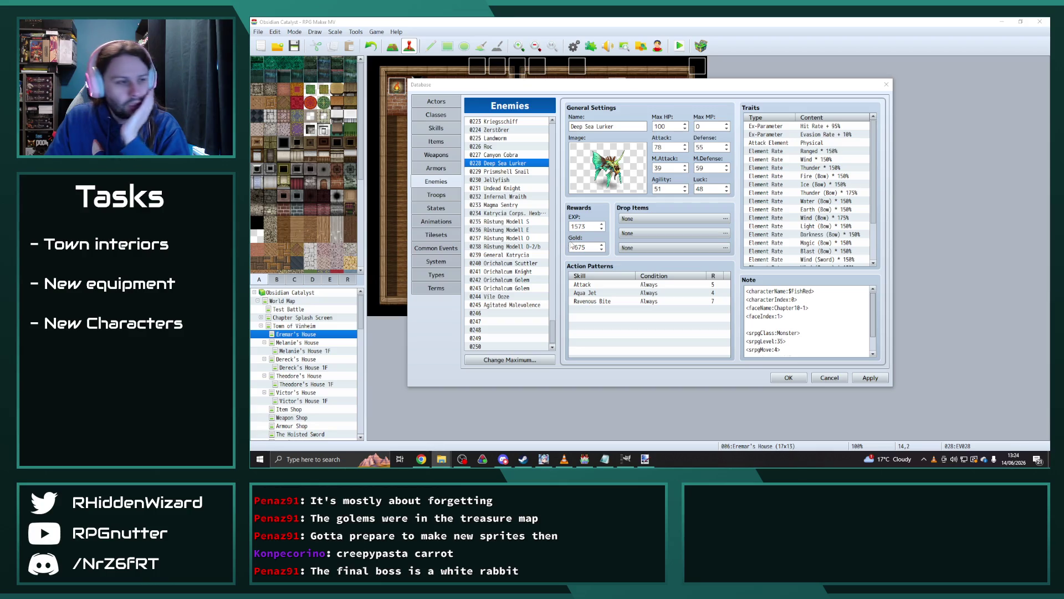
pyautogui.moveTo(440, 466)
pyautogui.click(398, 418)
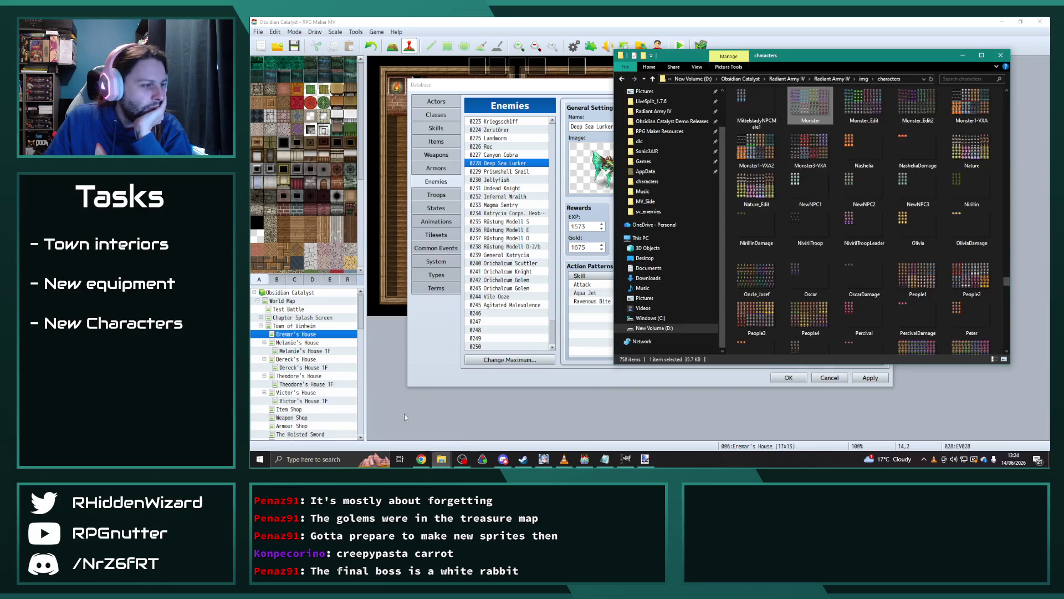
# Find $FishBlue in the characters folder and preview it in Photos.
pyautogui.moveTo(897, 48); pyautogui.dragTo(838, 42)
pyautogui.moveTo(947, 221)
pyautogui.mouseDown()
pyautogui.moveTo(942, 351)
pyautogui.moveTo(950, 86)
pyautogui.mouseUp()
pyautogui.click(881, 154)
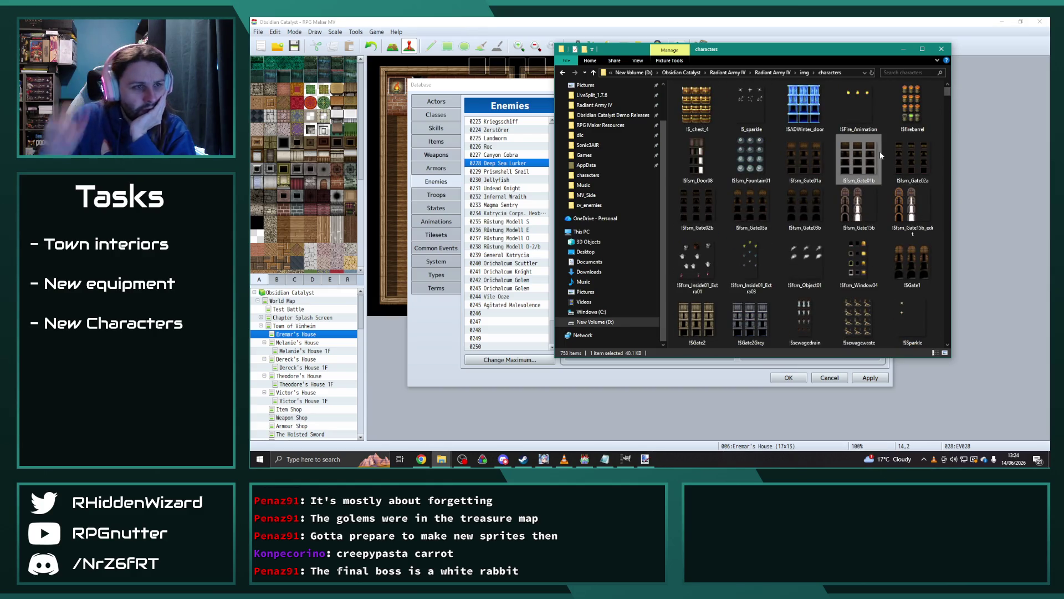
pyautogui.scroll(-3, 815, 151)
pyautogui.scroll(-3, 814, 148)
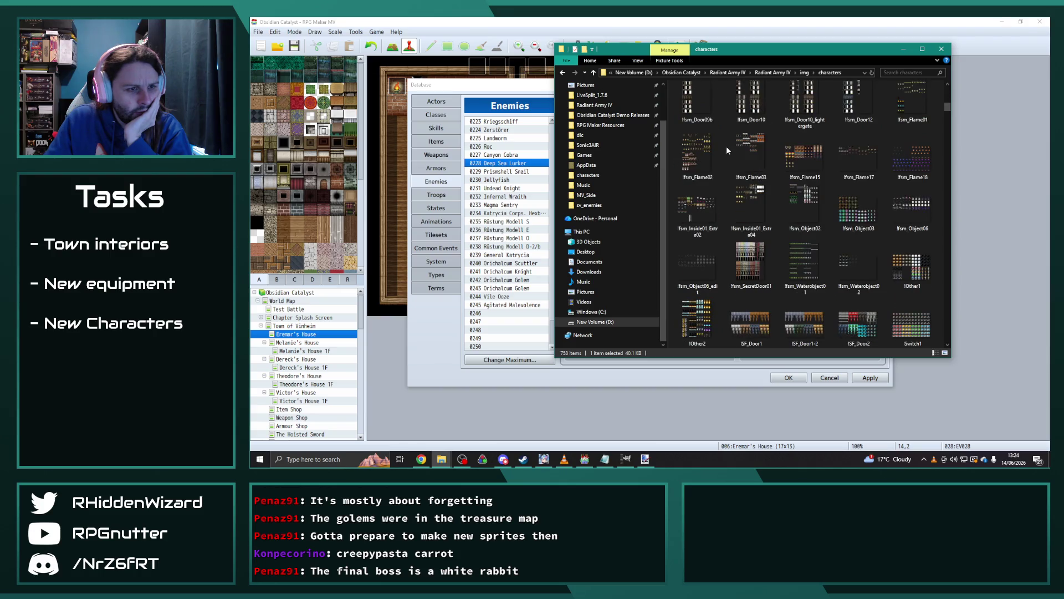
pyautogui.scroll(-10, 760, 155)
pyautogui.scroll(-3, 760, 155)
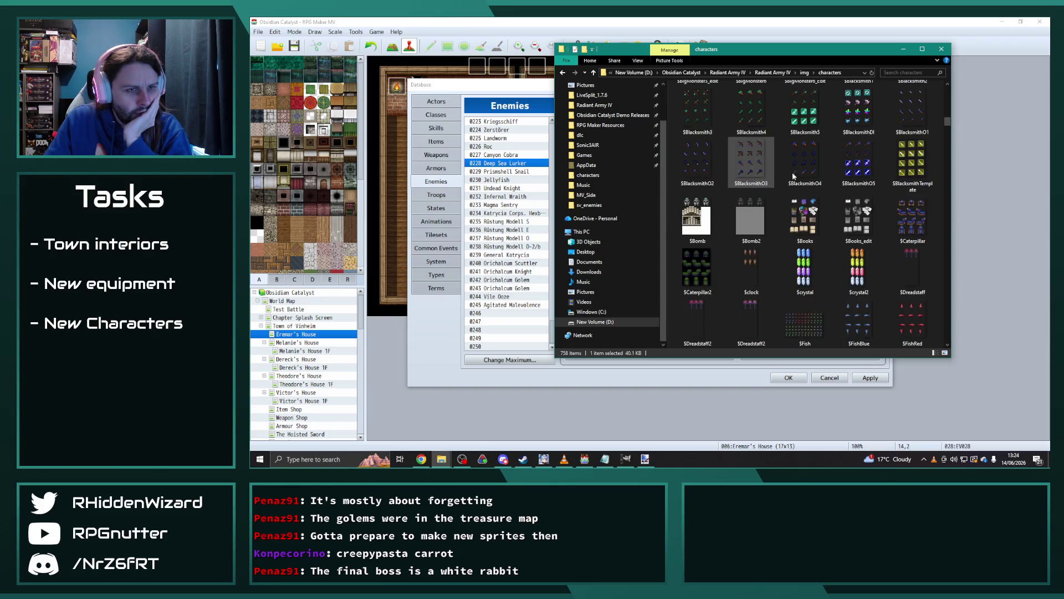
pyautogui.scroll(-3, 901, 164)
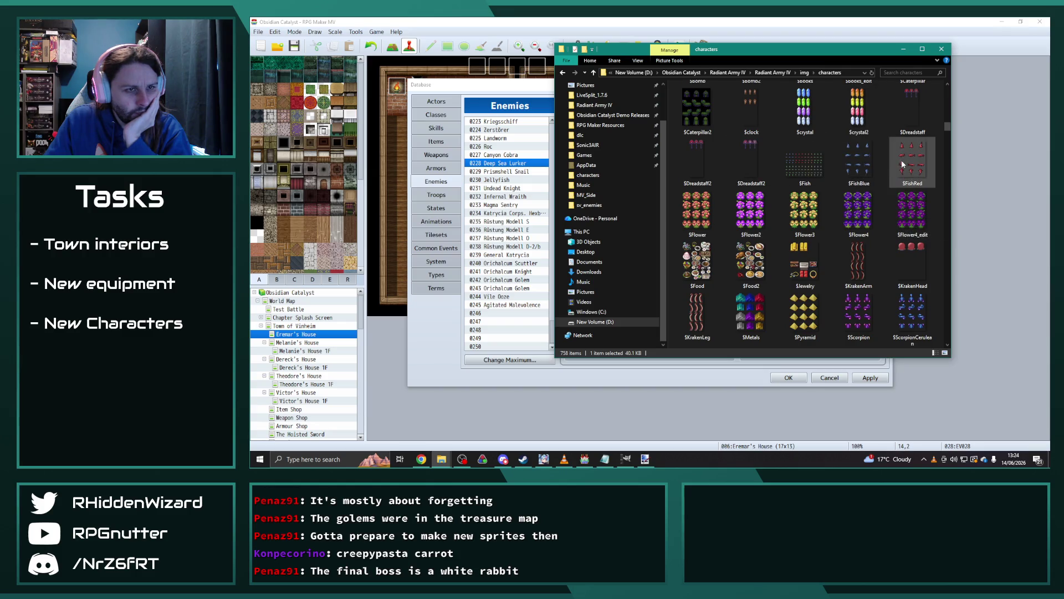
pyautogui.doubleClick(864, 161)
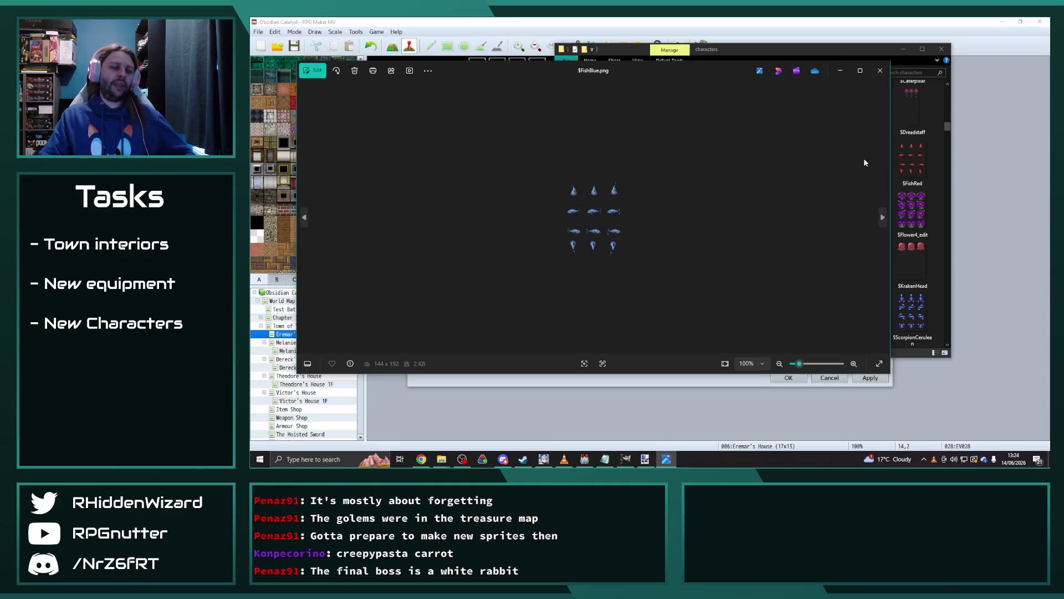
pyautogui.click(880, 70)
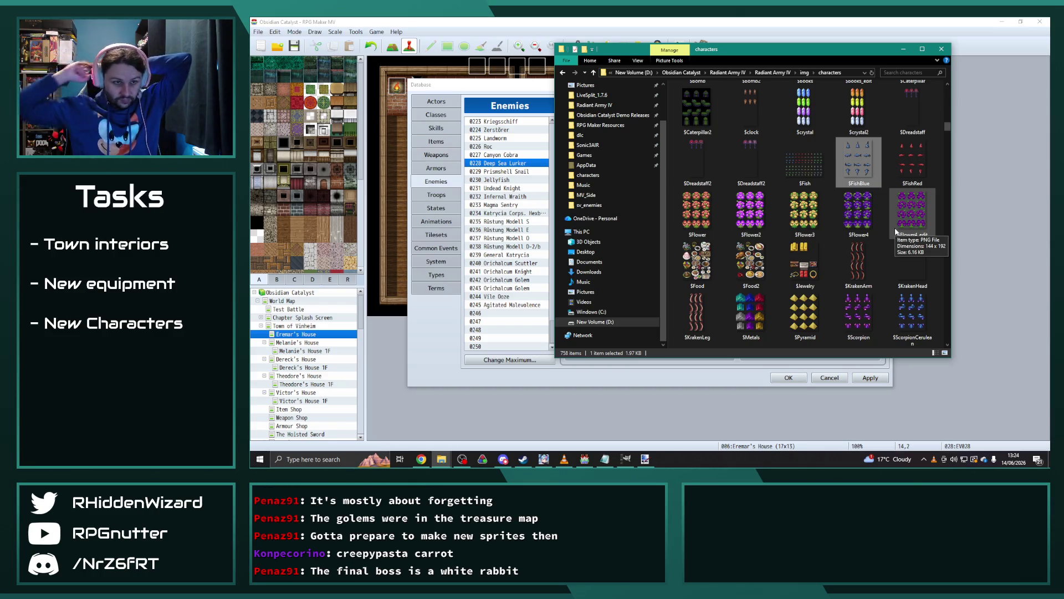
# Open $FishBlue.png in Paint.NET using Open with.
pyautogui.rightClick(865, 167)
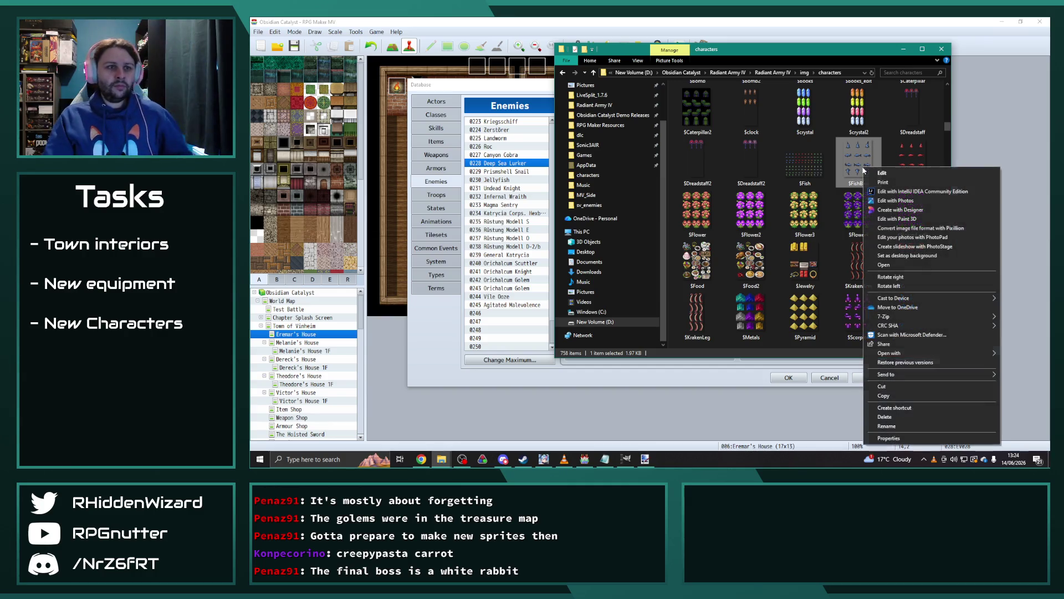
pyautogui.moveTo(921, 353)
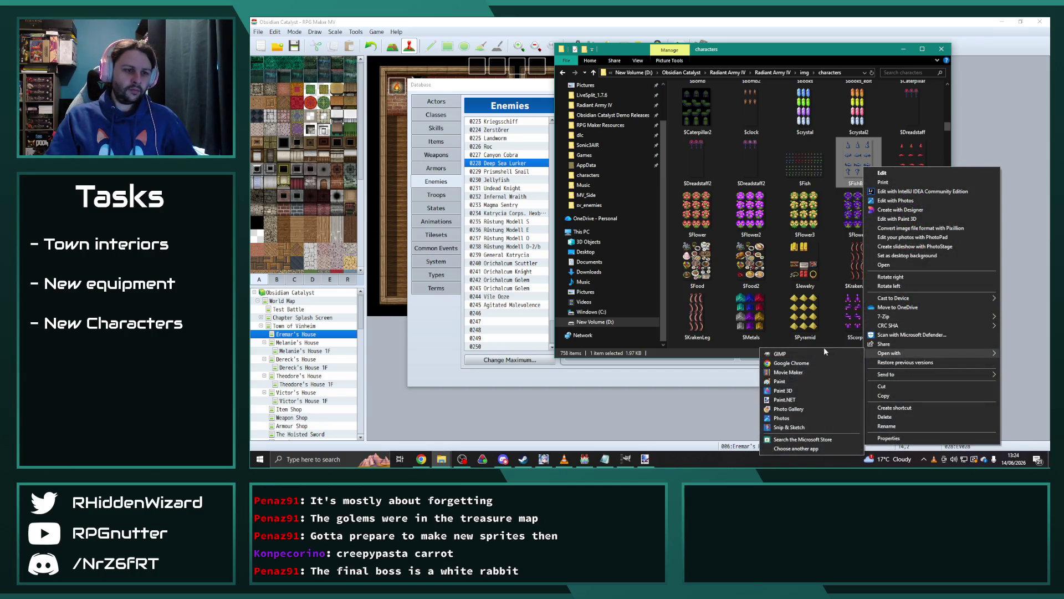
pyautogui.click(793, 399)
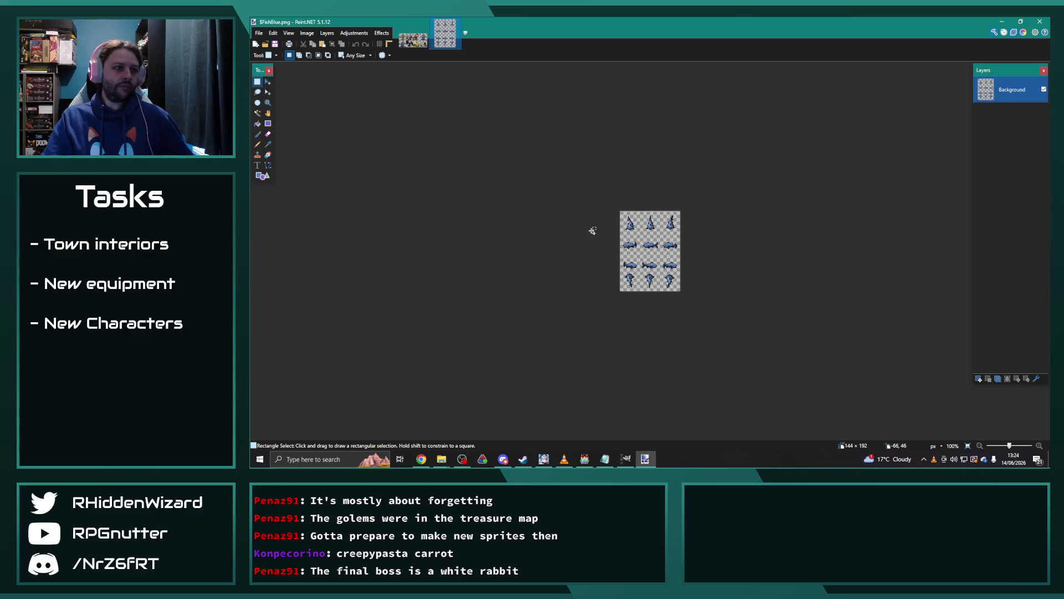
# Recolour the whole fish sheet green with Hue/Saturation, then deselect.
pyautogui.scroll(-2, 596, 235)
pyautogui.scroll(-1, 604, 224)
pyautogui.hotkey('ctrl', 'a')
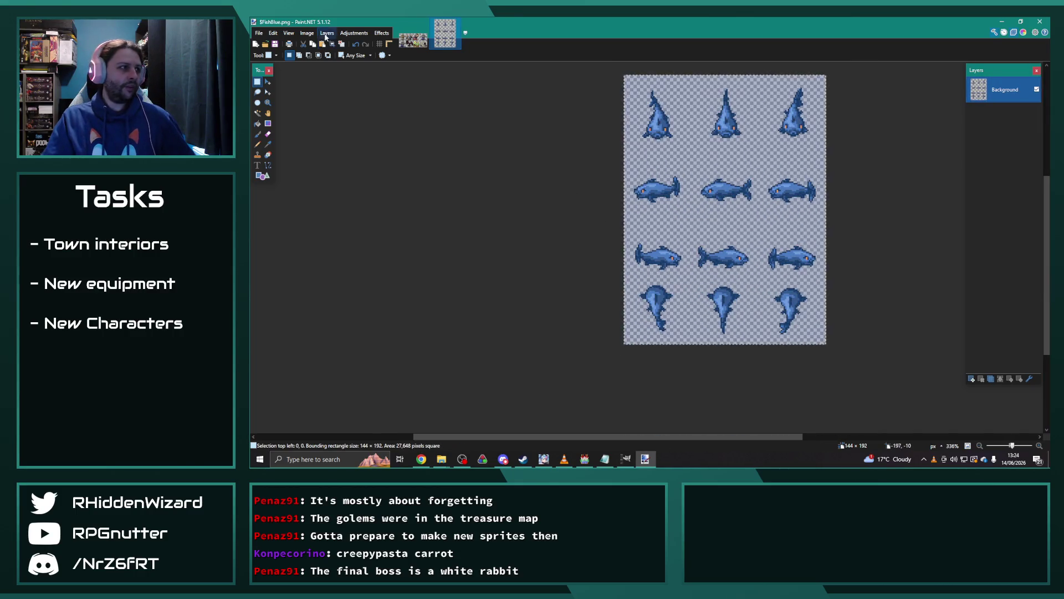
pyautogui.click(354, 33)
pyautogui.click(370, 103)
pyautogui.moveTo(618, 189)
pyautogui.mouseDown()
pyautogui.moveTo(488, 130)
pyautogui.moveTo(486, 152)
pyautogui.moveTo(462, 152)
pyautogui.moveTo(472, 154)
pyautogui.mouseUp()
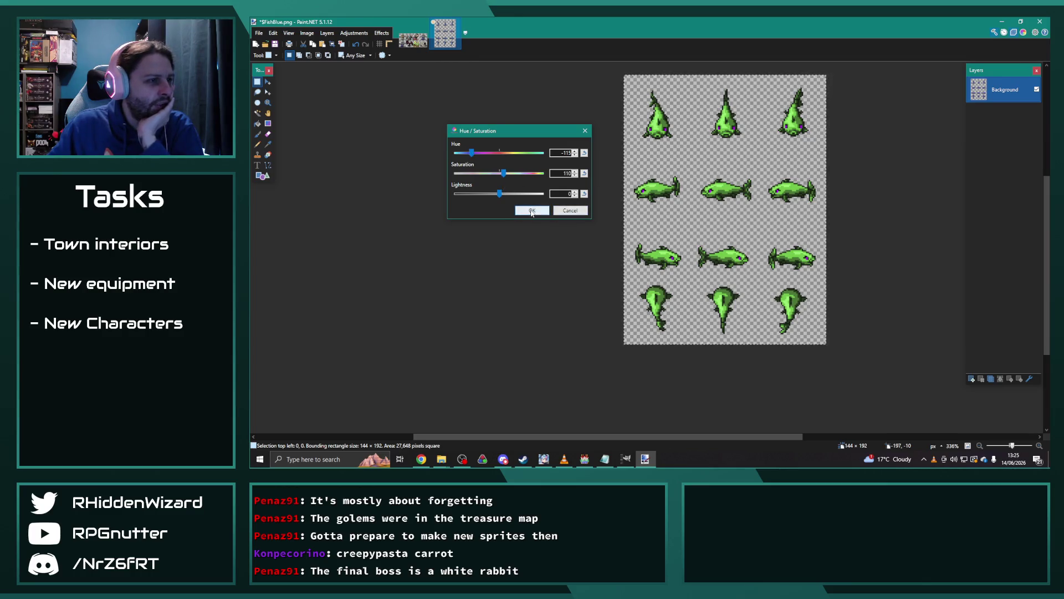
pyautogui.click(534, 213)
pyautogui.hotkey('ctrl', 'd')
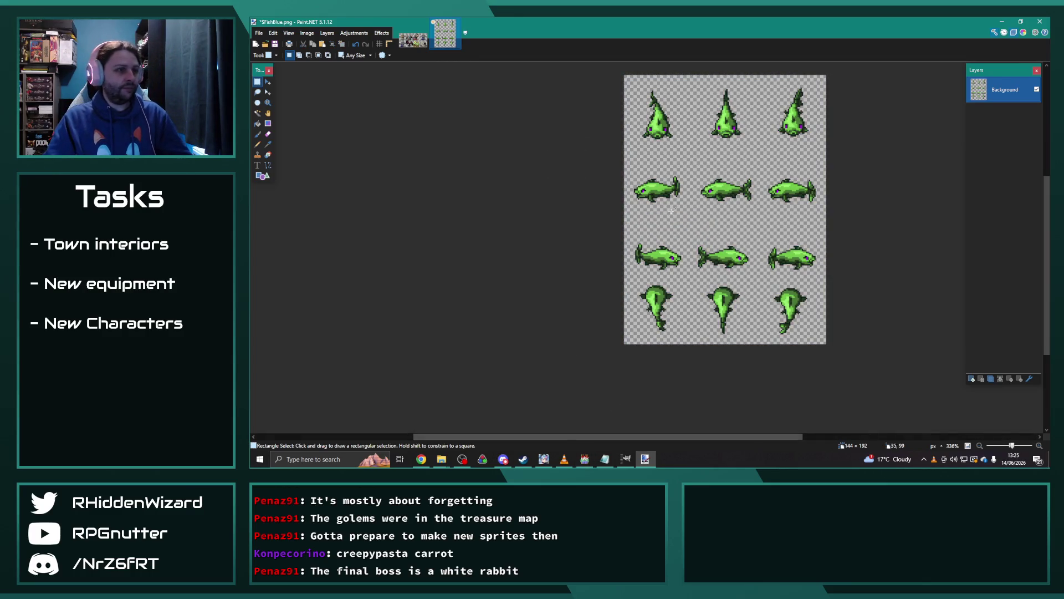
# Save the sheet as $FishGreen.png and return to the RPG Maker enemy database.
pyautogui.click(259, 33)
pyautogui.click(288, 97)
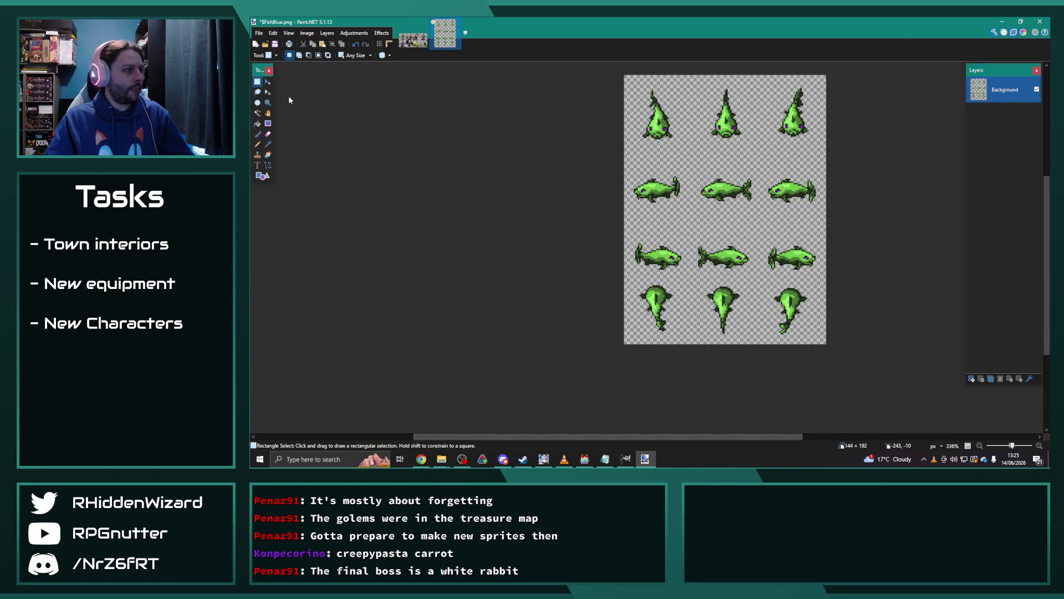
pyautogui.write('$FishGreen')
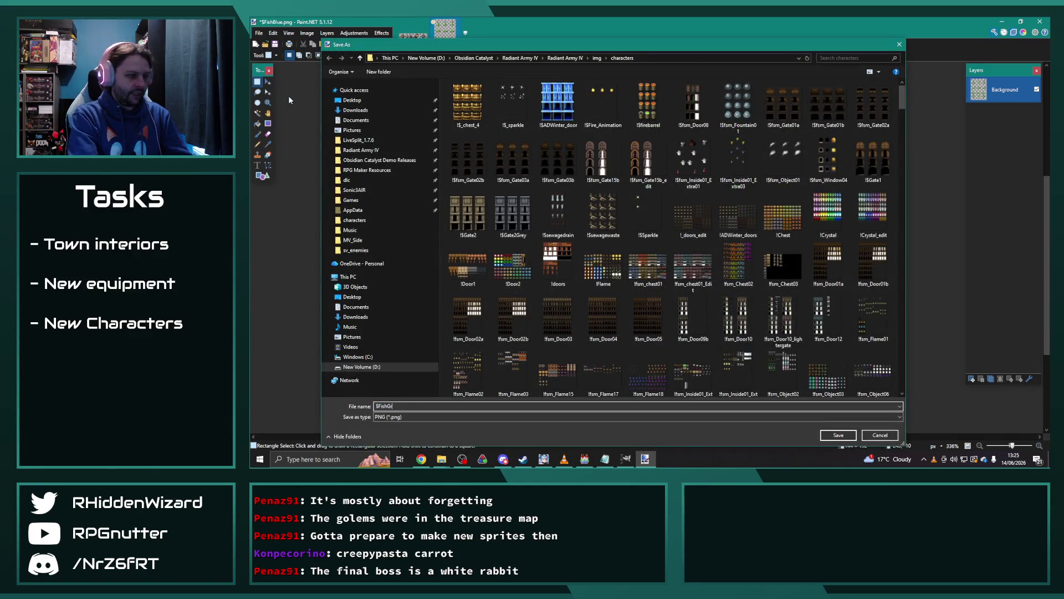
pyautogui.press('Return')
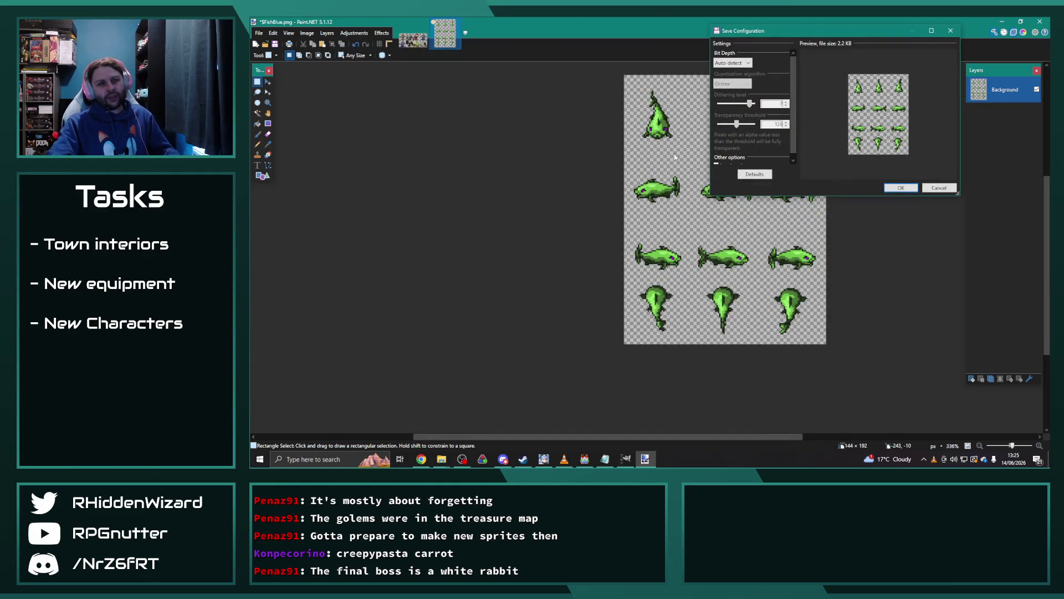
pyautogui.click(899, 187)
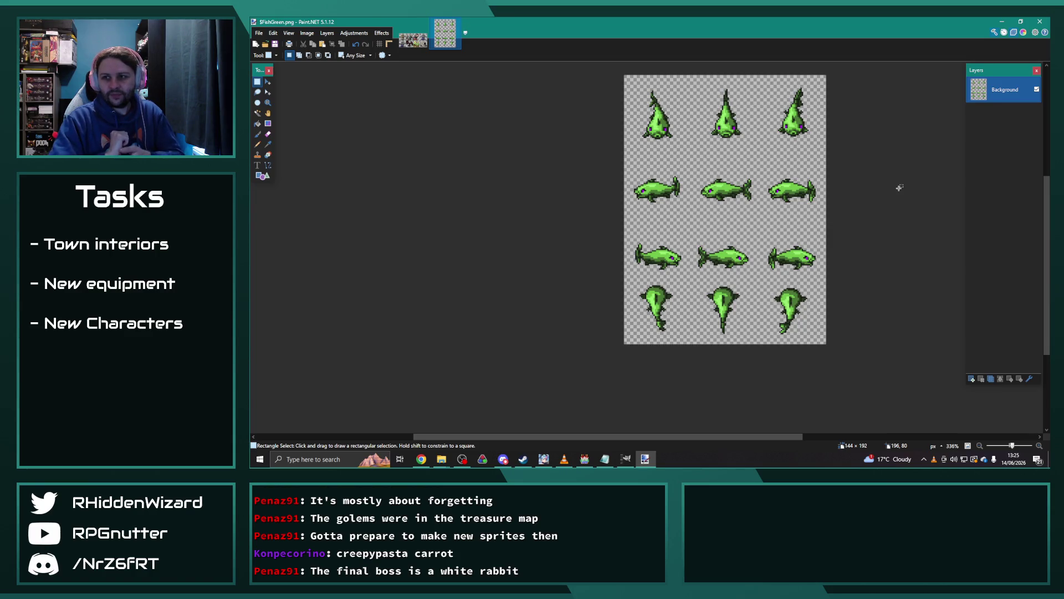
pyautogui.click(584, 459)
pyautogui.doubleClick(804, 291)
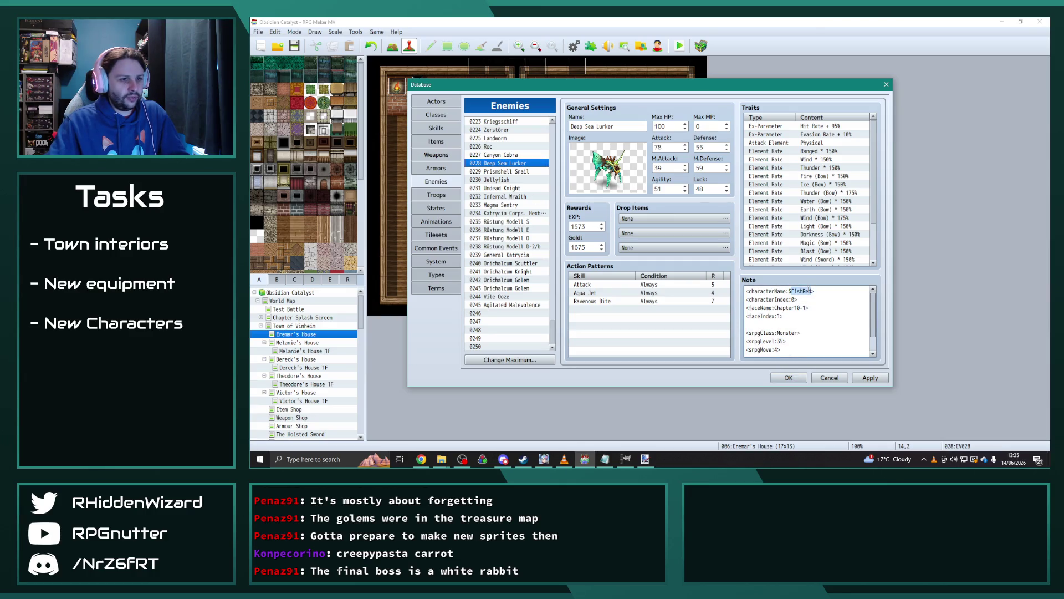
# Change Deep Sea Lurker's note sprite name from $FishRed to $FishGreen.
pyautogui.click(865, 308)
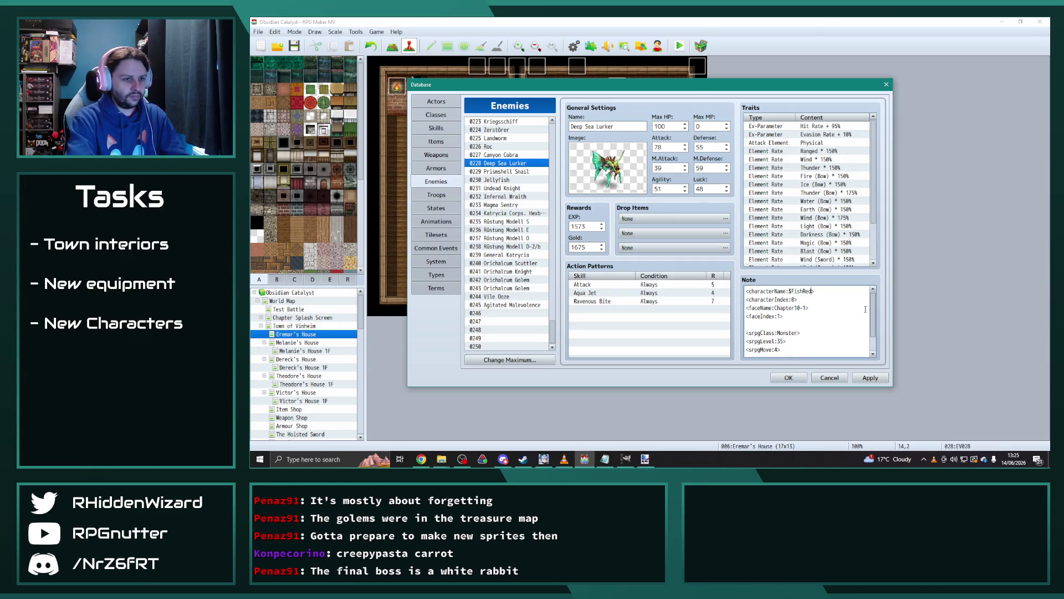
pyautogui.write('Green')
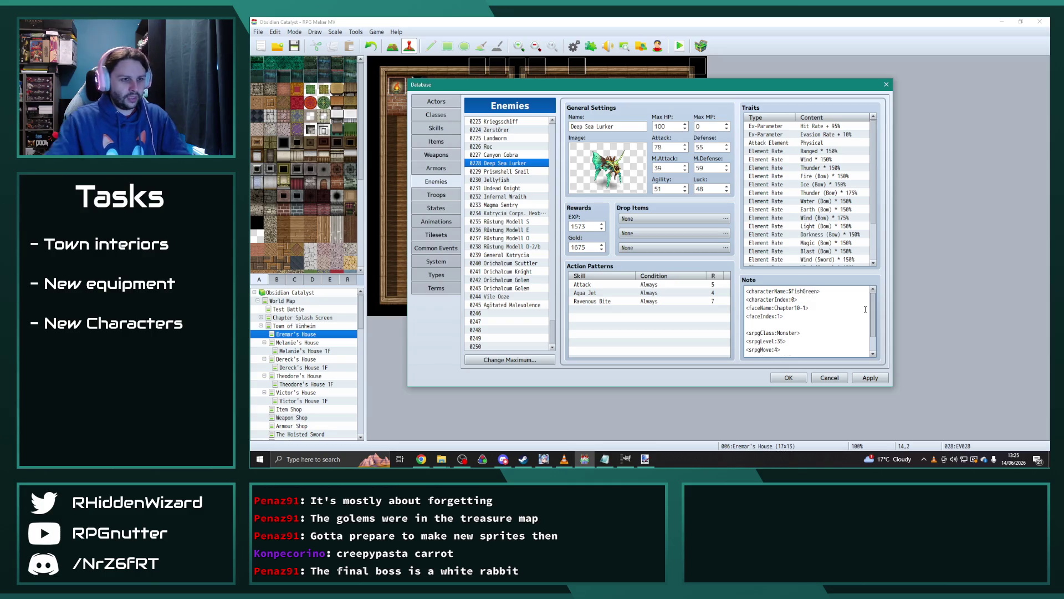
pyautogui.click(510, 172)
# Replace FishRed with Oncle_Josef in Prismshell Snail's note.
pyautogui.click(811, 290)
pyautogui.click(810, 290)
pyautogui.moveTo(813, 290); pyautogui.dragTo(792, 290)
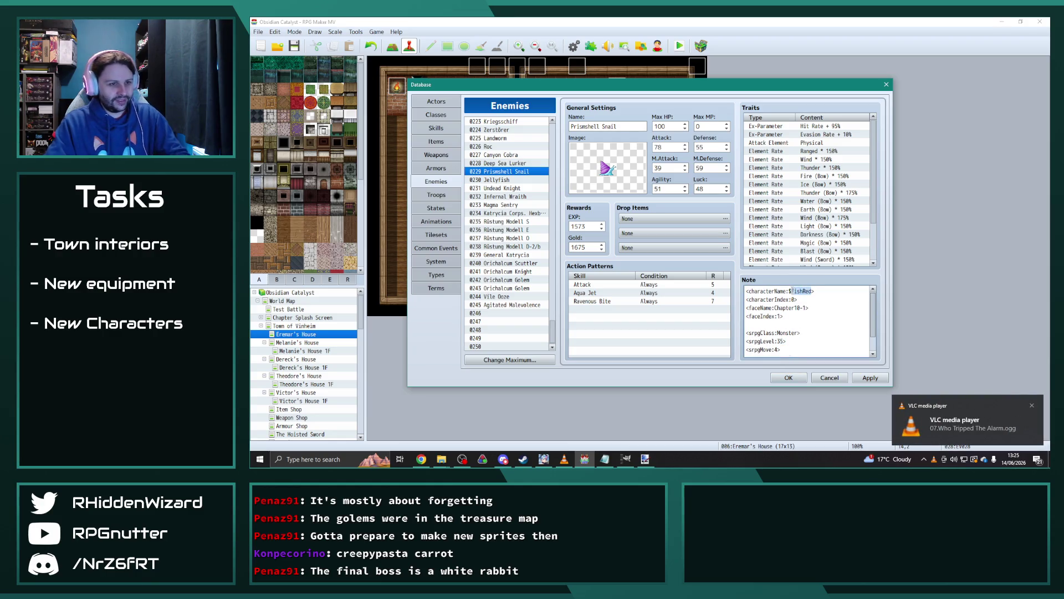
pyautogui.write('Oncle_')
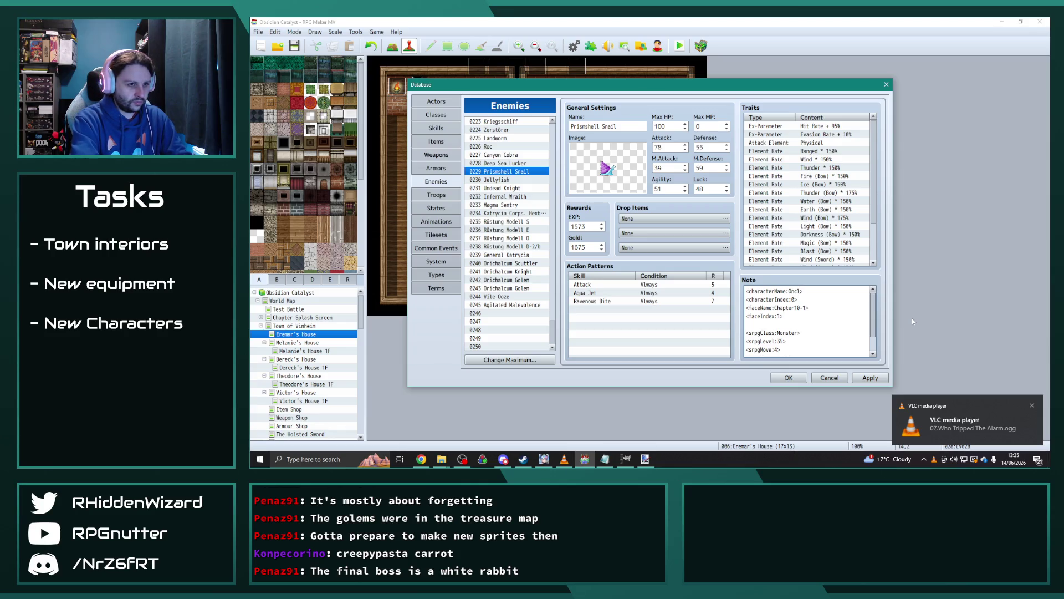
pyautogui.write('Josef')
pyautogui.press('Down')
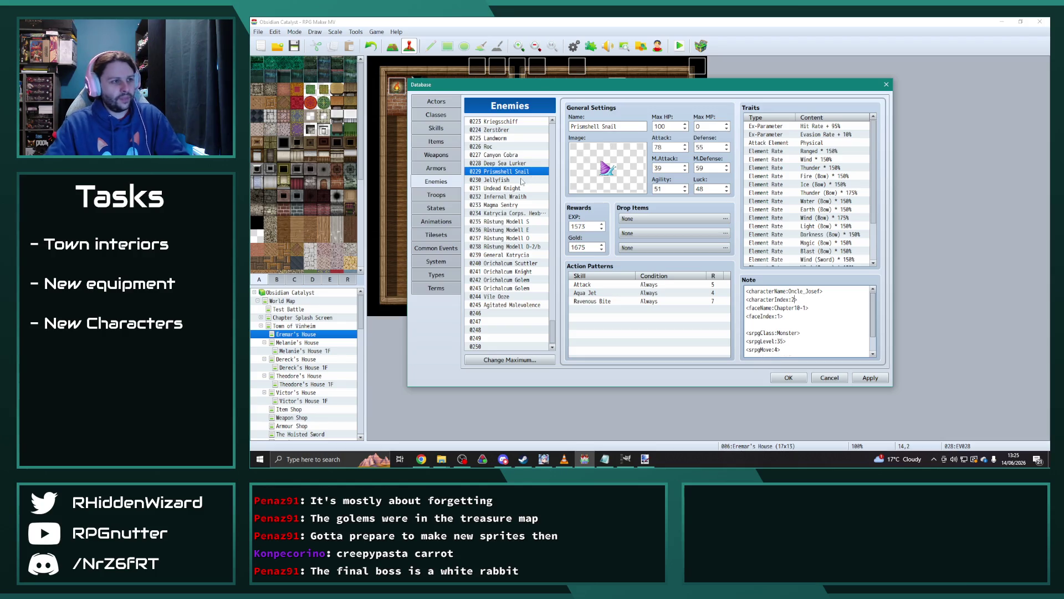
pyautogui.click(501, 180)
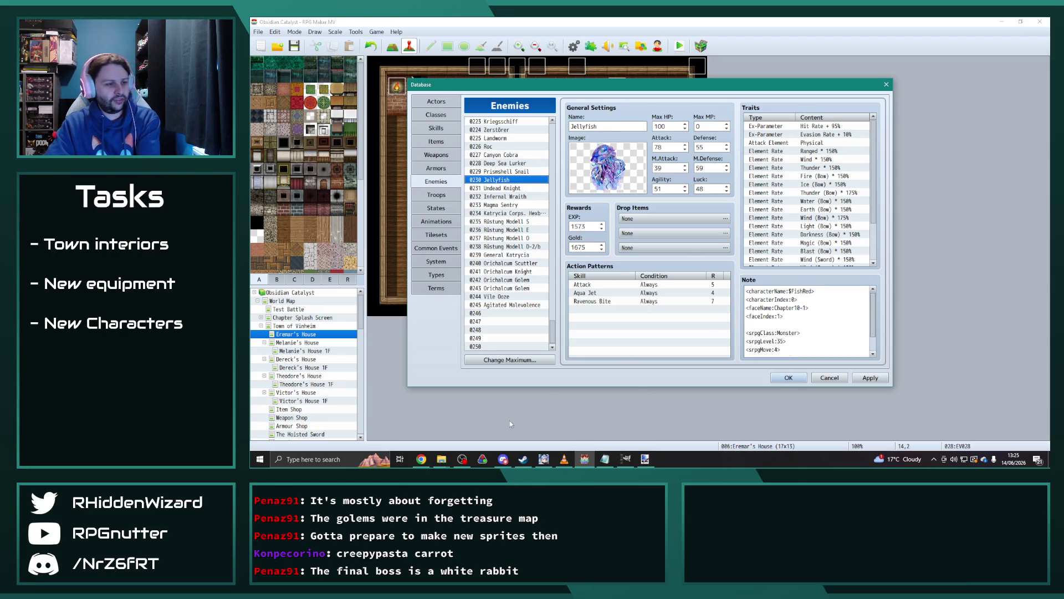
pyautogui.click(442, 459)
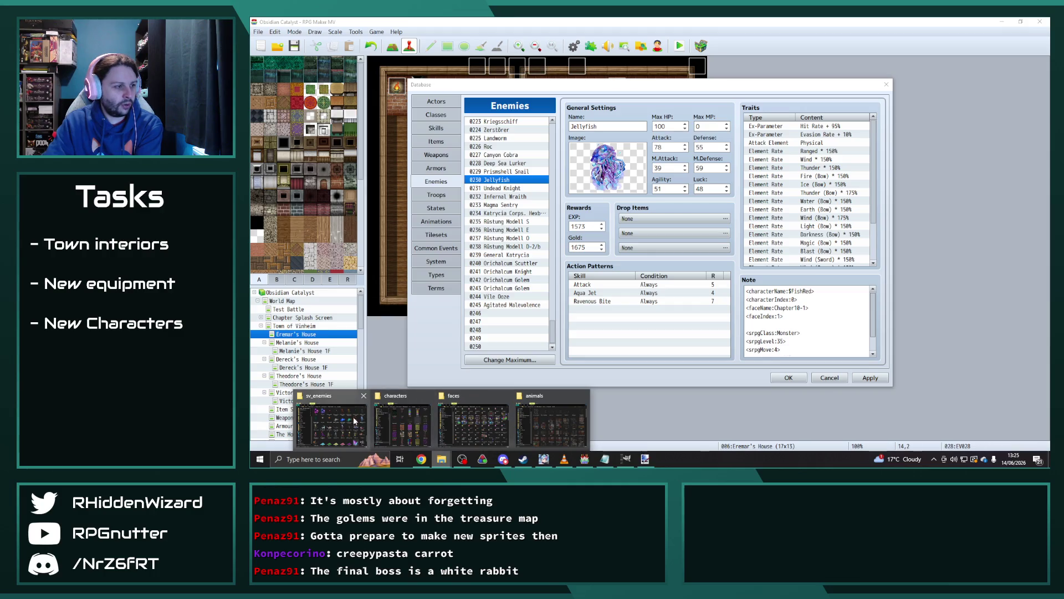
pyautogui.click(402, 423)
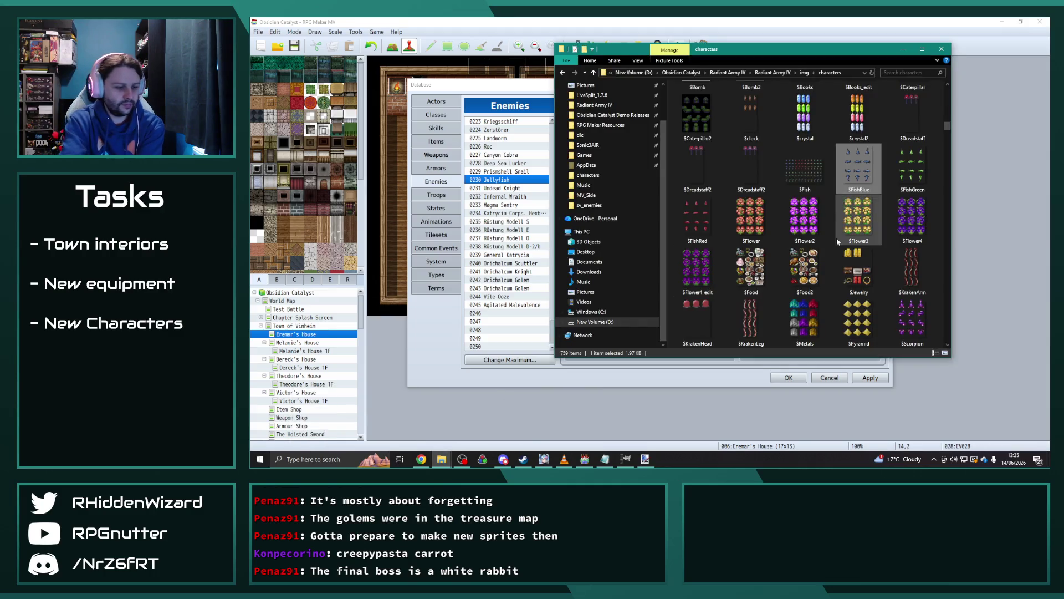
pyautogui.write('mo')
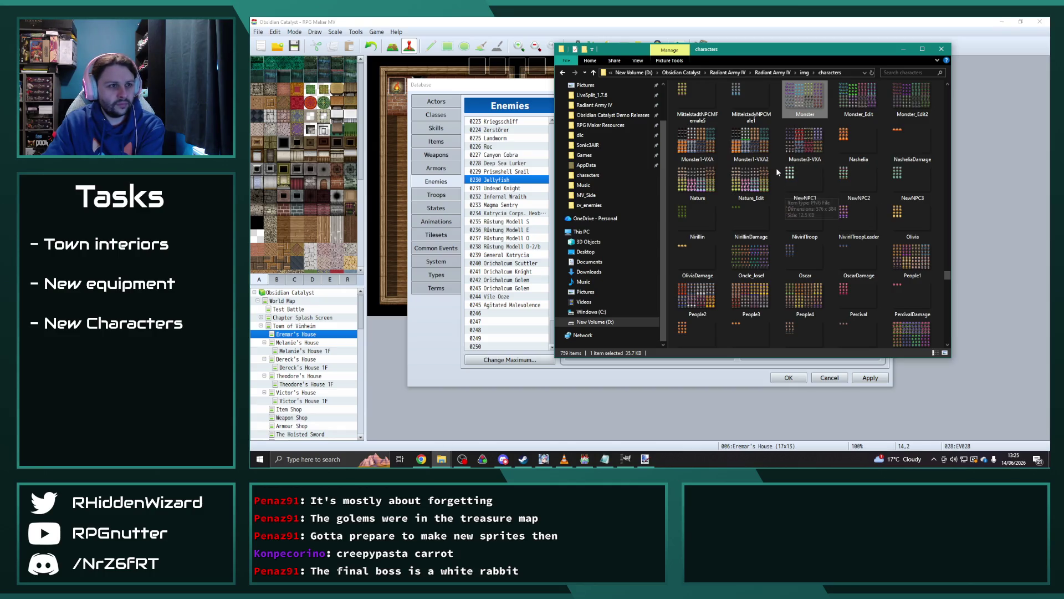
pyautogui.doubleClick(755, 145)
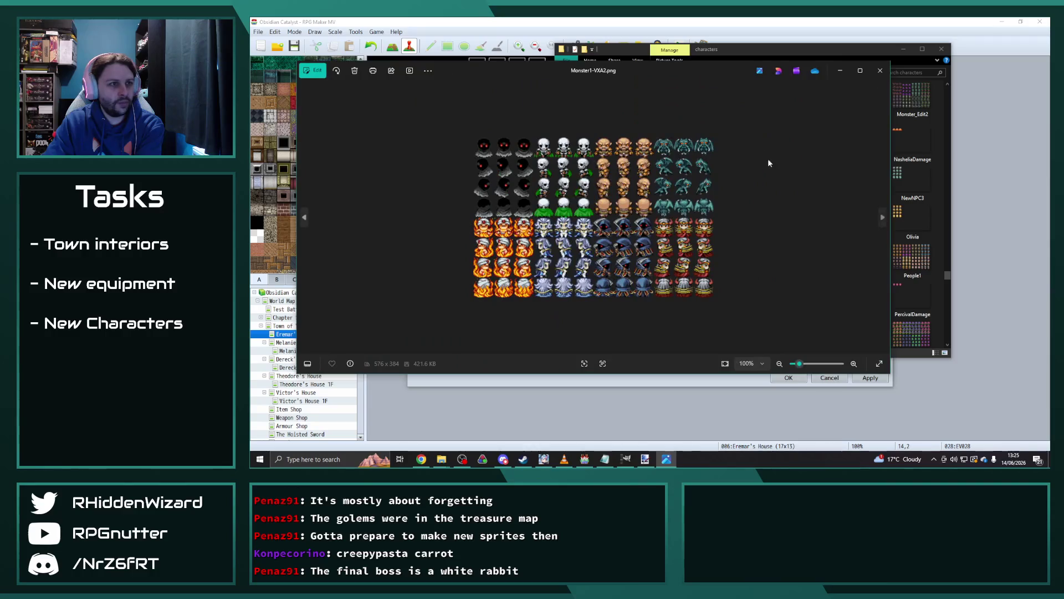
pyautogui.press('Right')
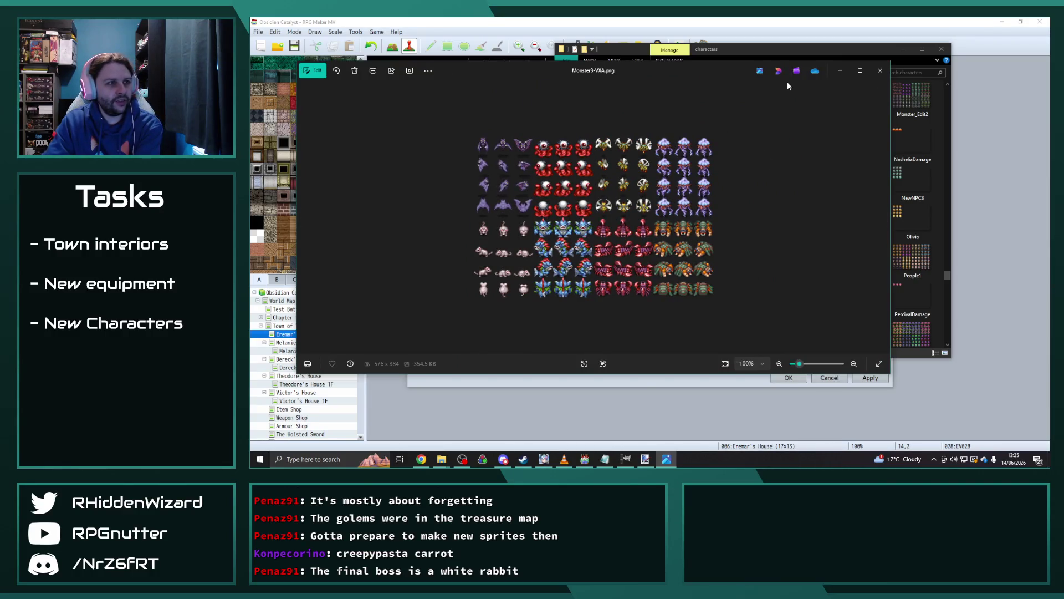
pyautogui.click(880, 71)
pyautogui.click(555, 113)
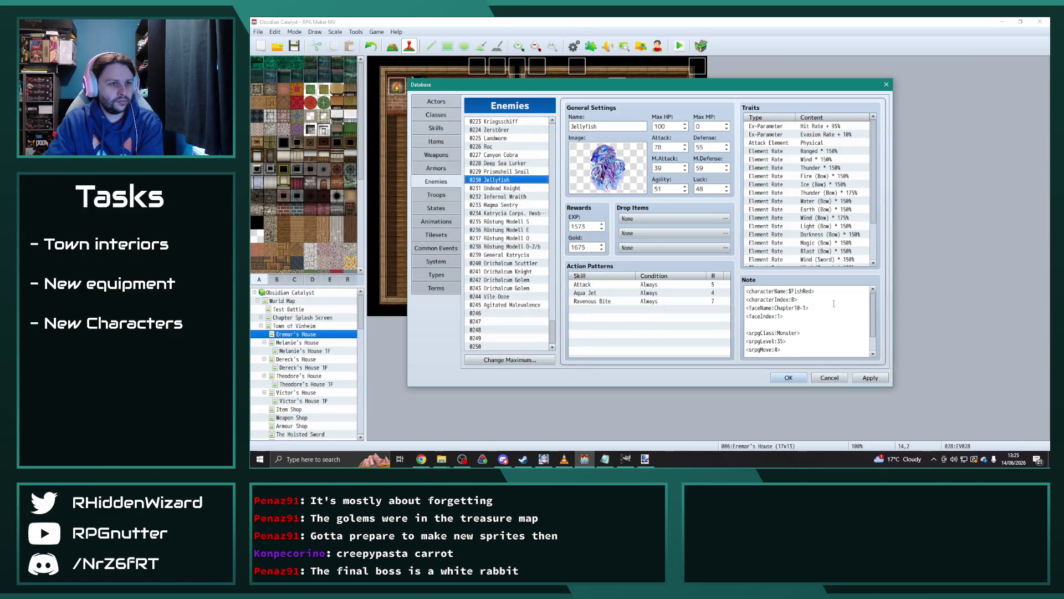
pyautogui.doubleClick(808, 291)
# Replace the Jellyfish note's sprite name with Monster3-VXA.
pyautogui.press('BackSpace')
pyautogui.press('BackSpace')
pyautogui.write('Monster3-VXA')
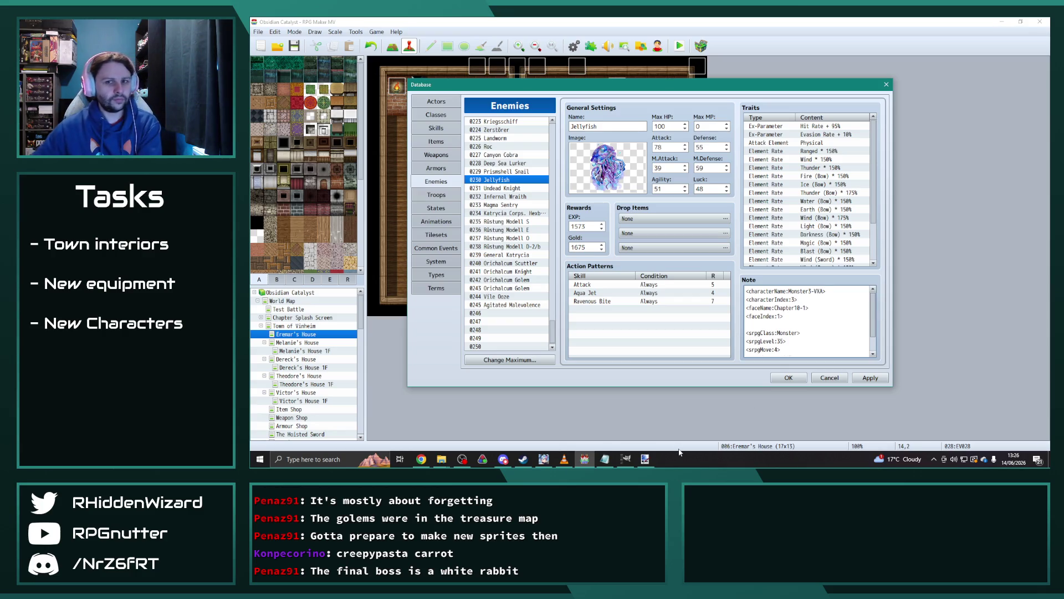
pyautogui.click(507, 190)
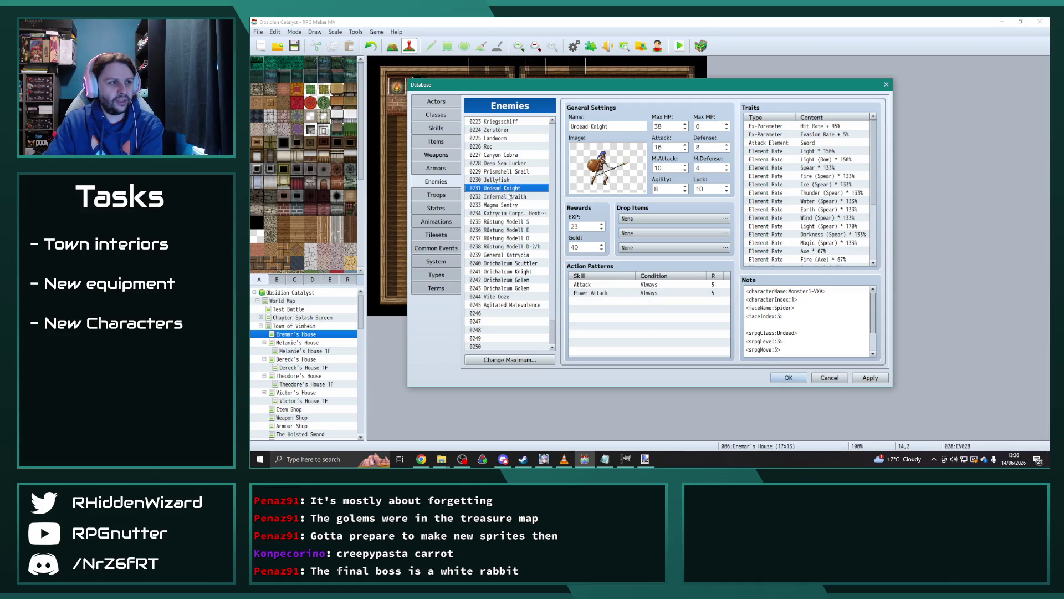
# Move to the Infernal Wraith entry and inspect its Monster1-VXA note.
pyautogui.click(509, 197)
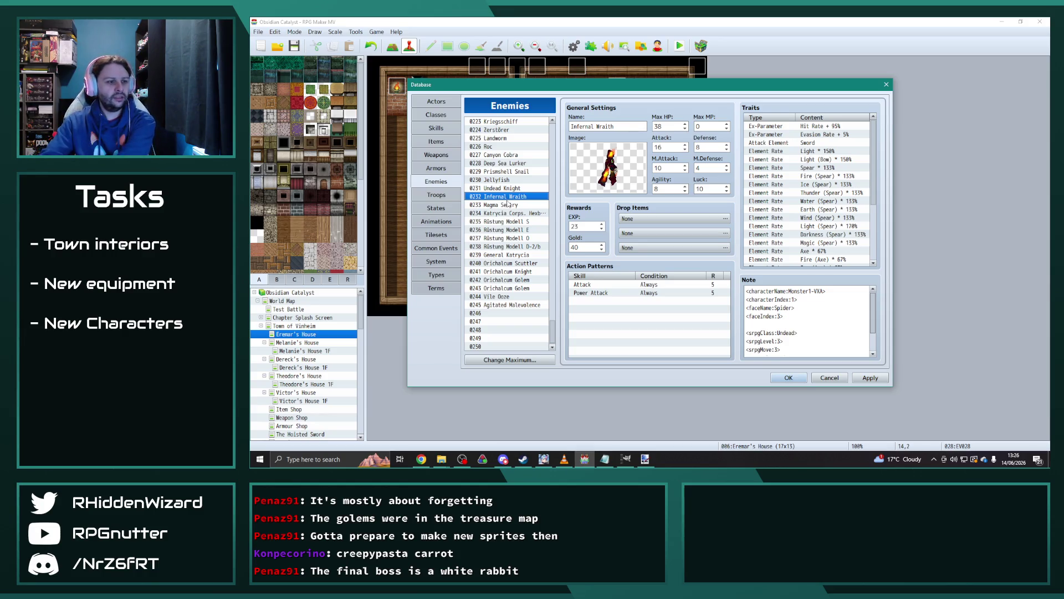
pyautogui.hotkey('alt', 'Tab')
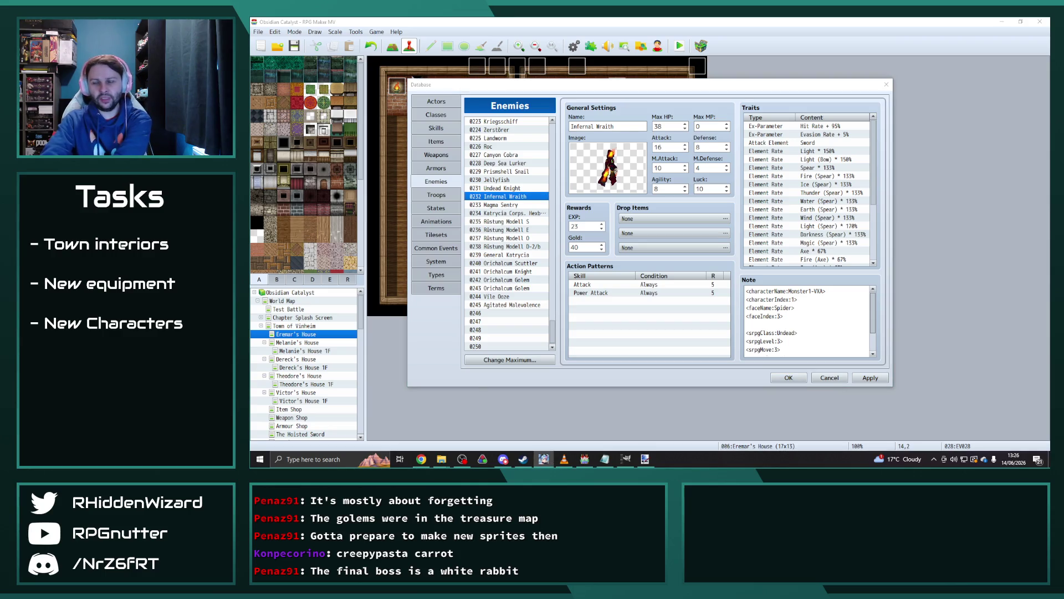
pyautogui.scroll(10, 525, 307)
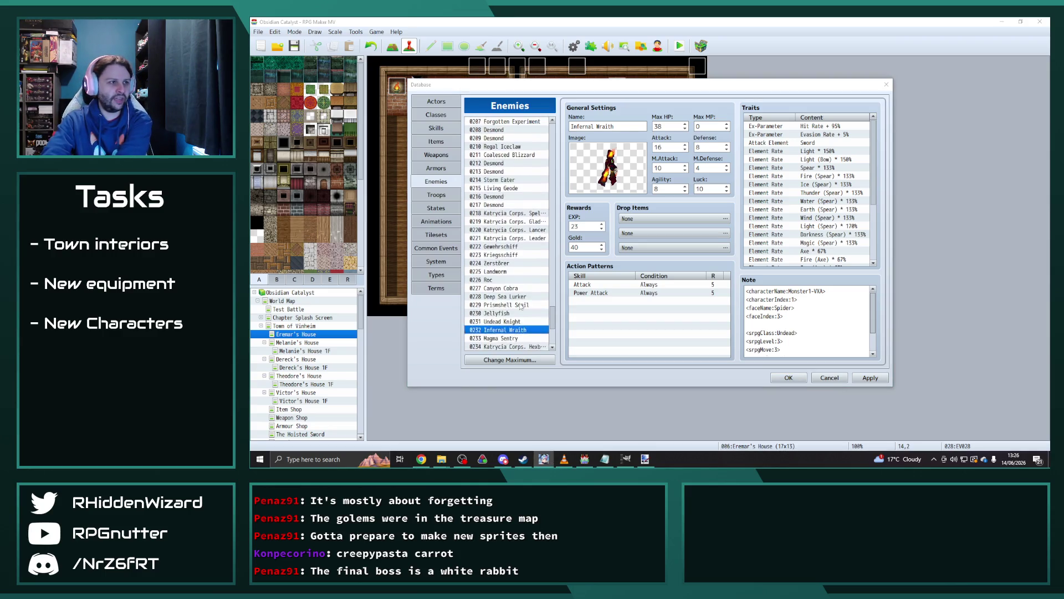
pyautogui.moveTo(552, 297); pyautogui.dragTo(559, 342)
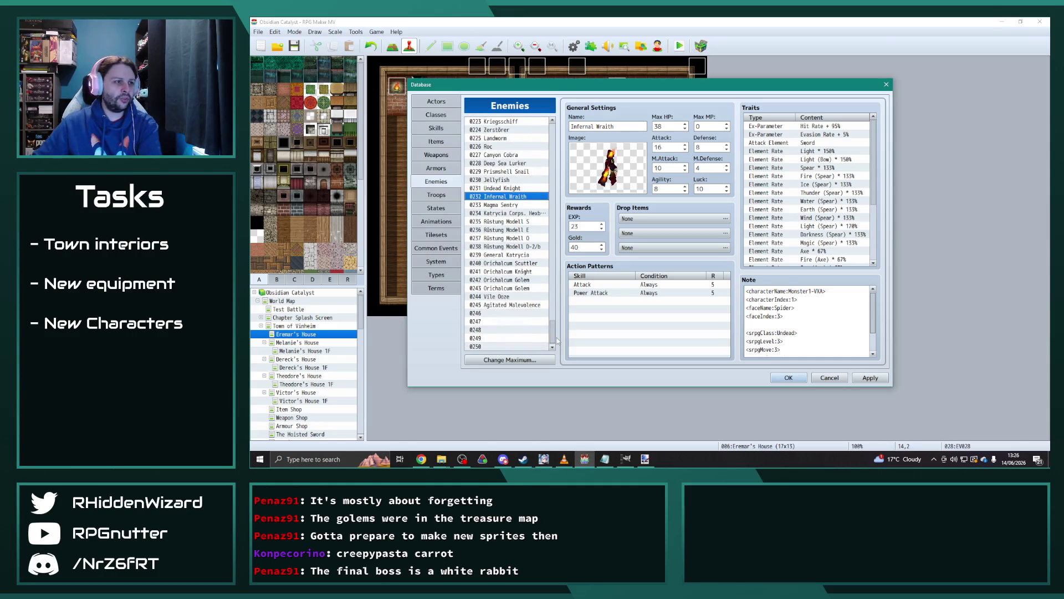
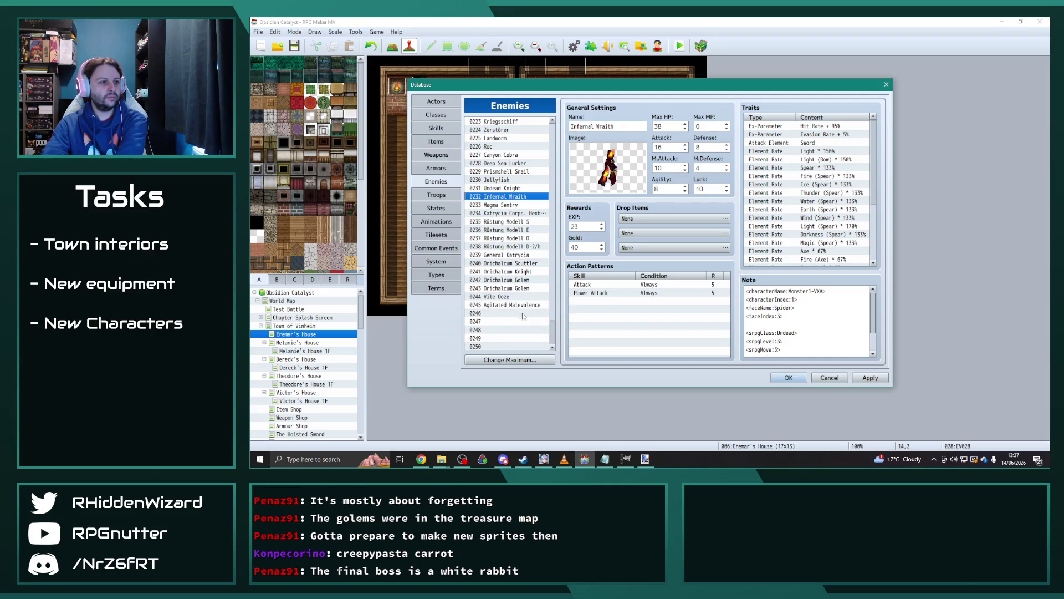
# Browse Agitated Malevolence, Vile Ooze and Frost Wraith, then select 0131 Wraith Priest.
pyautogui.click(511, 305)
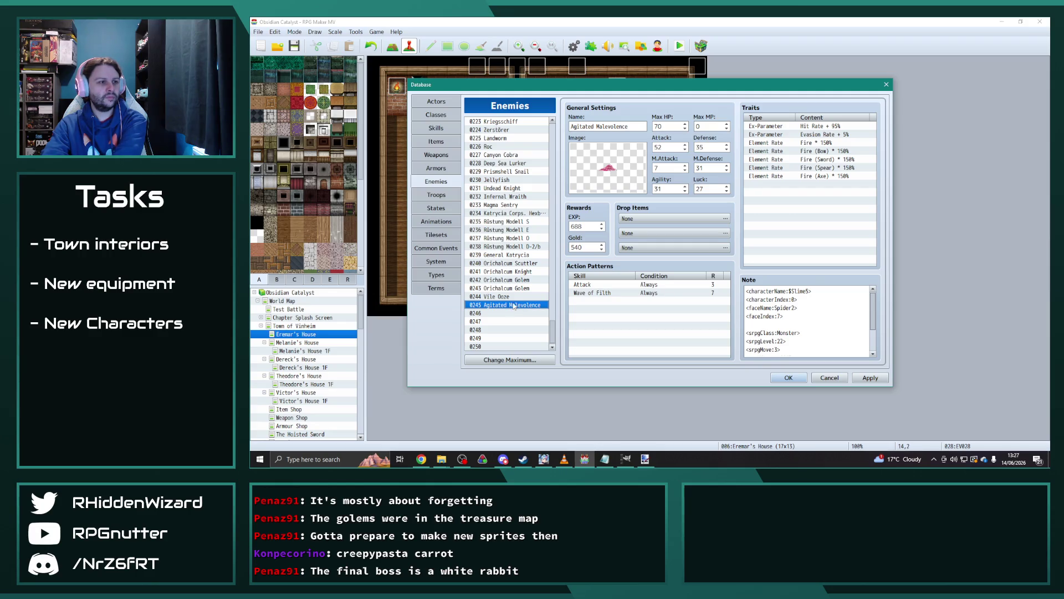
pyautogui.click(511, 298)
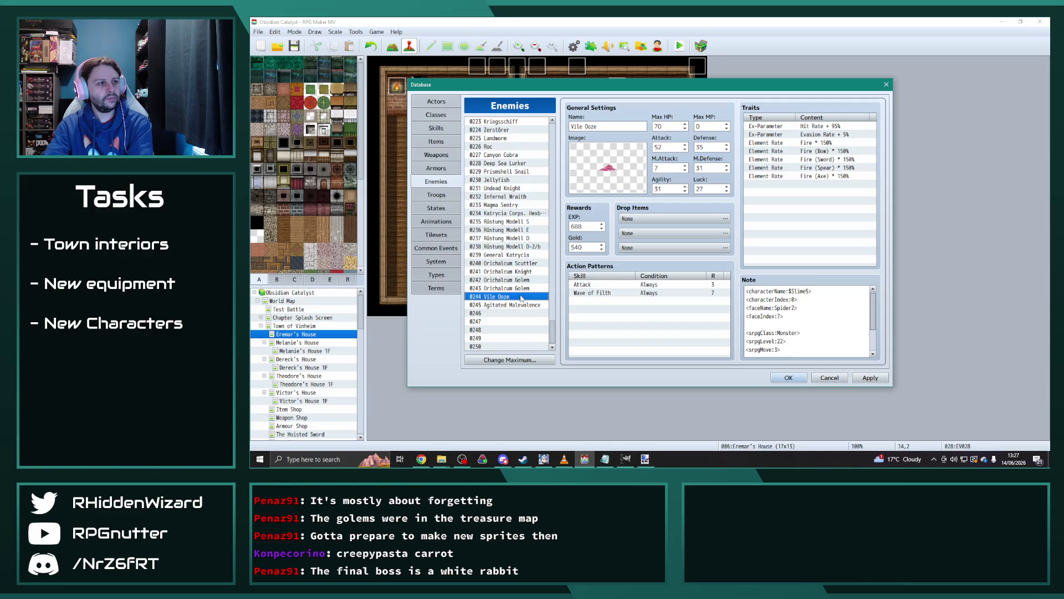
pyautogui.scroll(1, 520, 294)
pyautogui.moveTo(552, 327); pyautogui.dragTo(556, 242)
pyautogui.click(509, 249)
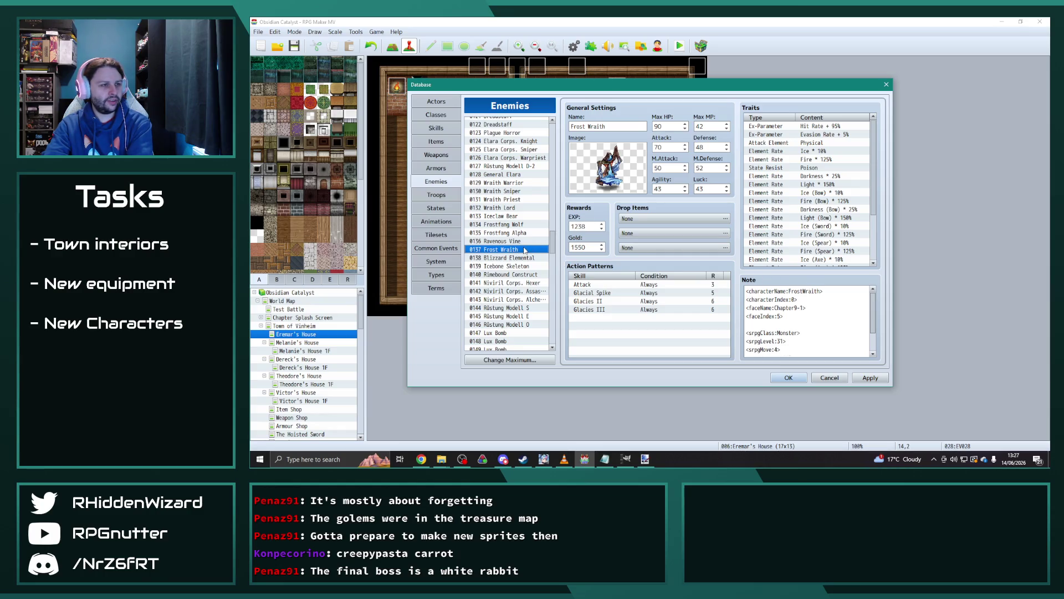
pyautogui.click(520, 199)
pyautogui.click(517, 191)
pyautogui.click(516, 201)
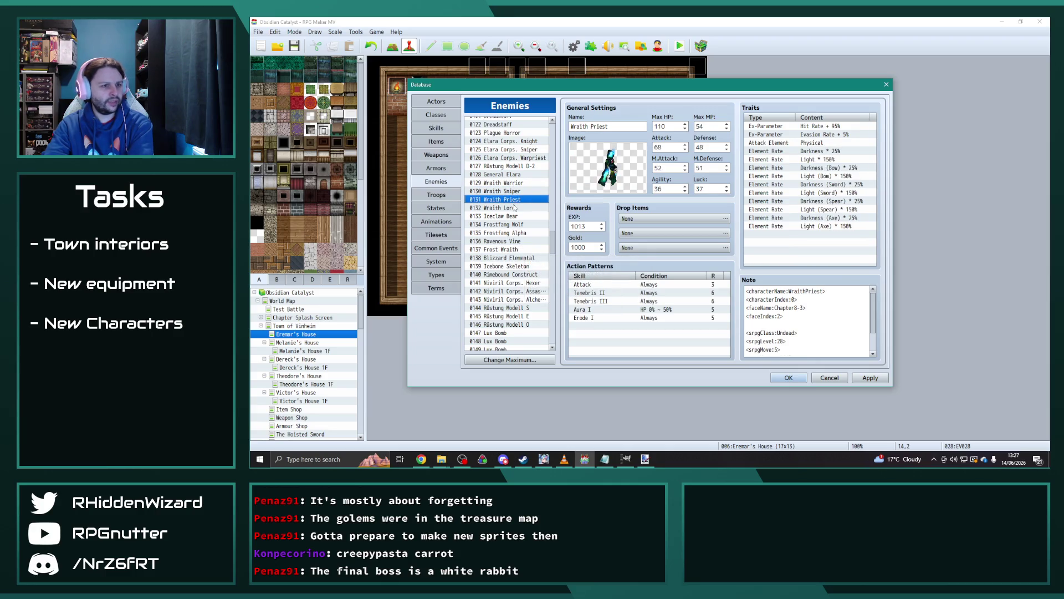
pyautogui.moveTo(553, 250); pyautogui.dragTo(557, 349)
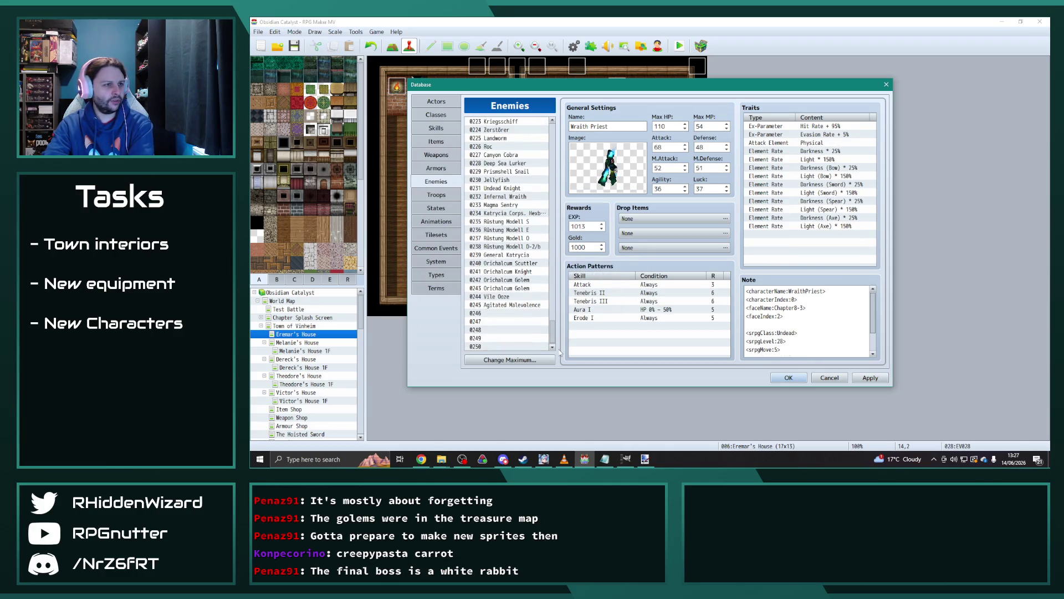
# Filter the characters folder for 'wraith' and open WraithPriest.png with Paint.NET.
pyautogui.moveTo(442, 462)
pyautogui.click(526, 433)
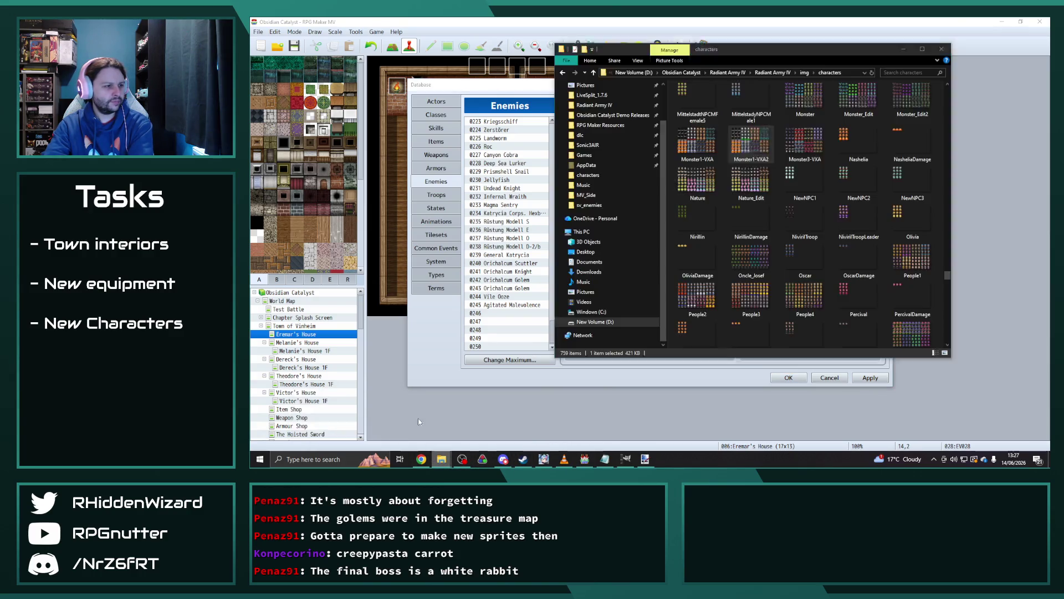
pyautogui.write('wraith')
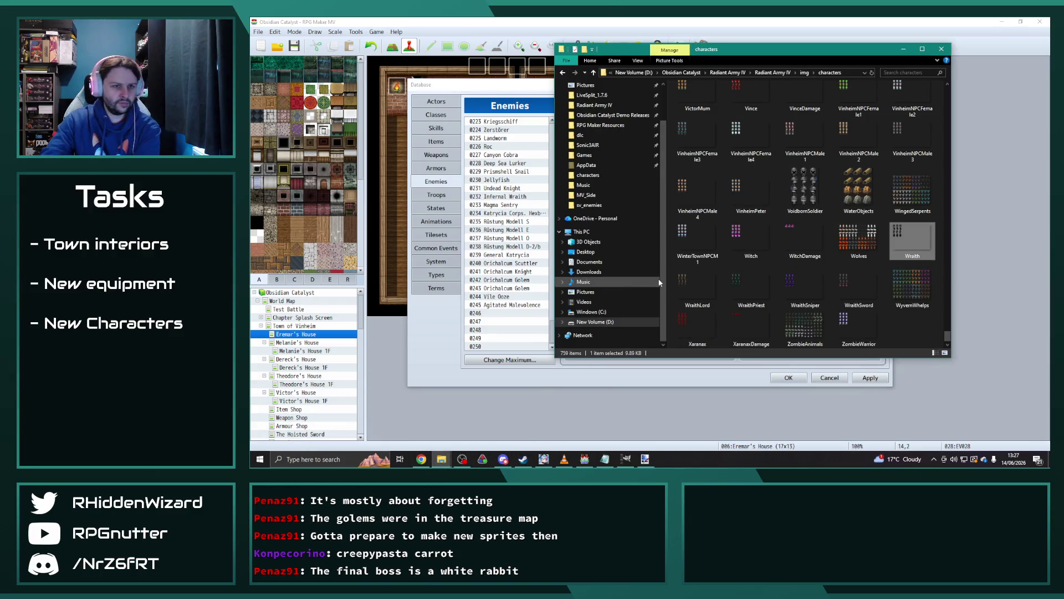
pyautogui.rightClick(757, 287)
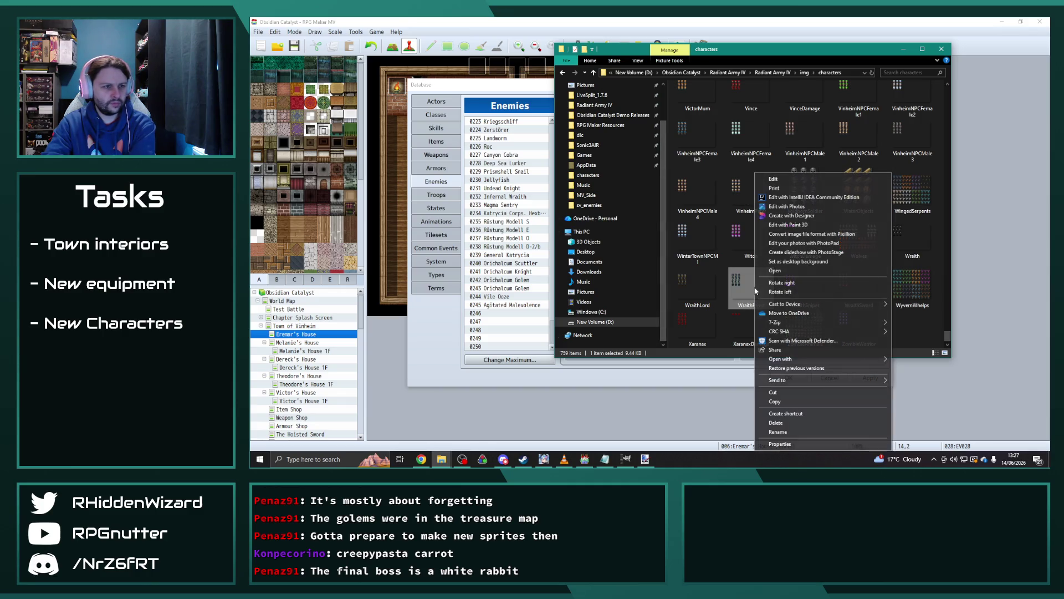
pyautogui.moveTo(787, 358)
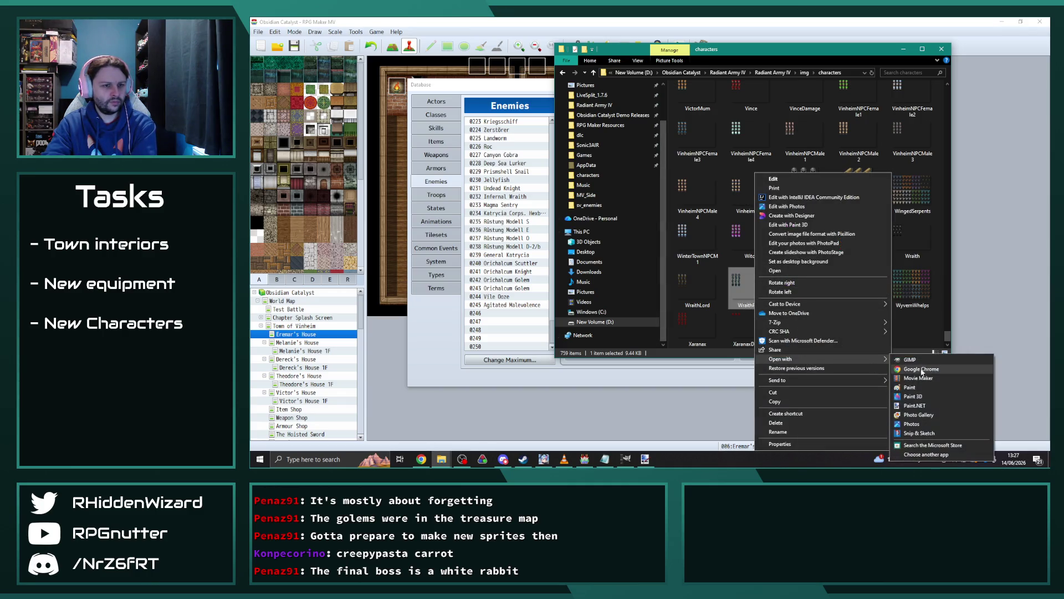
pyautogui.click(928, 408)
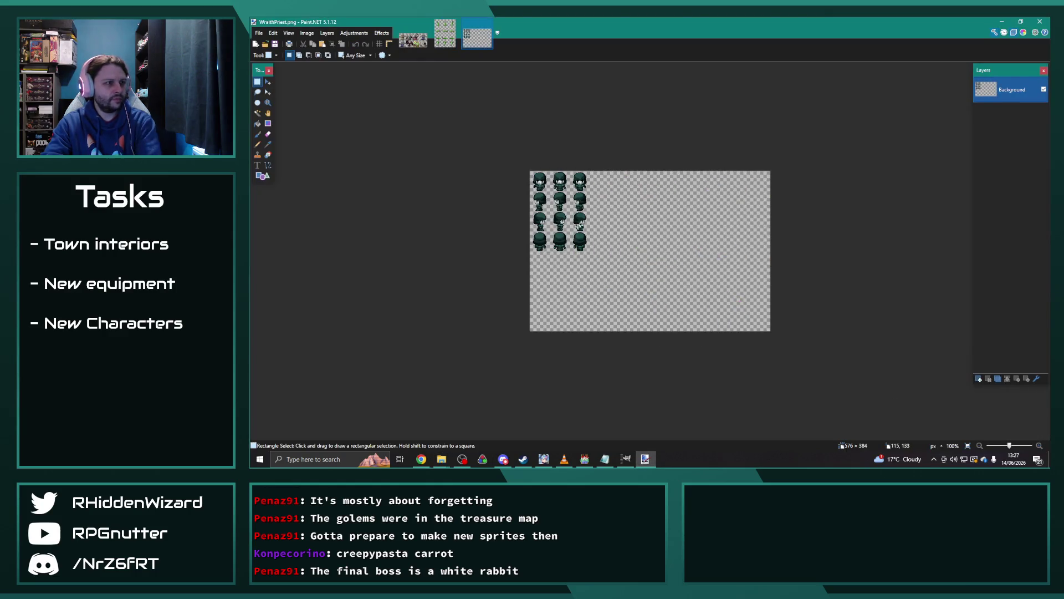
# Zoom in on the sheet and check the Infernal Wraith entry in the RPG Maker database.
pyautogui.scroll(3, 555, 231)
pyautogui.scroll(2, 555, 232)
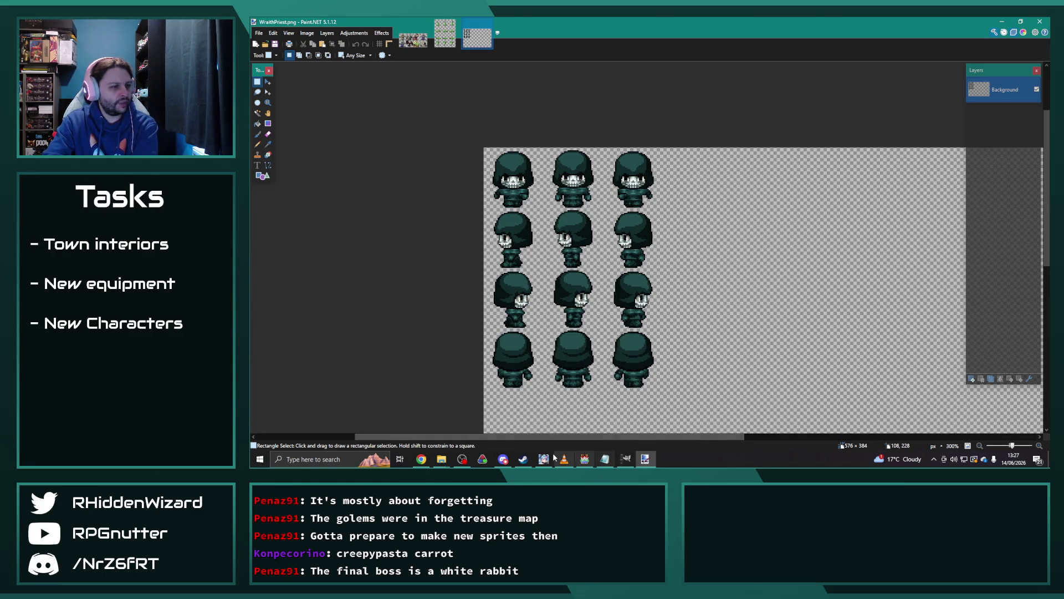
pyautogui.click(441, 459)
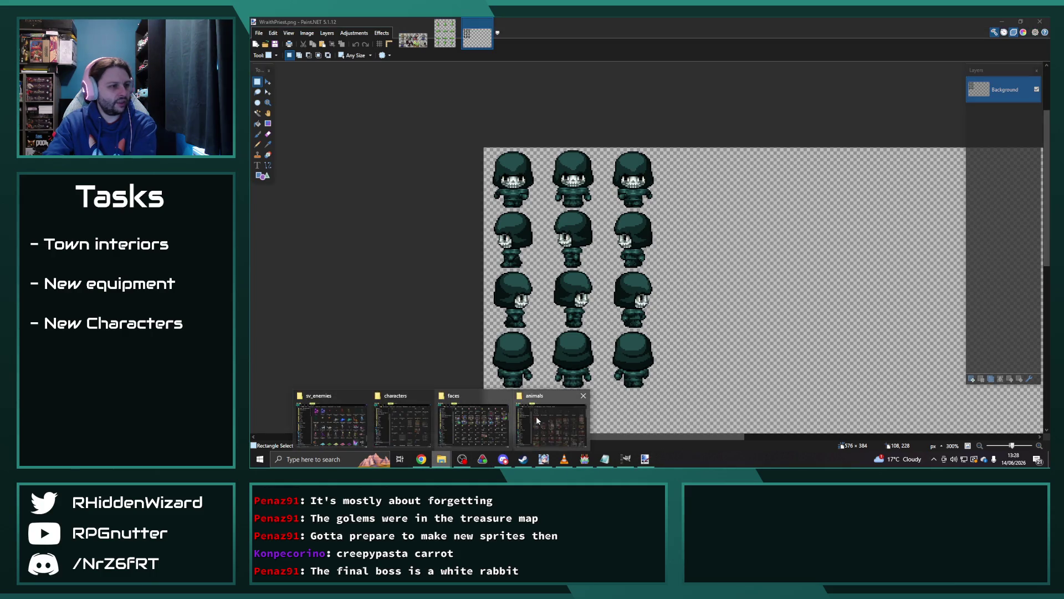
pyautogui.click(585, 459)
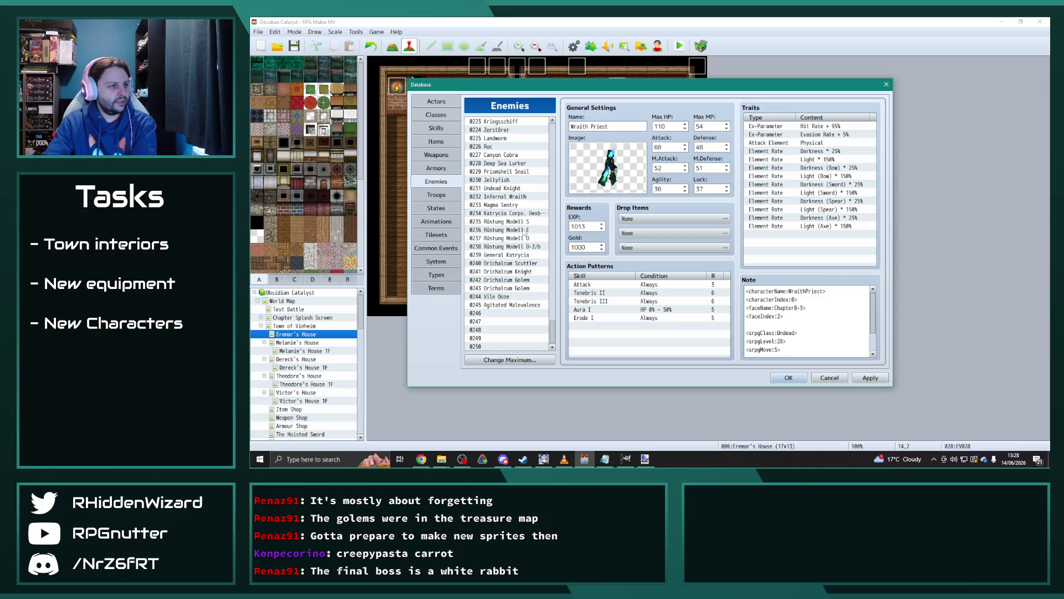
pyautogui.click(509, 198)
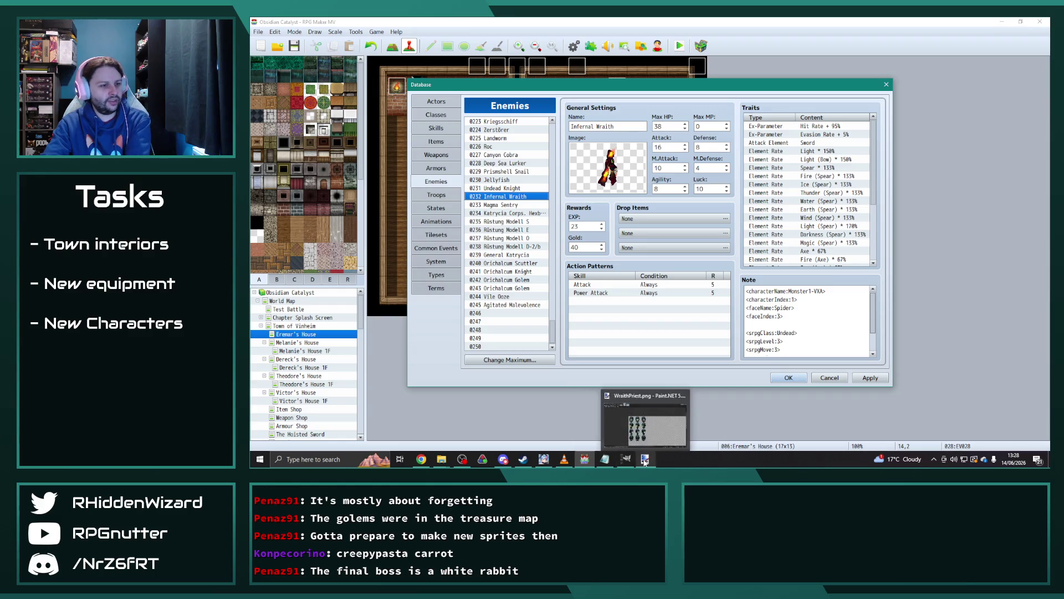
# Open Hue / Saturation on the WraithPriest sheet, shifting the hue and setting saturation to 102.
pyautogui.click(645, 460)
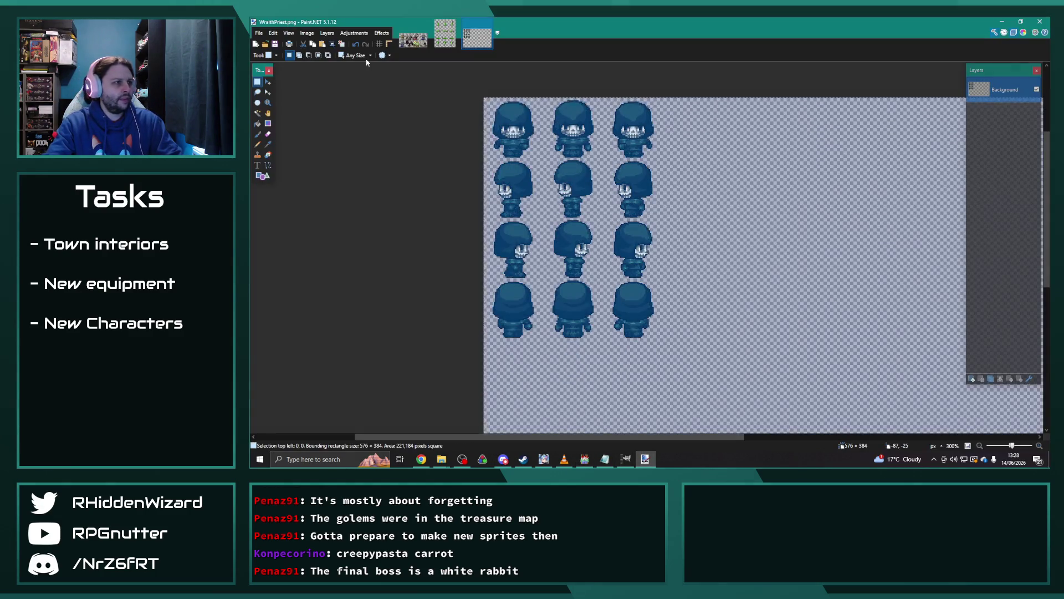
pyautogui.click(353, 33)
pyautogui.click(363, 100)
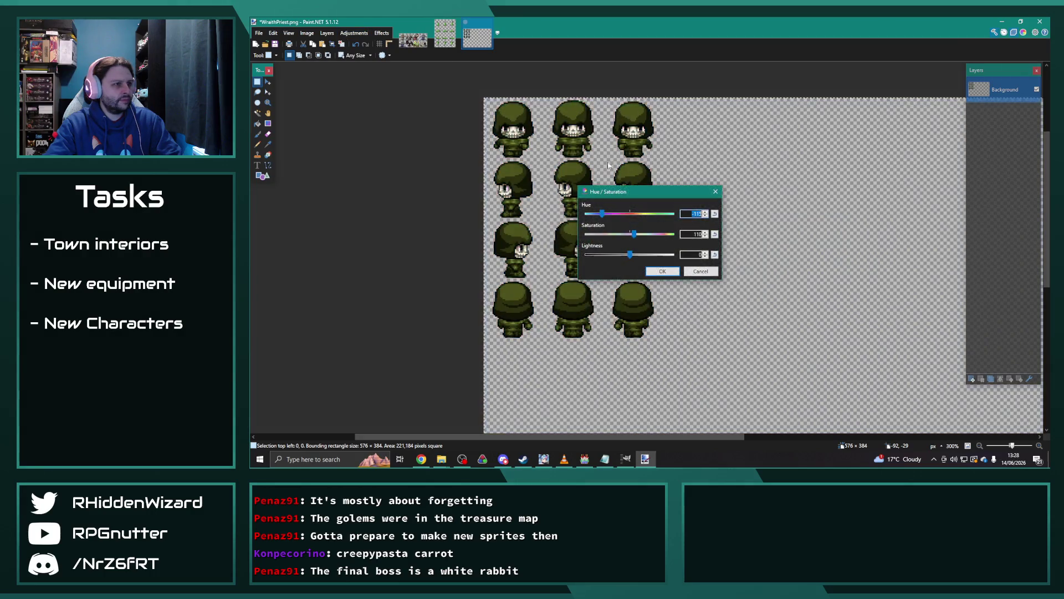
pyautogui.moveTo(632, 192); pyautogui.dragTo(721, 180)
pyautogui.moveTo(723, 222)
pyautogui.mouseDown()
pyautogui.moveTo(700, 203)
pyautogui.moveTo(758, 211)
pyautogui.moveTo(677, 207)
pyautogui.moveTo(760, 214)
pyautogui.mouseUp()
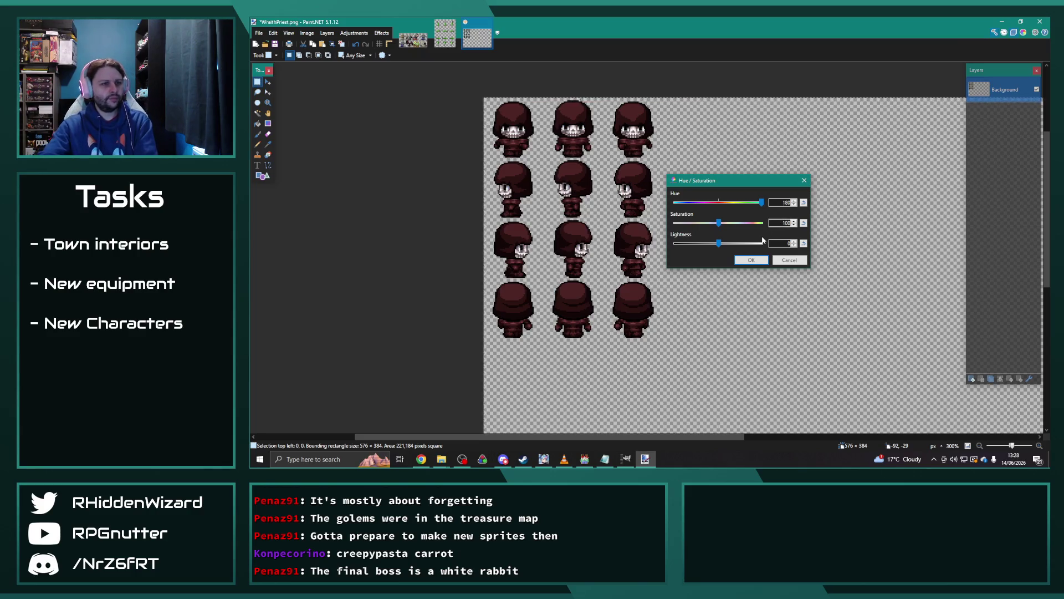
# Apply the hue change, save the sheet as WraithInfernal.png with default PNG settings, and exit Paint.NET.
pyautogui.click(755, 264)
pyautogui.click(259, 33)
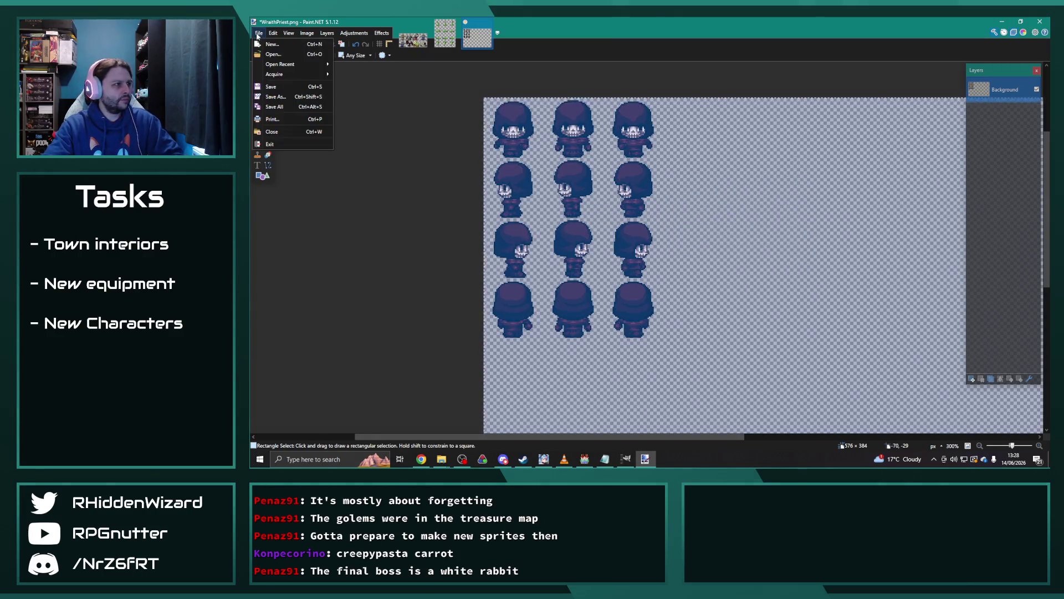
pyautogui.click(282, 98)
pyautogui.write('WraithPriest')
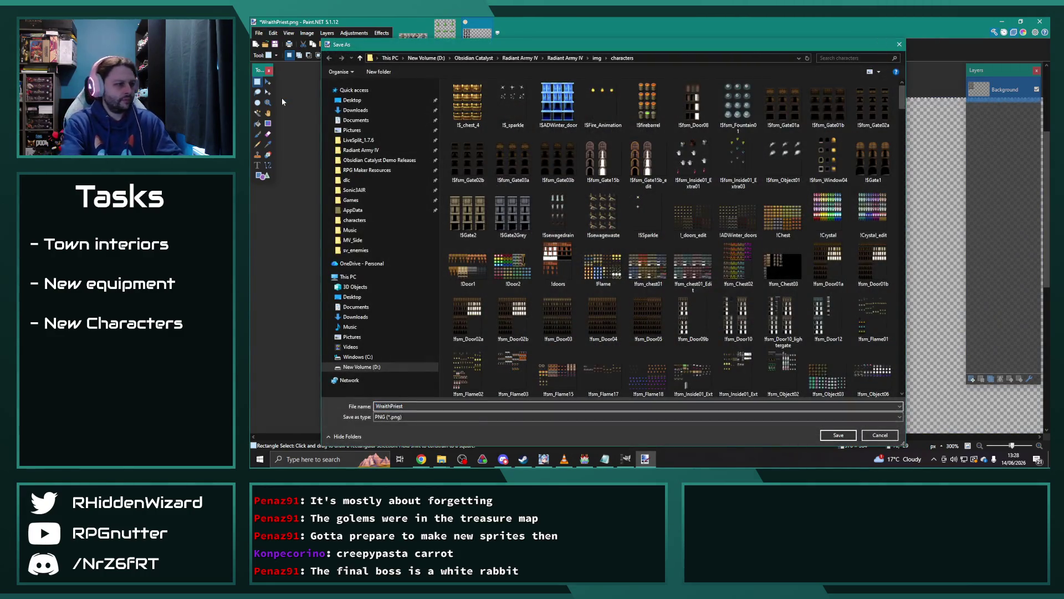
pyautogui.press('BackSpace')
pyautogui.press('BackSpace')
pyautogui.write('Infernal')
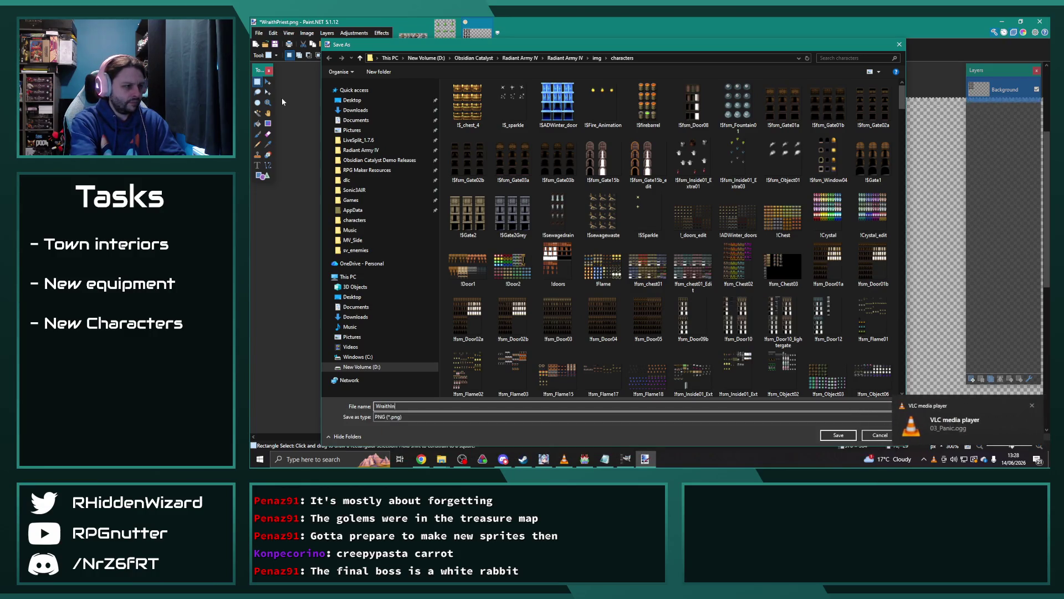
pyautogui.press('Return')
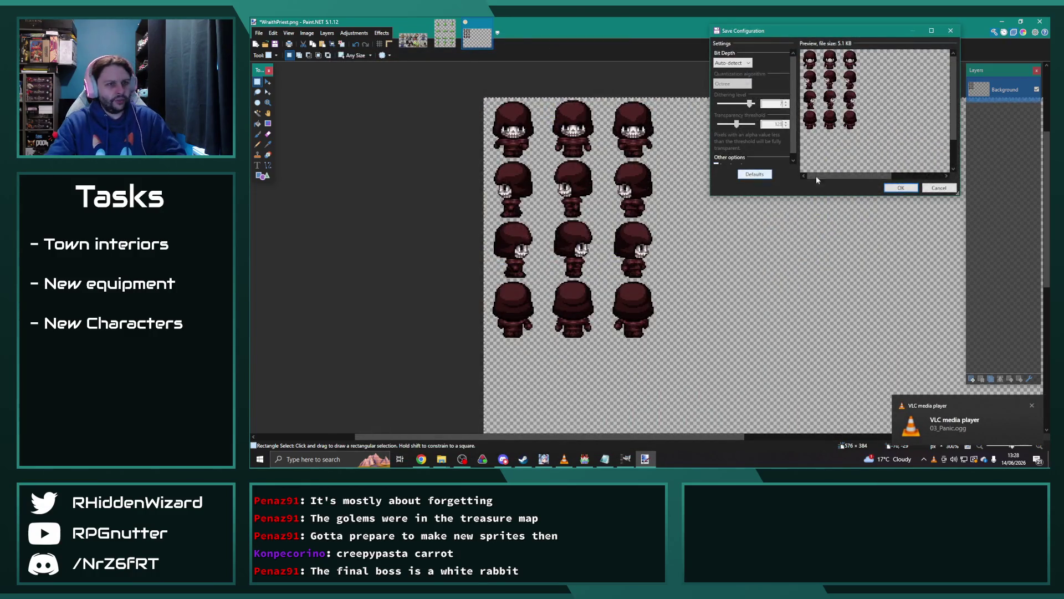
pyautogui.click(907, 189)
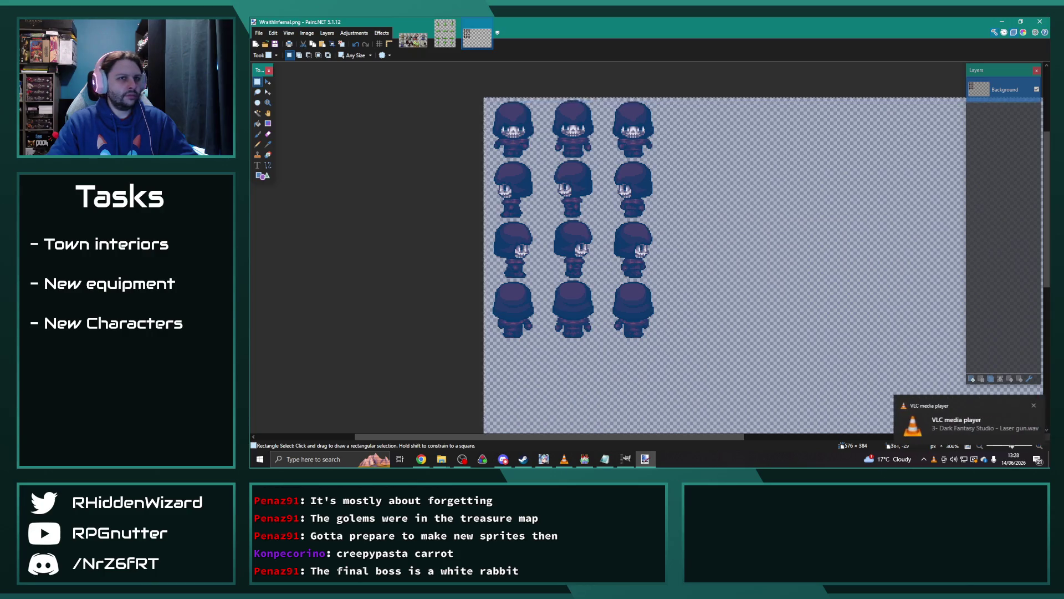
pyautogui.click(1045, 24)
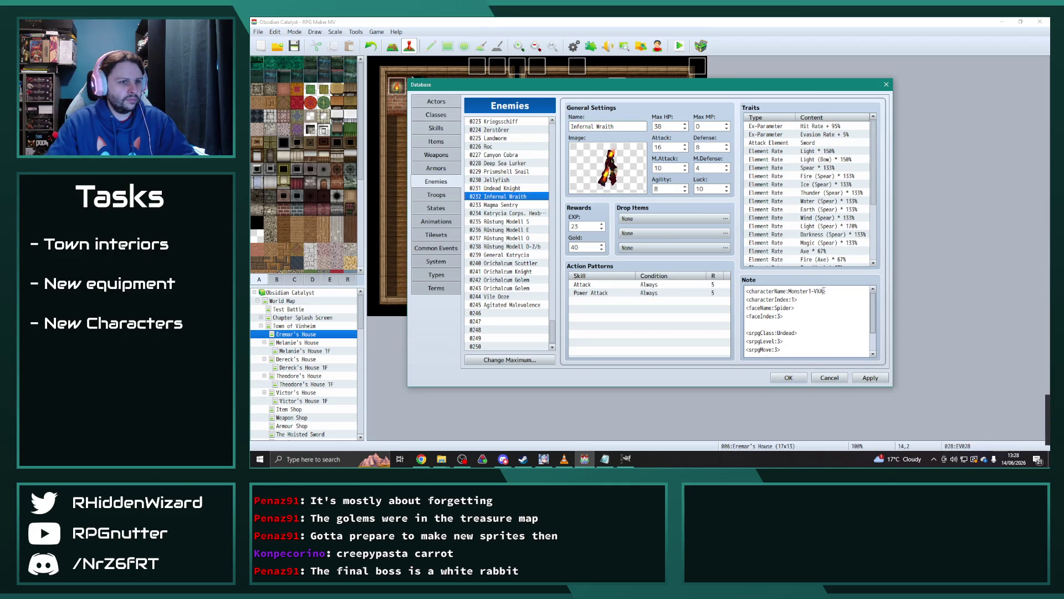
# Replace Monster1-VXA with WraithInfernal in Infernal Wraith's note, then apply and close the database.
pyautogui.moveTo(825, 291); pyautogui.dragTo(791, 291)
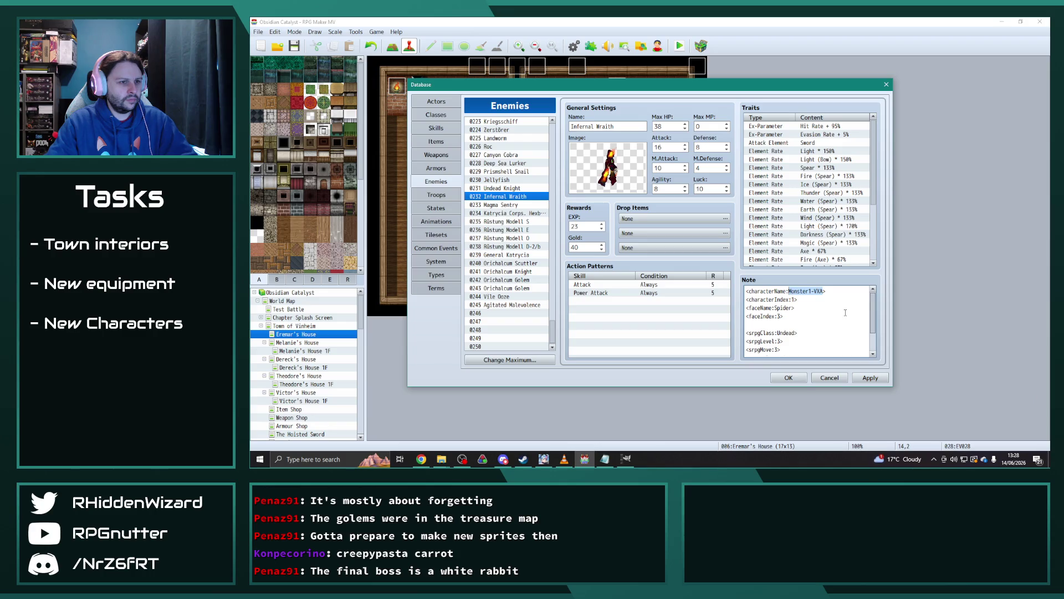
pyautogui.write('Wraith')
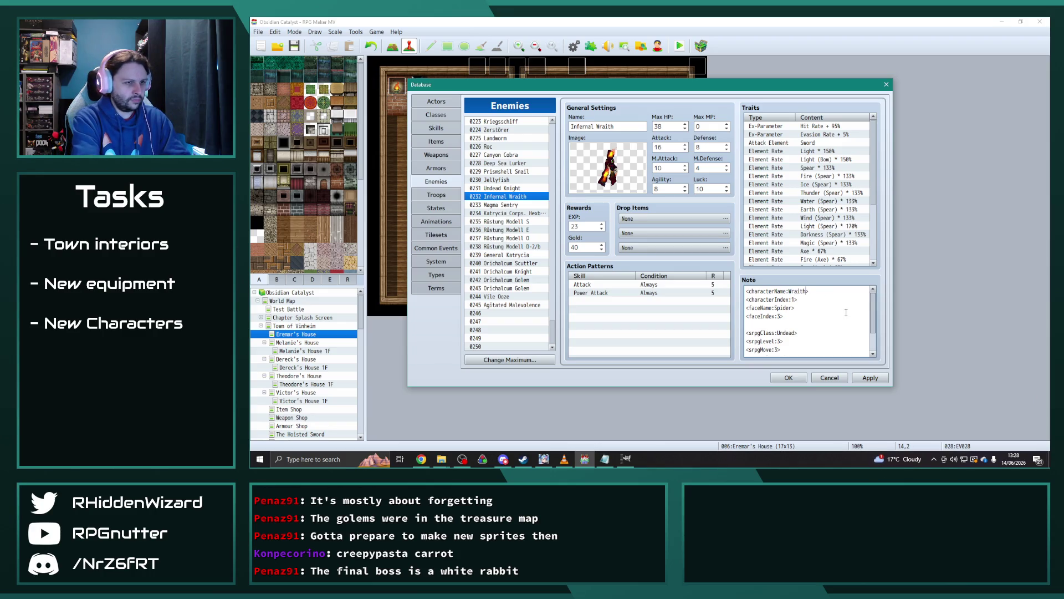
pyautogui.write('ernal')
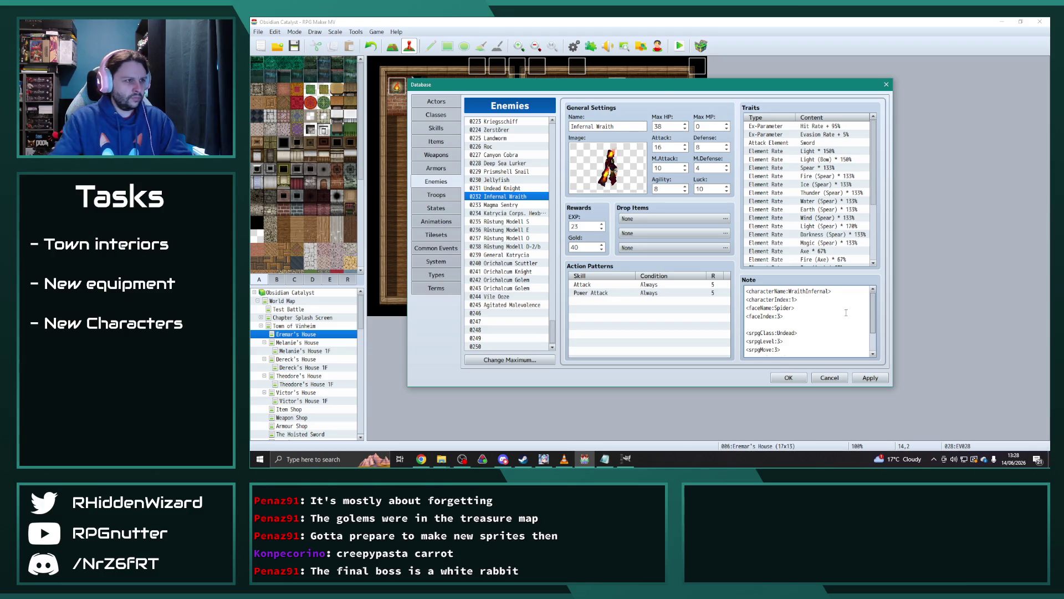
pyautogui.click(505, 189)
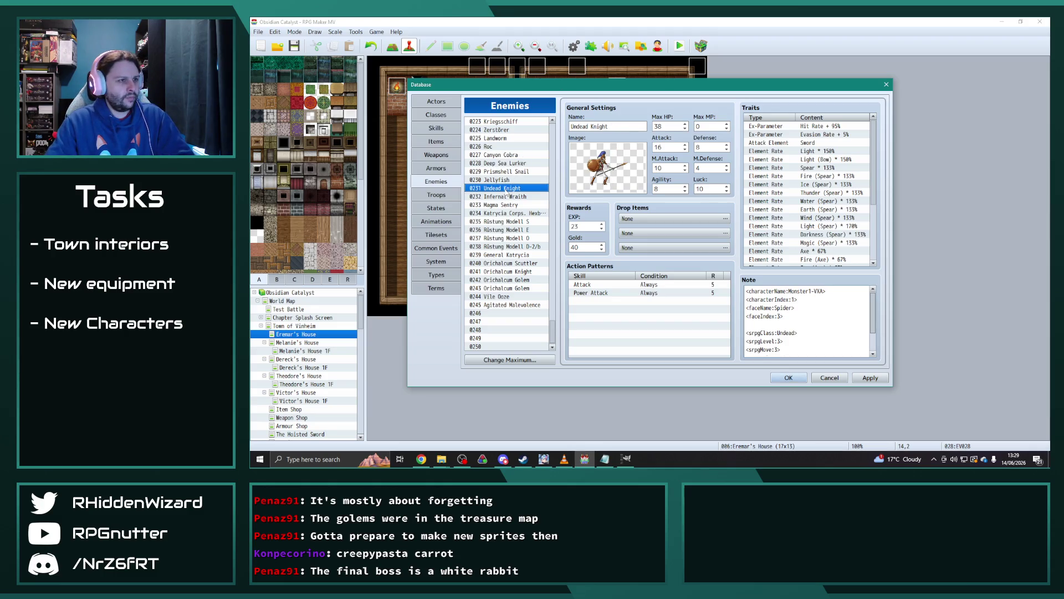
pyautogui.doubleClick(608, 167)
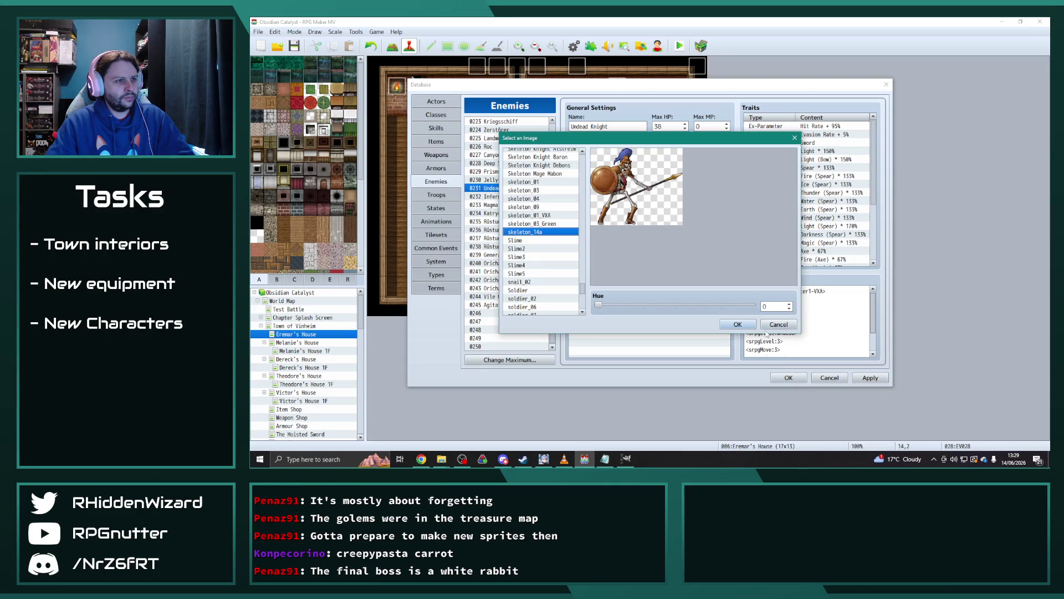
pyautogui.click(738, 324)
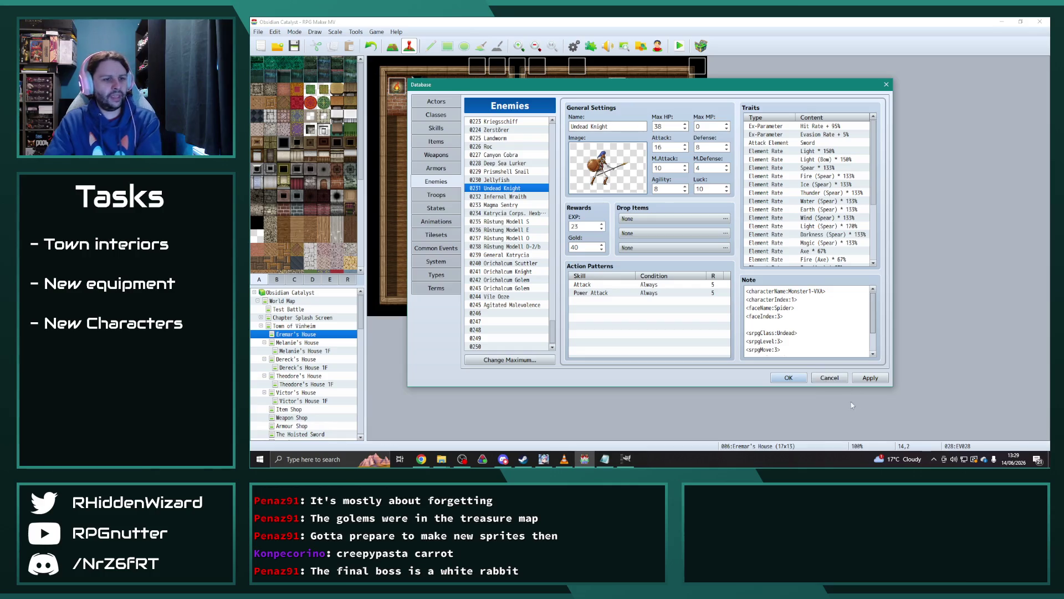
pyautogui.click(869, 378)
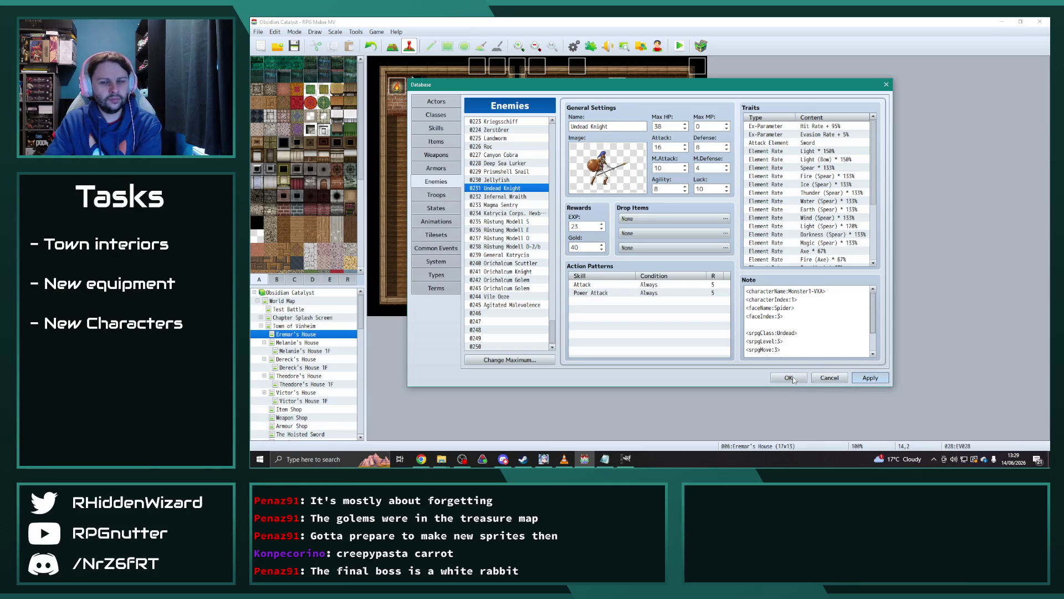
pyautogui.click(794, 379)
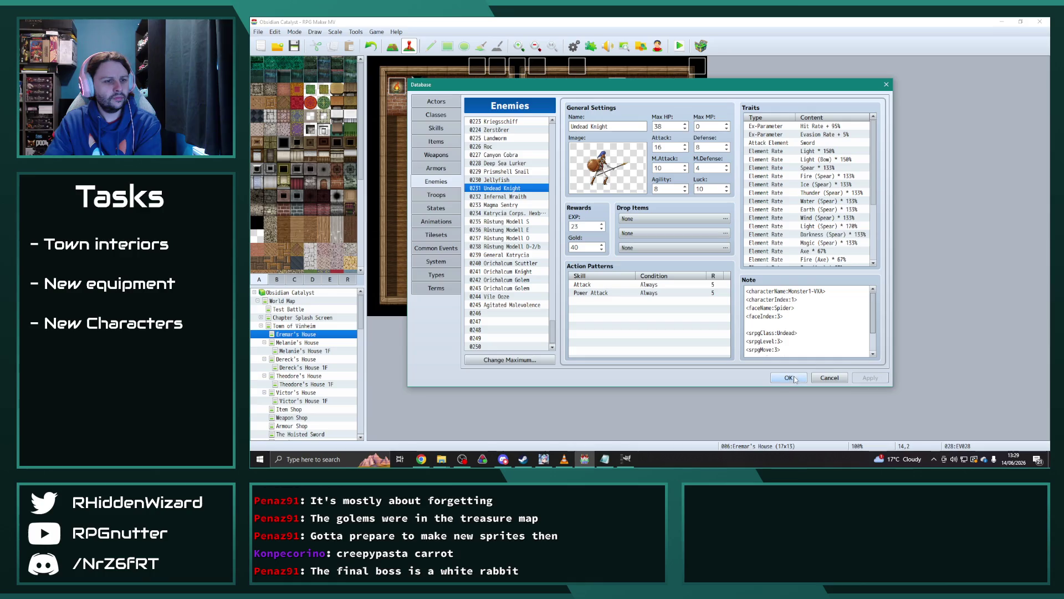
# Save the project, move the event from tile 14,2 to 14,0, and launch the Character Generator.
pyautogui.click(294, 46)
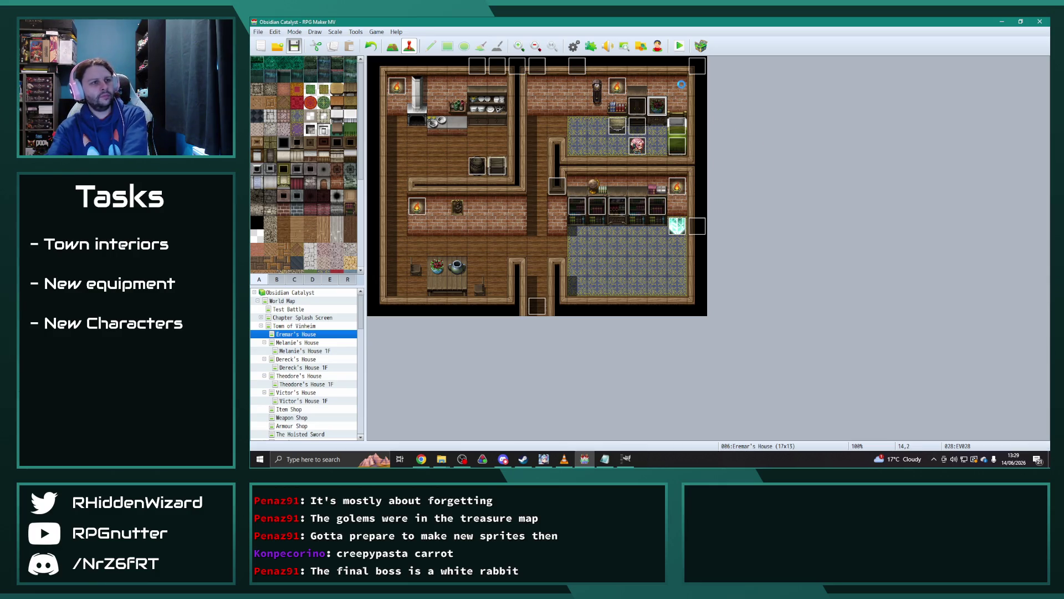
pyautogui.moveTo(657, 105); pyautogui.dragTo(657, 66)
pyautogui.click(574, 46)
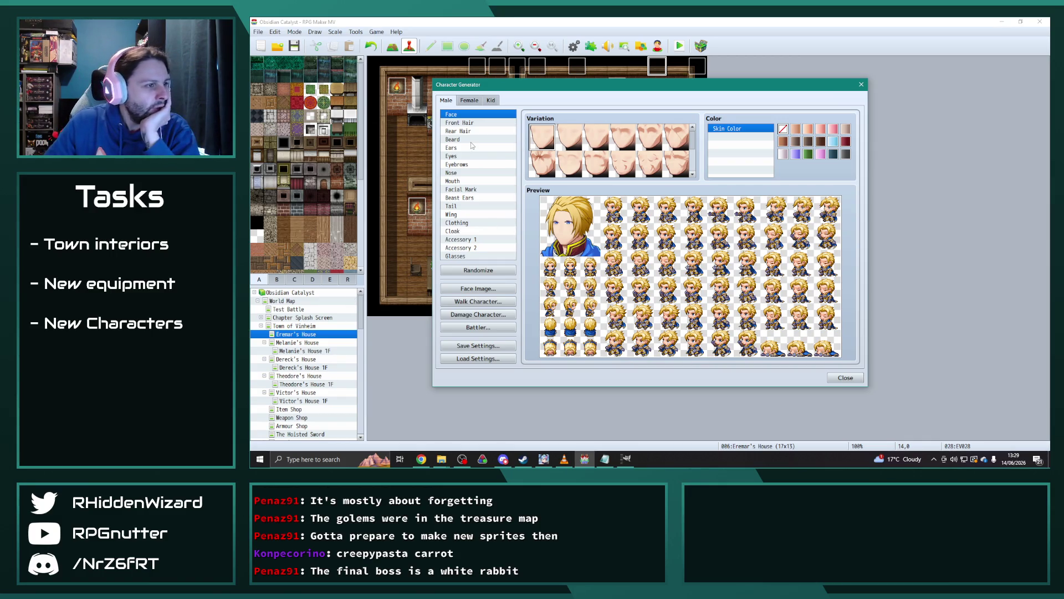
# Remove the front and rear hair to make the character bald.
pyautogui.click(453, 123)
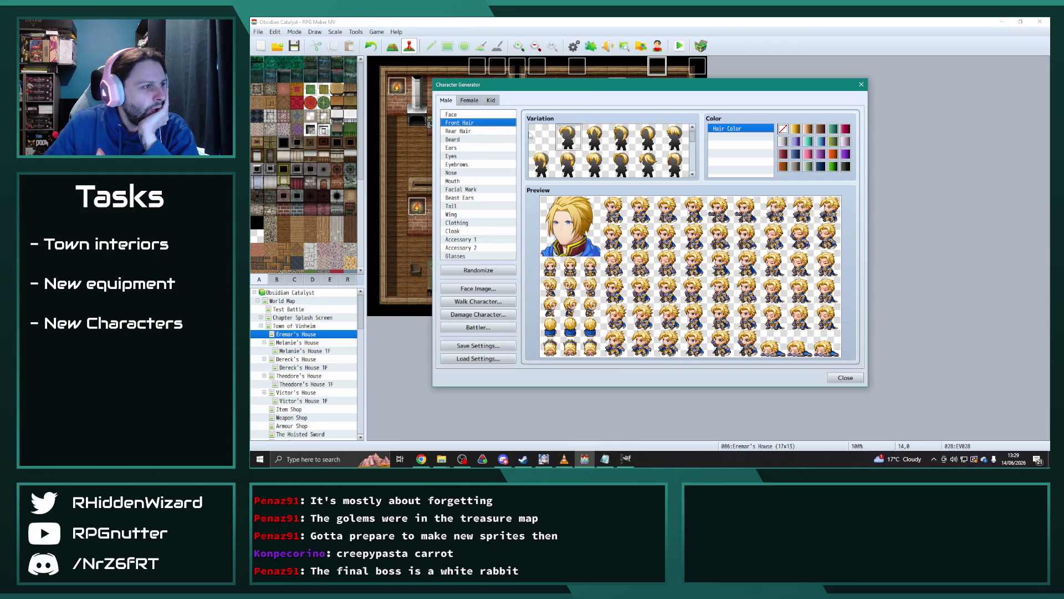
pyautogui.click(550, 141)
pyautogui.click(457, 131)
pyautogui.click(542, 139)
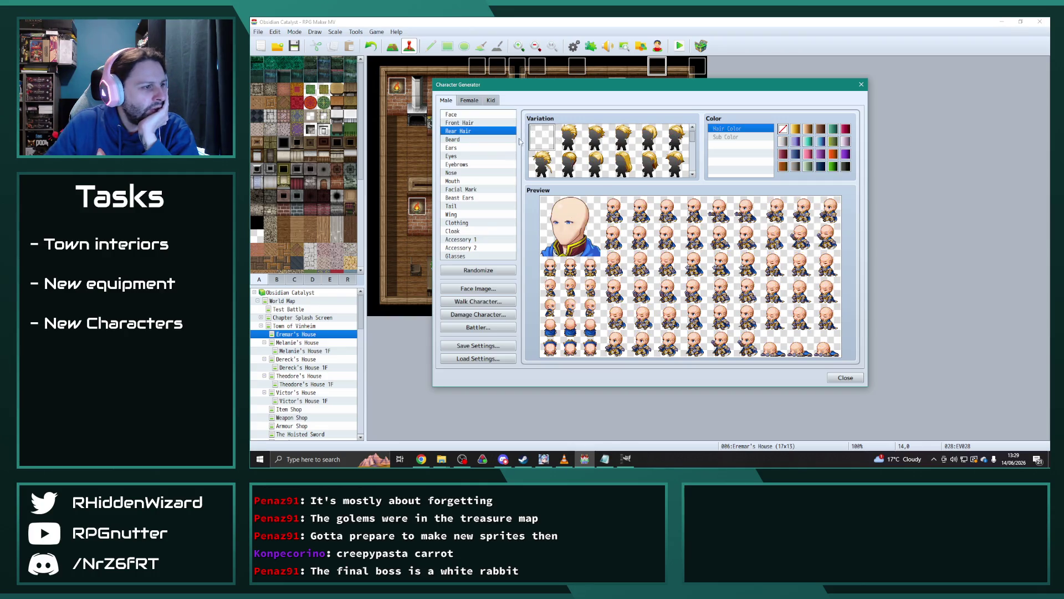
# Dress him in an armour outfit with gold main colour and dark grey Sub Color 1.
pyautogui.click(467, 223)
pyautogui.scroll(-4, 685, 144)
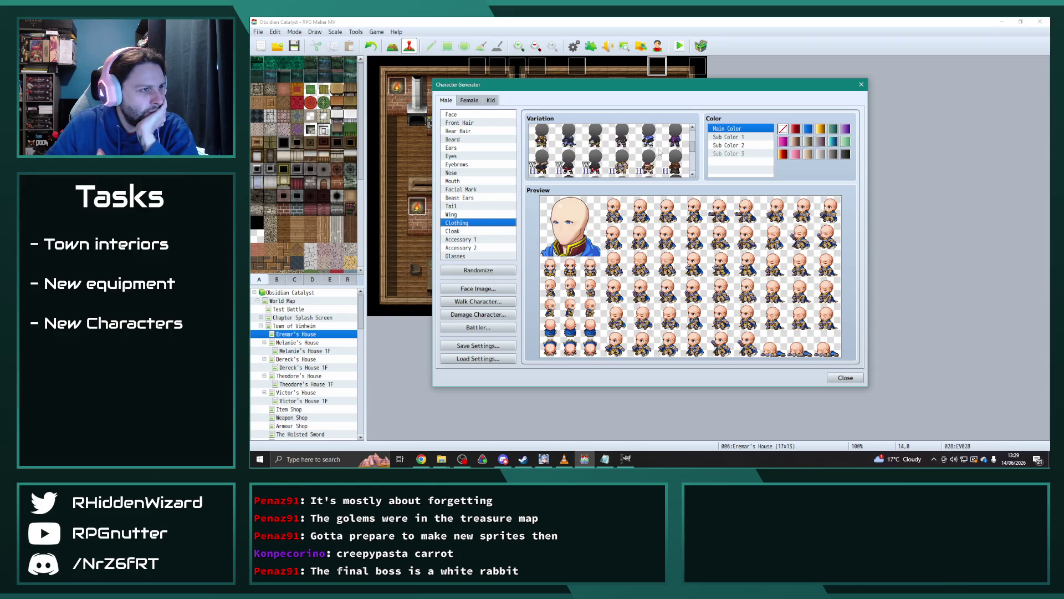
pyautogui.click(622, 137)
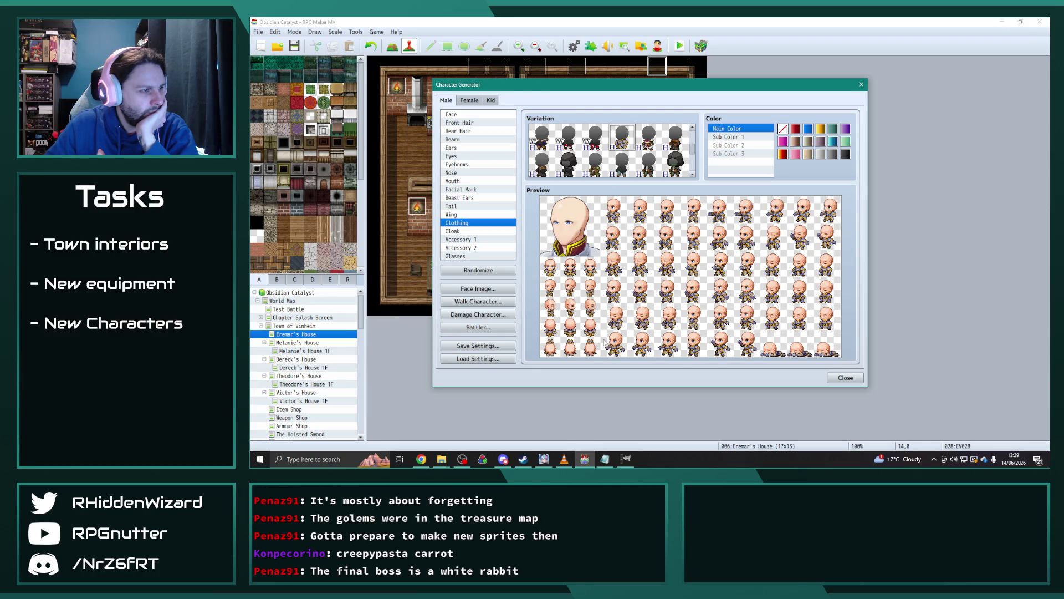
pyautogui.click(821, 129)
pyautogui.click(727, 137)
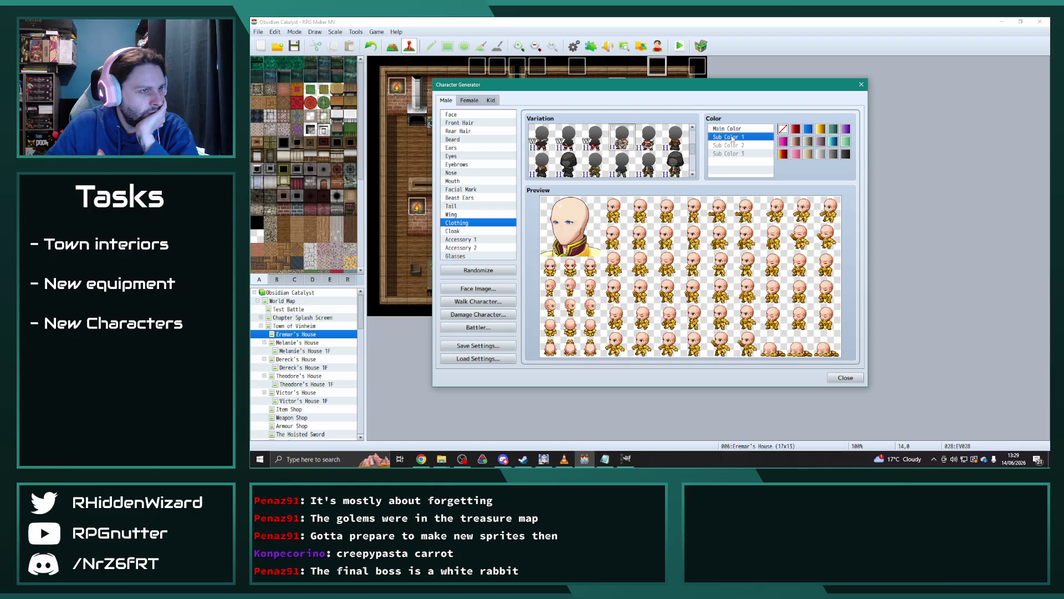
pyautogui.click(846, 154)
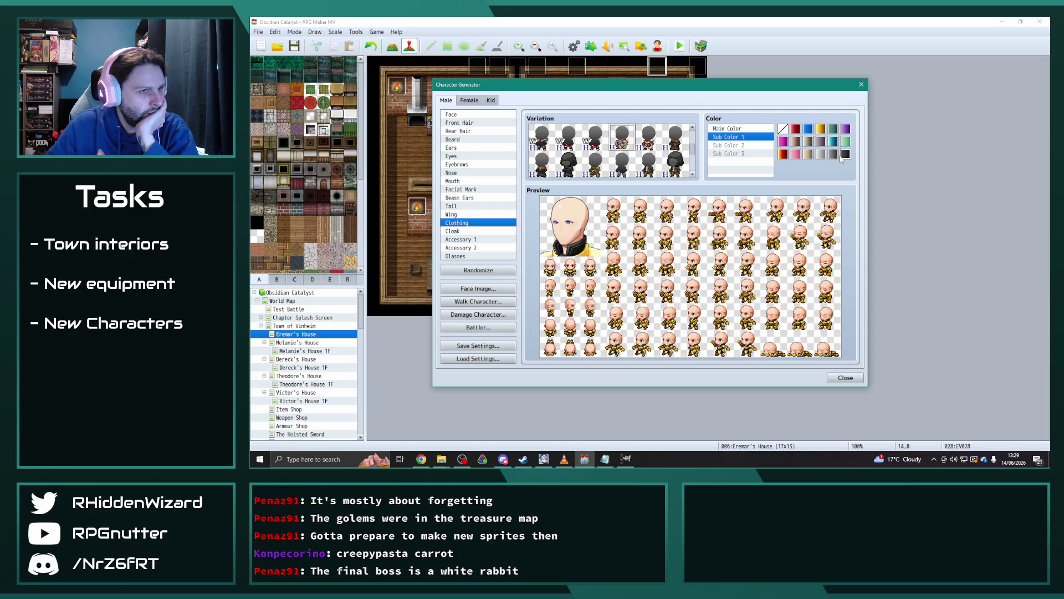
pyautogui.click(834, 156)
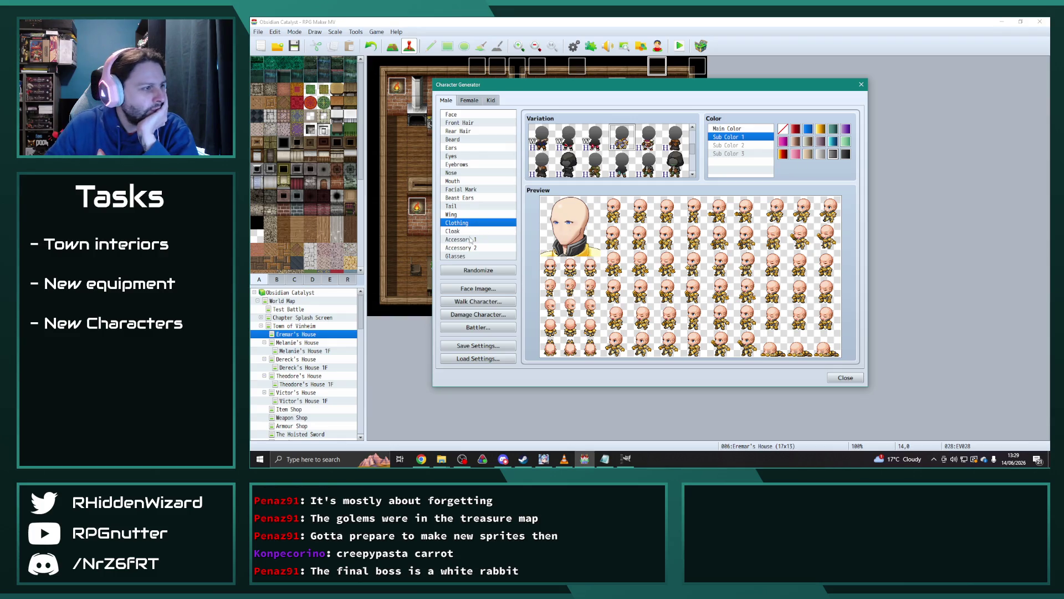
# Give the face a Skull facial mark.
pyautogui.click(468, 190)
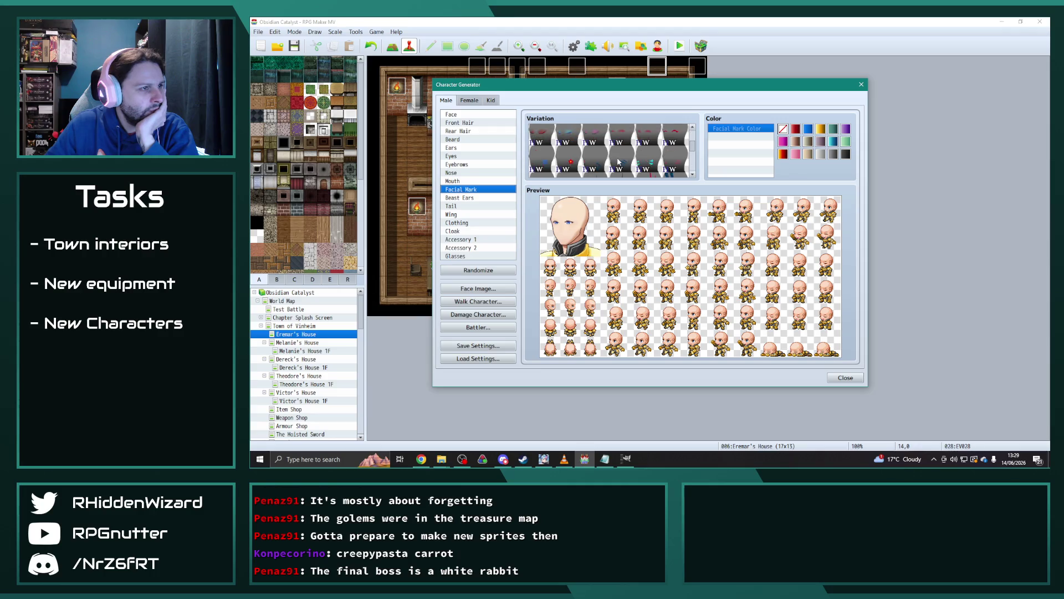
pyautogui.click(592, 133)
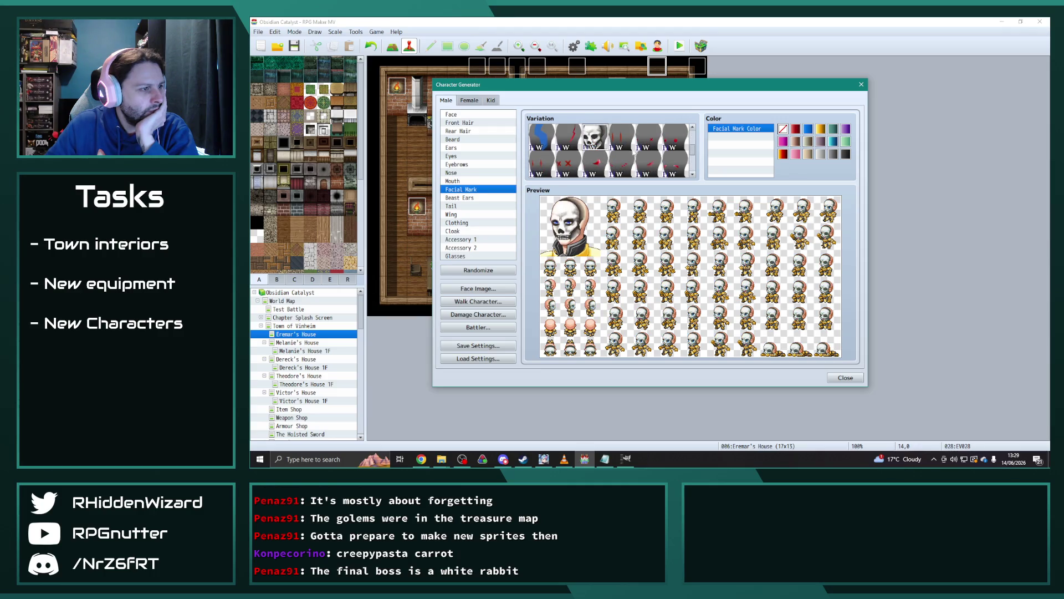
pyautogui.scroll(-10, 635, 155)
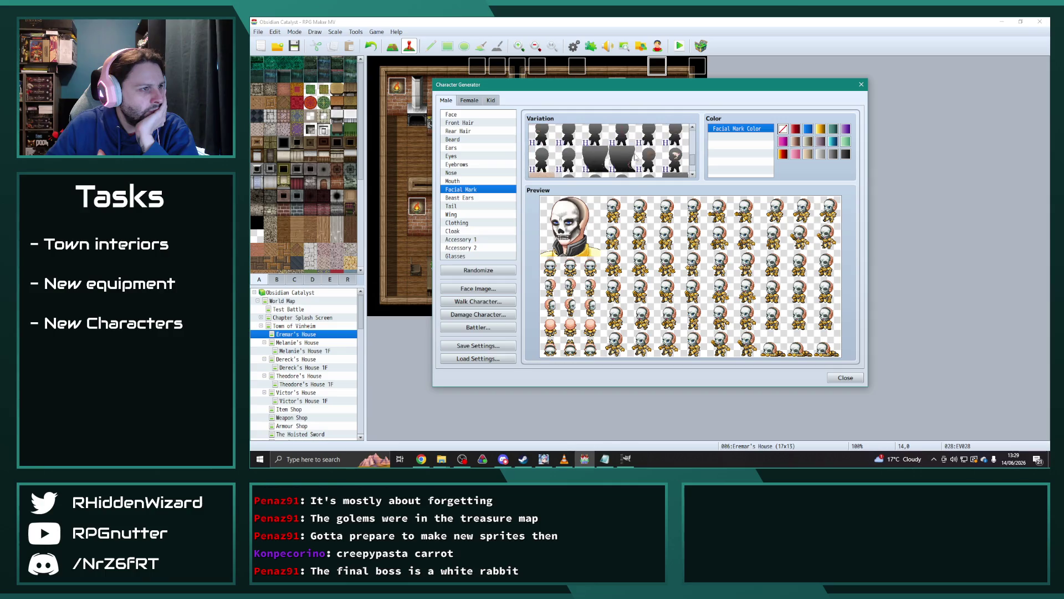
pyautogui.scroll(-3, 634, 157)
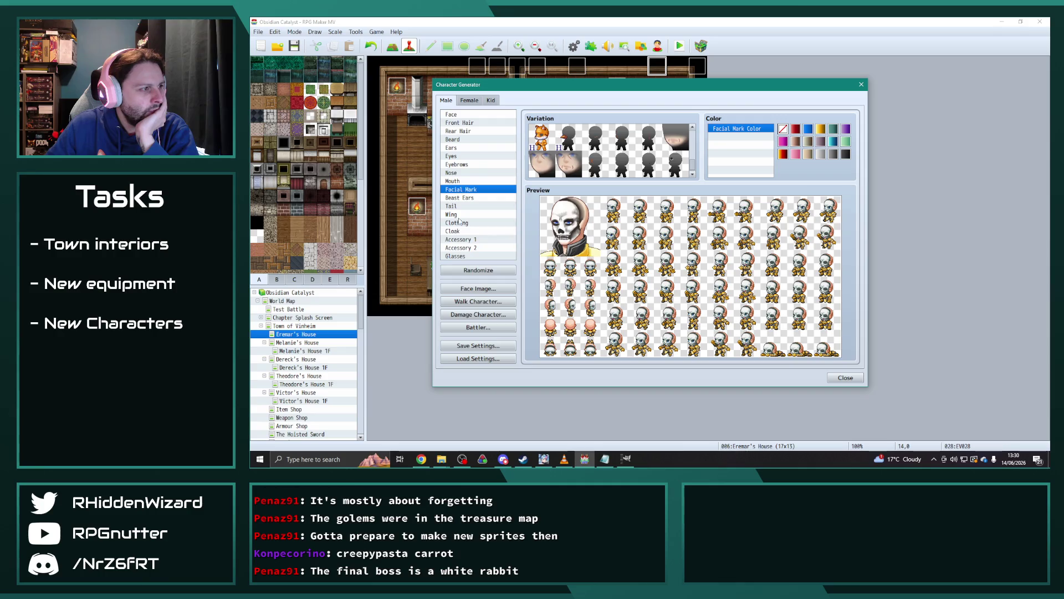
# Add a gold plumed helmet as Accessory 2.
pyautogui.click(460, 239)
pyautogui.click(460, 247)
pyautogui.scroll(-4, 621, 156)
pyautogui.scroll(-1, 623, 165)
pyautogui.click(625, 157)
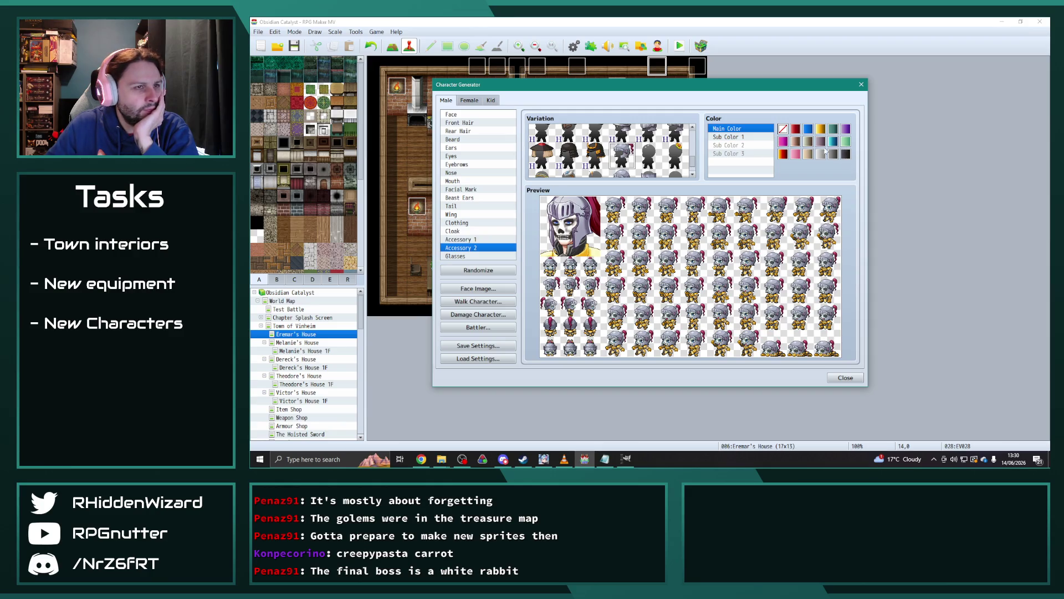
pyautogui.click(820, 129)
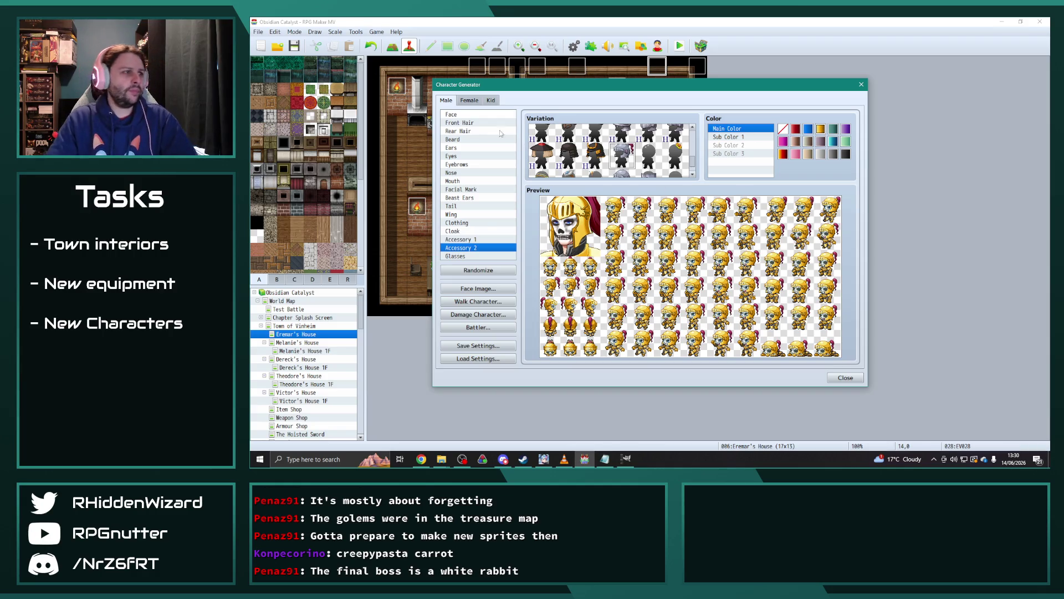
# Look over the eye and cloak options and bring up the Walk Character sheet.
pyautogui.click(488, 156)
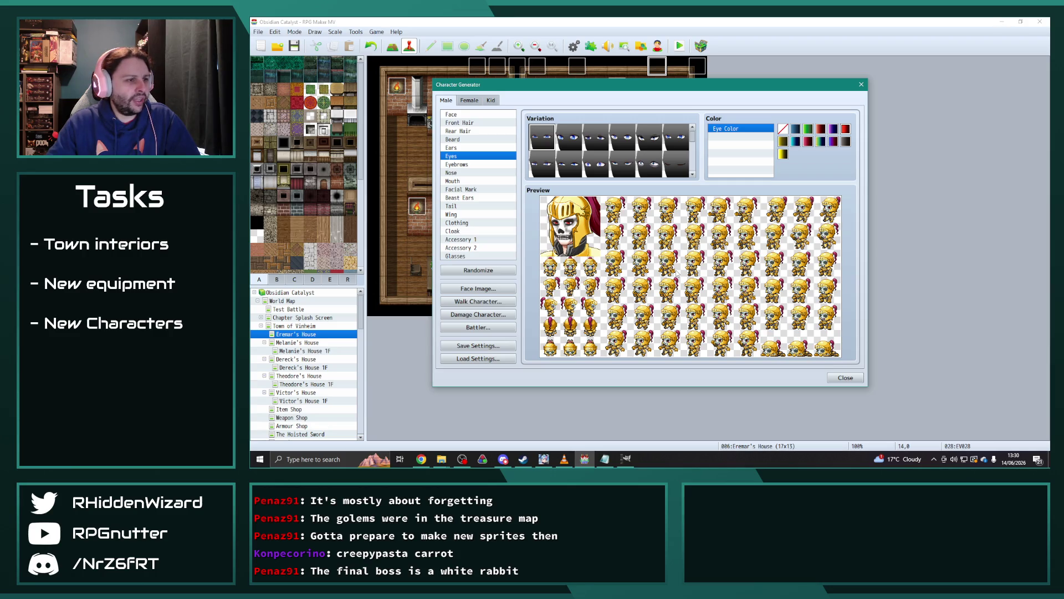
pyautogui.click(467, 231)
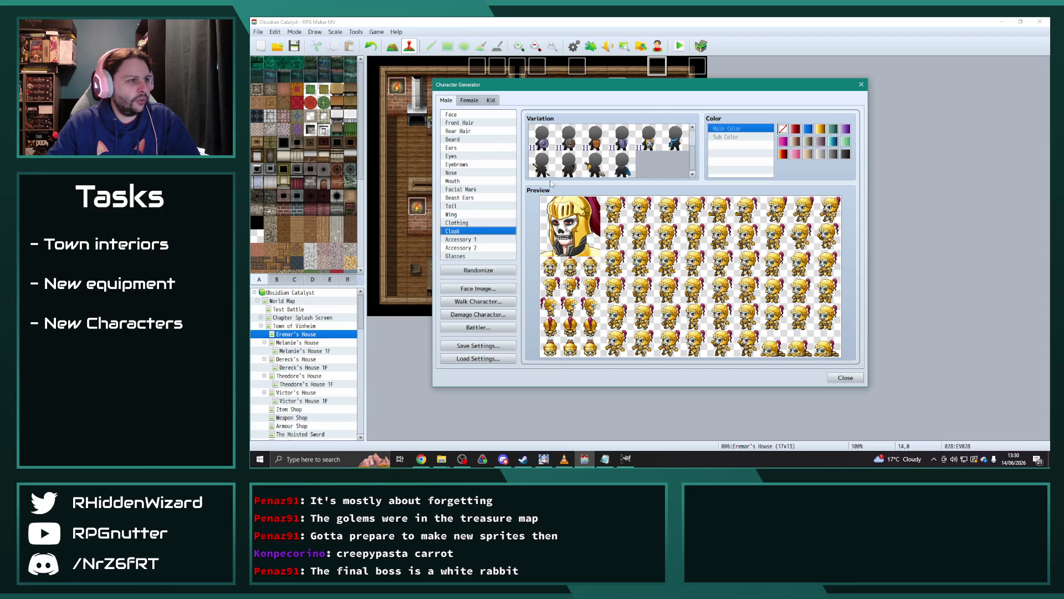
pyautogui.click(480, 307)
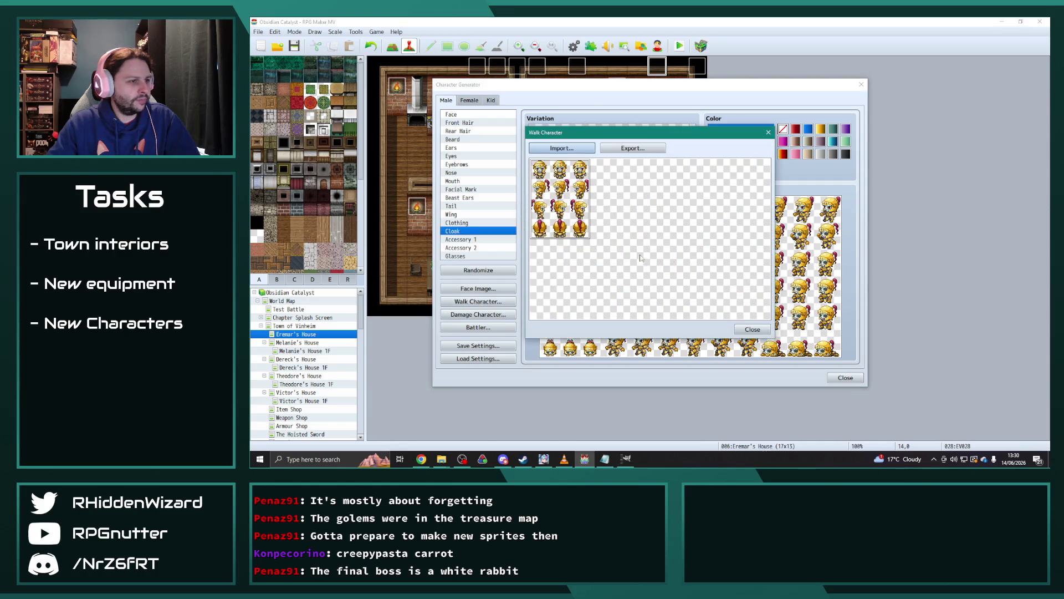
# Export the walking sprite sheet as SkeletonKnight, then close the Walk Character and generator windows.
pyautogui.click(633, 151)
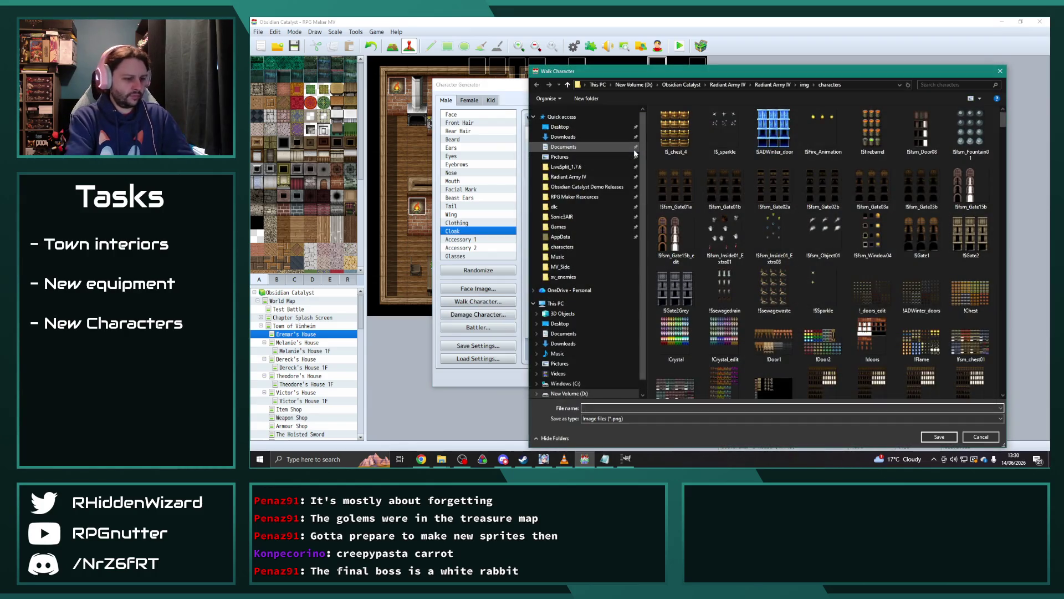
pyautogui.write('Skeleton')
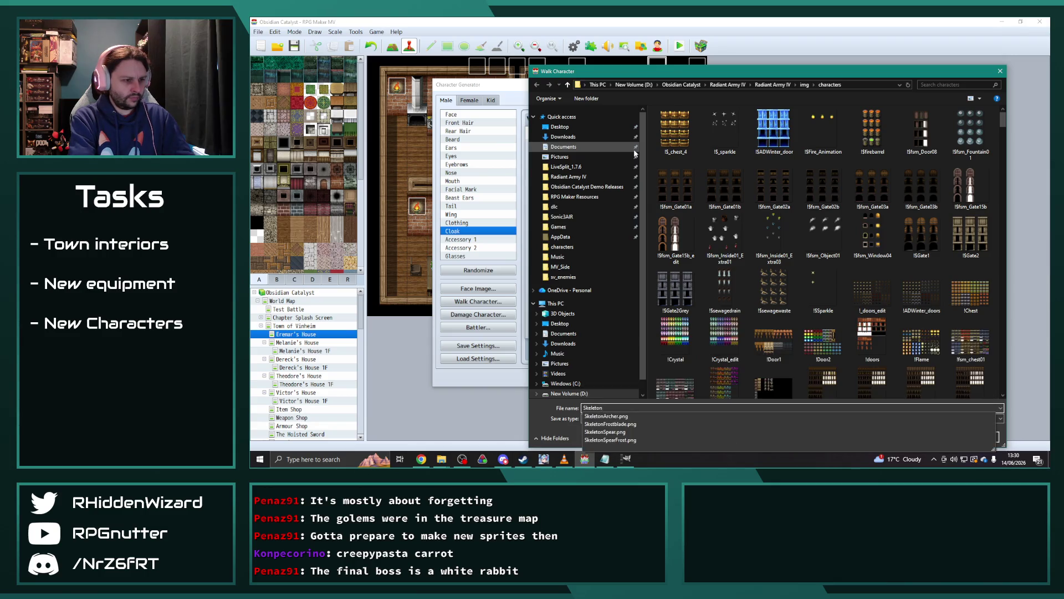
pyautogui.write('Knight')
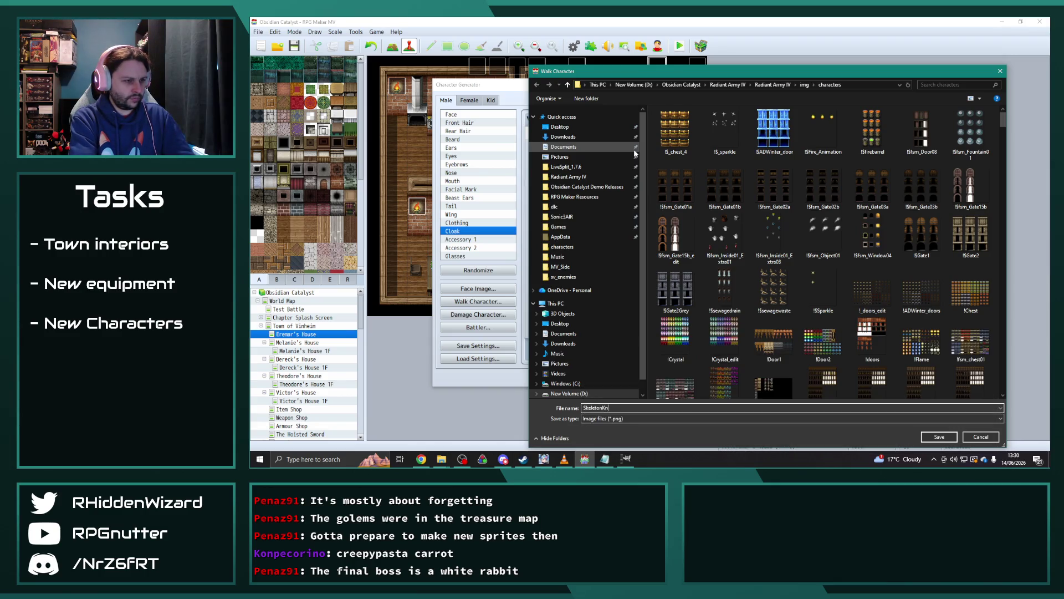
pyautogui.press('Return')
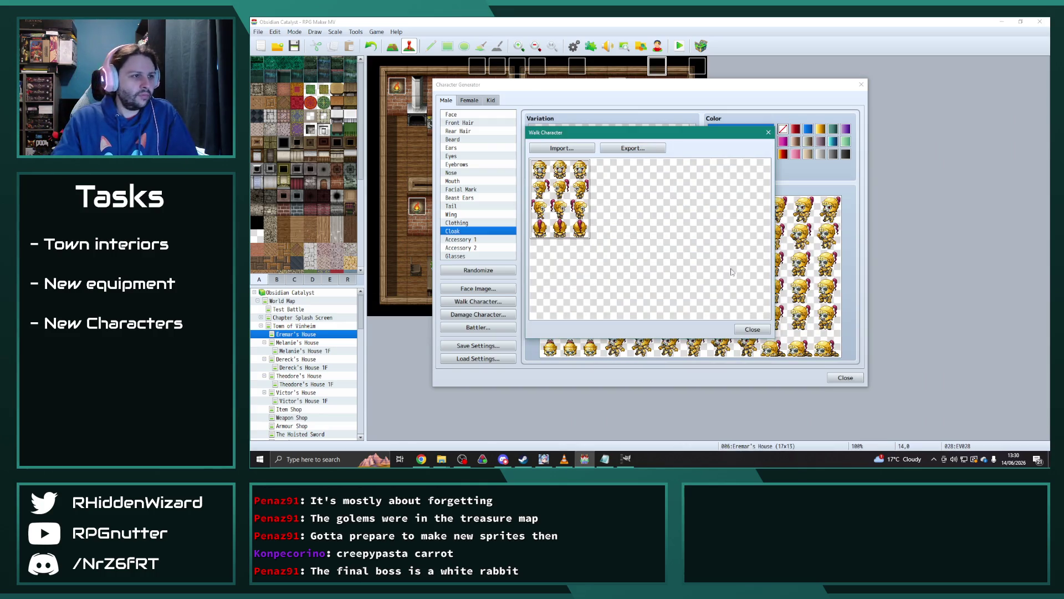
pyautogui.click(752, 329)
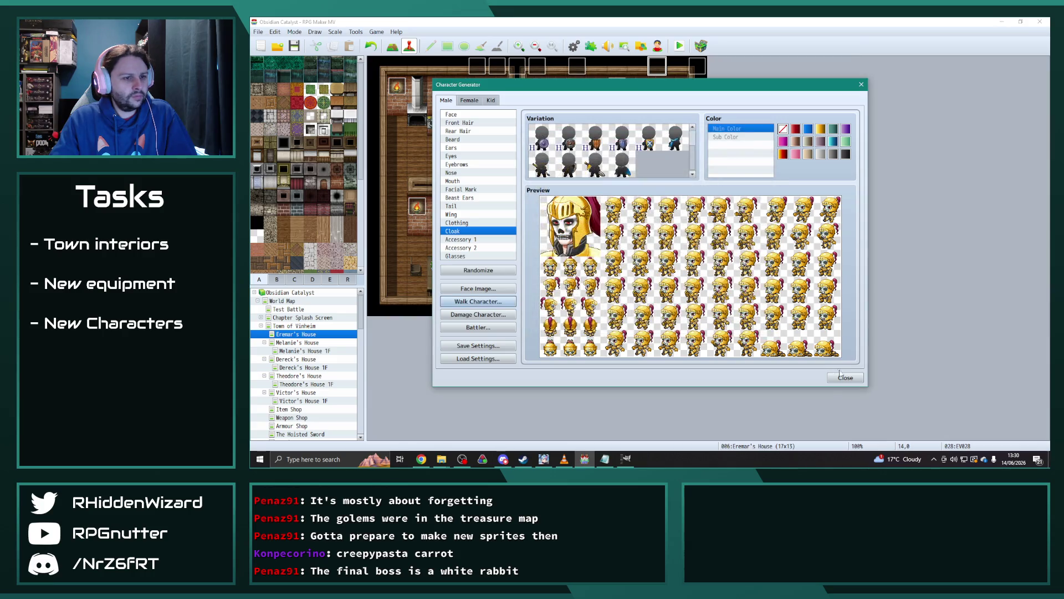
pyautogui.click(845, 378)
# In the Undead Knight's note, replace Monster1-VXA with SkeletonKnight.
pyautogui.click(575, 45)
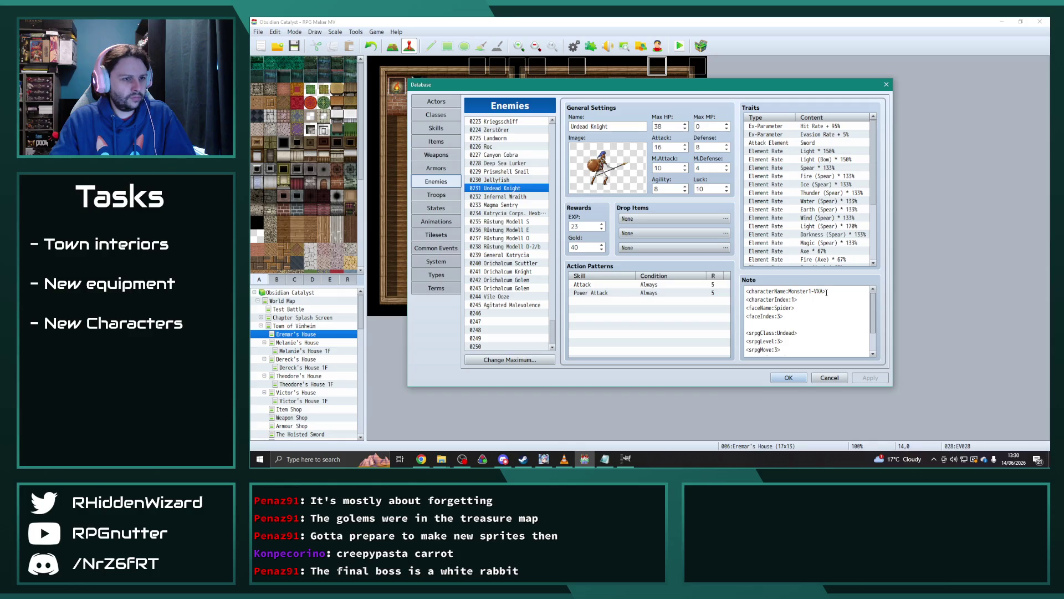
pyautogui.moveTo(824, 292); pyautogui.dragTo(788, 291)
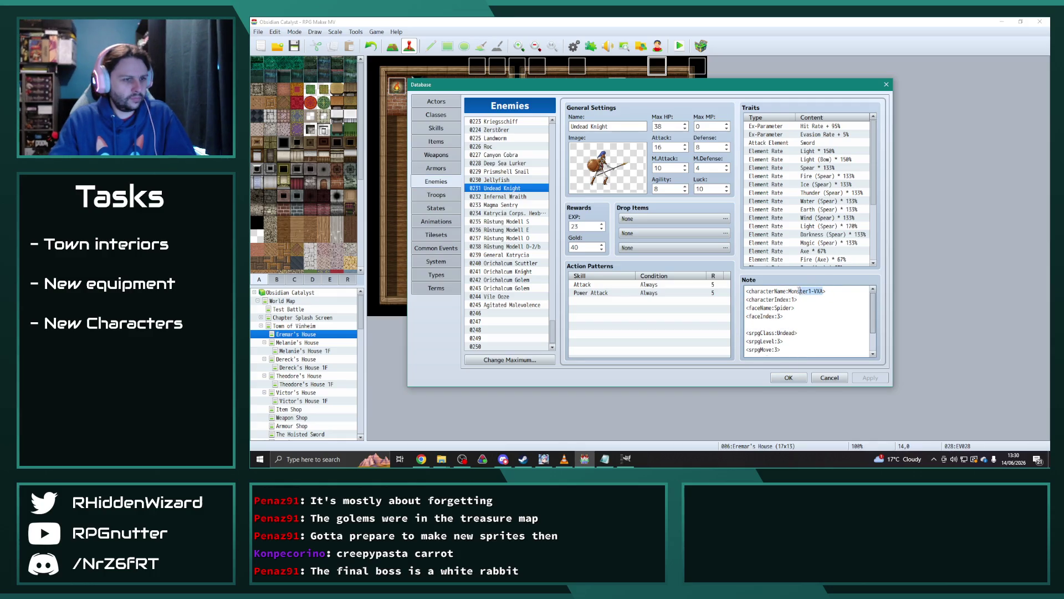
pyautogui.write('Skeleton')
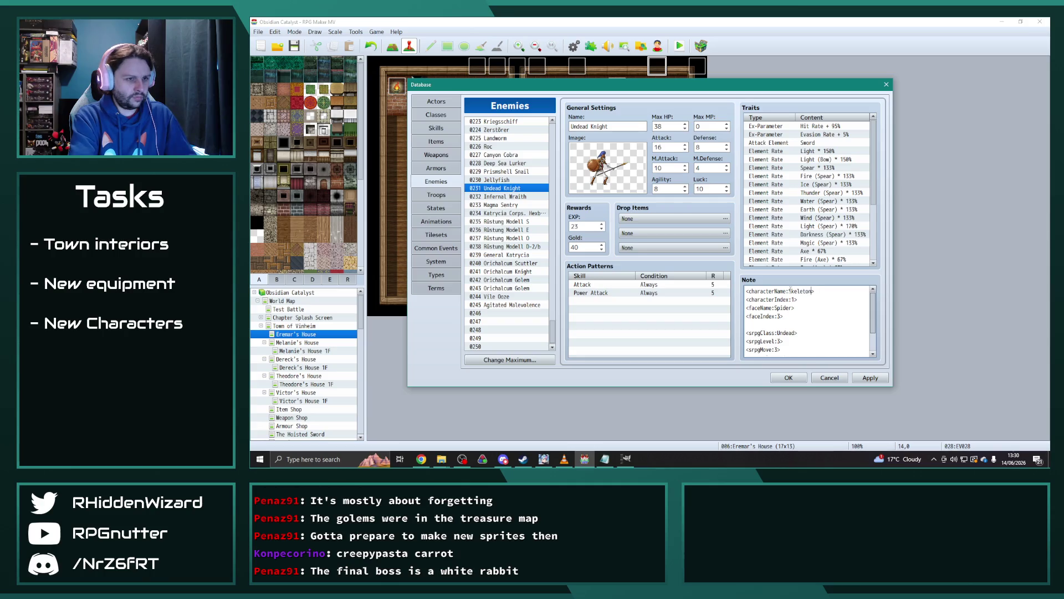
pyautogui.write('Knight')
pyautogui.press('Down')
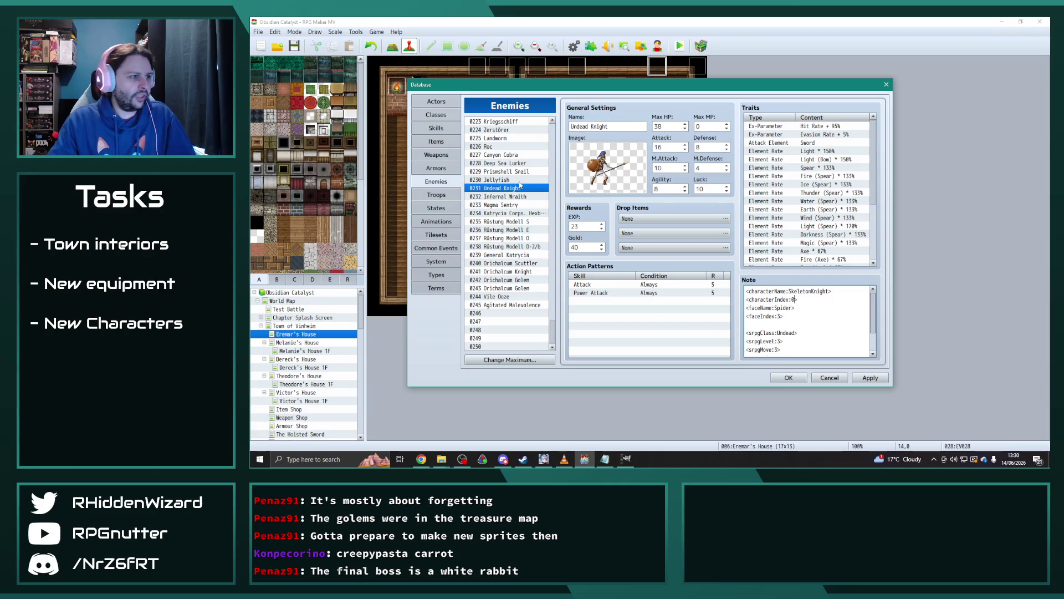
# Browse the Jellyfish, Prismshell Snail and Canyon Cobra enemy entries.
pyautogui.click(519, 177)
pyautogui.click(519, 172)
pyautogui.click(520, 179)
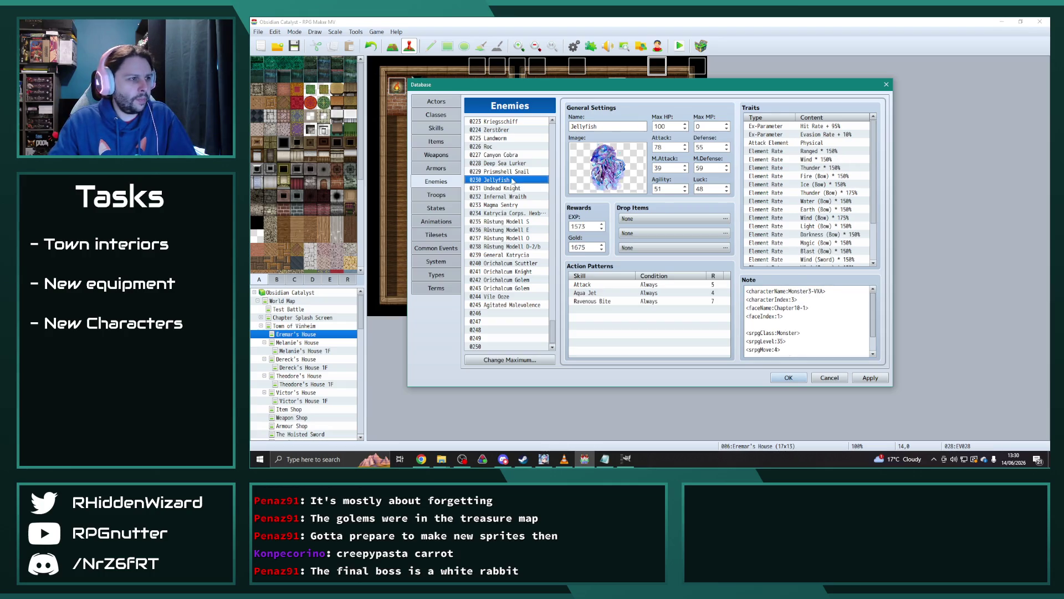
pyautogui.click(514, 163)
pyautogui.click(507, 179)
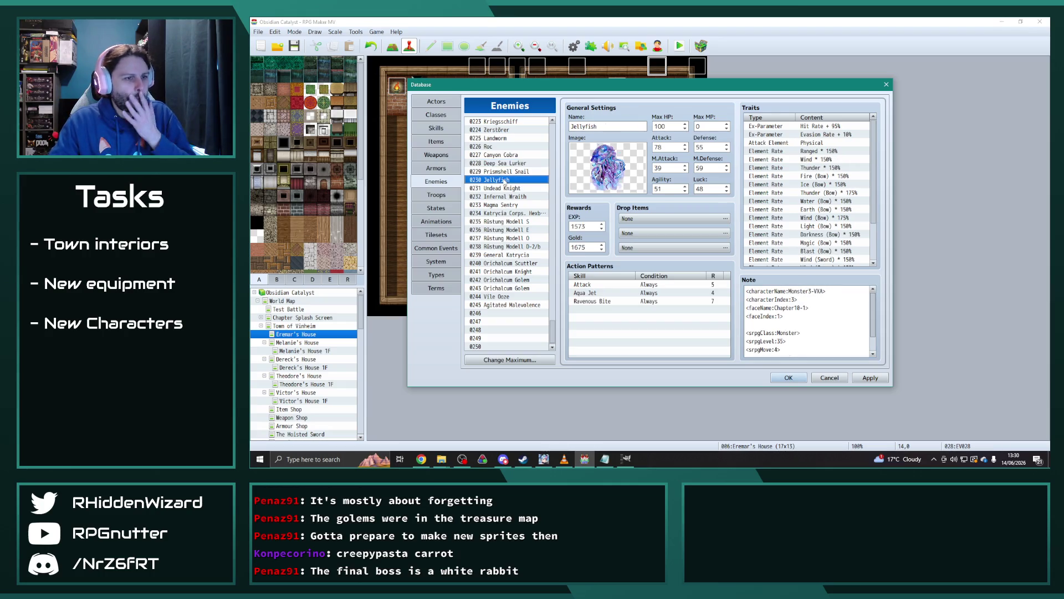
pyautogui.click(504, 172)
pyautogui.press('Up')
pyautogui.press('Up')
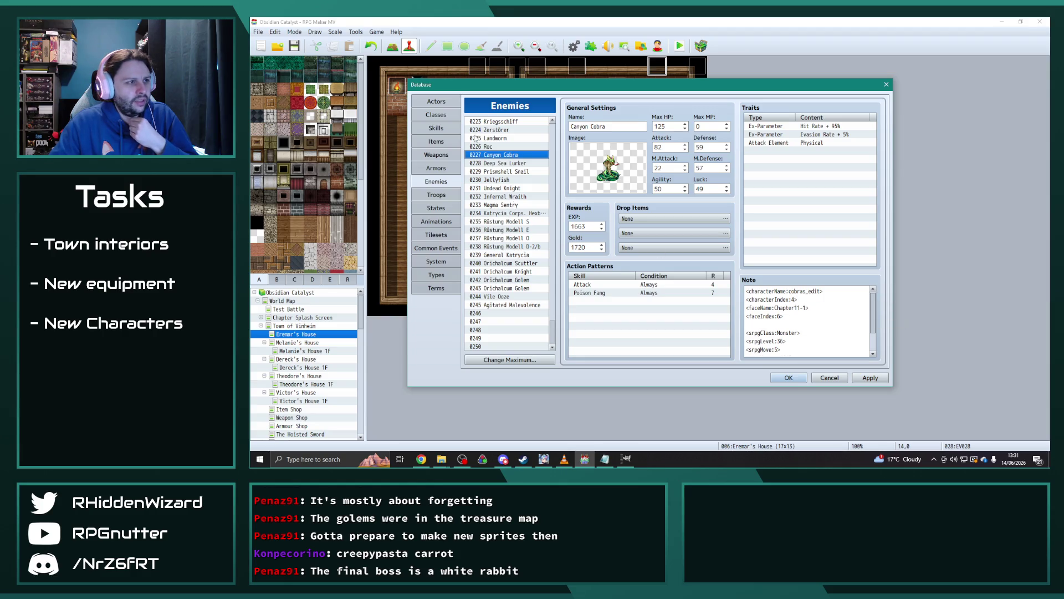
# Check Roc, Landworm, Infernal Wraith and Undead Knight, then select Magma Sentry.
pyautogui.click(491, 147)
pyautogui.click(491, 138)
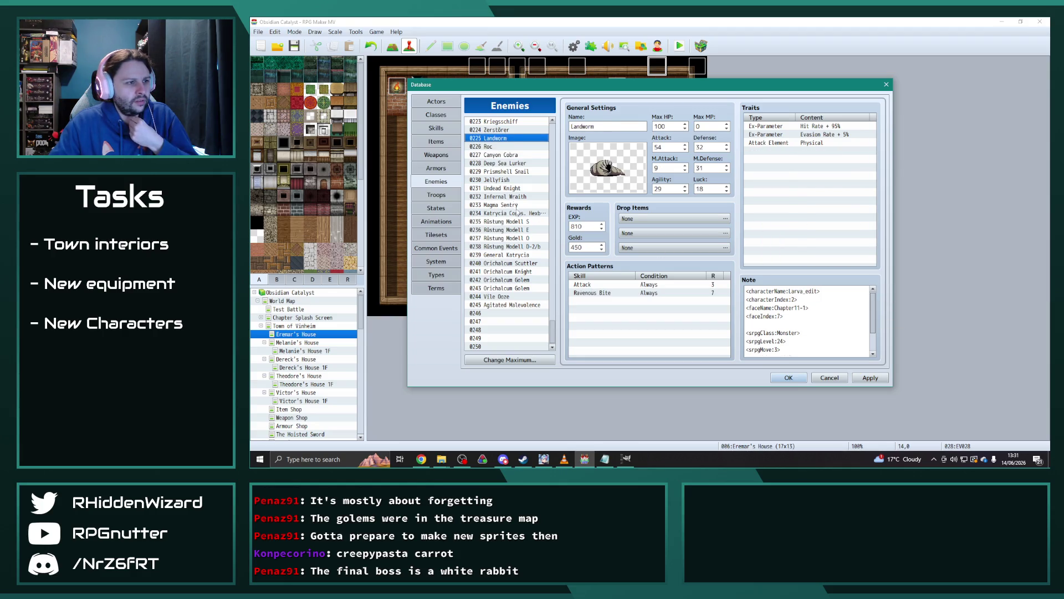
pyautogui.click(505, 197)
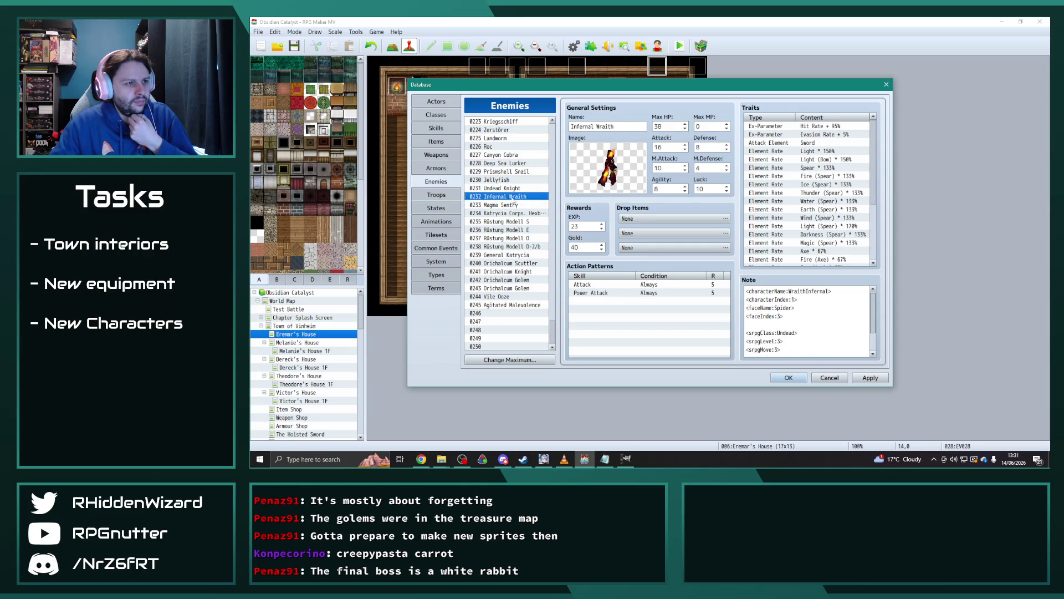
pyautogui.click(502, 188)
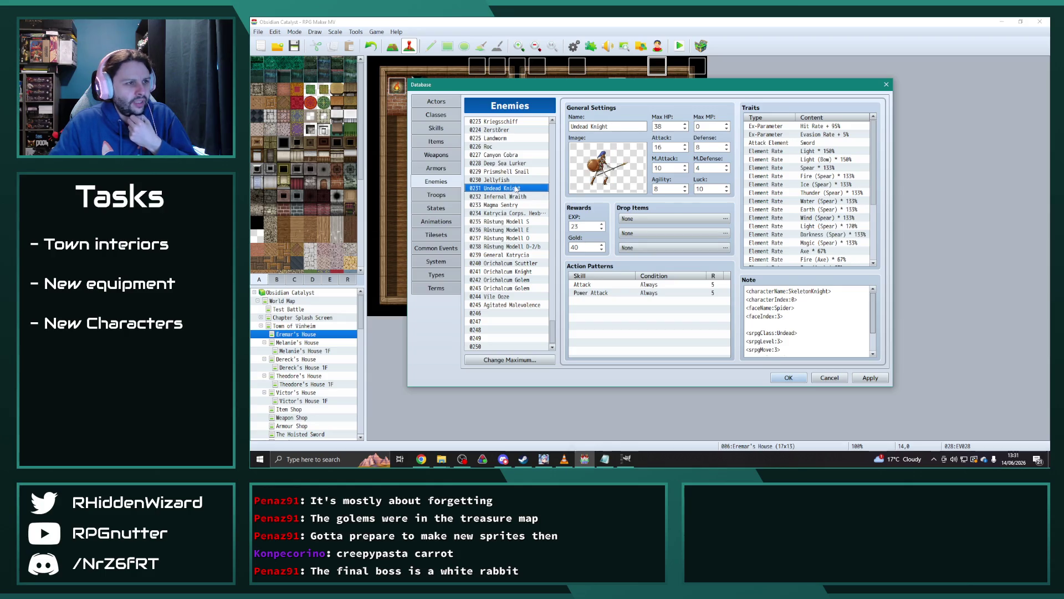
pyautogui.click(514, 197)
pyautogui.click(512, 205)
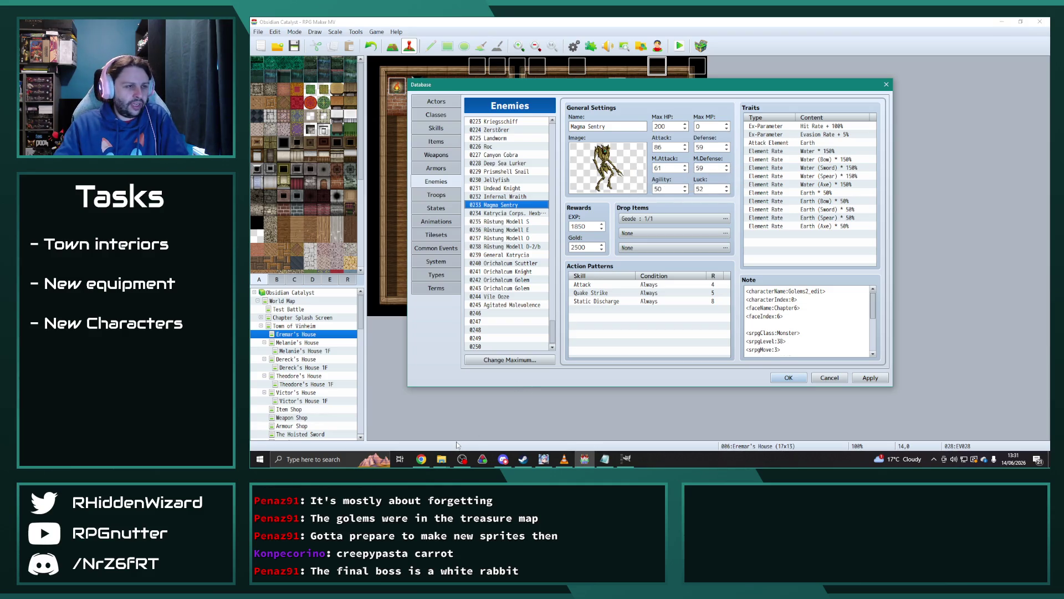
pyautogui.moveTo(441, 459)
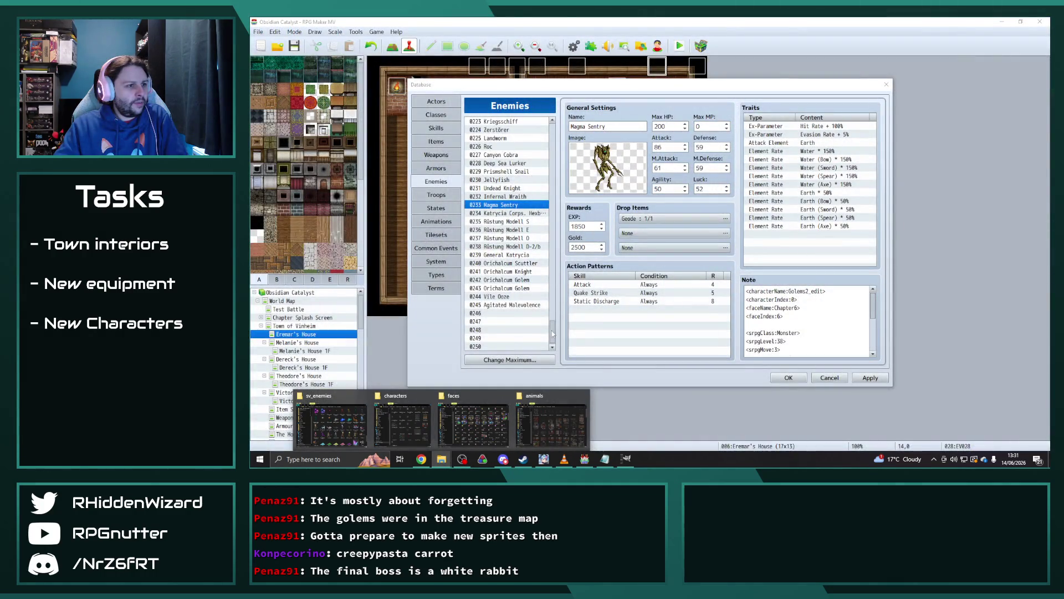
pyautogui.moveTo(557, 314); pyautogui.dragTo(551, 279)
# View Frost Witch and Skeletal Attendant, flipping to the next enemy for comparison.
pyautogui.click(535, 286)
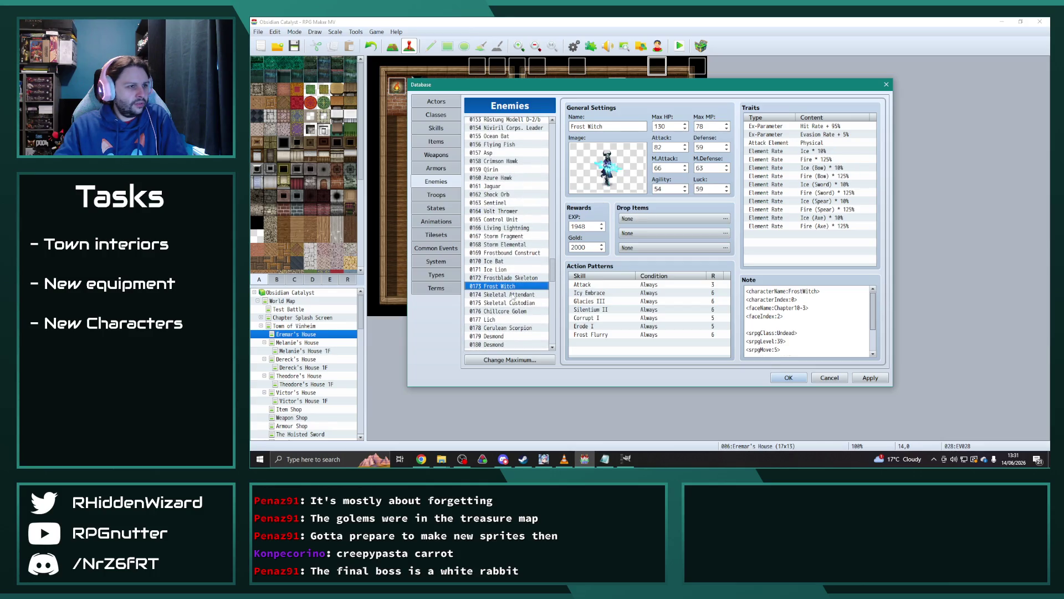
pyautogui.click(511, 297)
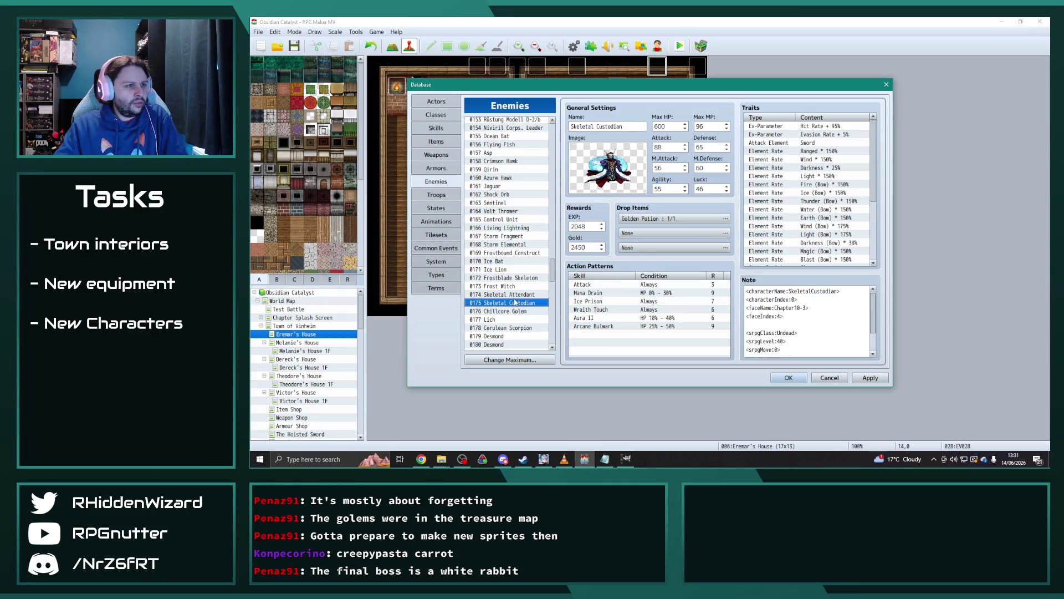
pyautogui.press('Down')
pyautogui.press('Up')
pyautogui.press('Down')
pyautogui.press('Up')
# Compare the Skeletal Custodian and Skeletal Attendant sprites, then bring up the file browser windows.
pyautogui.click(508, 302)
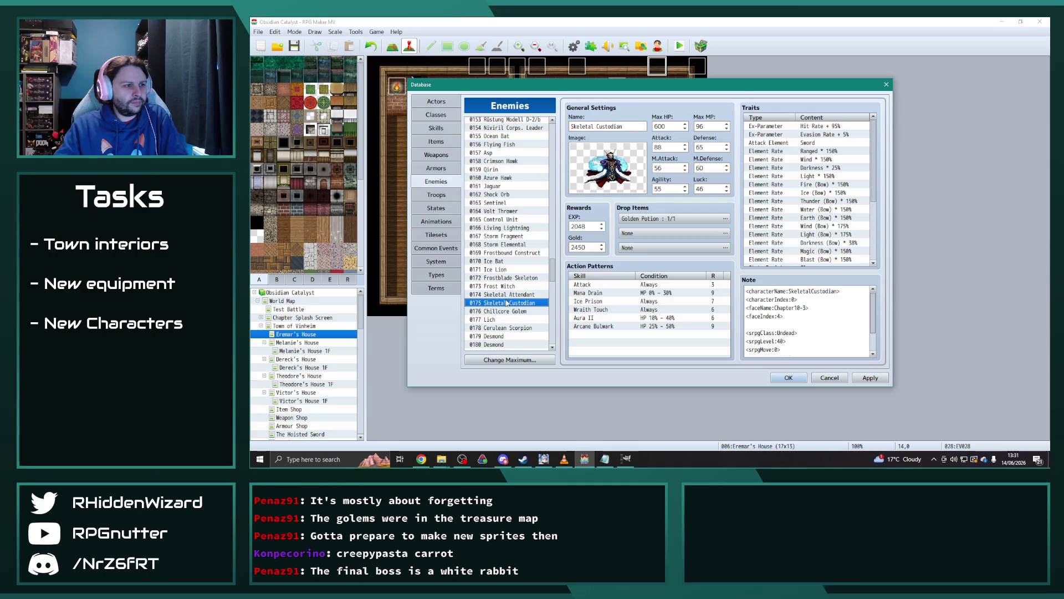
pyautogui.click(503, 295)
pyautogui.click(503, 301)
pyautogui.click(502, 295)
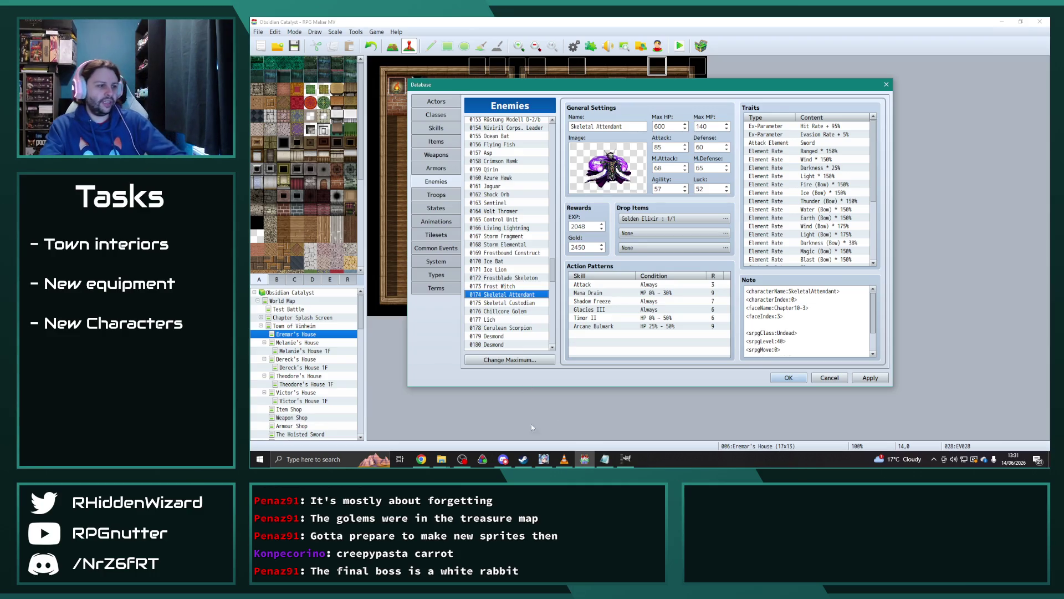
pyautogui.click(441, 459)
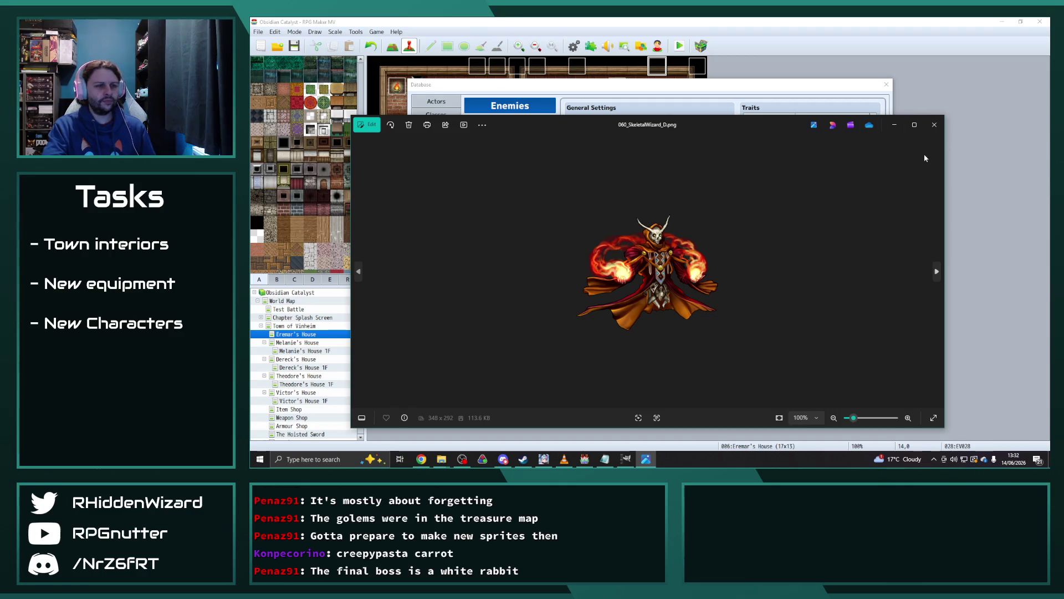
# Close the skeletal wizard preview, refresh the sv_enemies folder, and return to the Enemies list.
pyautogui.click(934, 125)
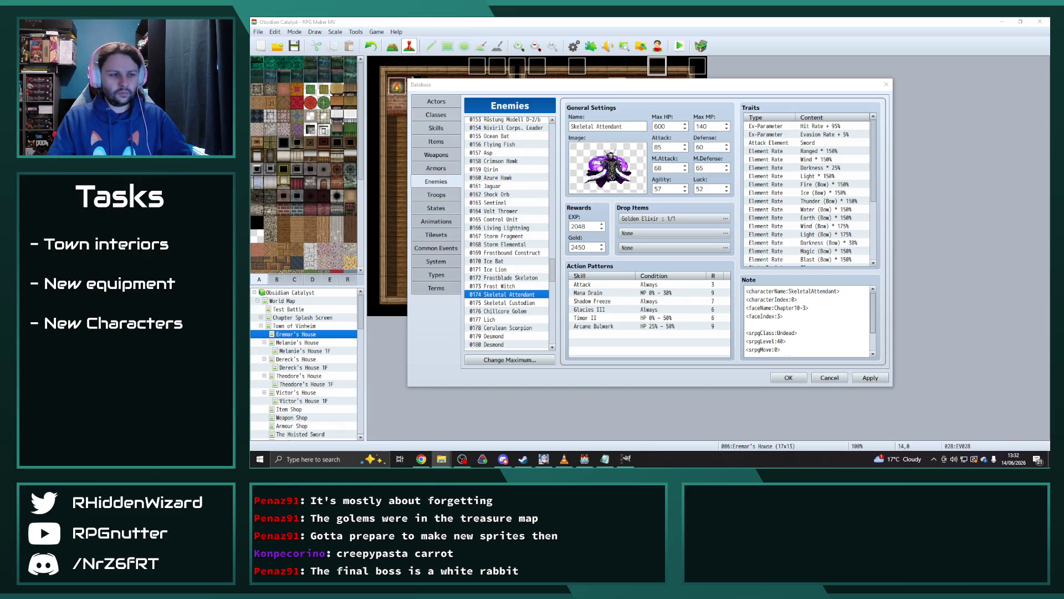
pyautogui.moveTo(442, 458)
pyautogui.click(355, 427)
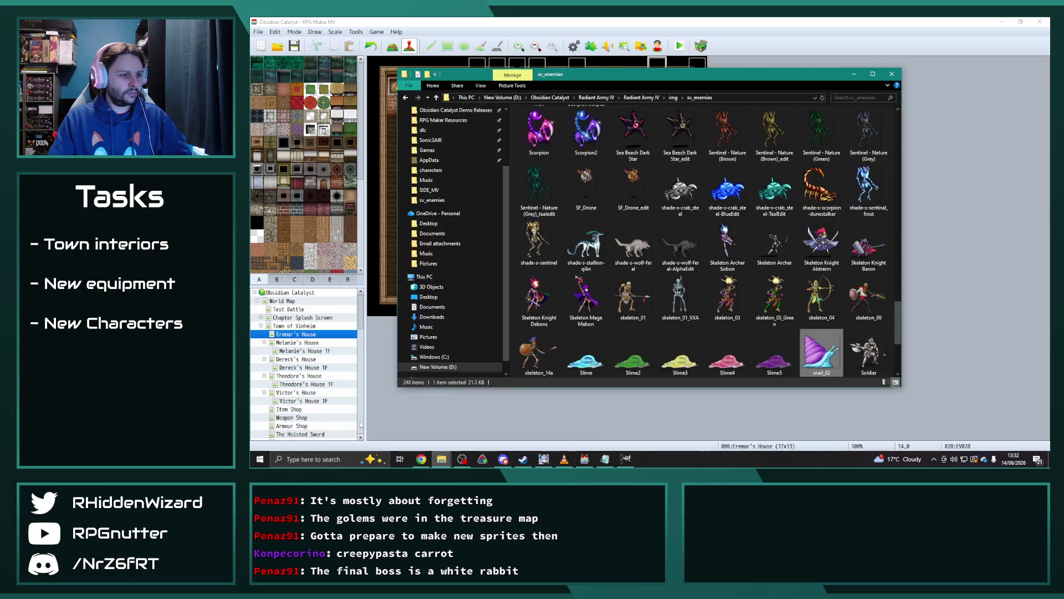
pyautogui.hotkey('ctrl', 'v')
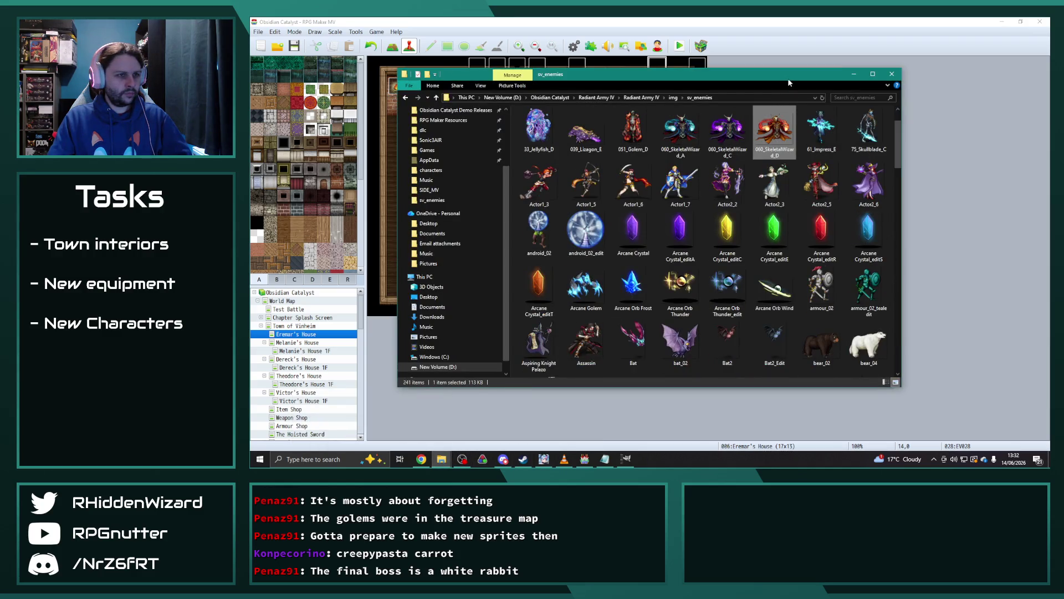
pyautogui.hotkey('alt', 'Tab')
pyautogui.scroll(-20, 532, 311)
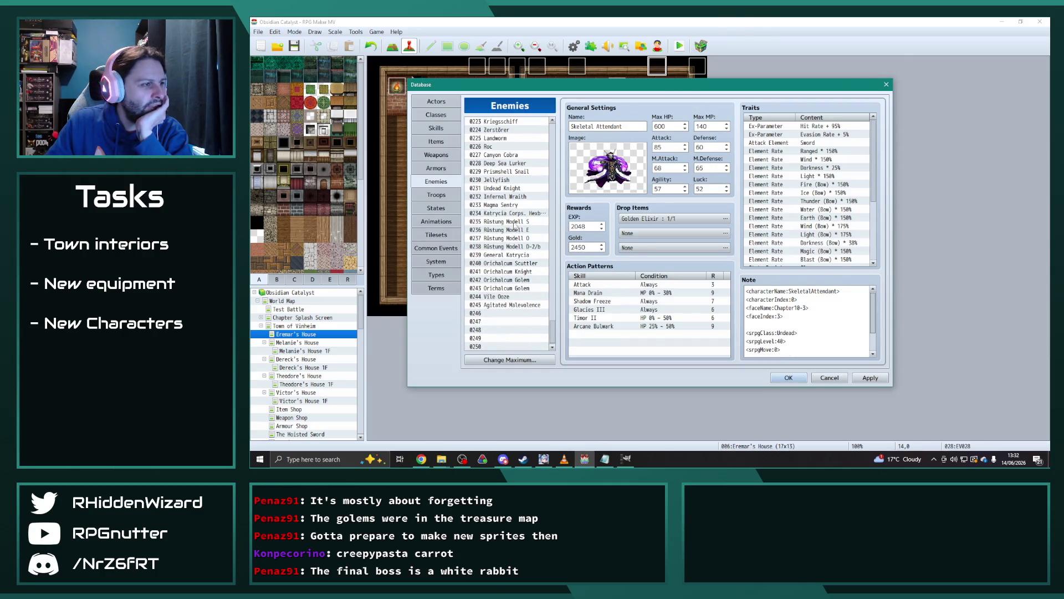
# Give enemy 0233 Magma Sentry the 060_SkeletalWizard_D battler image.
pyautogui.click(514, 205)
pyautogui.doubleClick(608, 167)
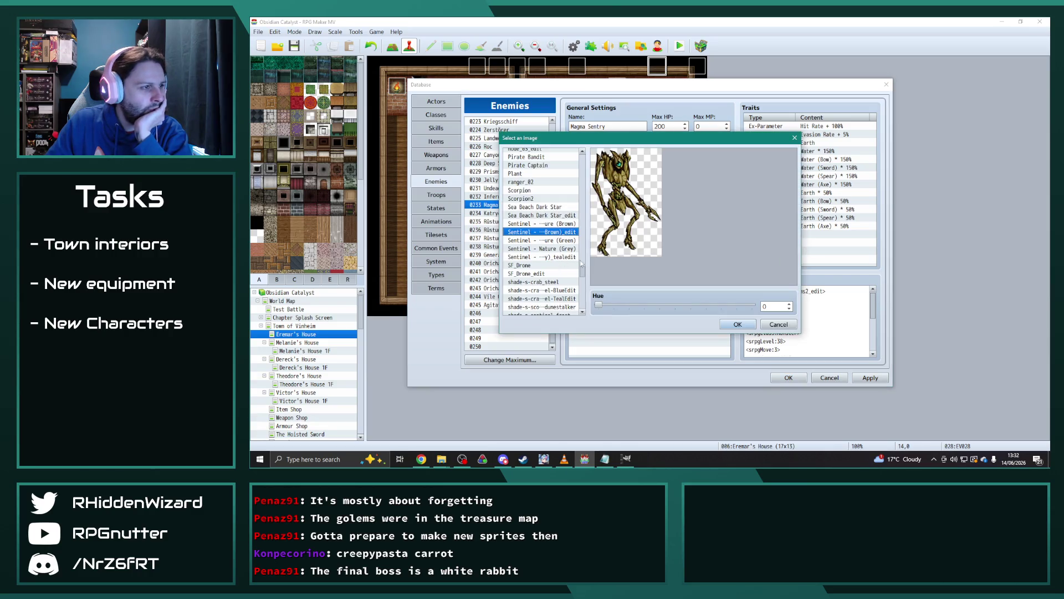
pyautogui.scroll(15, 586, 270)
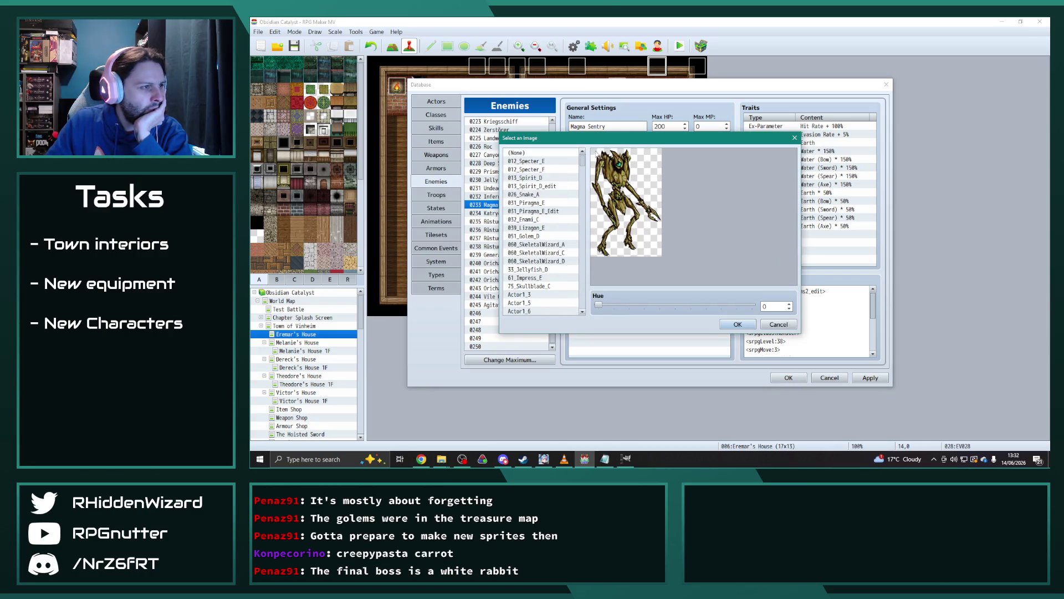
pyautogui.click(553, 261)
pyautogui.click(739, 324)
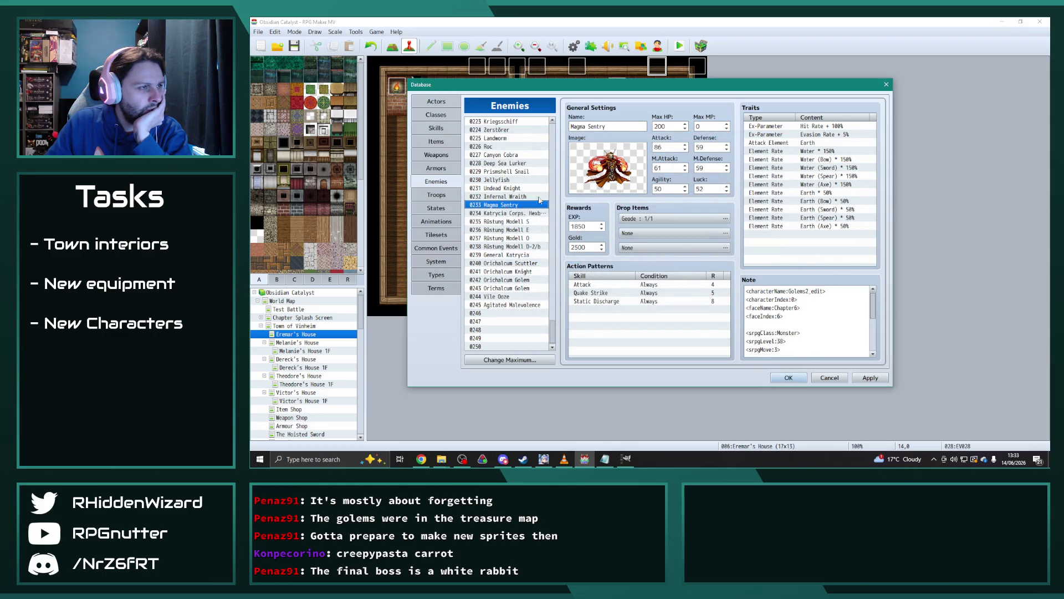
# Rename enemy 0233 from Magma Sentry to Ashen Wraith.
pyautogui.click(627, 128)
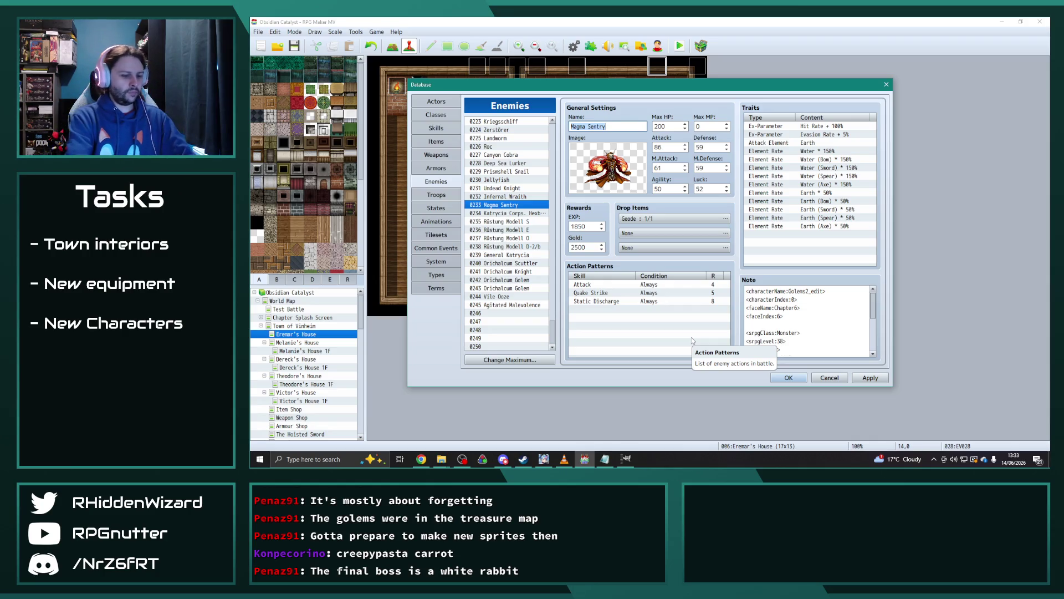
pyautogui.write('Pyromancer')
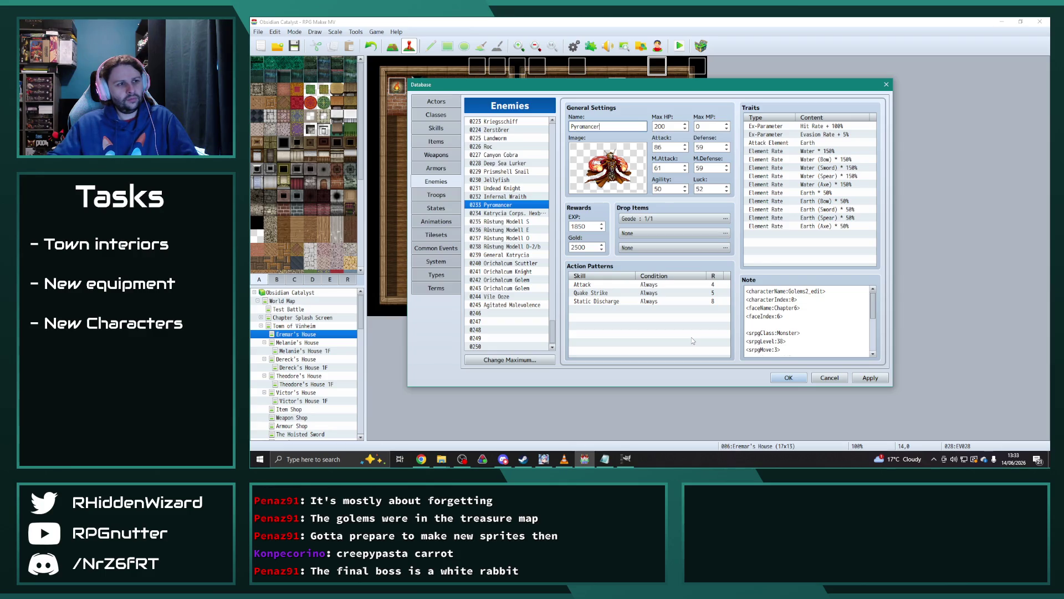
pyautogui.hotkey('ctrl', 'a')
pyautogui.write('A')
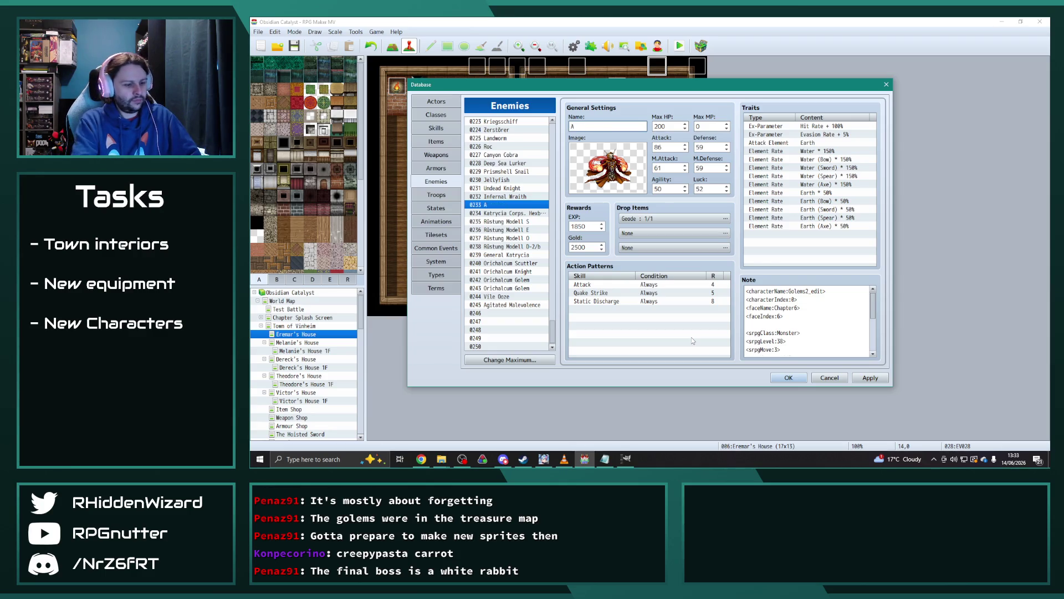
pyautogui.write('sheen Wraith')
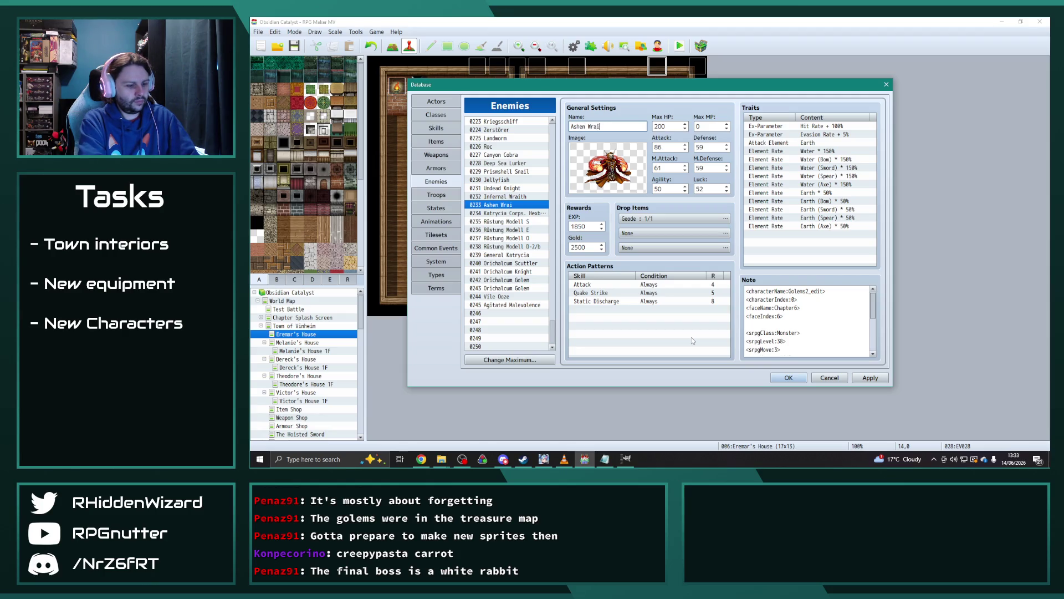
pyautogui.click(508, 196)
pyautogui.click(509, 204)
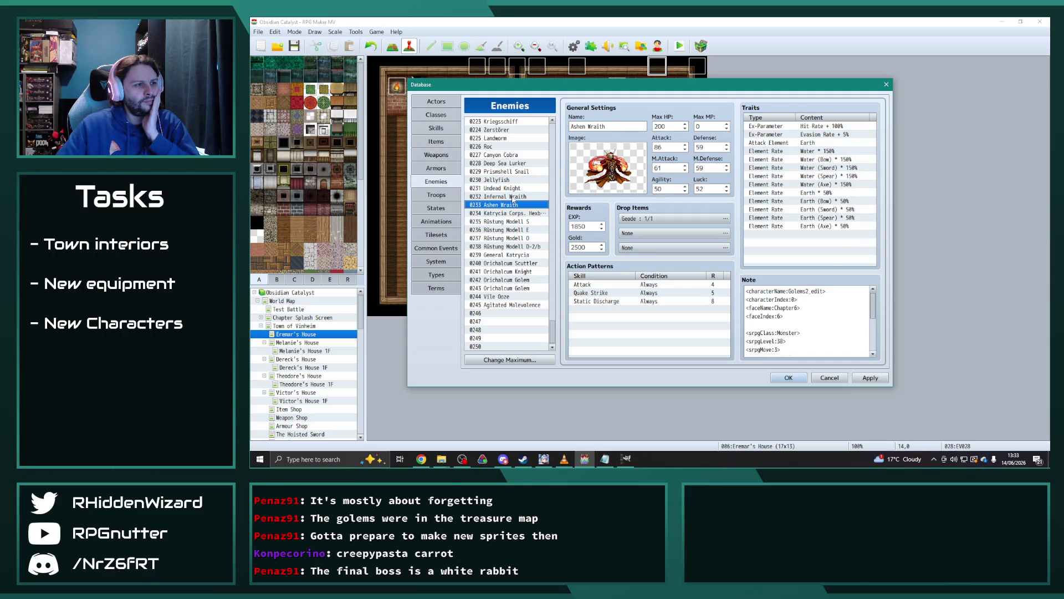
# Change enemy 0232's name from Infernal Wraith to Infernal Spirit.
pyautogui.click(512, 198)
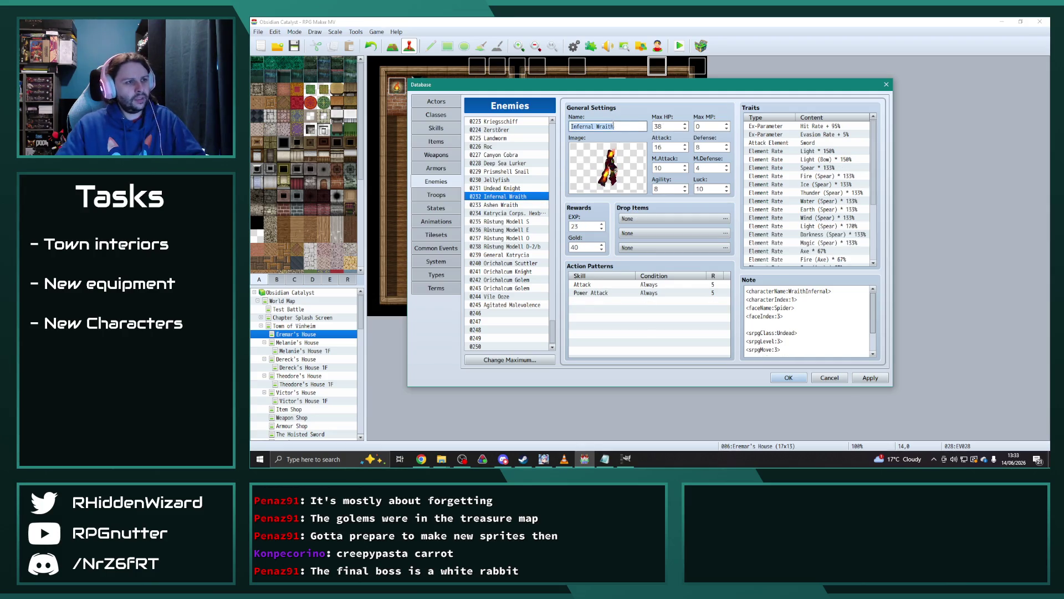
pyautogui.moveTo(597, 127); pyautogui.dragTo(669, 127)
pyautogui.write('Spirit')
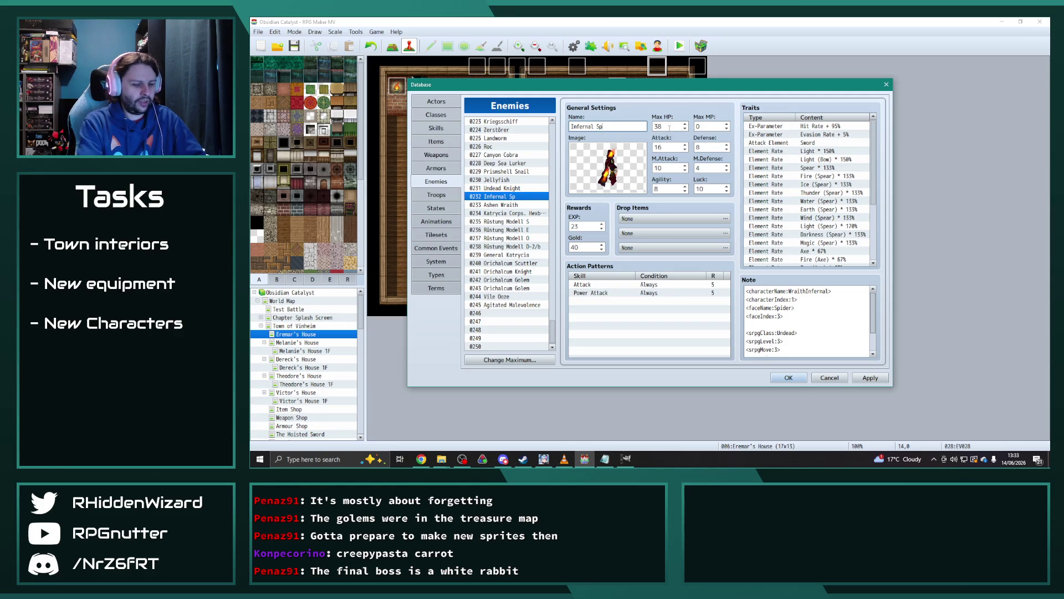
pyautogui.click(524, 206)
pyautogui.click(524, 214)
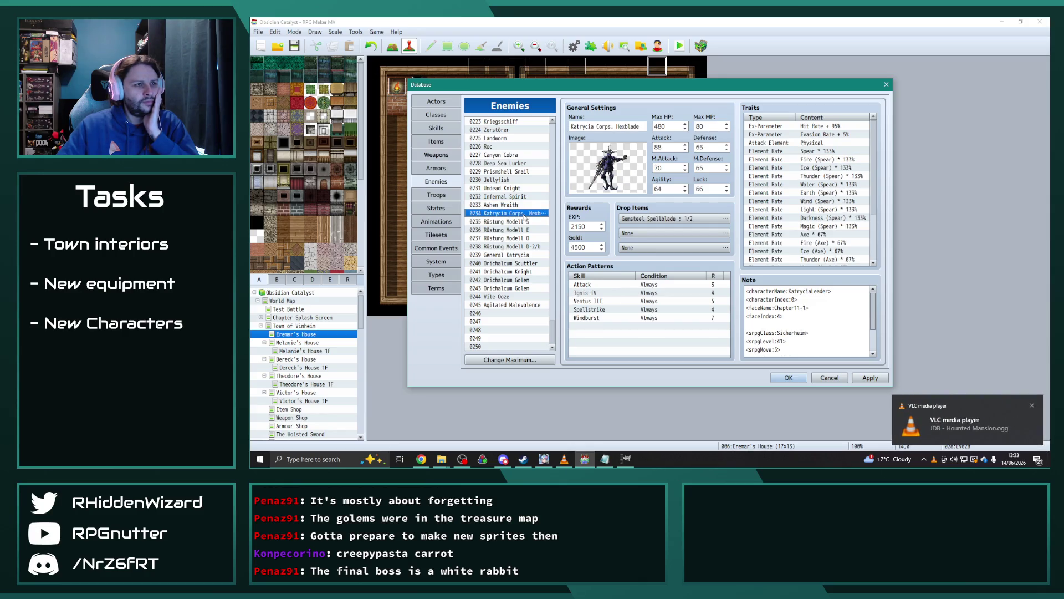
# Review General Katrycia and Ashen Wraith, select 0174 Skeletal Attendant, then bring up the characters folder.
pyautogui.click(523, 255)
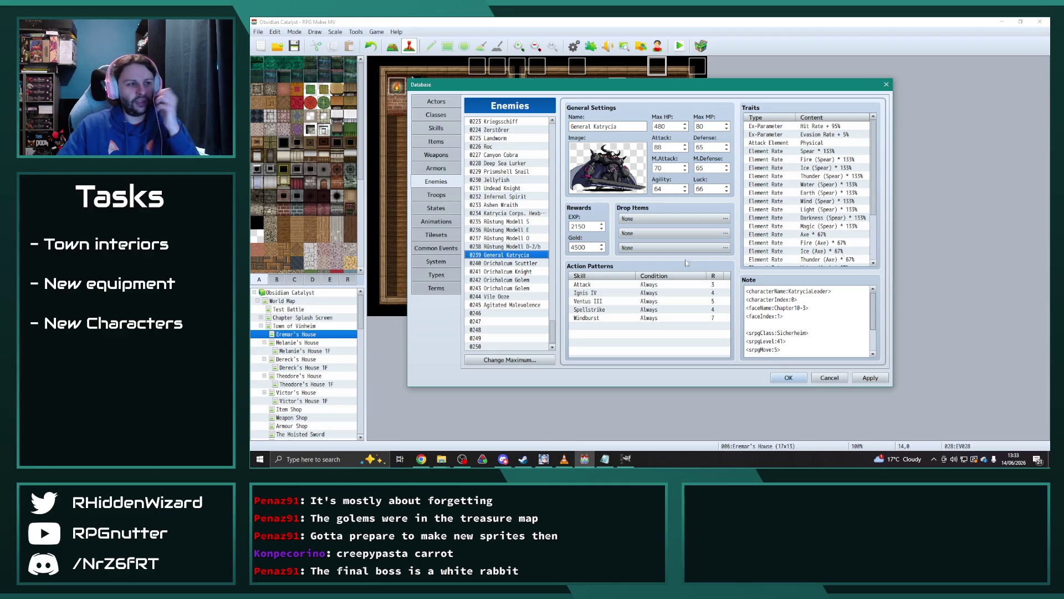
pyautogui.click(512, 205)
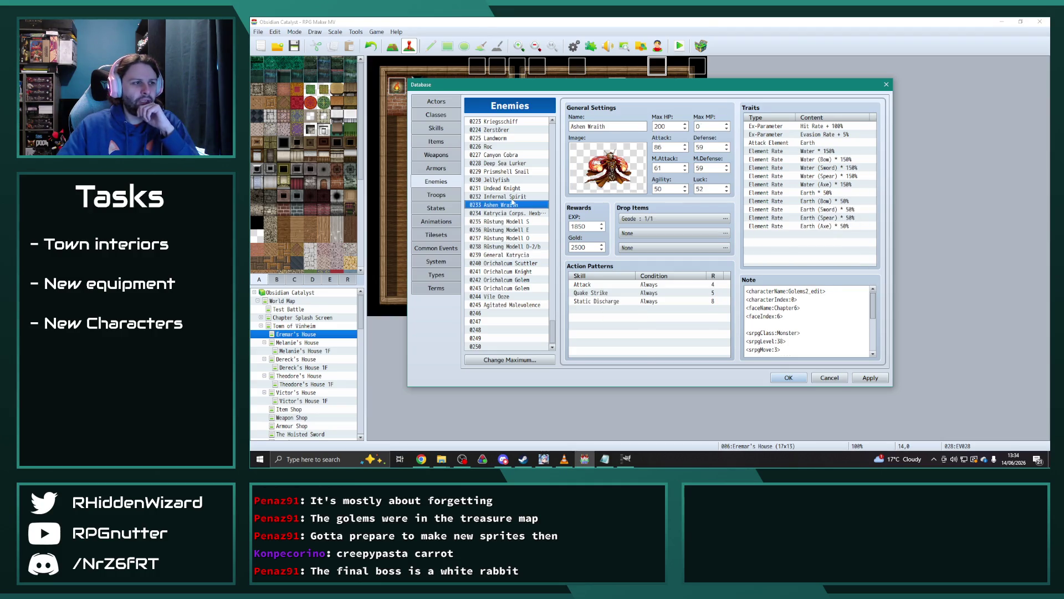
pyautogui.scroll(6, 527, 265)
pyautogui.moveTo(558, 315); pyautogui.dragTo(555, 271)
pyautogui.click(515, 283)
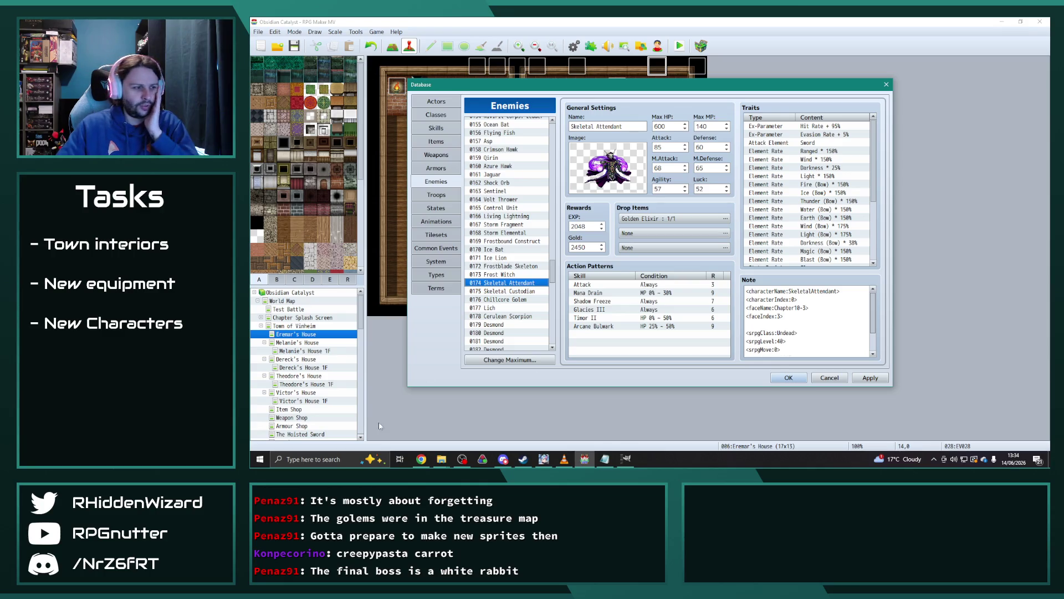
pyautogui.click(441, 458)
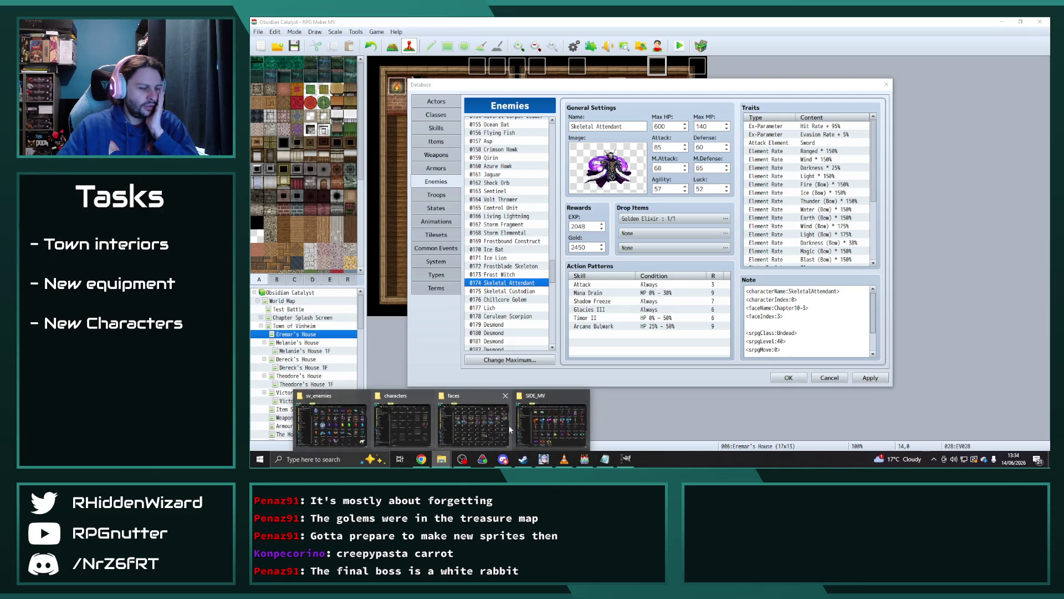
pyautogui.click(401, 424)
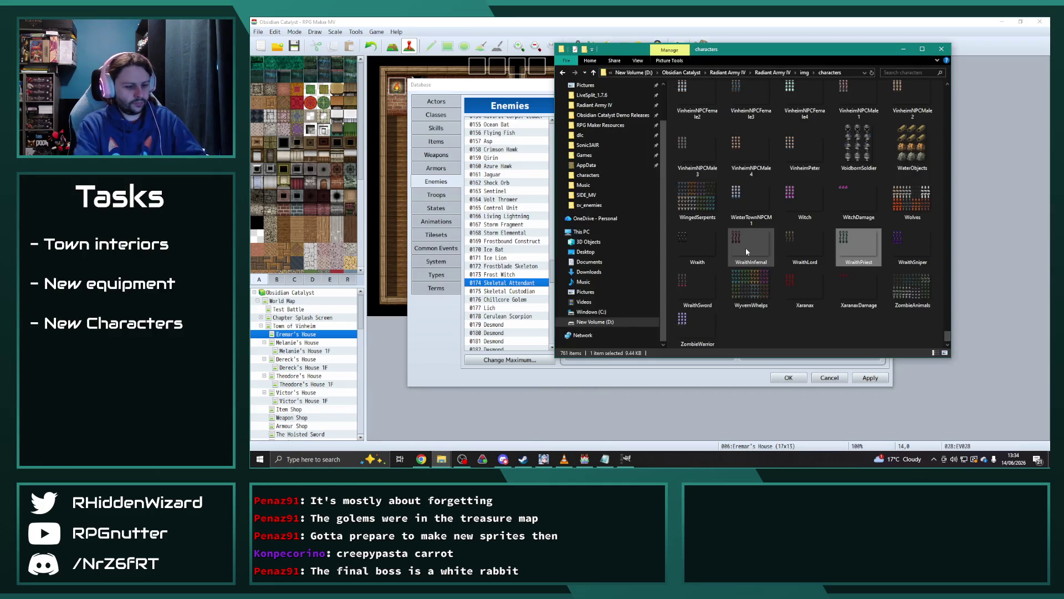
# View the SkeletalCustodian and SkeletalAttendant character sheets, then close each preview.
pyautogui.scroll(10, 720, 211)
pyautogui.doubleClick(688, 146)
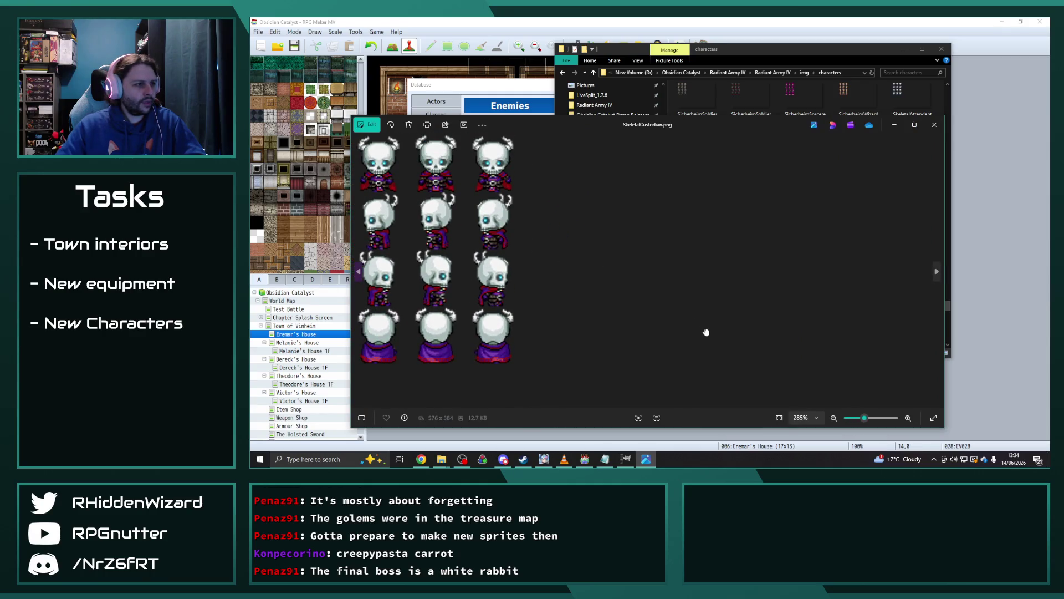
pyautogui.scroll(-1, 617, 297)
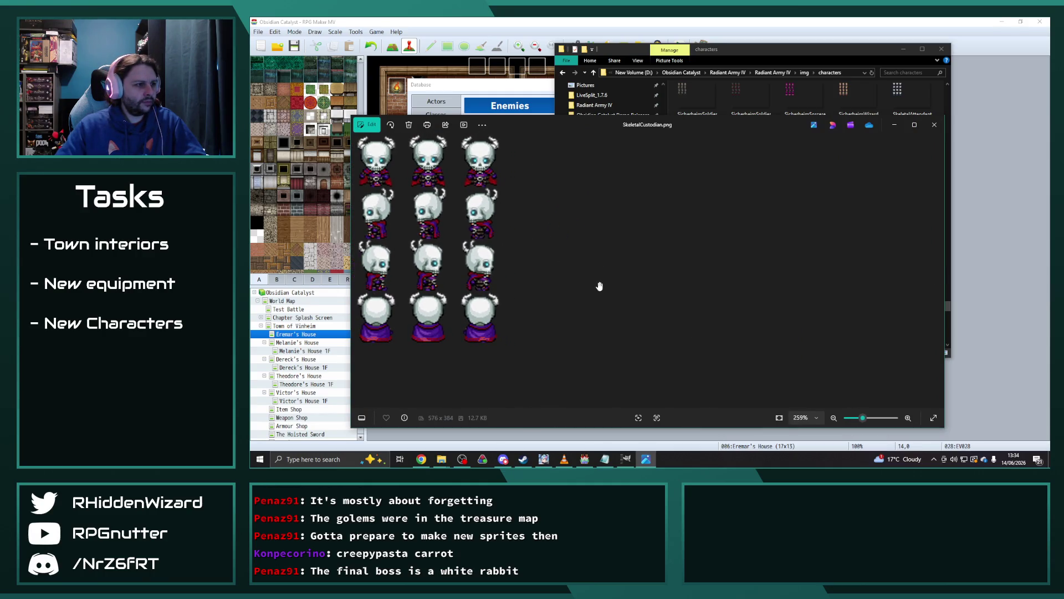
pyautogui.hotkey('alt', 'F4')
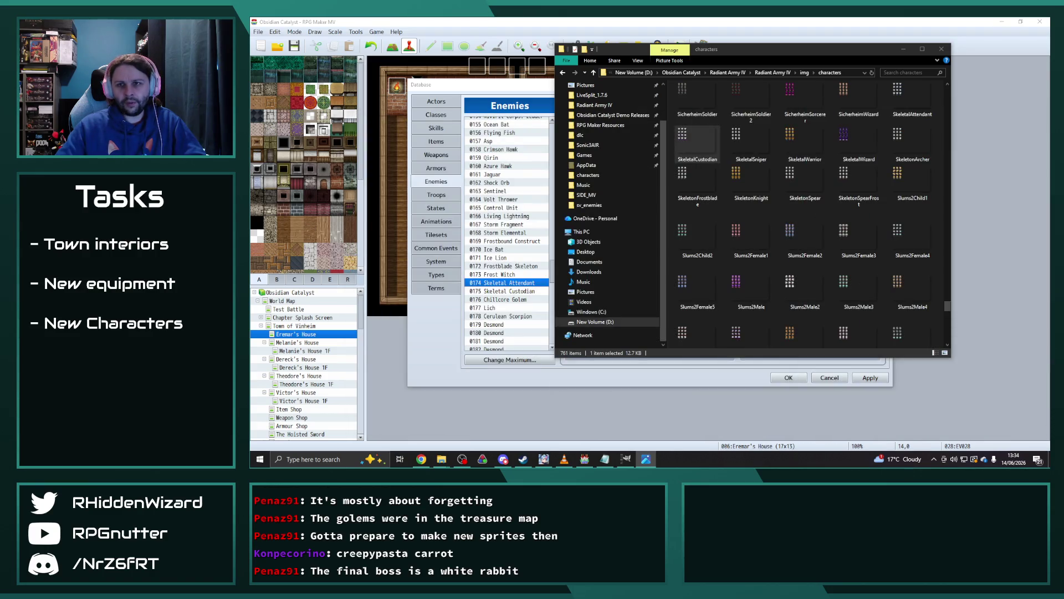
pyautogui.doubleClick(906, 99)
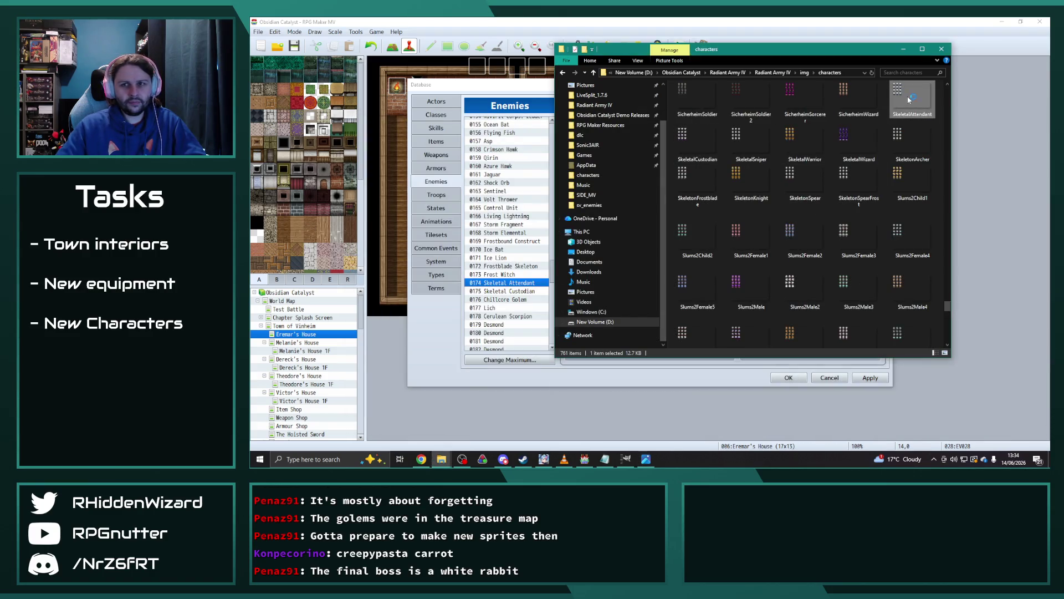
pyautogui.scroll(5, 610, 252)
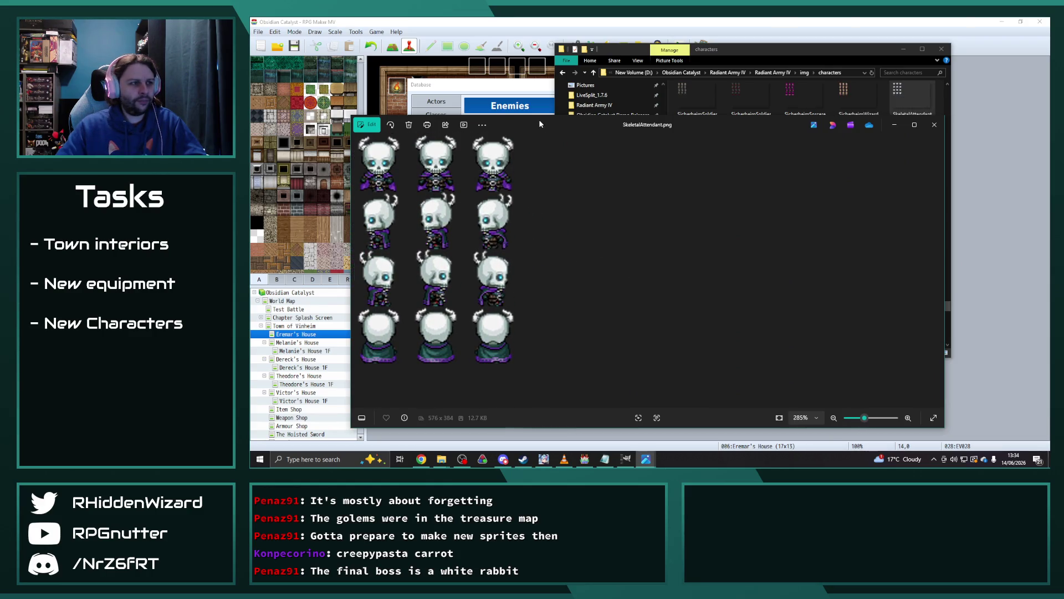
pyautogui.hotkey('alt', 'F4')
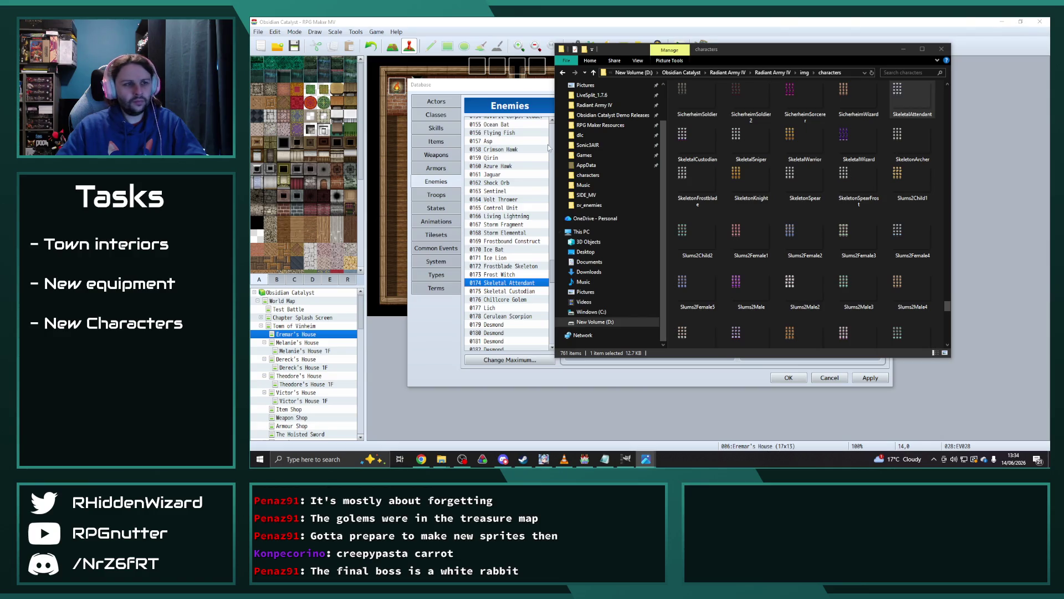
# Accept the Enemies database changes with OK to close the Database.
pyautogui.click(550, 164)
pyautogui.scroll(-20, 517, 284)
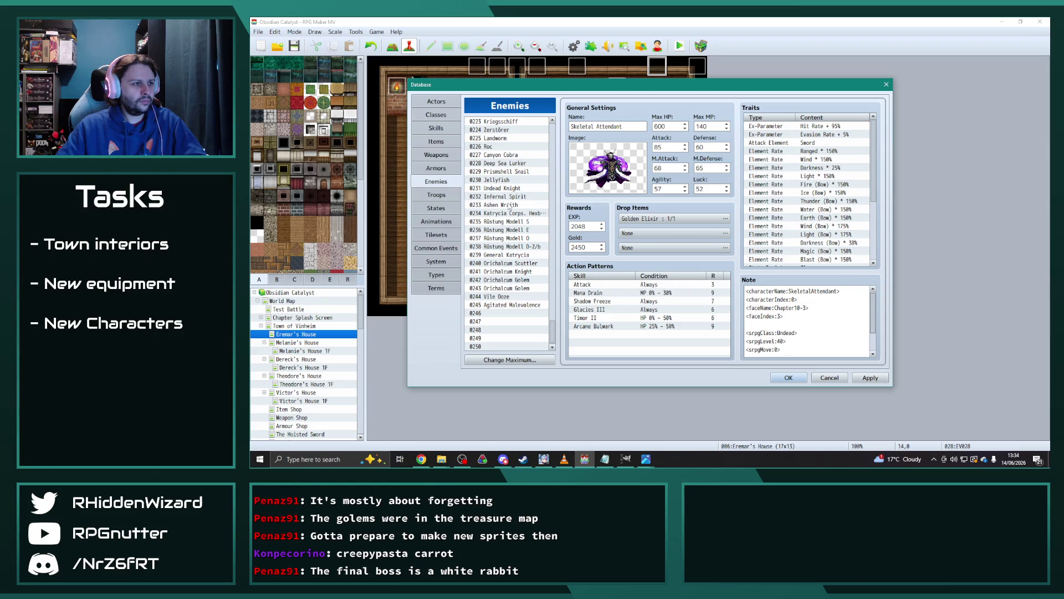
pyautogui.click(788, 377)
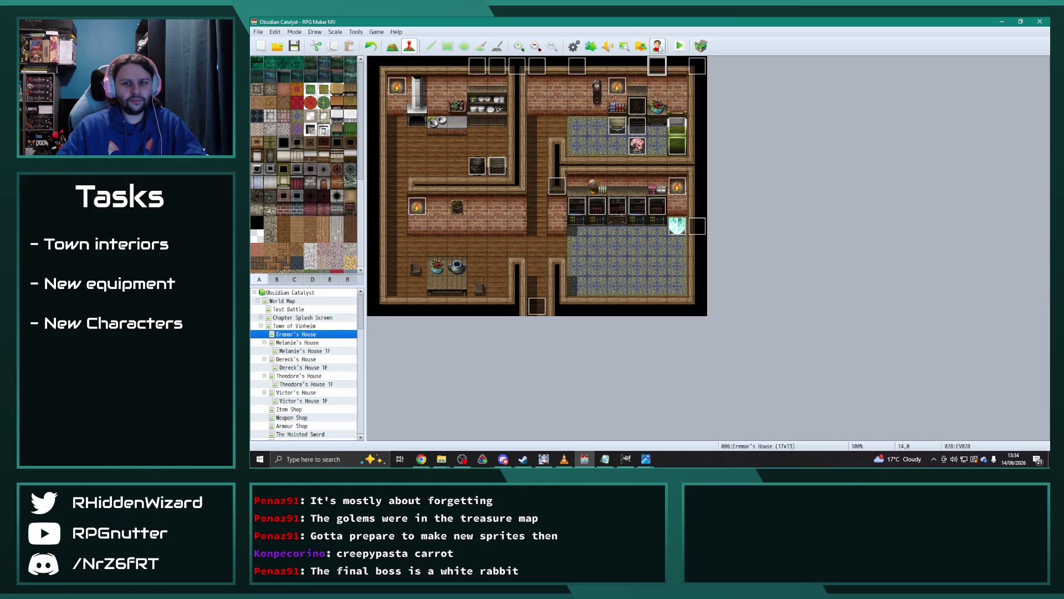
pyautogui.hotkey('alt', 'Tab')
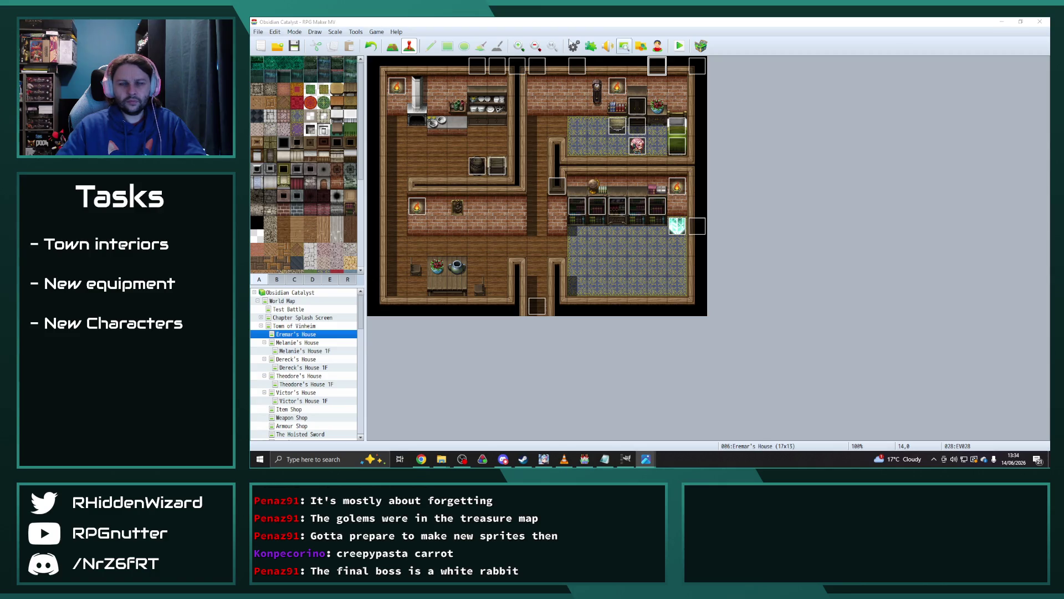
# Open the Character Generator and load a saved character's settings from the Characters folder.
pyautogui.click(657, 46)
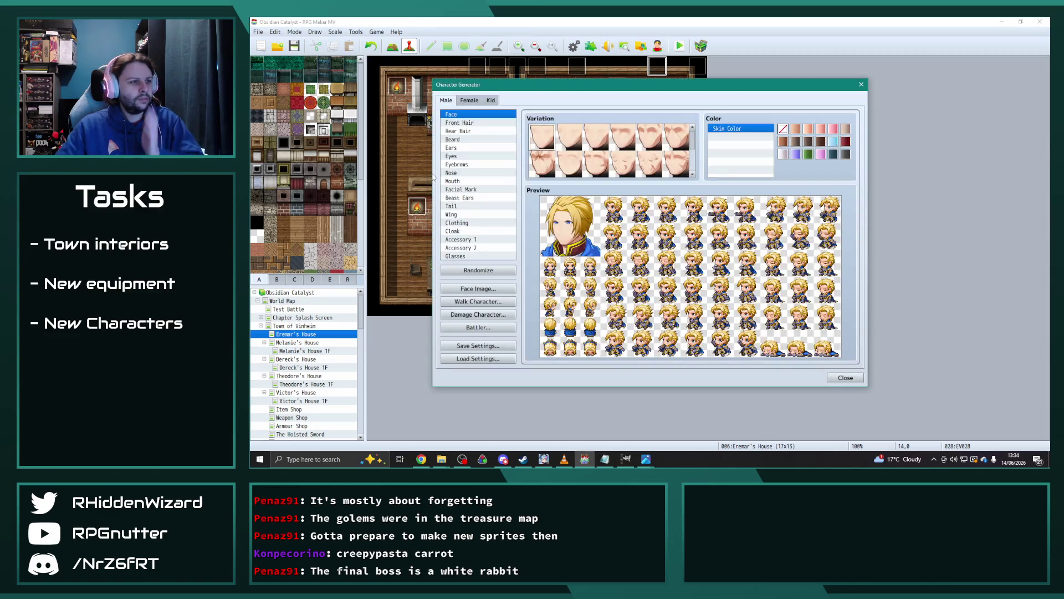
pyautogui.click(478, 358)
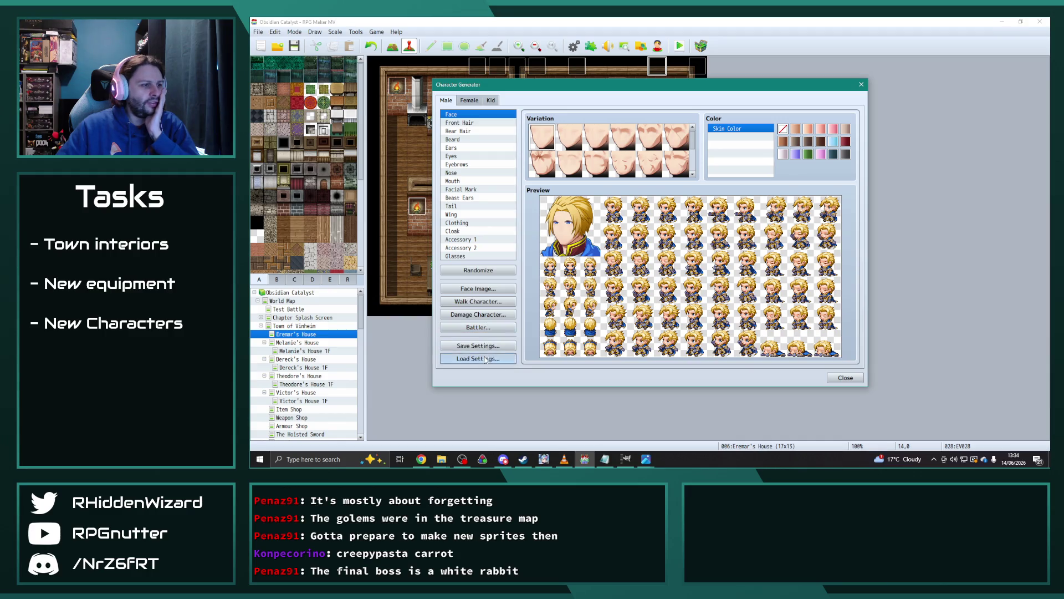
pyautogui.doubleClick(610, 132)
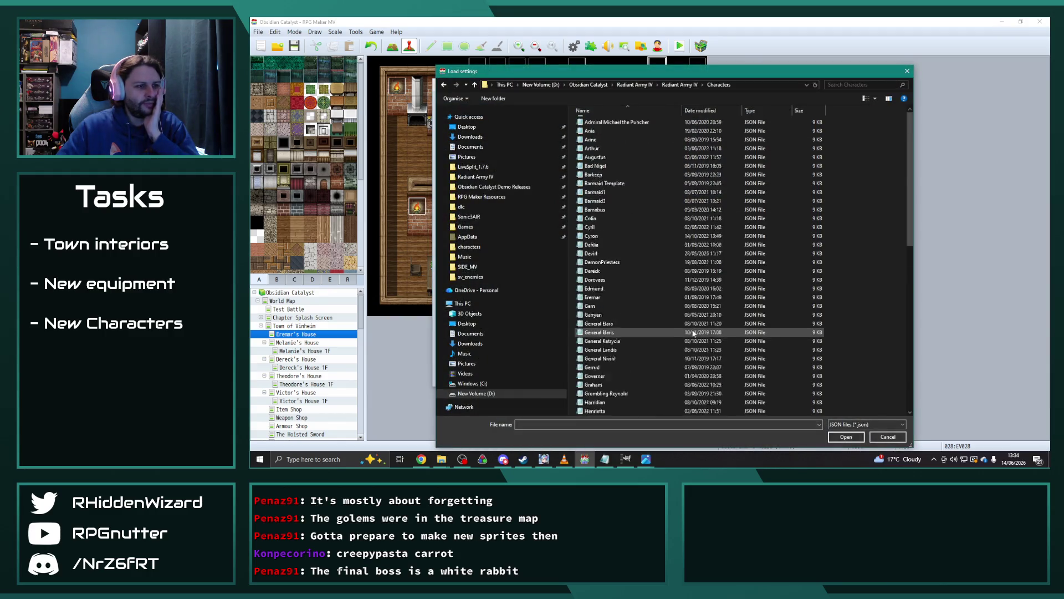
pyautogui.scroll(-20, 689, 333)
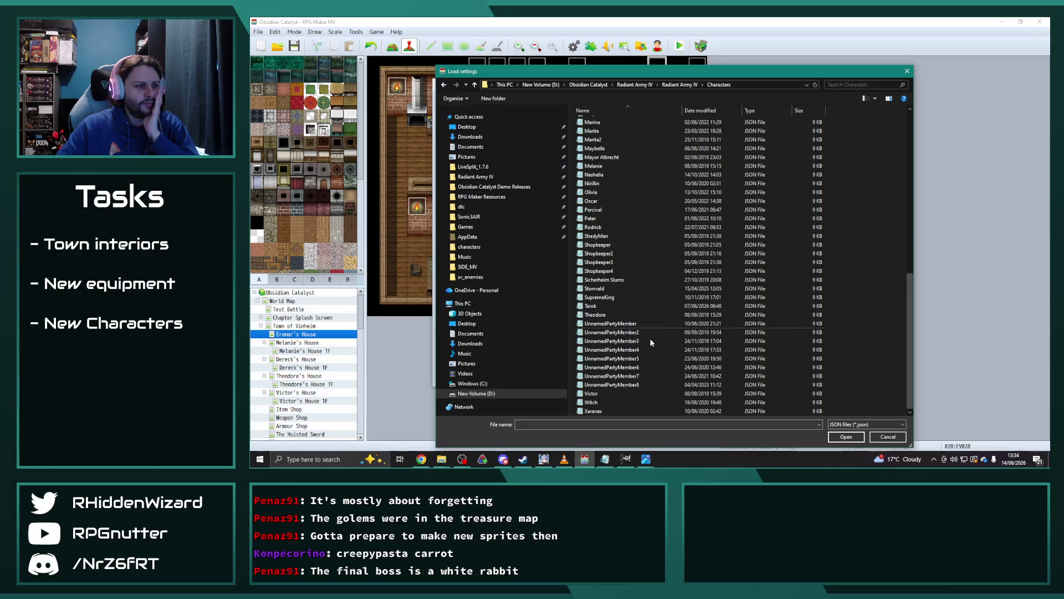
pyautogui.scroll(20, 688, 277)
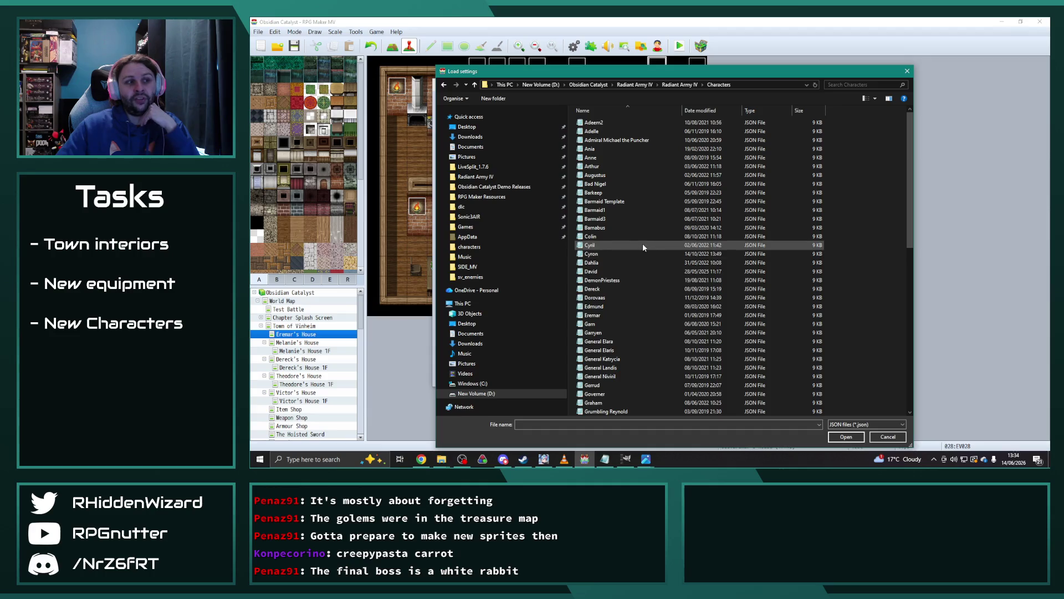
pyautogui.scroll(-8, 649, 247)
pyautogui.scroll(-5, 651, 250)
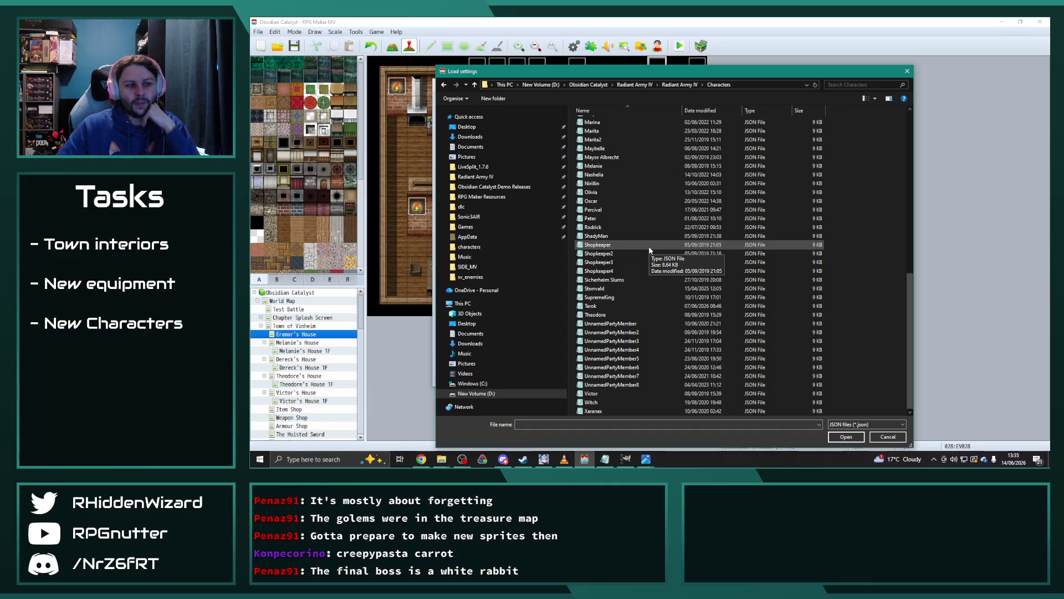
pyautogui.doubleClick(629, 376)
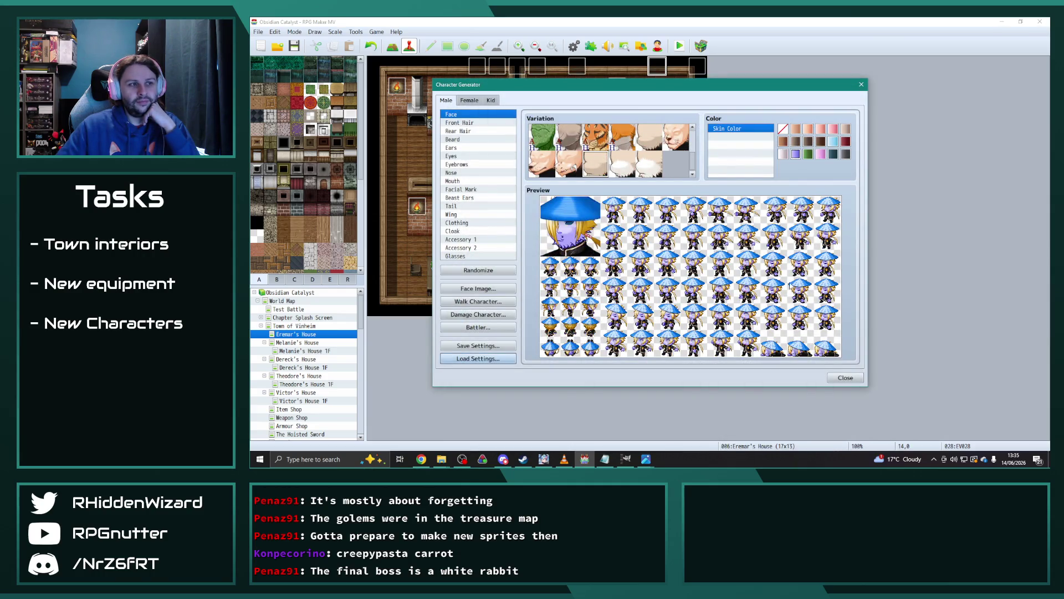
# Load a different saved character file, glance at the Female parts, then return to Male.
pyautogui.click(477, 359)
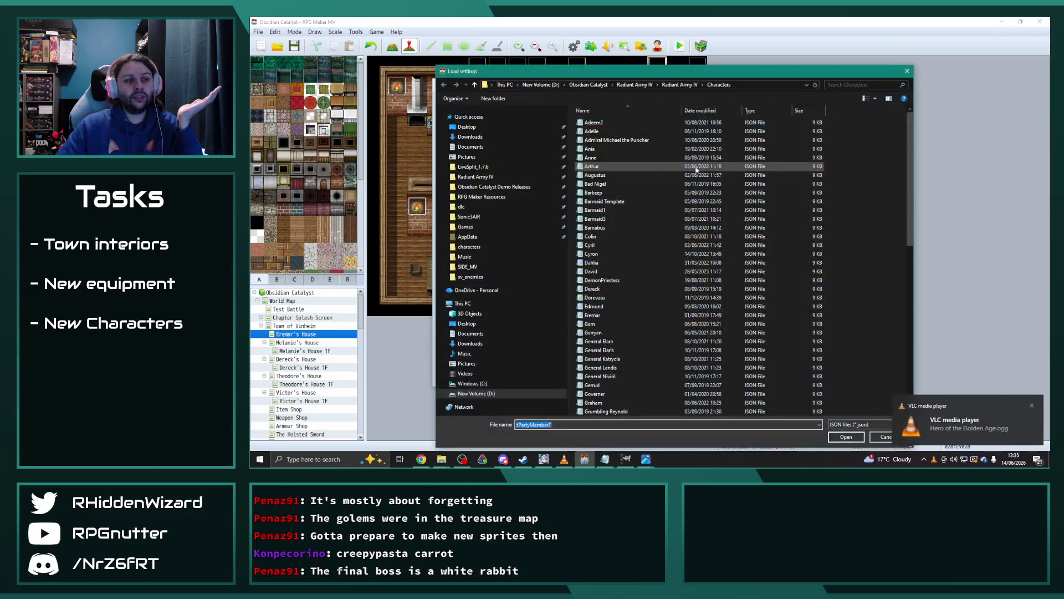
pyautogui.doubleClick(682, 206)
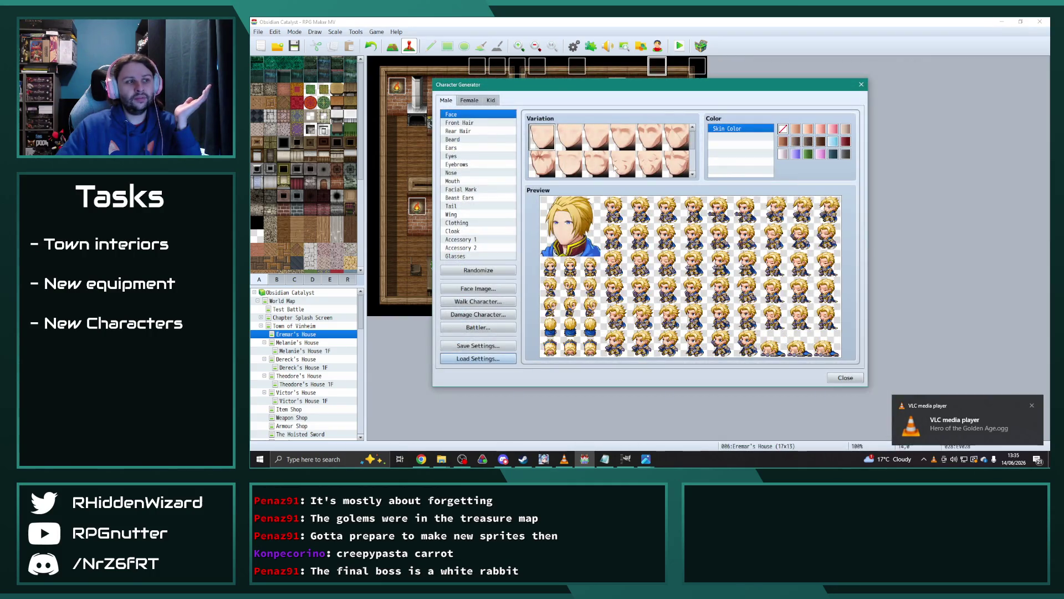
pyautogui.click(469, 100)
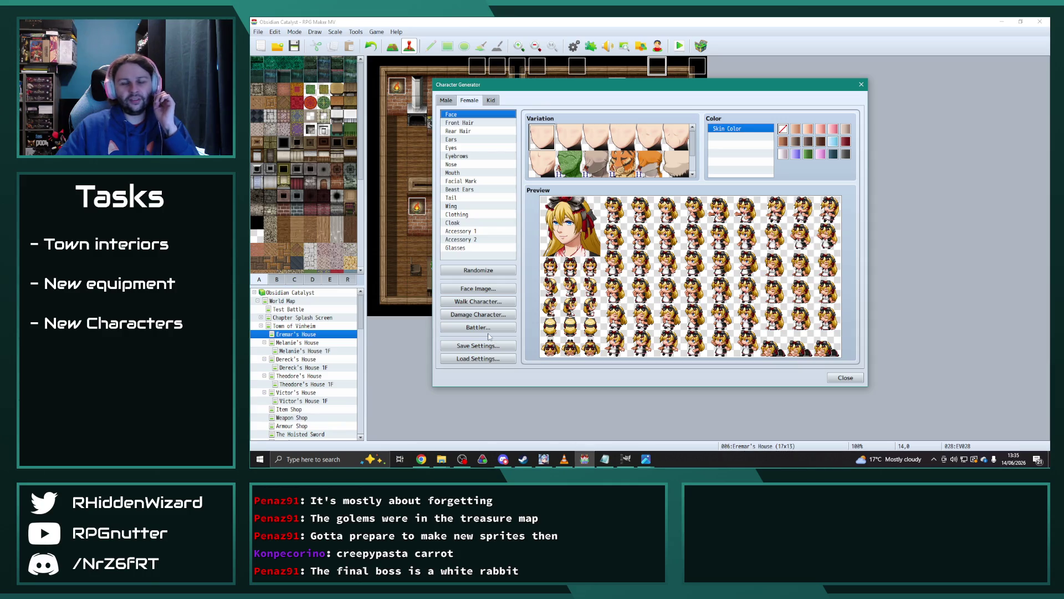
pyautogui.click(447, 100)
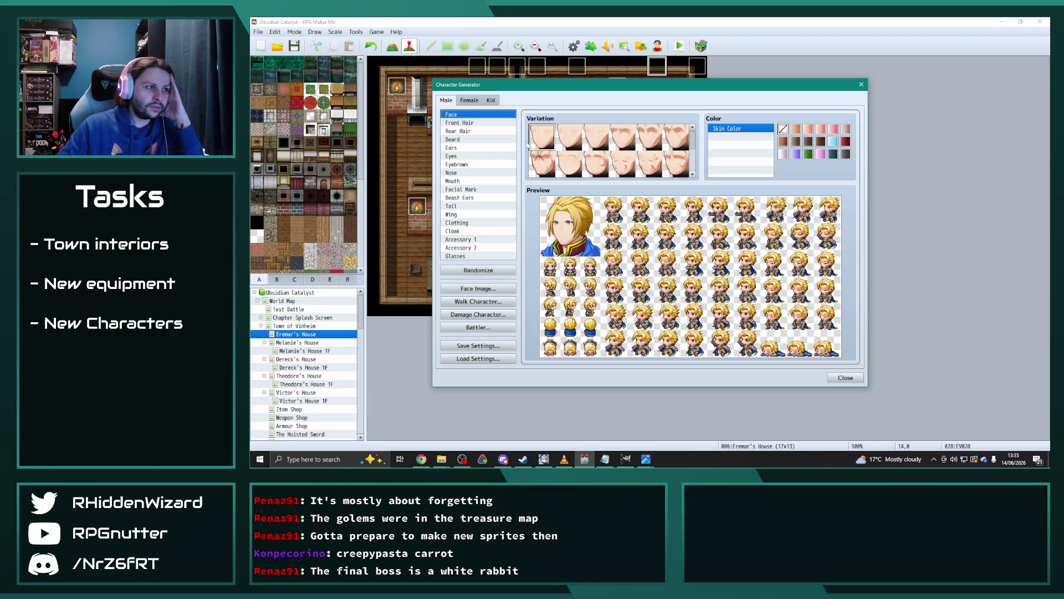
# Remove the character's rear and front hair to make him bald, browsing other face parts.
pyautogui.click(458, 131)
pyautogui.click(541, 136)
pyautogui.click(459, 122)
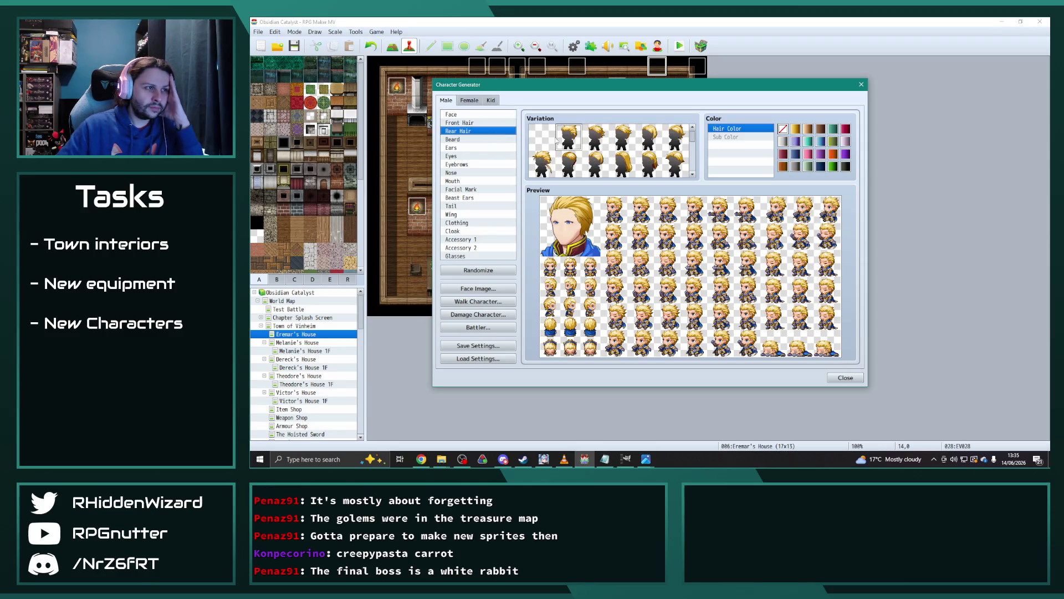
pyautogui.click(541, 136)
pyautogui.click(464, 140)
pyautogui.click(471, 147)
pyautogui.click(470, 156)
pyautogui.click(469, 164)
# Give the character the skull mask facial mark.
pyautogui.click(471, 190)
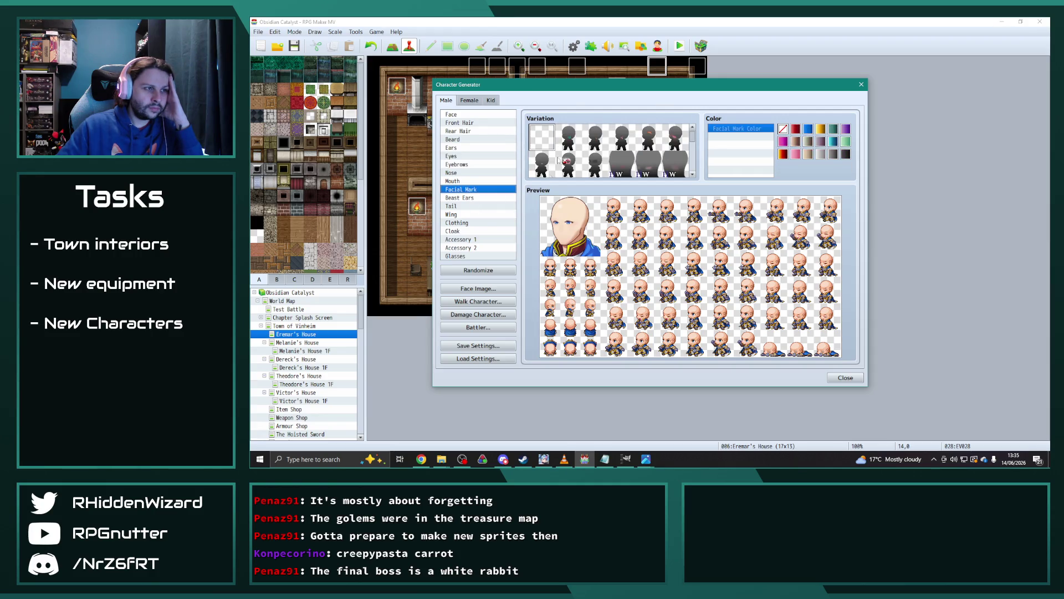
pyautogui.scroll(-5, 563, 161)
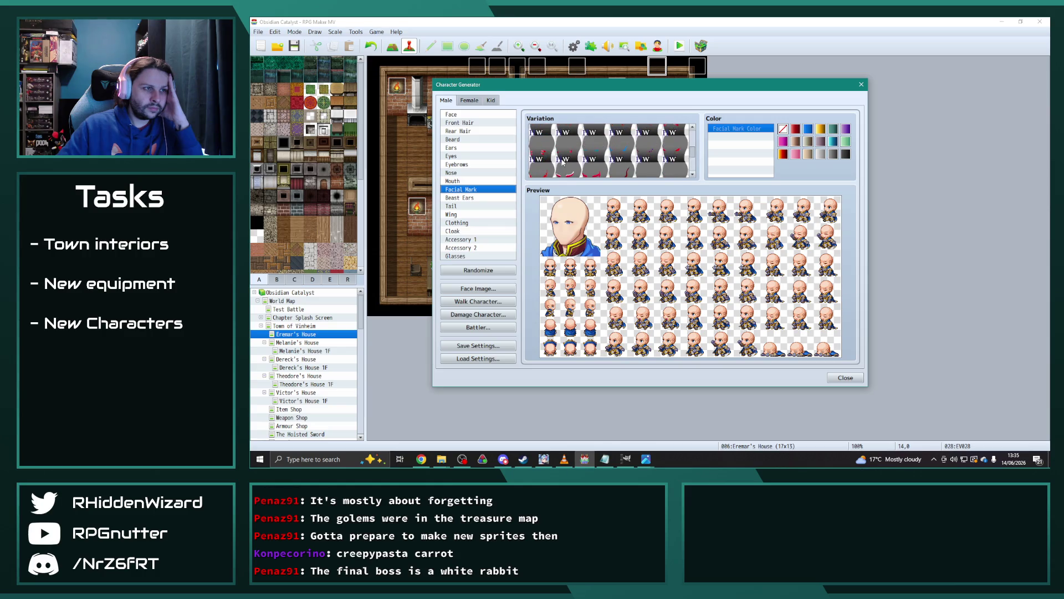
pyautogui.scroll(3, 577, 165)
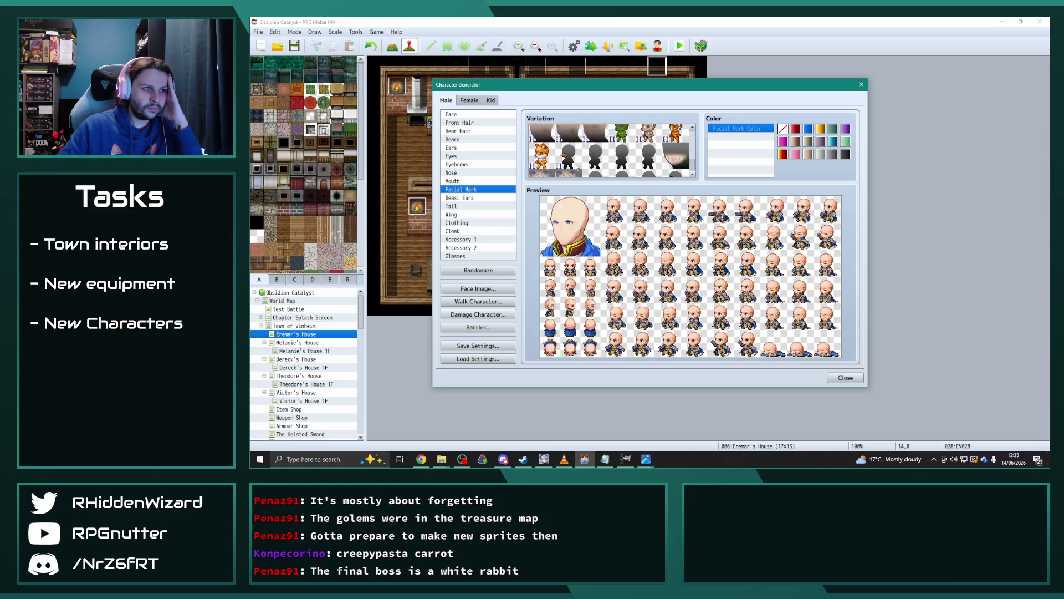
pyautogui.scroll(5, 588, 166)
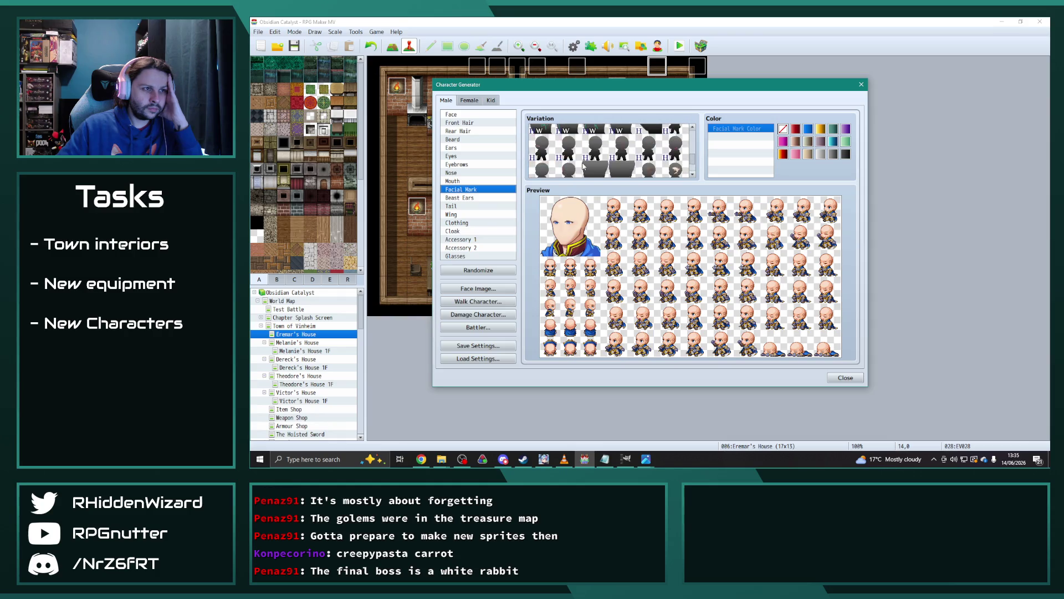
pyautogui.scroll(1, 604, 172)
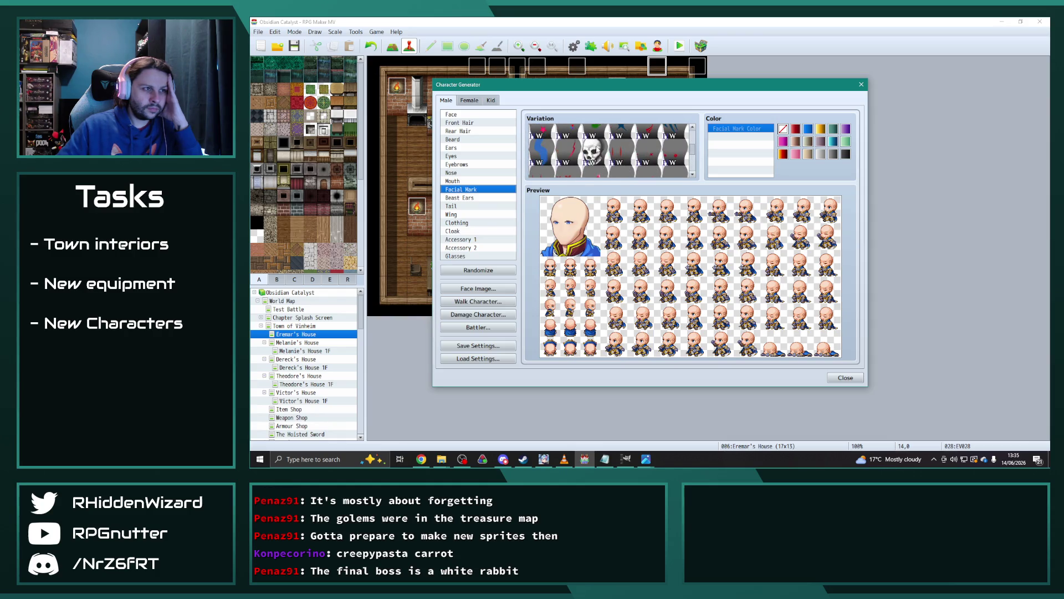
pyautogui.click(594, 152)
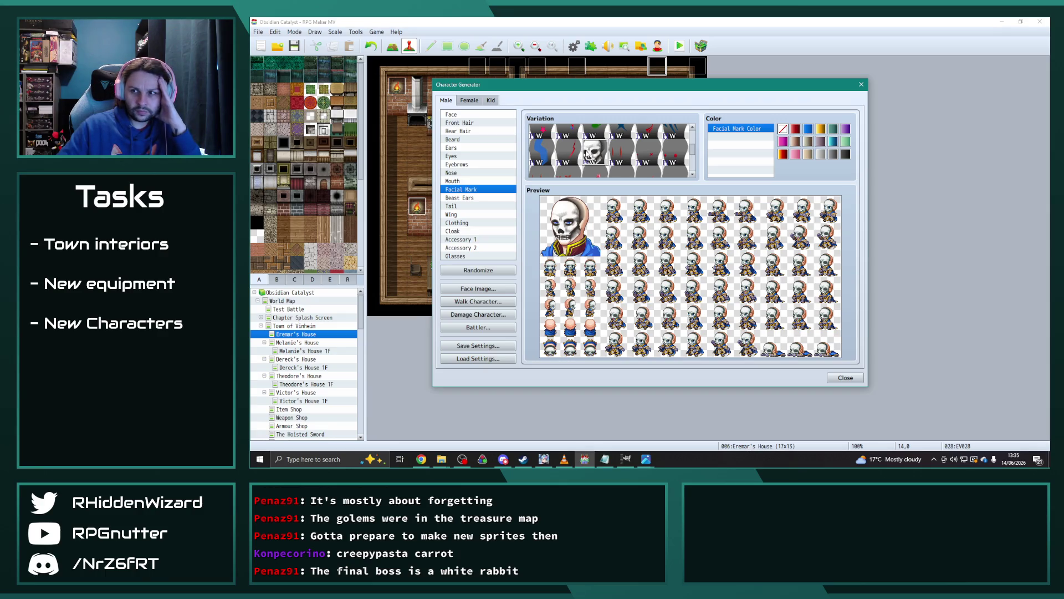
# Add horns under Beast Ears, trying several horn styles.
pyautogui.click(460, 198)
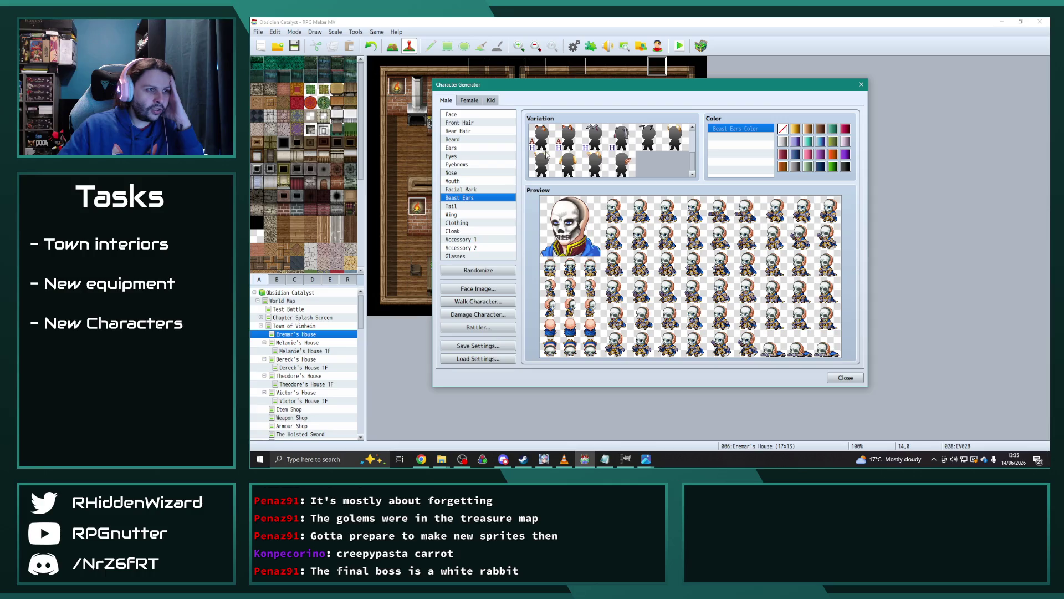
pyautogui.scroll(2, 609, 153)
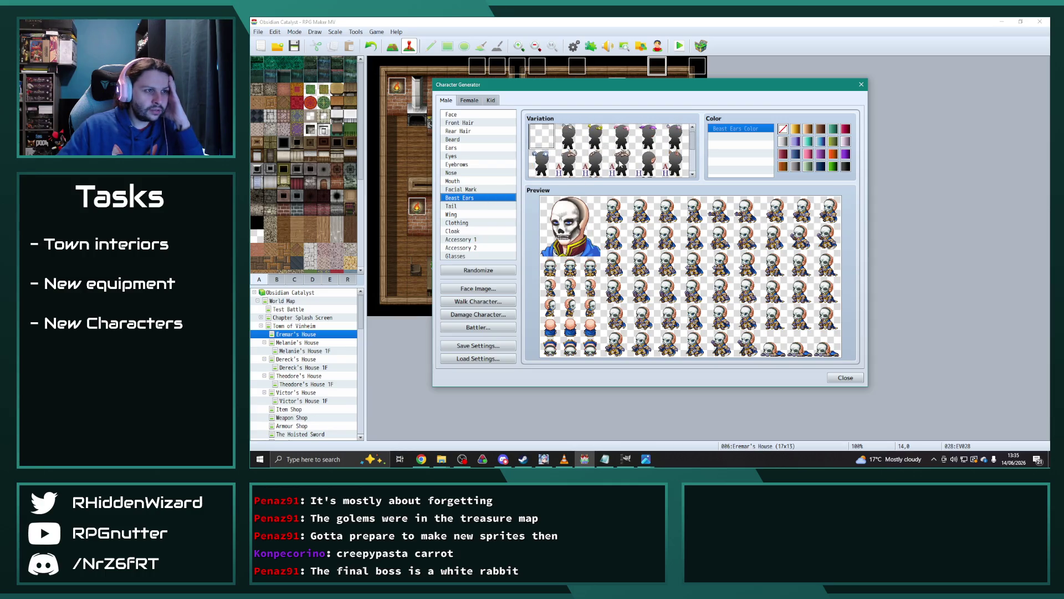
pyautogui.click(622, 165)
pyautogui.click(577, 165)
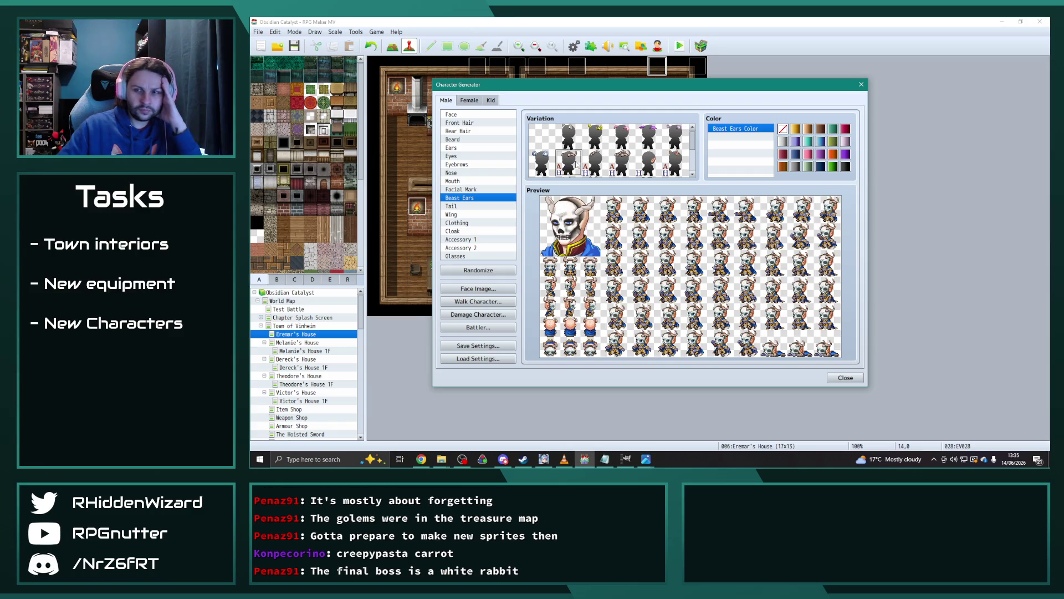
pyautogui.click(596, 165)
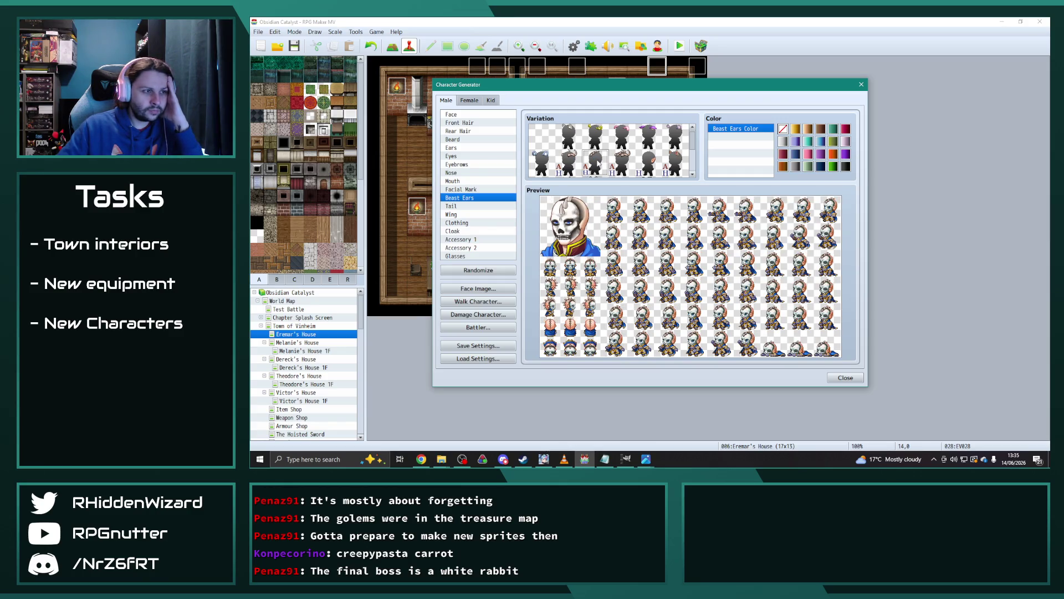
pyautogui.scroll(-3, 628, 145)
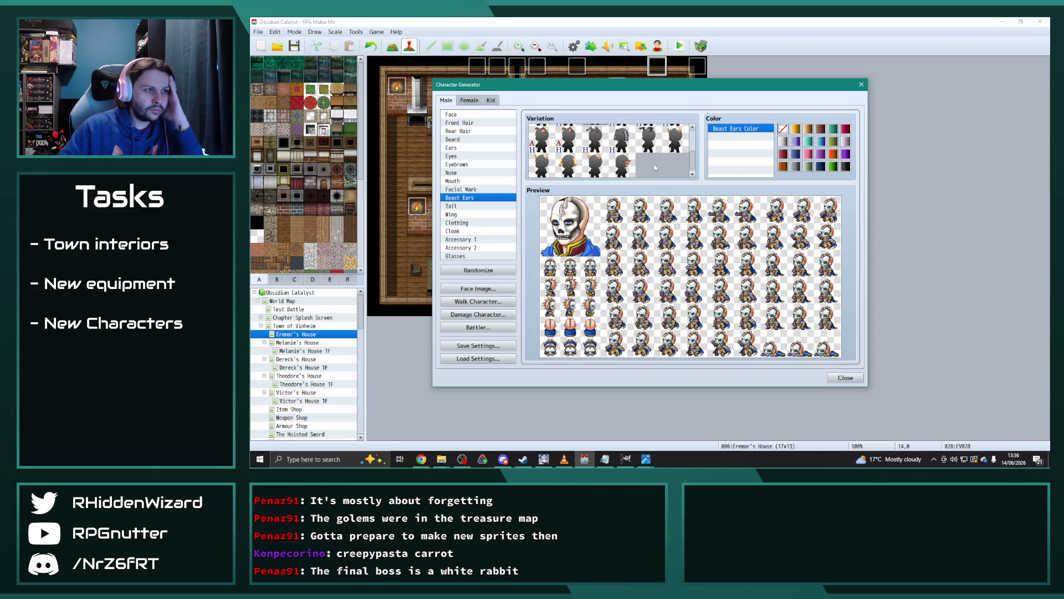
pyautogui.scroll(2, 655, 161)
pyautogui.click(570, 142)
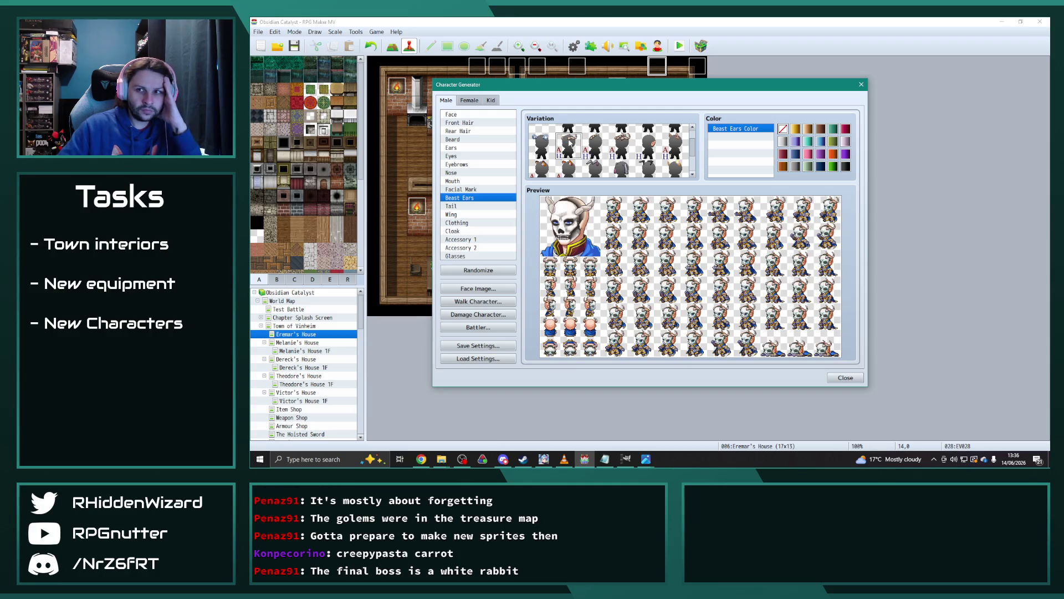
# Colour the horns, settling on a light colour after trying grey and gold.
pyautogui.click(785, 142)
pyautogui.click(797, 166)
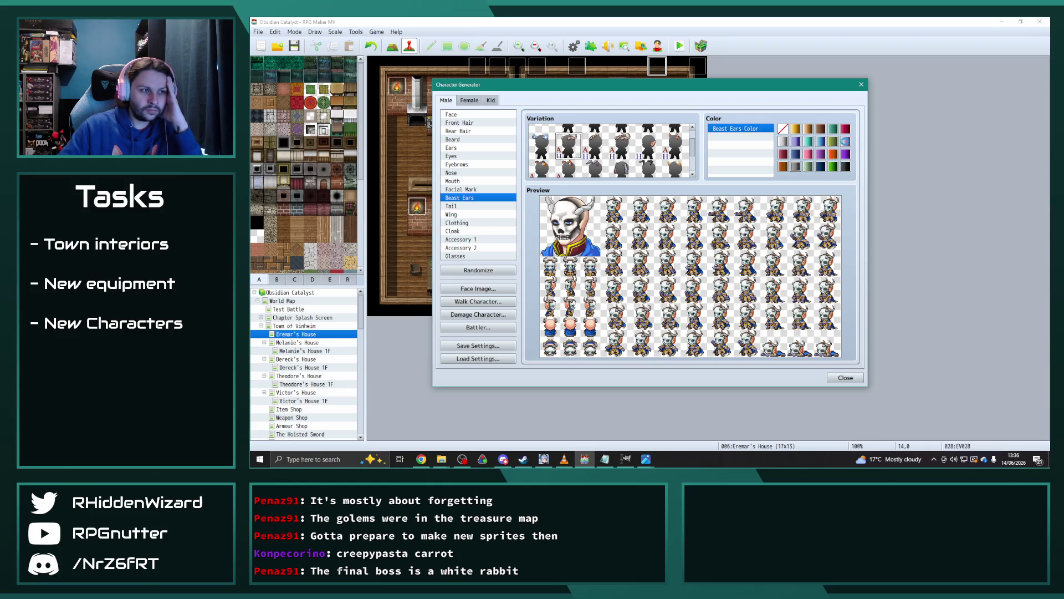
pyautogui.click(783, 130)
pyautogui.click(796, 129)
pyautogui.click(785, 142)
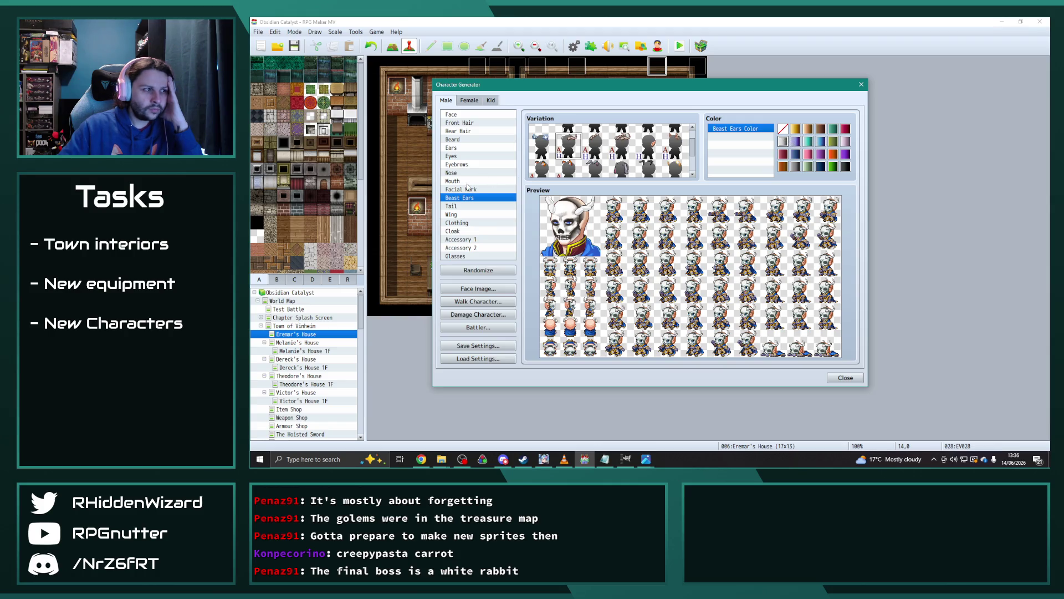
# Add an accessory from the end of the Accessory 1 list and clear the facial mark.
pyautogui.click(459, 238)
pyautogui.scroll(-5, 571, 151)
pyautogui.click(604, 170)
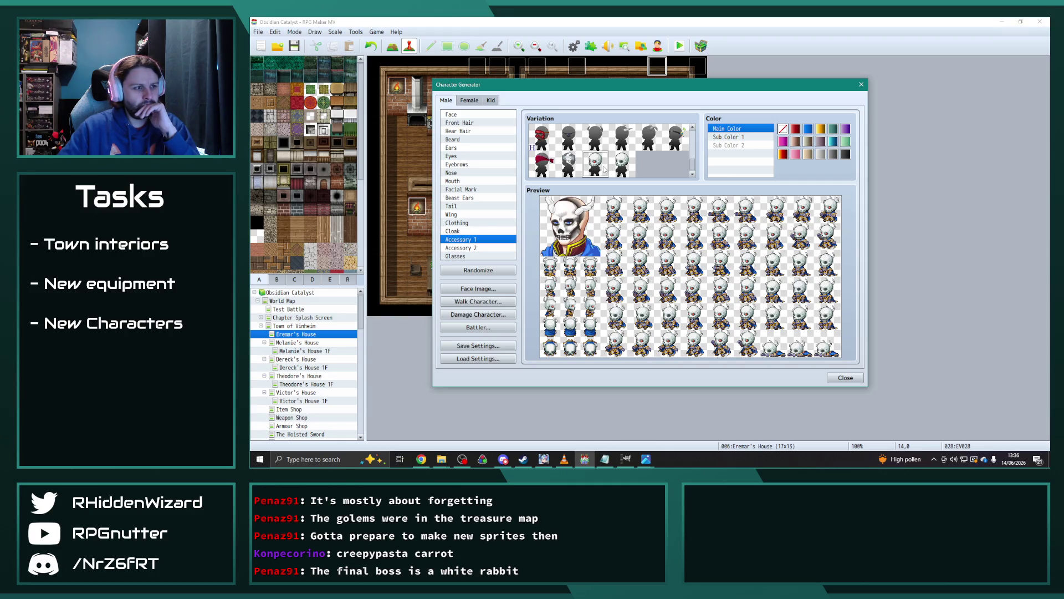
pyautogui.click(466, 190)
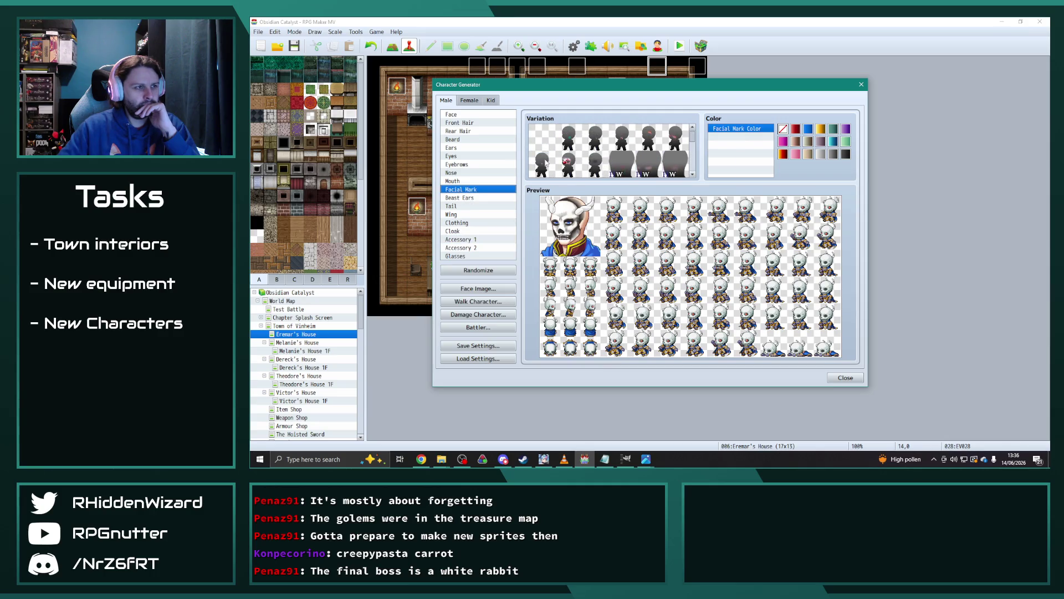
pyautogui.click(542, 141)
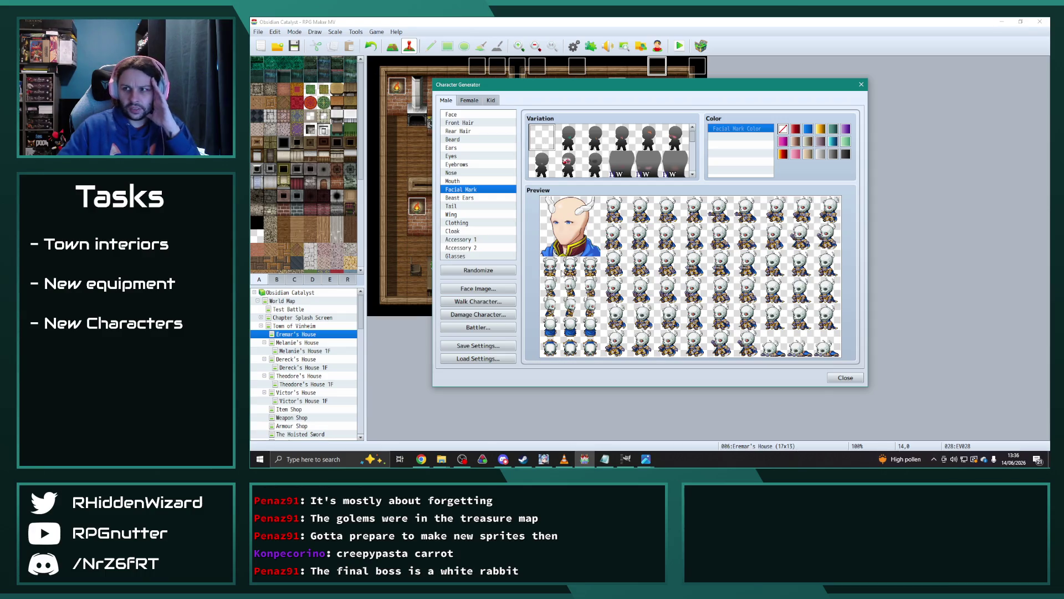
# Dress the character in the red cloak clothing.
pyautogui.click(460, 222)
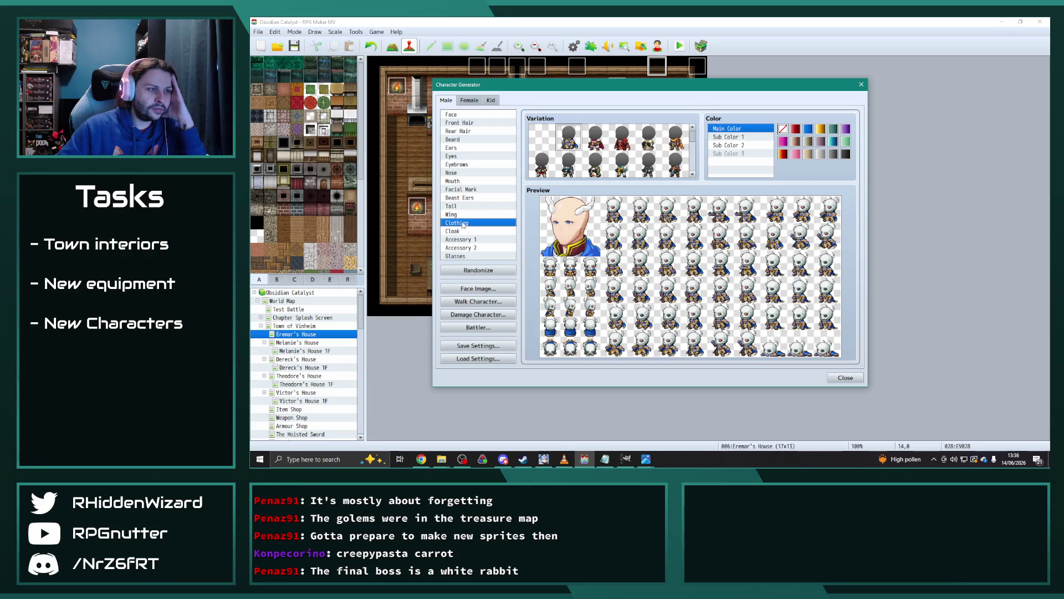
pyautogui.click(622, 138)
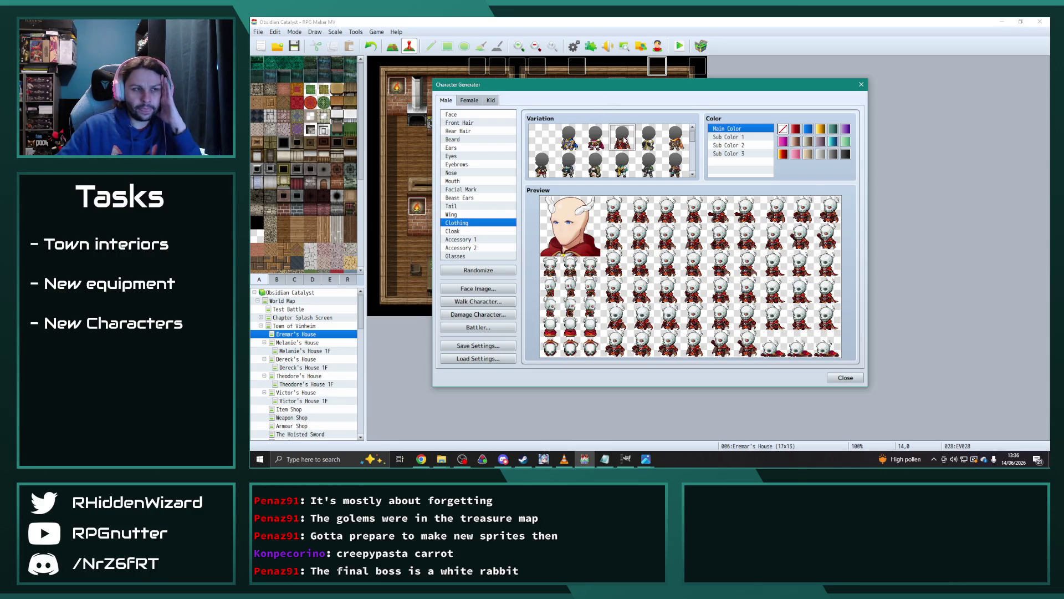
pyautogui.click(645, 460)
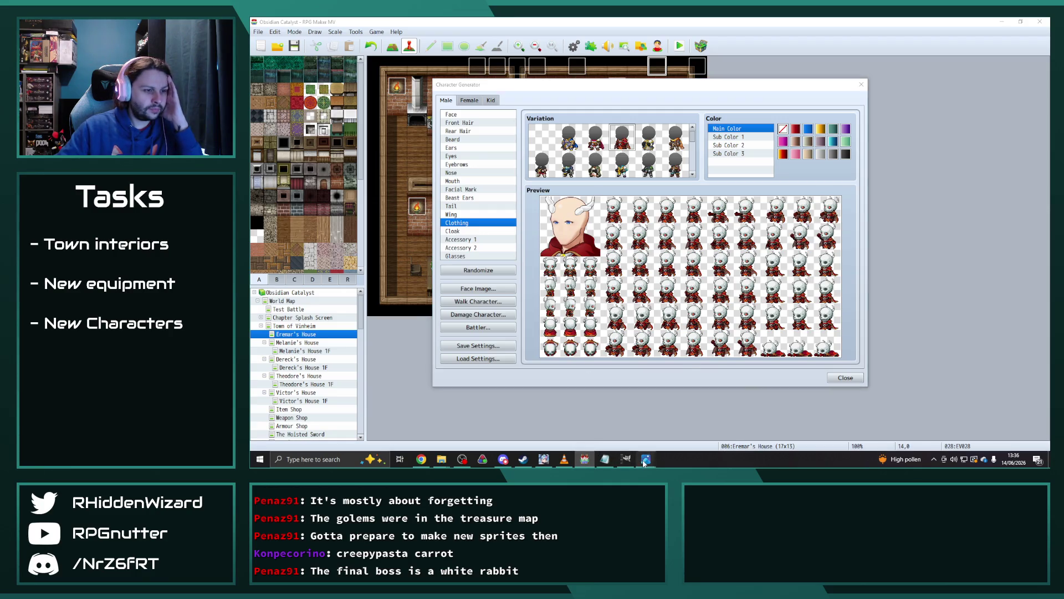
# Close SkeletalAttendant.png and view 060_SkeletalWizard_D.png in a shrunken Photos window for reference.
pyautogui.moveTo(717, 426)
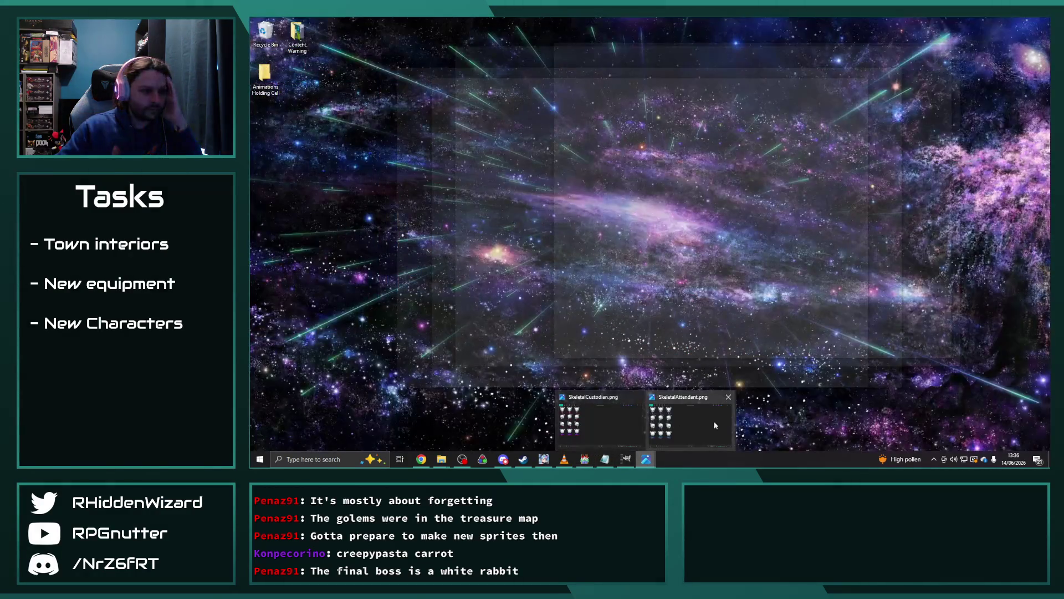
pyautogui.click(727, 398)
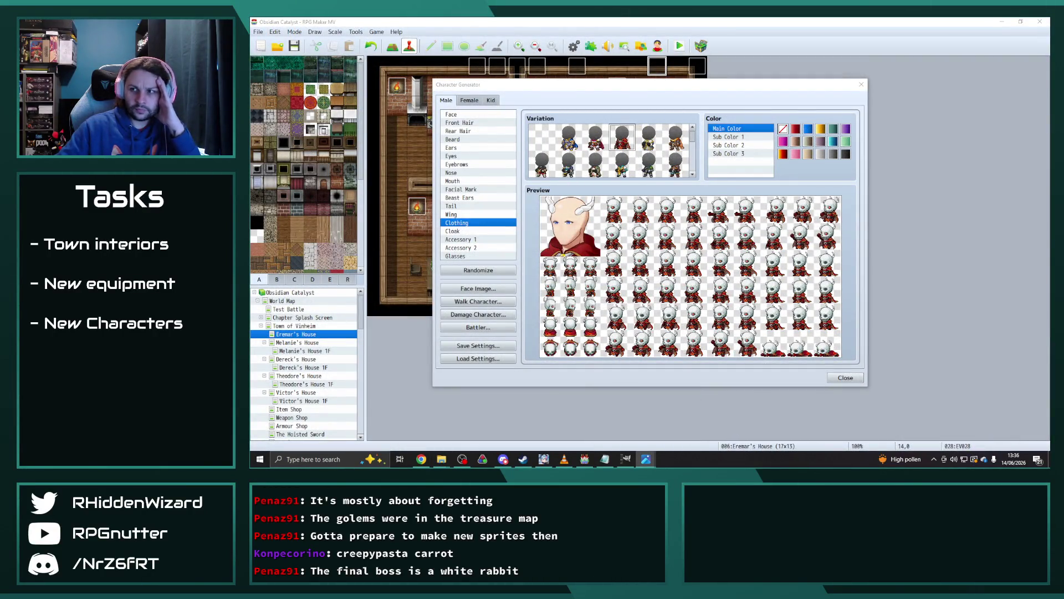
pyautogui.click(646, 459)
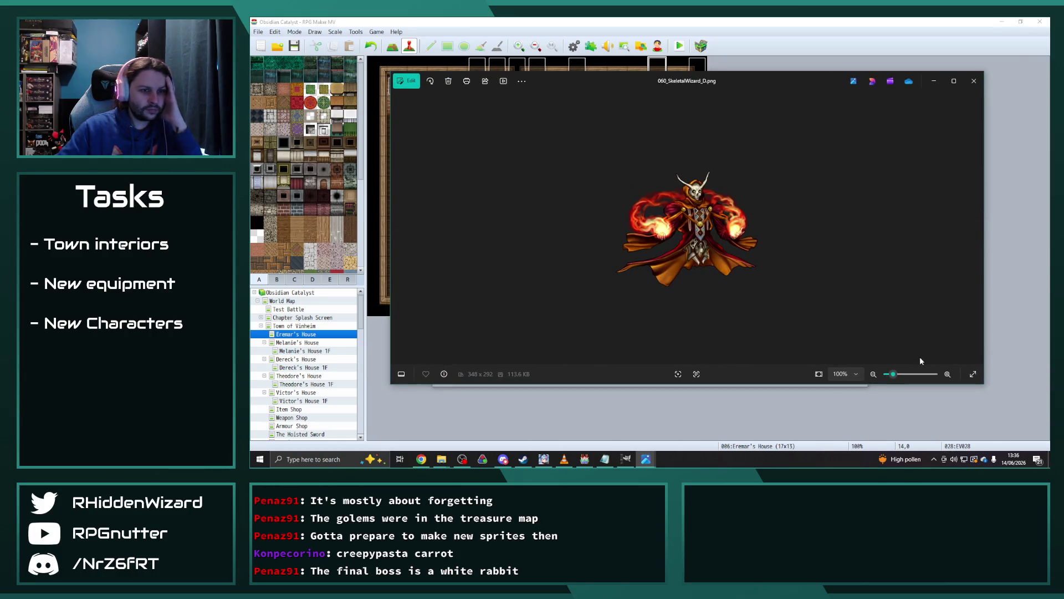
pyautogui.moveTo(987, 391); pyautogui.dragTo(596, 297)
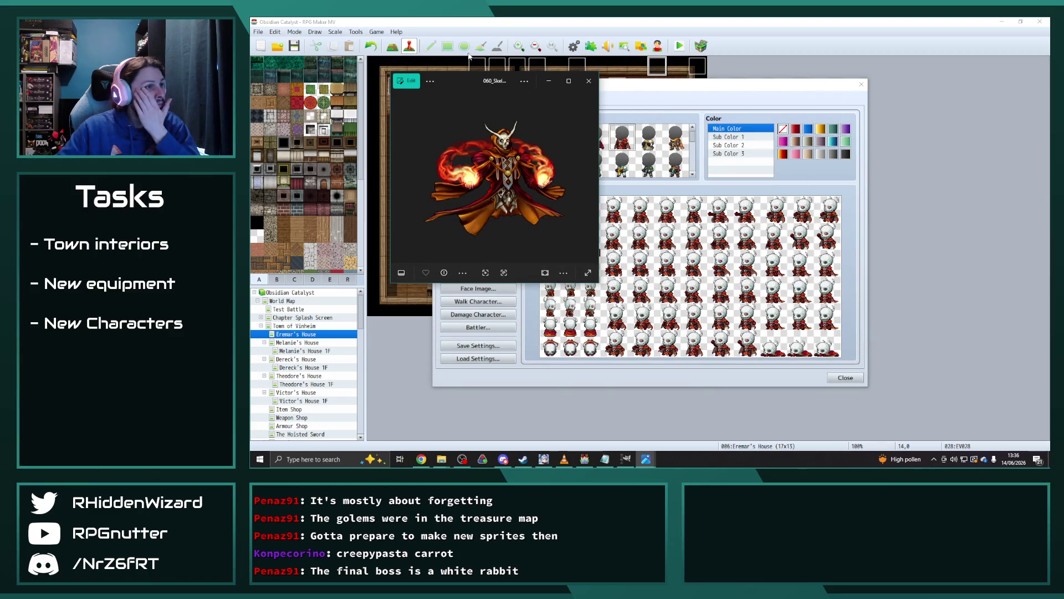
pyautogui.moveTo(475, 79); pyautogui.dragTo(514, 85)
pyautogui.hotkey('alt', 'Tab')
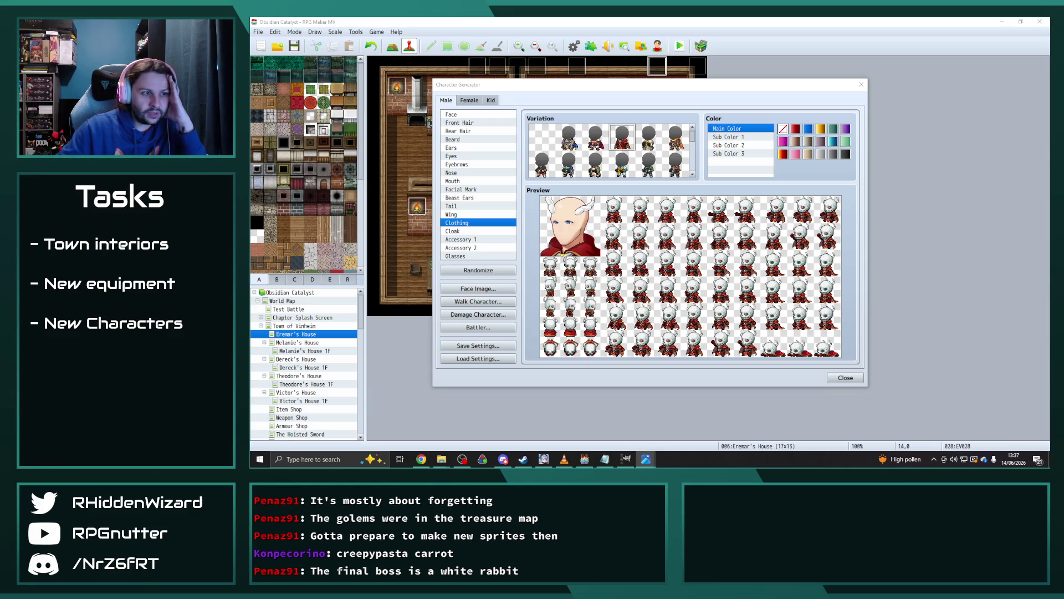
# Set the cloak's main colour to brighter red, first sub colour transparent, second sub colour dark red.
pyautogui.click(783, 153)
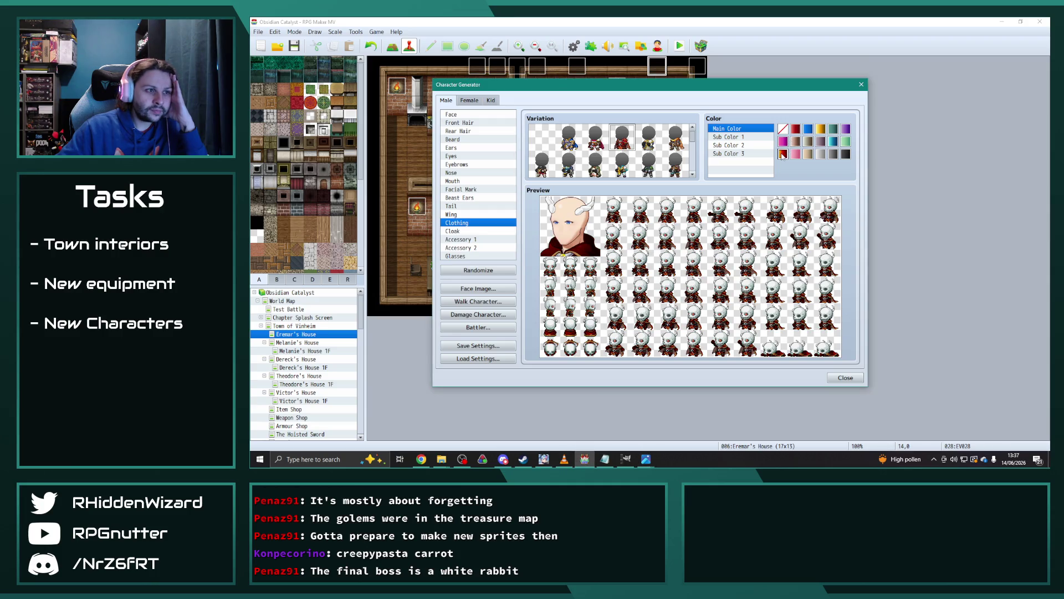
pyautogui.click(783, 130)
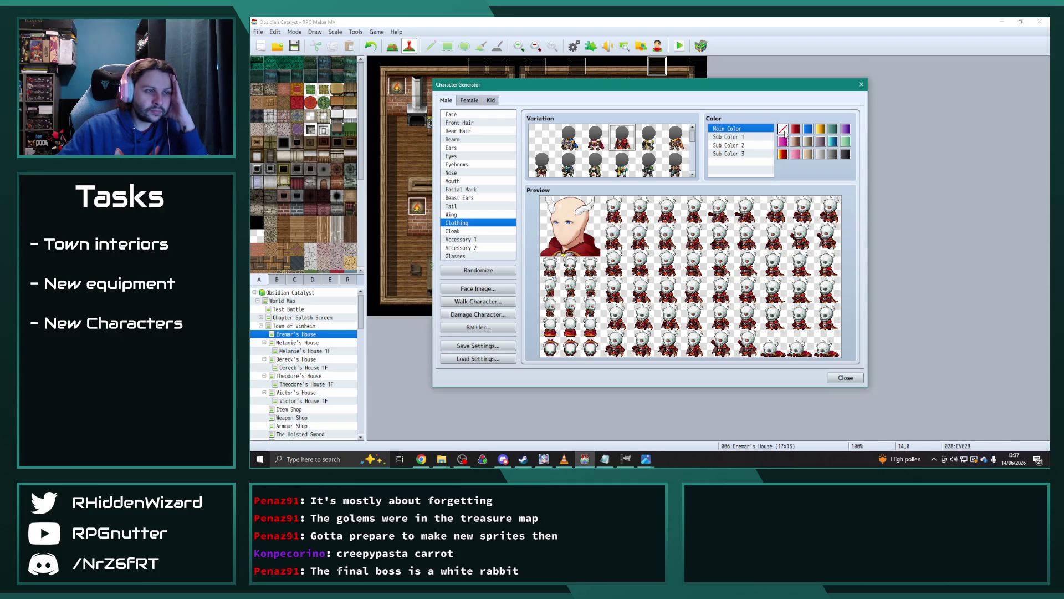
pyautogui.click(745, 137)
pyautogui.click(785, 130)
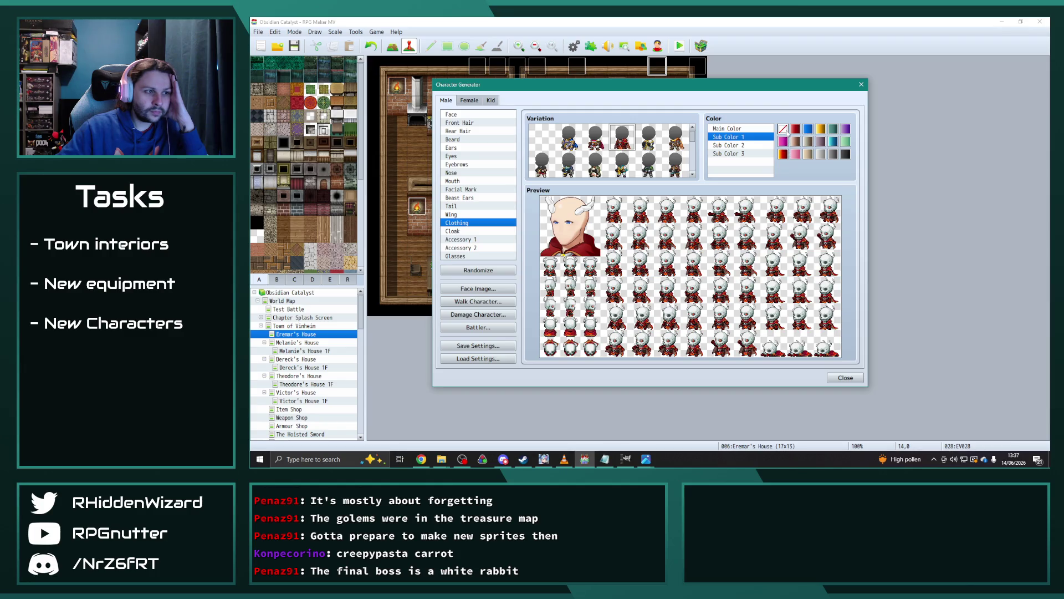
pyautogui.click(715, 146)
pyautogui.click(785, 155)
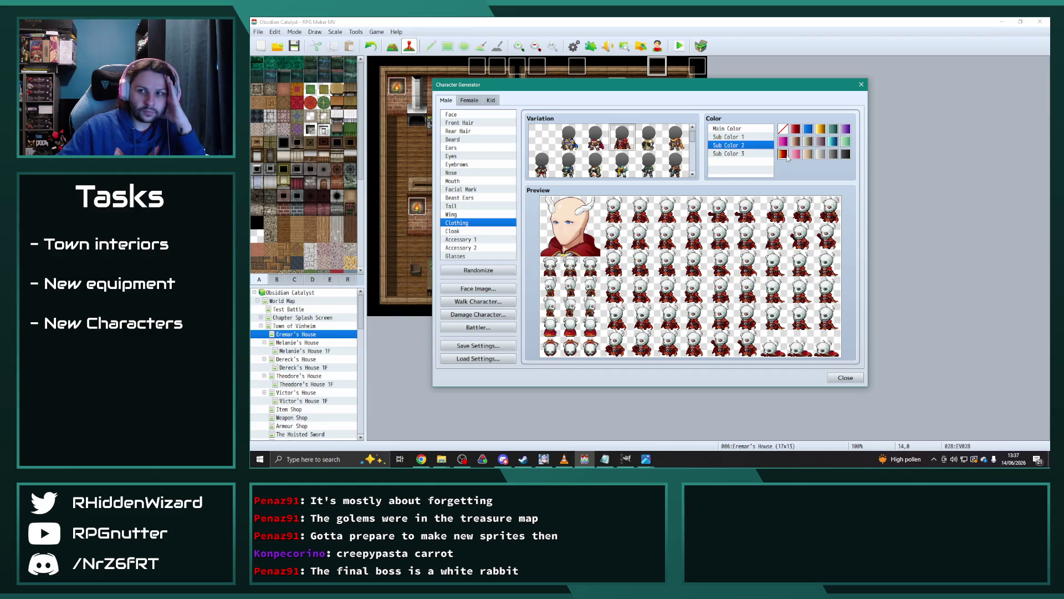
pyautogui.click(784, 130)
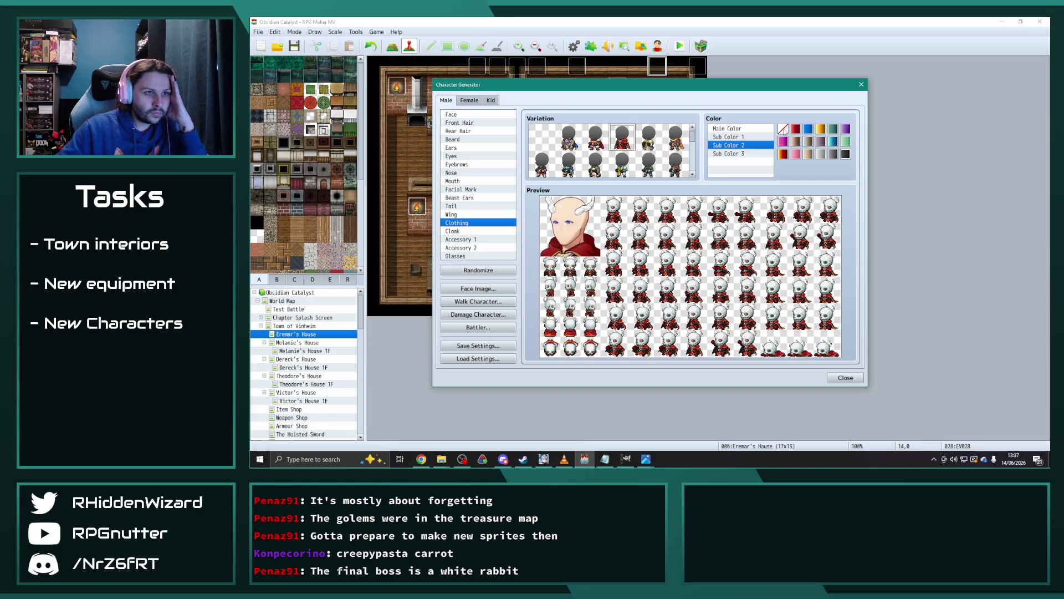
pyautogui.click(786, 154)
pyautogui.press('Down')
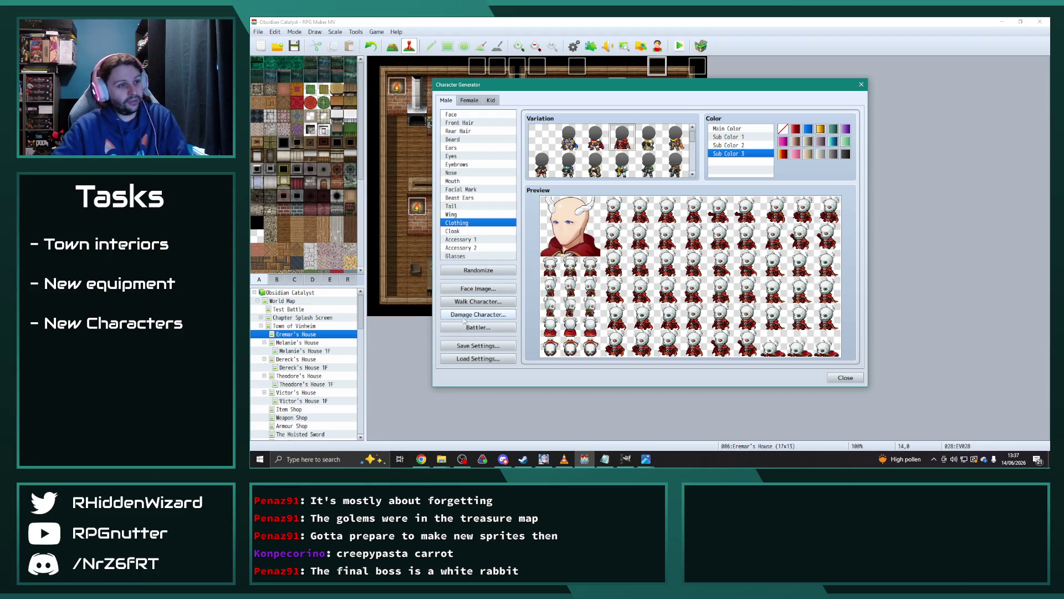
# Export the walking character sprite sheet as 'Ashen'.
pyautogui.click(488, 302)
pyautogui.click(660, 154)
pyautogui.write('AshenWrait')
pyautogui.press('Return')
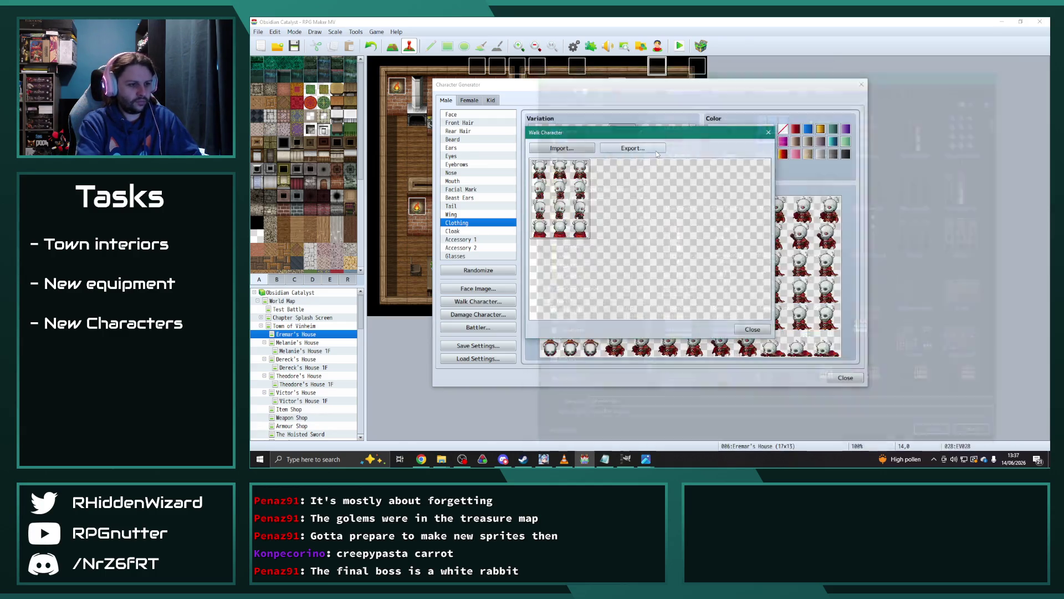
pyautogui.click(760, 331)
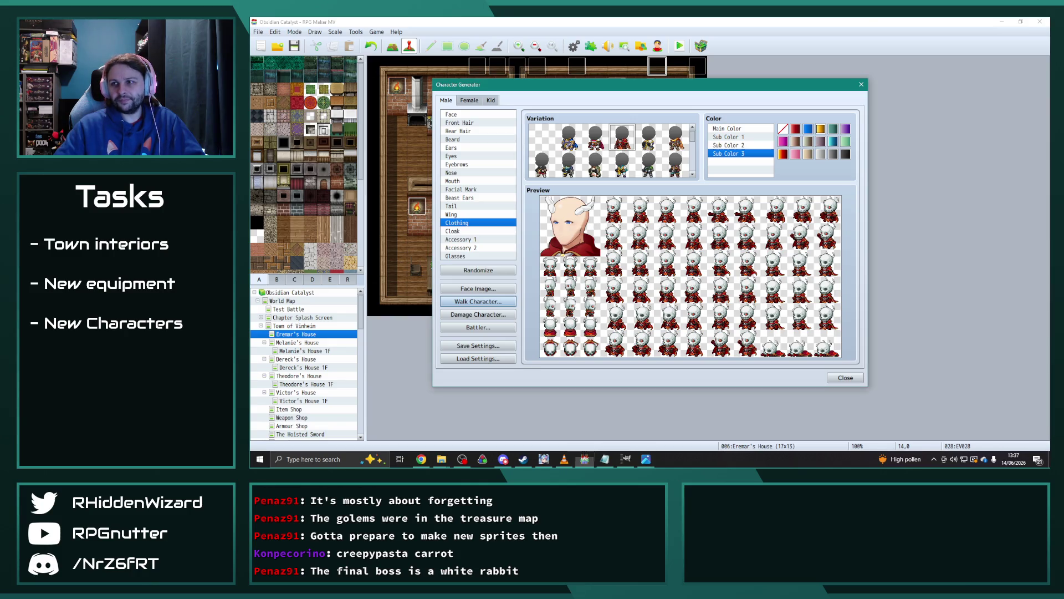
# Close the Character Generator and open the Database on the Enemies list.
pyautogui.hotkey('alt', 'Tab')
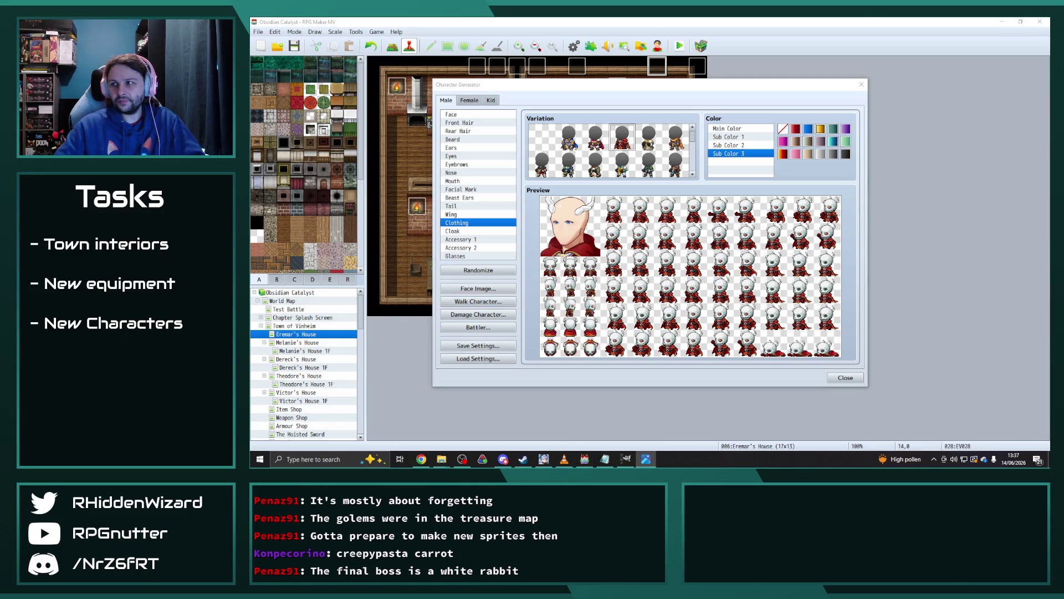
pyautogui.click(845, 379)
pyautogui.click(574, 46)
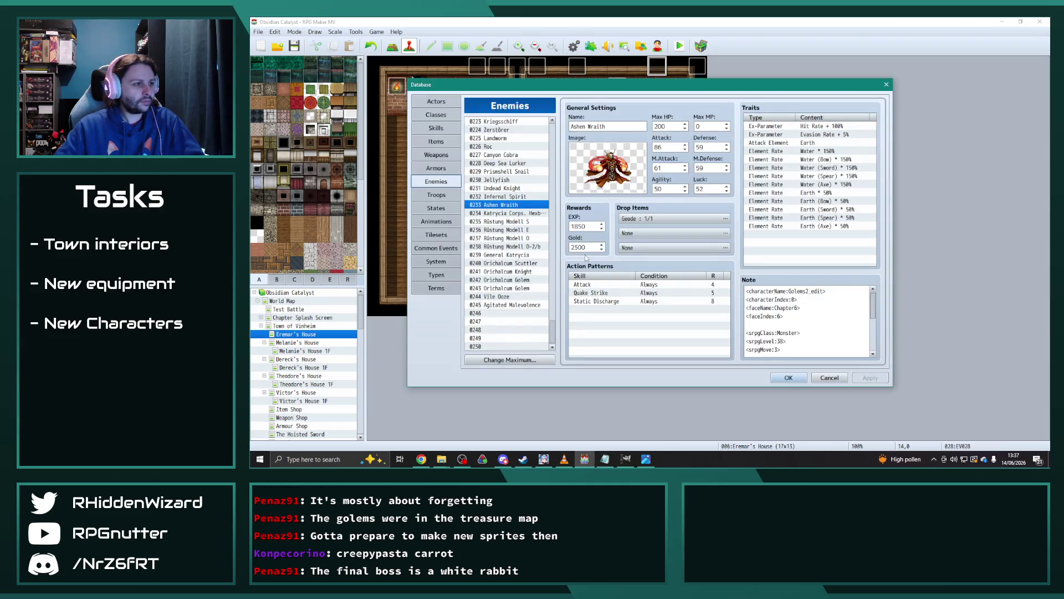
# In Ashen Wraith's note, replace Golems2_edit with AshenWraith.
pyautogui.click(824, 292)
pyautogui.moveTo(825, 292); pyautogui.dragTo(788, 291)
pyautogui.write('AshenWraith')
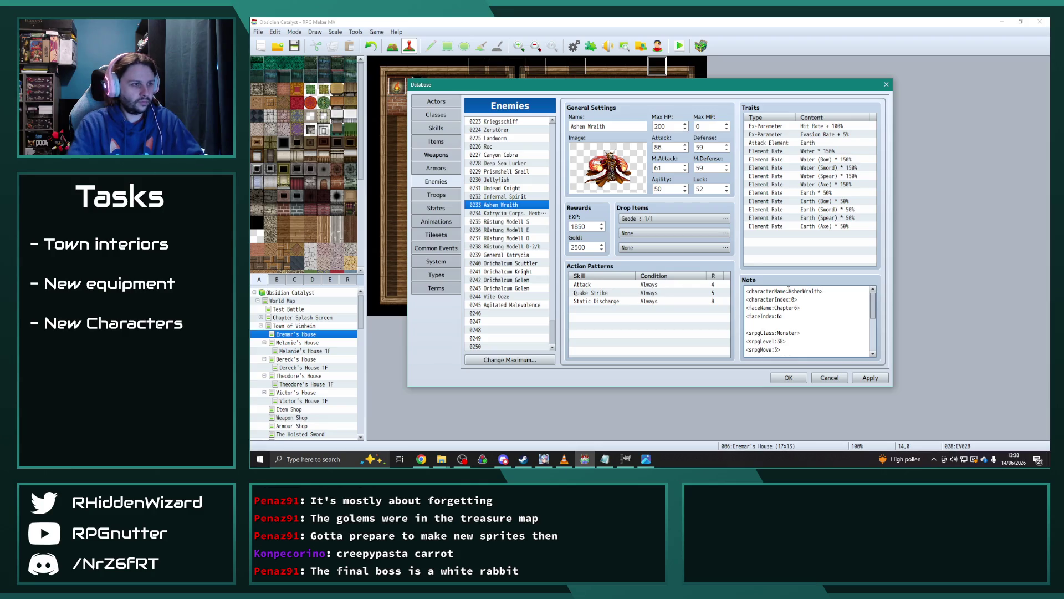
# Review Rüstung Modell S and General Katrycia, then bring the File Explorer folder window forward.
pyautogui.click(519, 196)
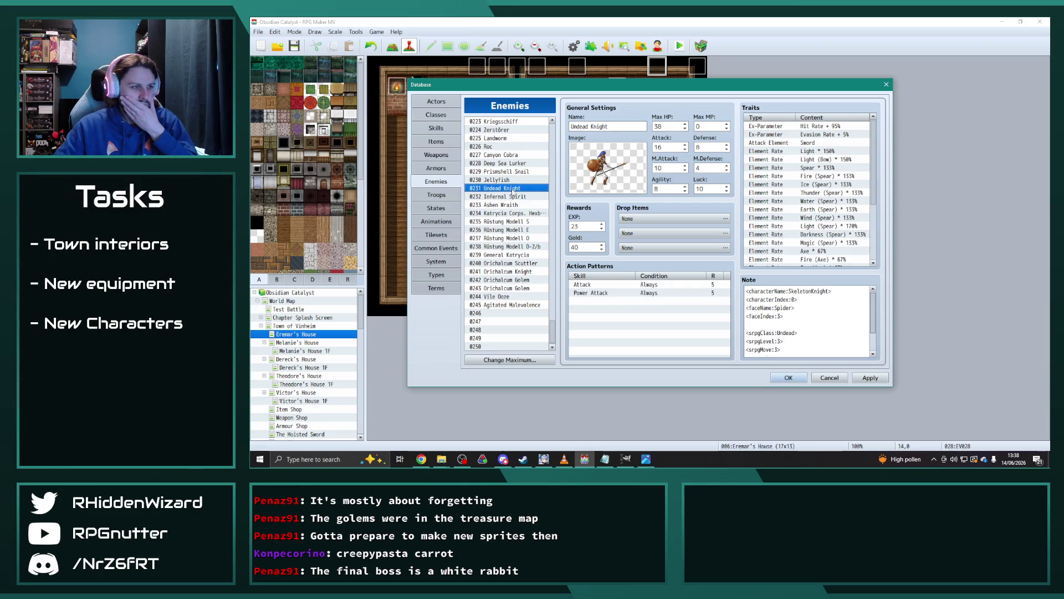
pyautogui.click(511, 222)
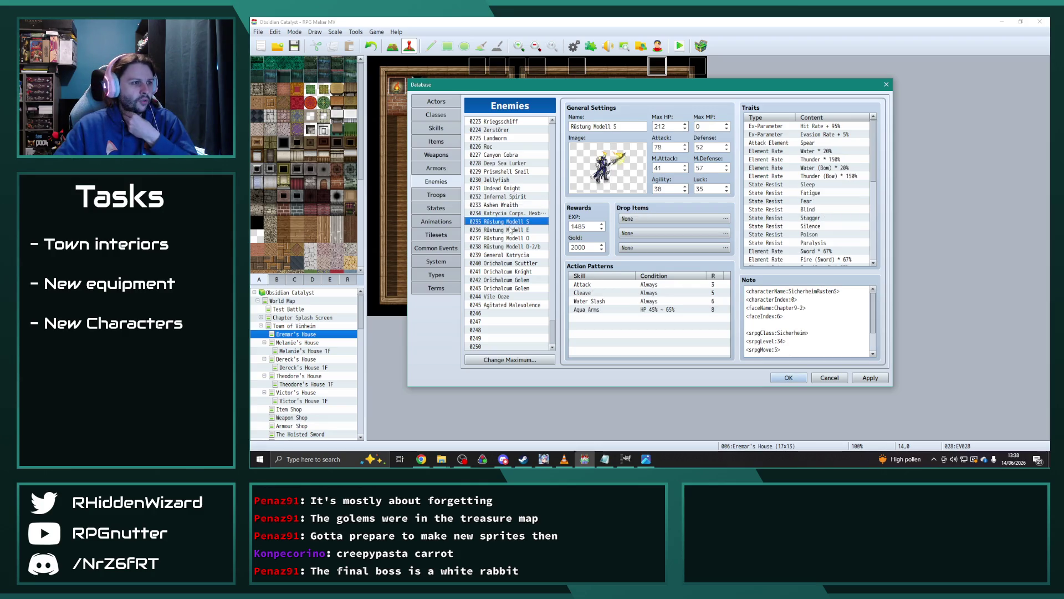
pyautogui.click(508, 255)
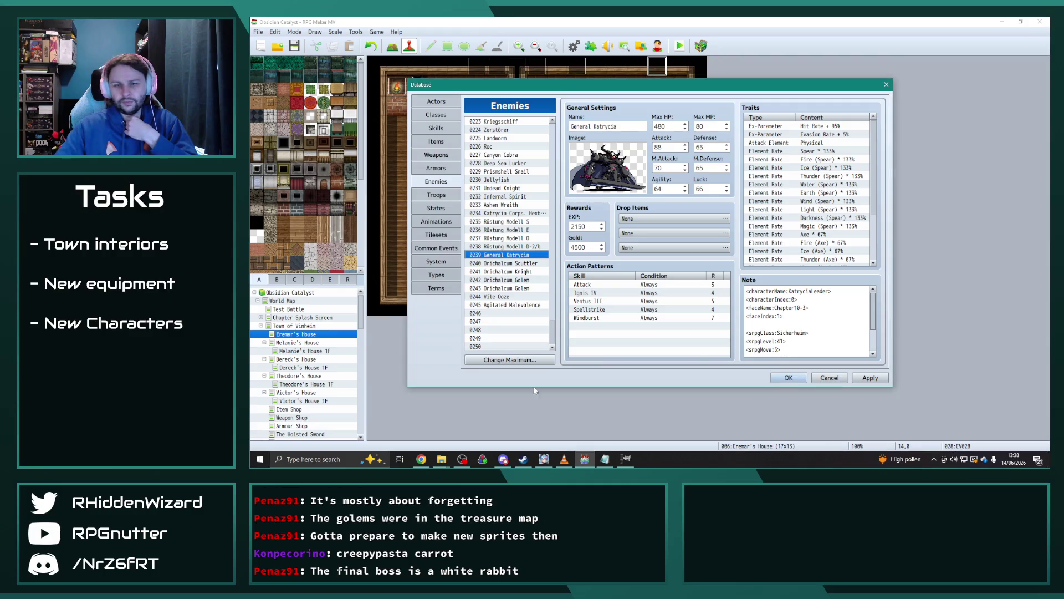
pyautogui.click(442, 459)
pyautogui.click(340, 434)
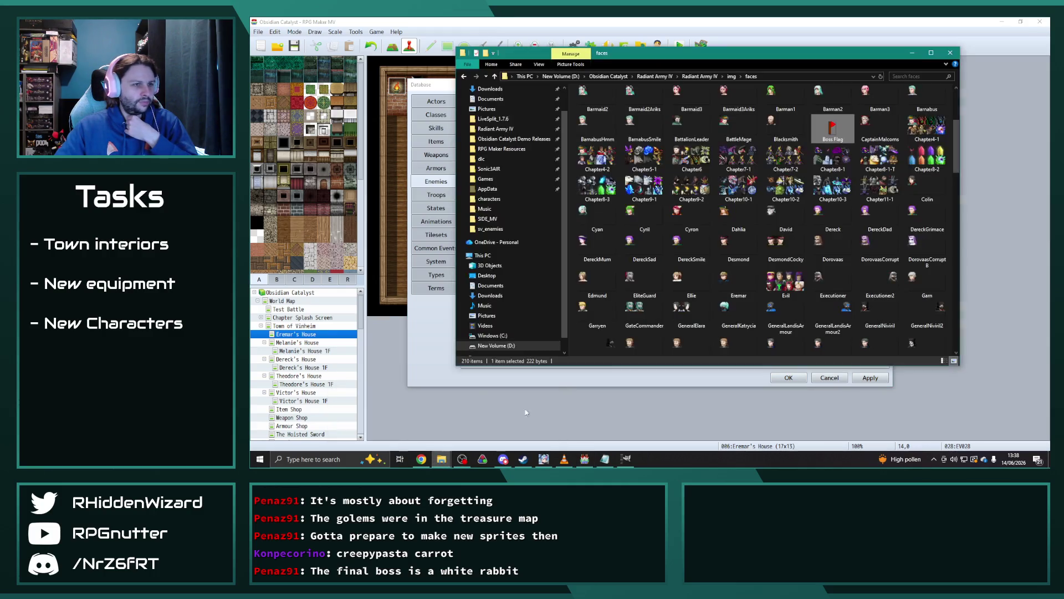
# Select the whole General Katrycia face sheet and flip it horizontally.
pyautogui.moveTo(780, 68); pyautogui.dragTo(1049, 72)
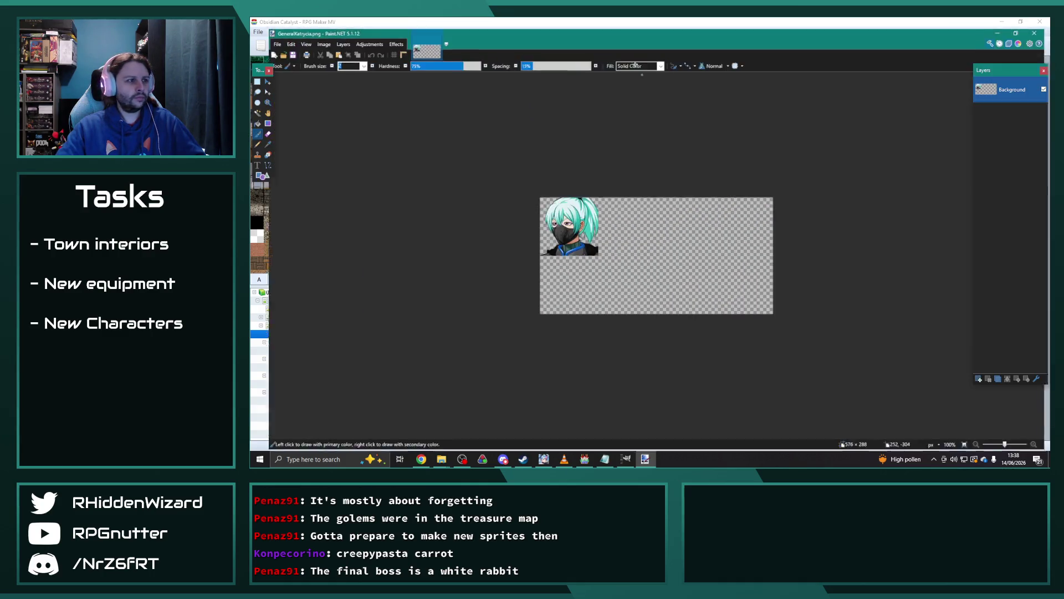
pyautogui.hotkey('ctrl', 'a')
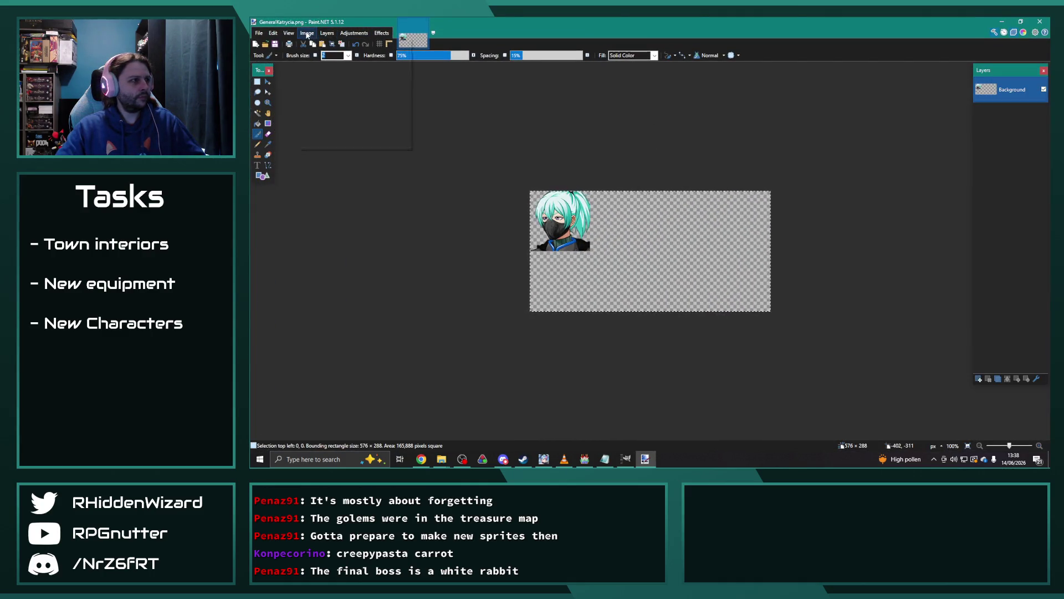
pyautogui.click(307, 33)
pyautogui.click(327, 77)
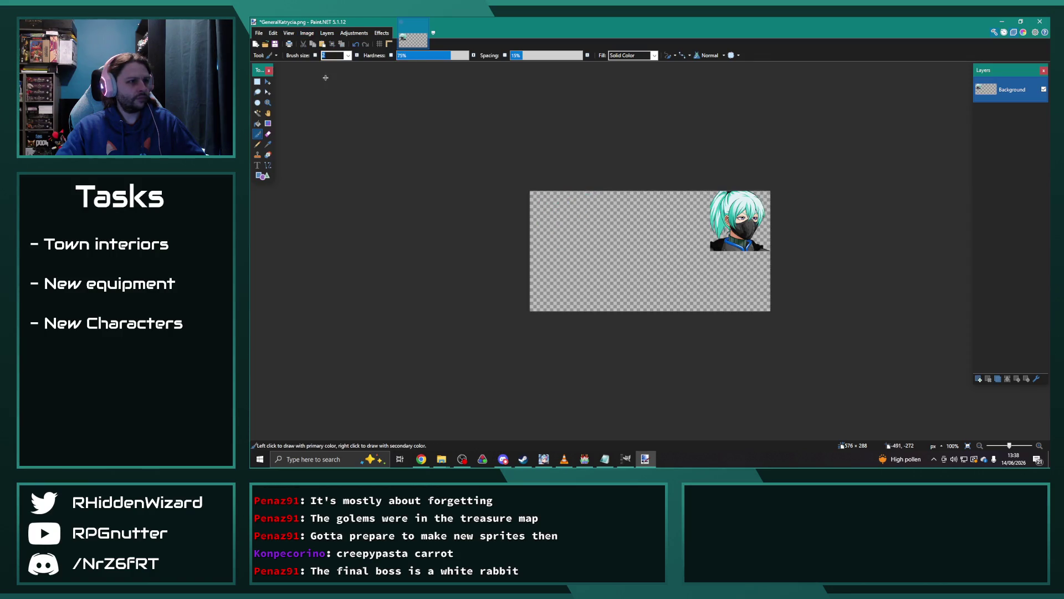
# Save the mirrored face sheet as GeneralKatrycia2.png, accepting the PNG settings.
pyautogui.click(259, 33)
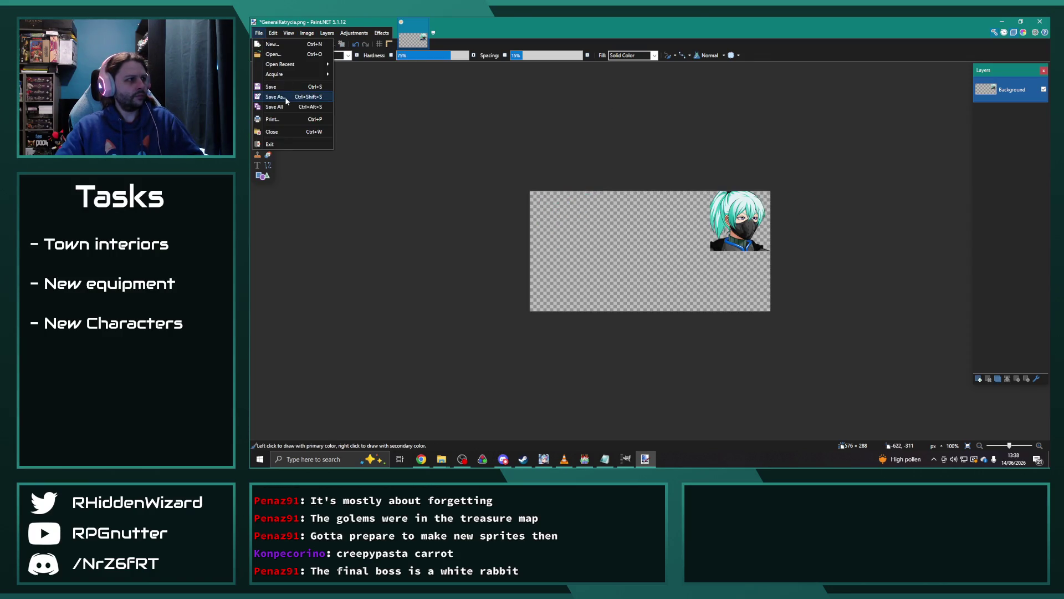
pyautogui.click(284, 97)
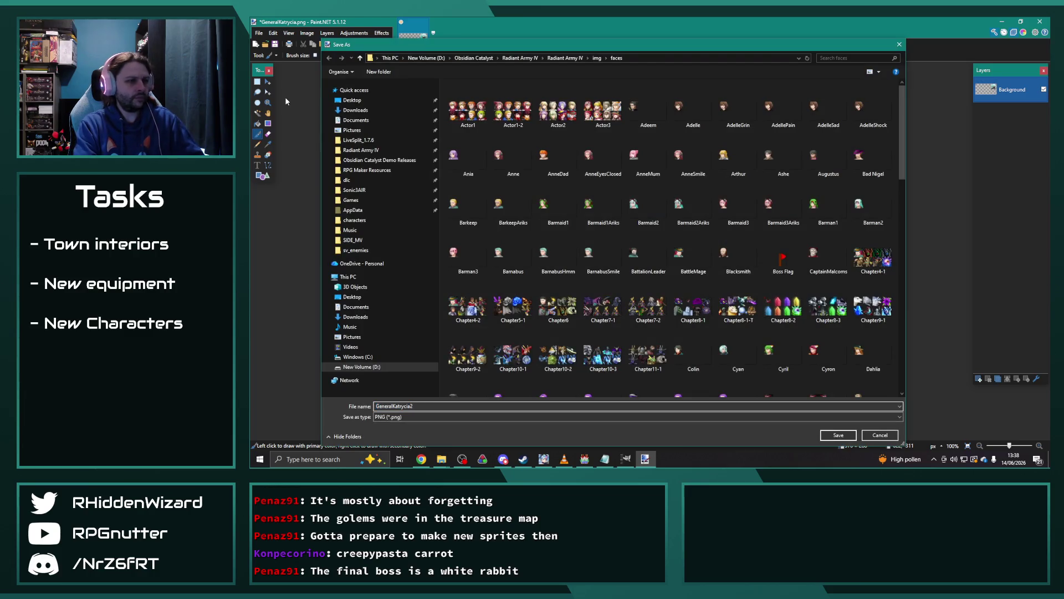
pyautogui.press('Return')
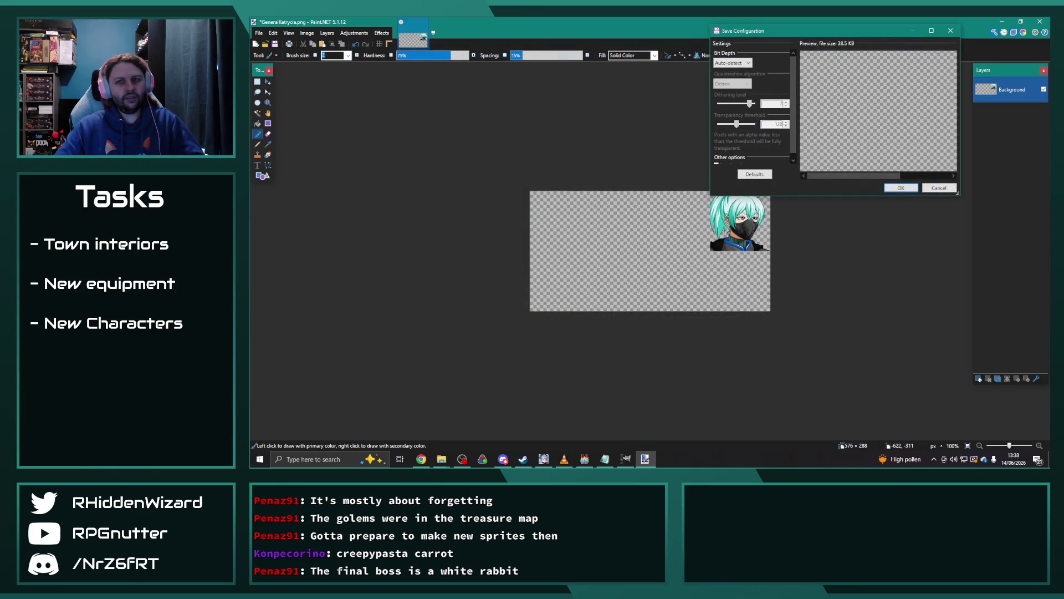
pyautogui.click(900, 189)
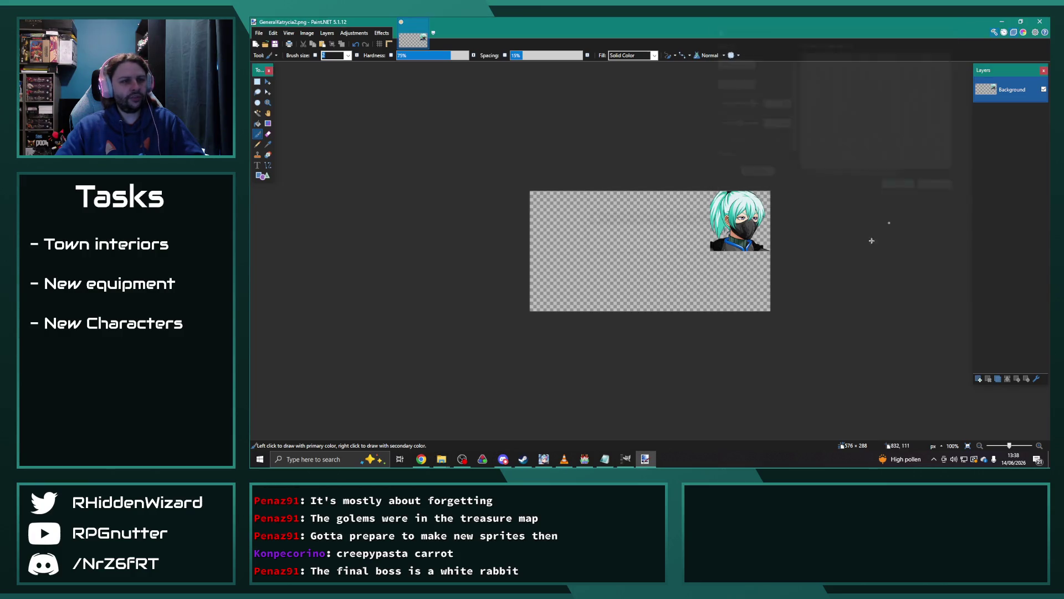
pyautogui.click(564, 459)
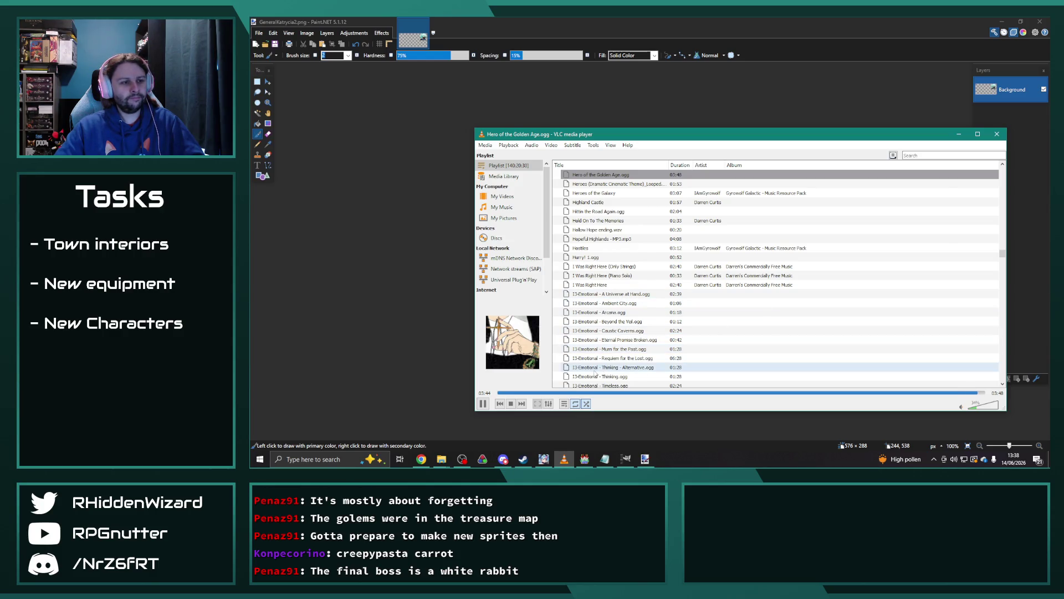
# Play the Stone Keep track in VLC, then minimise Paint.NET to reveal the Enemies database.
pyautogui.click(524, 403)
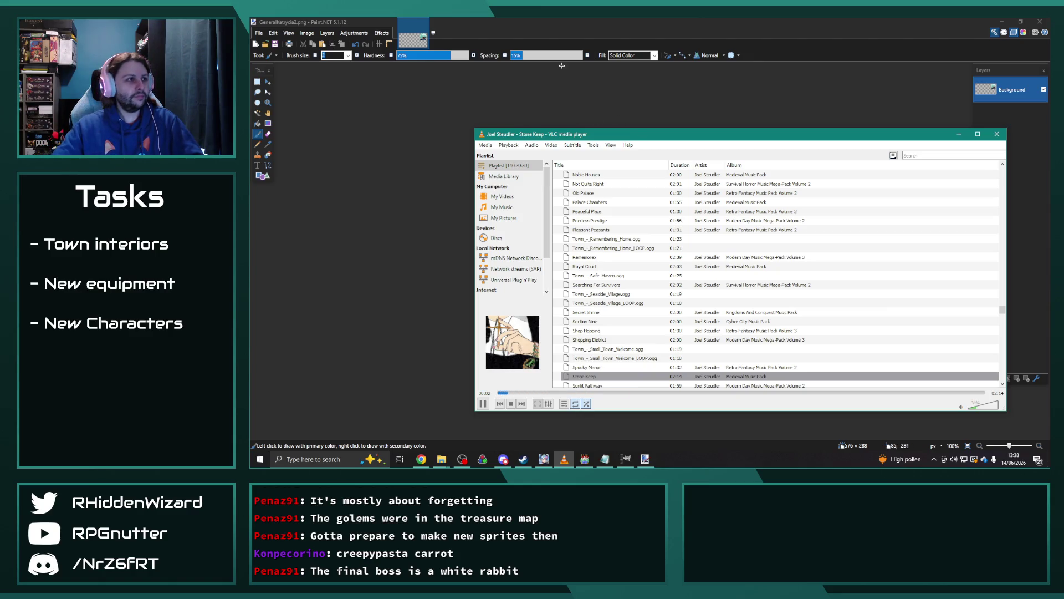
pyautogui.click(527, 21)
pyautogui.click(1039, 21)
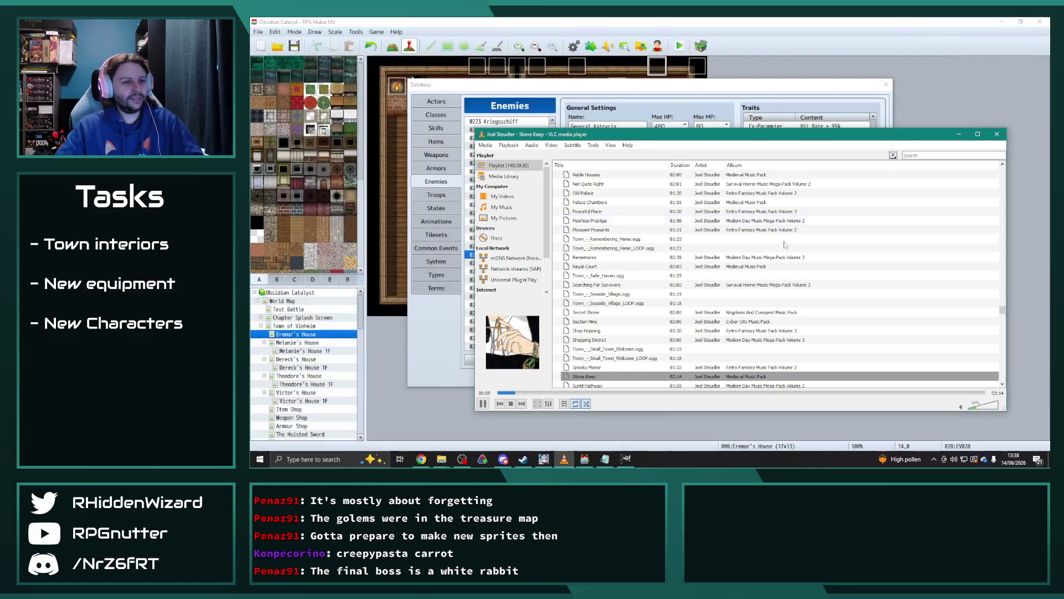
pyautogui.click(661, 86)
# Replace KatryciaLeader with GeneralKatrycia2 in characterName and set characterIndex to 3.
pyautogui.click(821, 291)
pyautogui.click(829, 291)
pyautogui.moveTo(830, 291); pyautogui.dragTo(790, 291)
pyautogui.write('Genera')
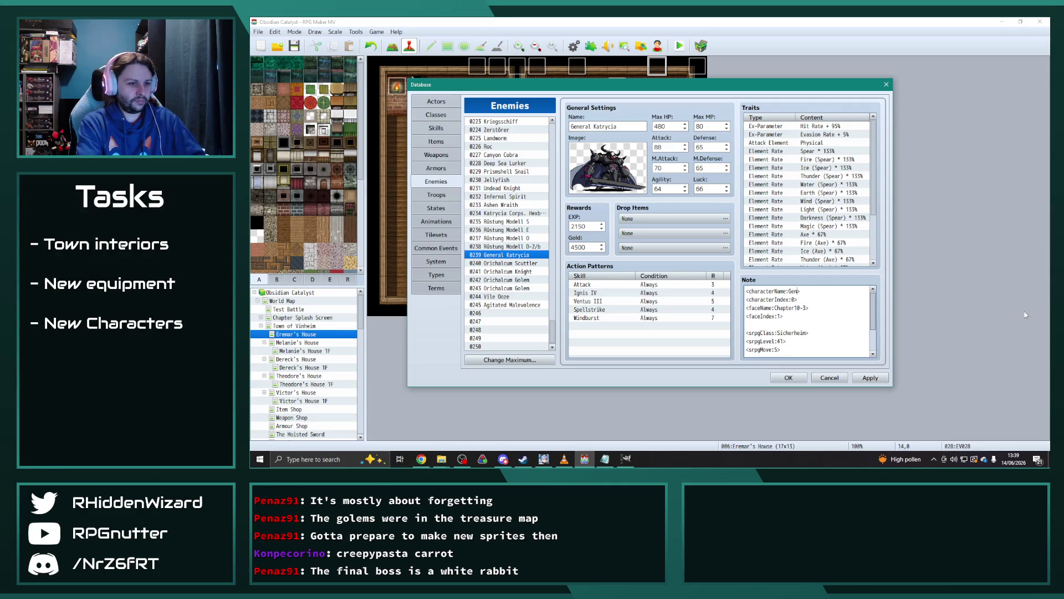
pyautogui.write('ar')
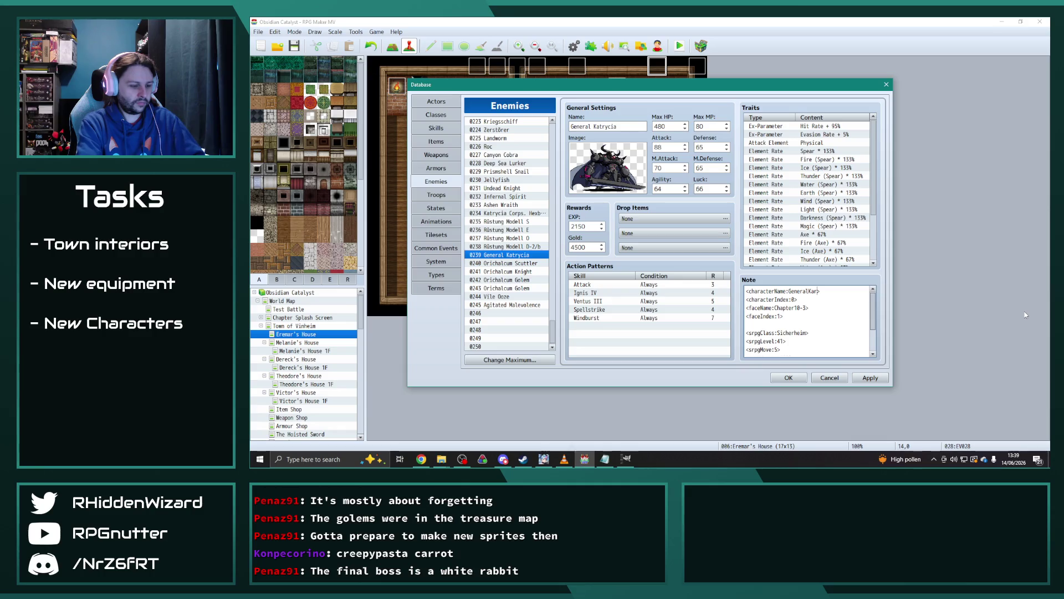
pyautogui.write('rycia2')
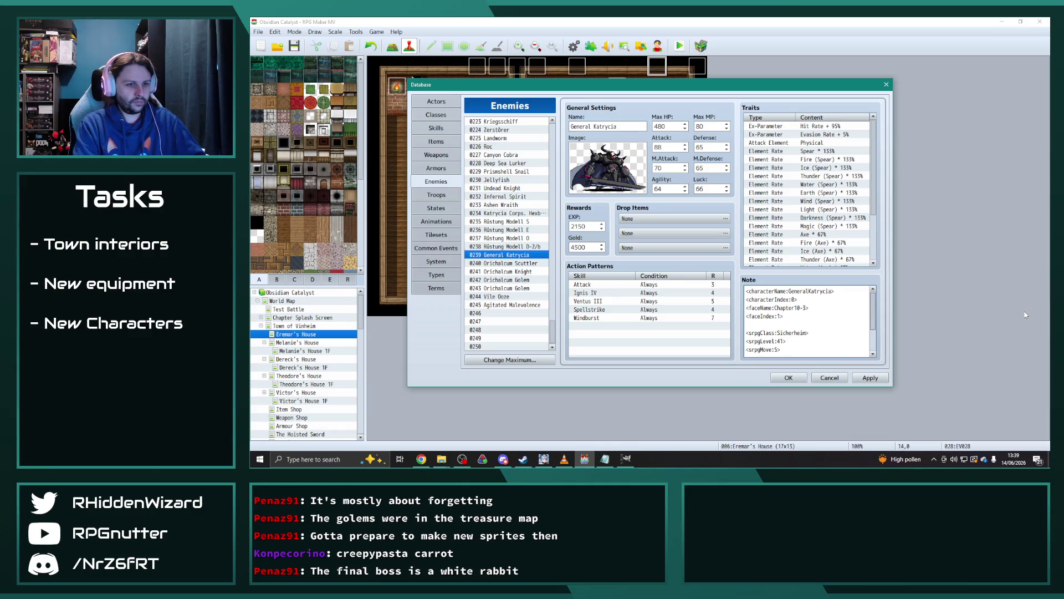
pyautogui.press('Down')
pyautogui.press('Left')
pyautogui.press('BackSpace')
pyautogui.write('3')
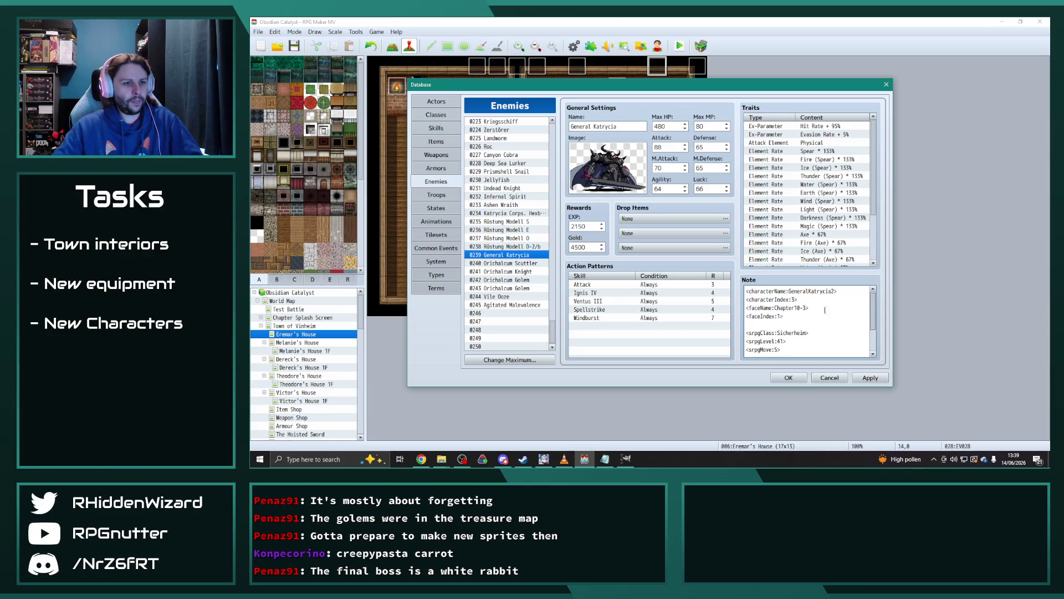
# Change the faceName tag from Chapter10-3 to GeneralKatrycia2.
pyautogui.moveTo(807, 307); pyautogui.dragTo(775, 307)
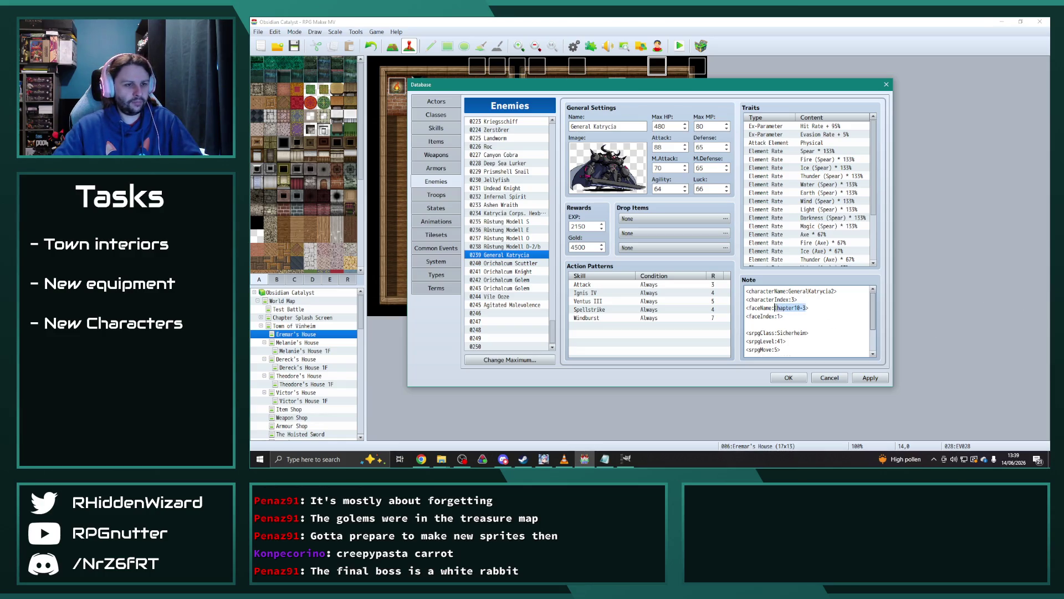
pyautogui.write('Genera')
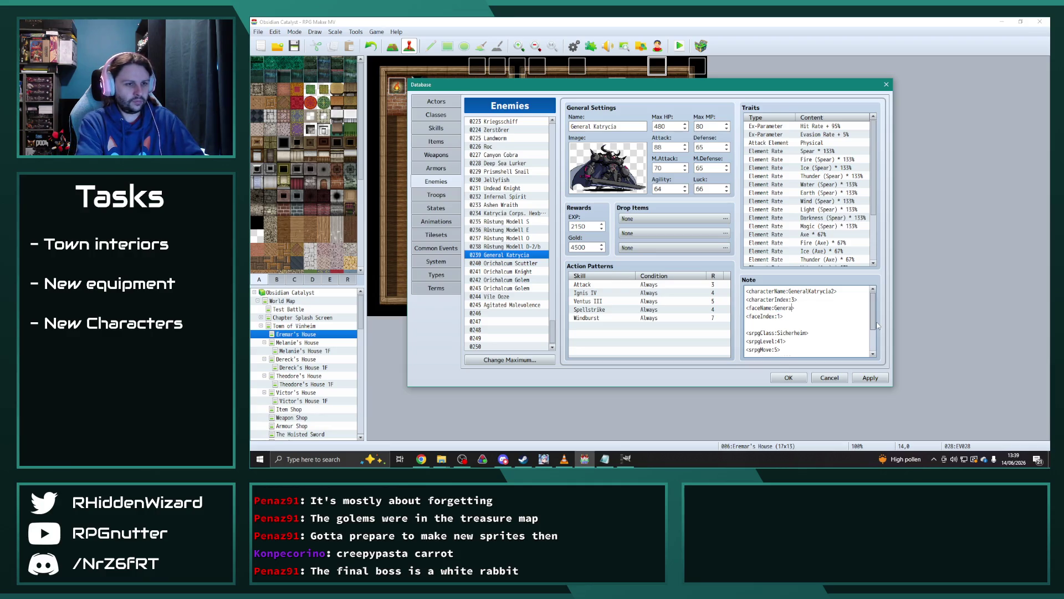
pyautogui.write('lKatrycia2>')
pyautogui.click(439, 463)
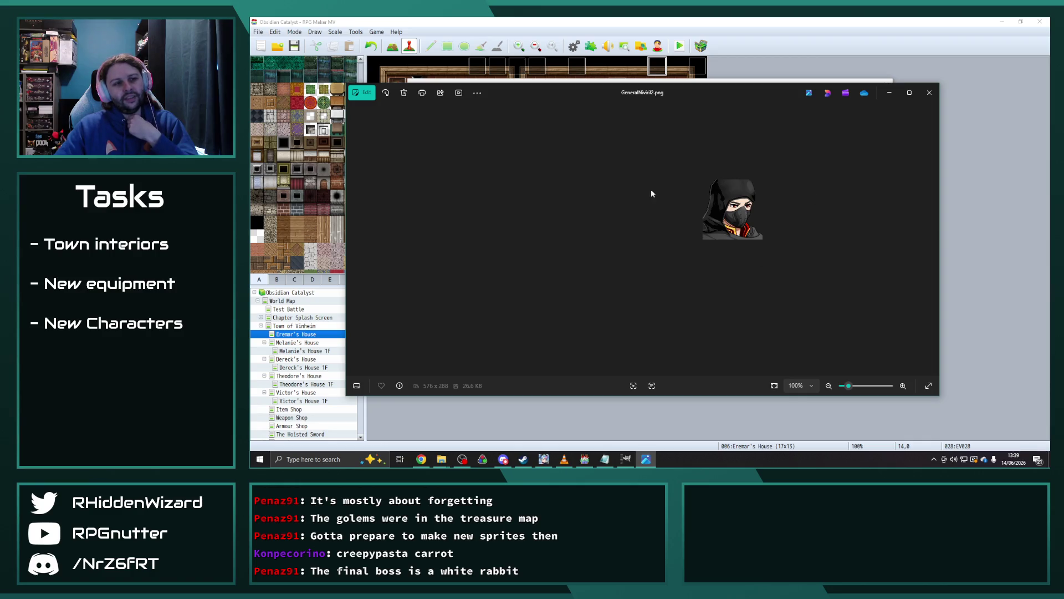
# Close the GeneralNiviril2.png preview in Photos.
pyautogui.click(929, 92)
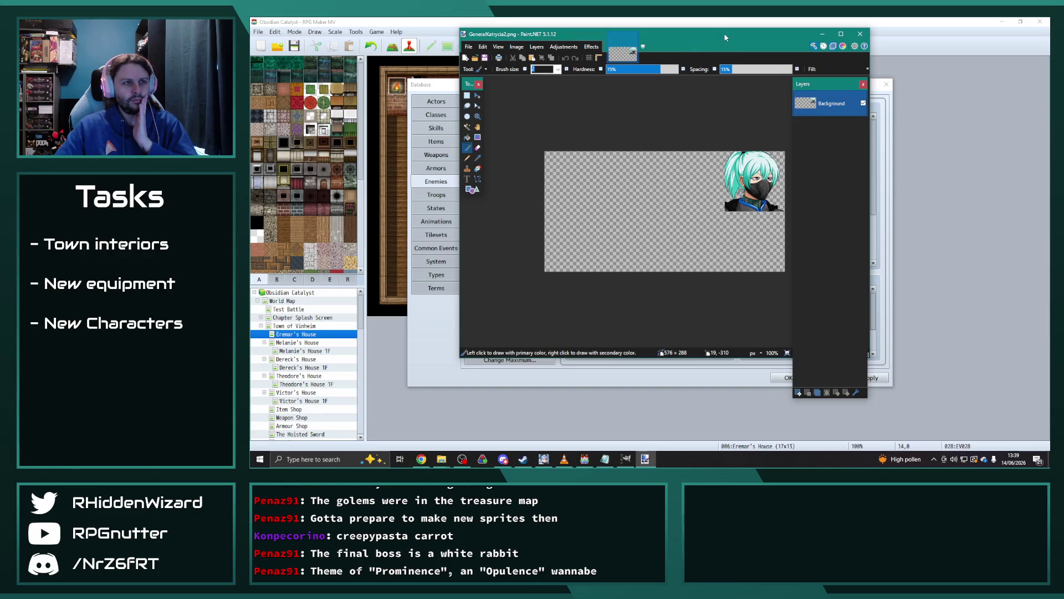
# Add Boss Flag.png as a new layer and position the red flag beside the character's hair.
pyautogui.doubleClick(724, 37)
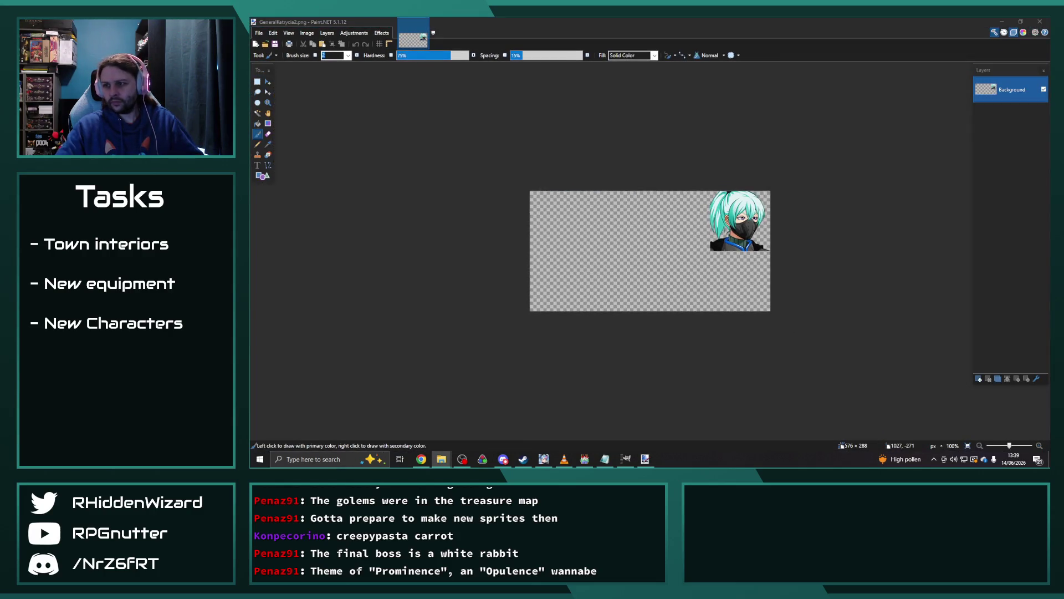
pyautogui.moveTo(592, 228); pyautogui.dragTo(592, 228)
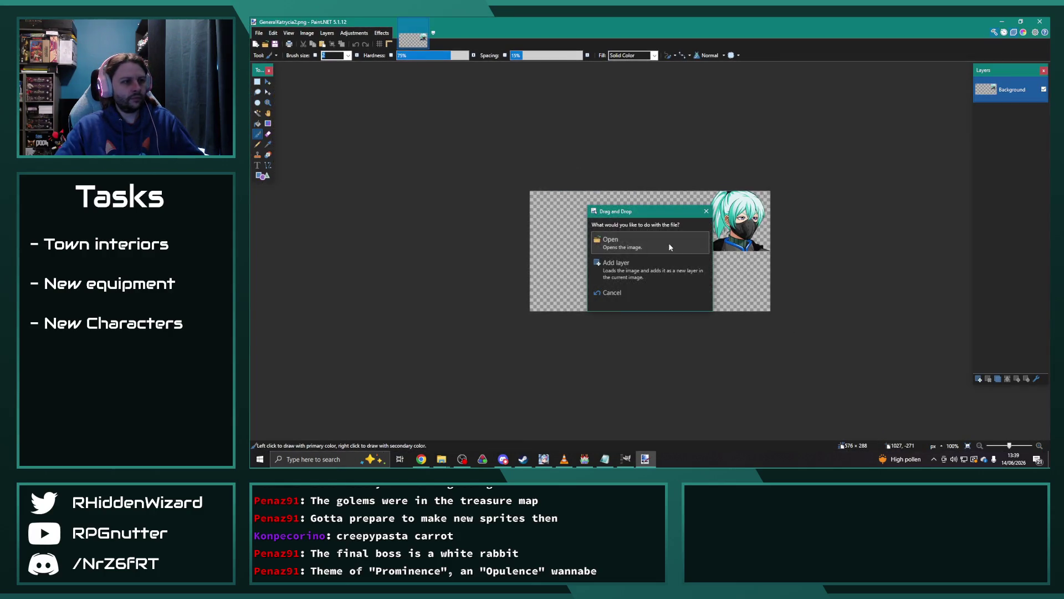
pyautogui.click(638, 268)
pyautogui.scroll(1, 655, 202)
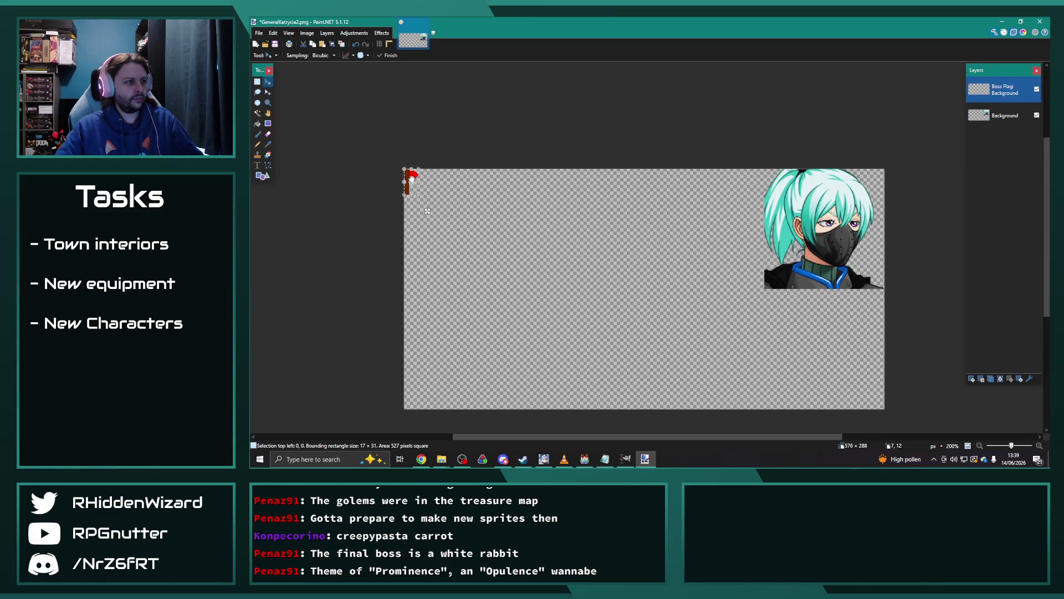
pyautogui.moveTo(410, 177); pyautogui.dragTo(769, 192)
pyautogui.scroll(2, 781, 216)
pyautogui.scroll(1, 783, 218)
pyautogui.scroll(1, 889, 232)
pyautogui.press('Up')
pyautogui.press('Up')
pyautogui.press('Up')
pyautogui.press('Up')
pyautogui.press('Up')
pyautogui.moveTo(772, 308)
pyautogui.mouseDown()
pyautogui.moveTo(775, 332)
pyautogui.moveTo(776, 308)
pyautogui.moveTo(776, 323)
pyautogui.moveTo(794, 327)
pyautogui.mouseUp()
pyautogui.scroll(-5, 837, 261)
pyautogui.scroll(-3, 835, 260)
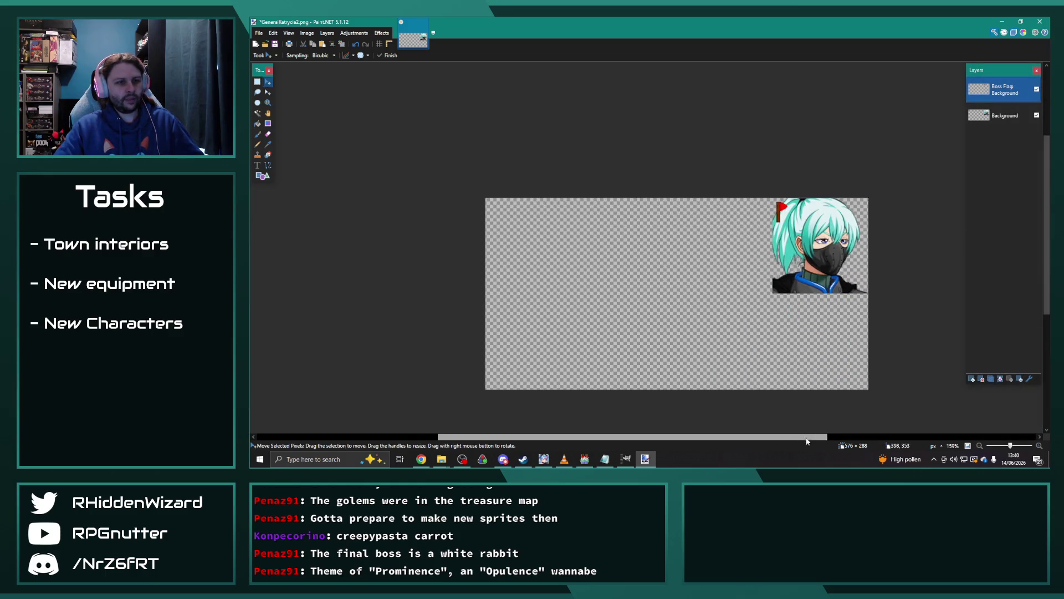
# Save as PNG over GeneralKatrycia2.png, flattening the layers, then close Paint.NET.
pyautogui.click(258, 33)
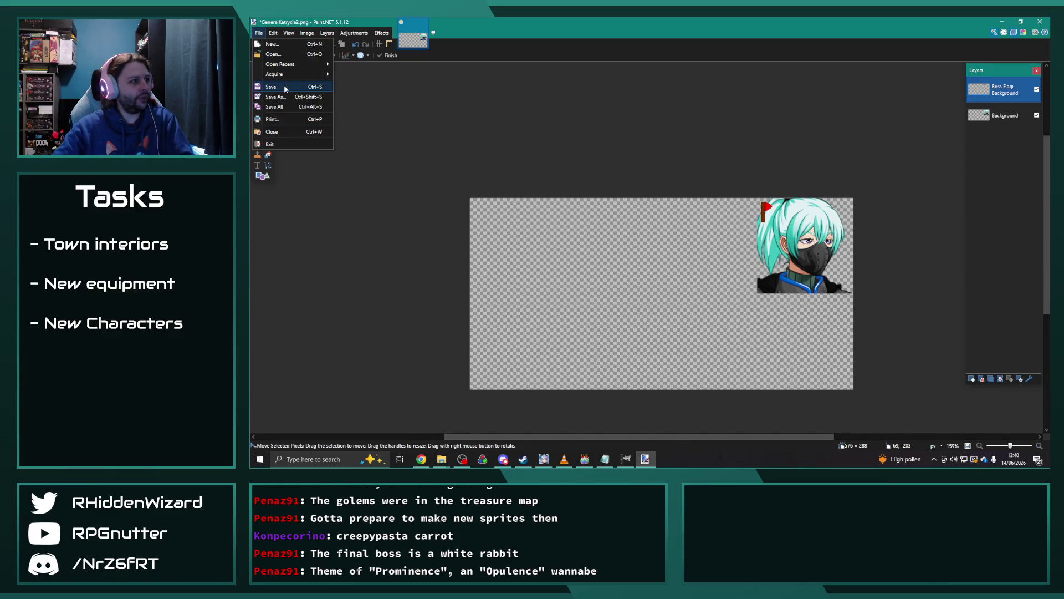
pyautogui.click(285, 87)
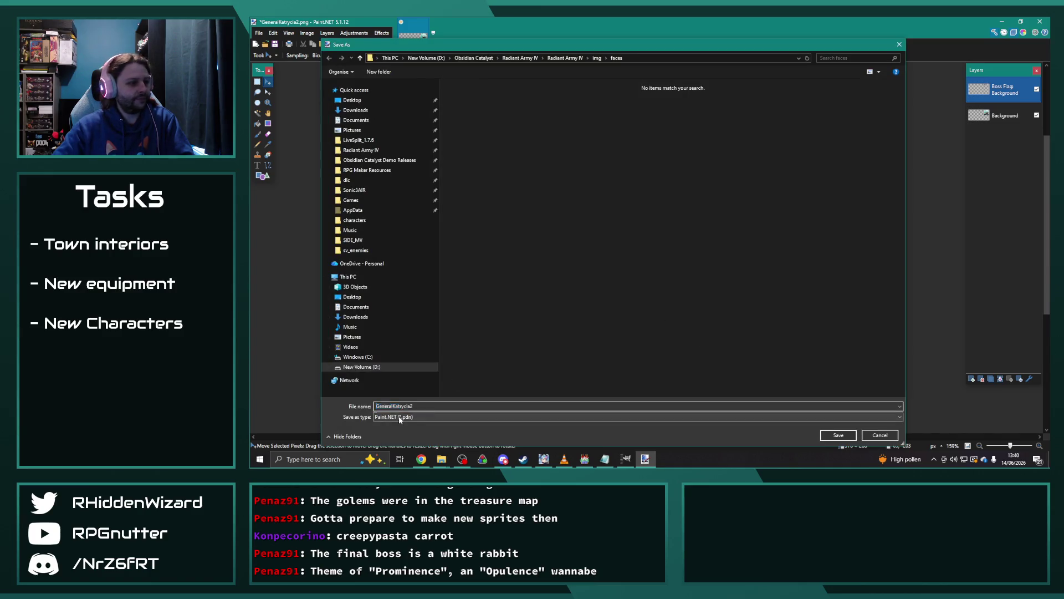
pyautogui.click(398, 416)
pyautogui.click(826, 343)
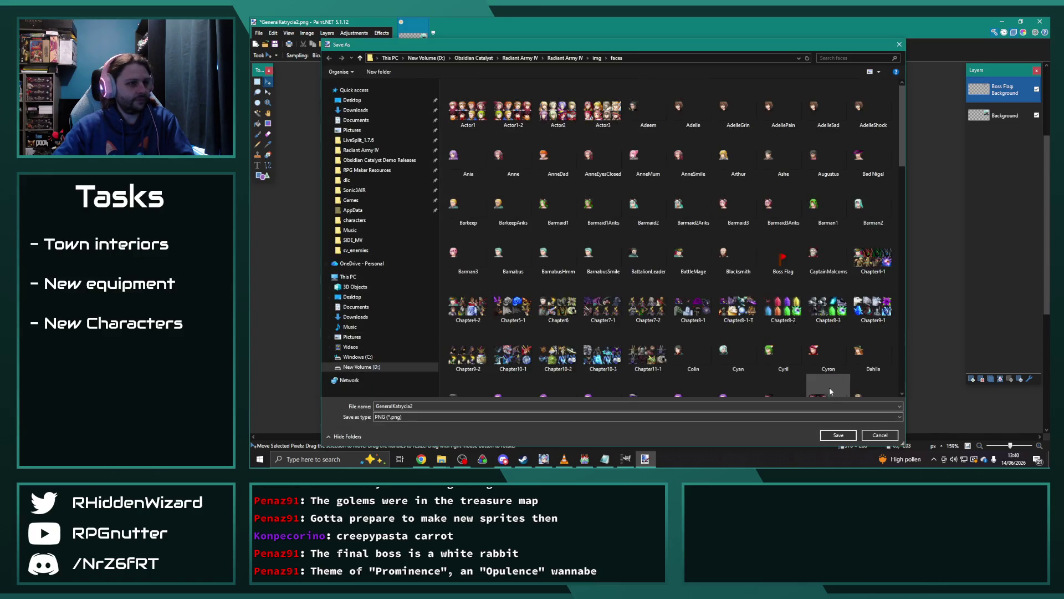
pyautogui.click(838, 434)
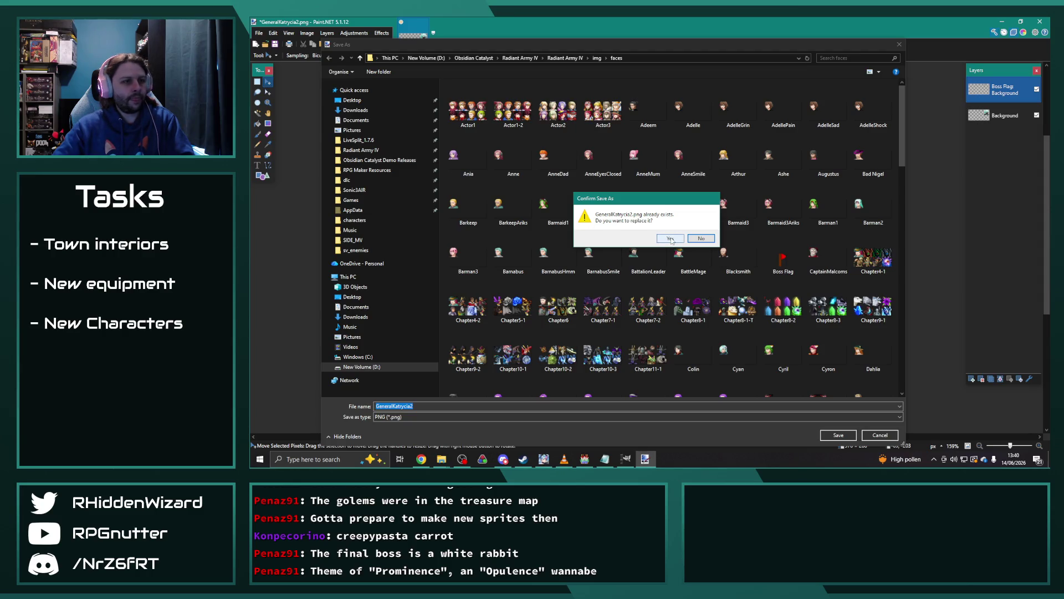
pyautogui.click(671, 239)
pyautogui.click(907, 190)
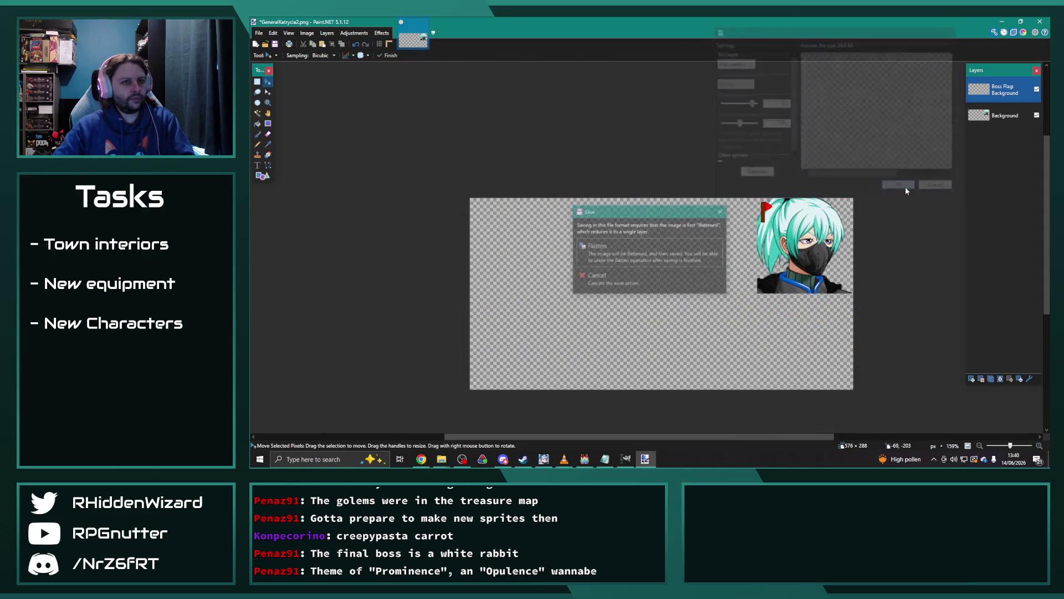
pyautogui.click(632, 254)
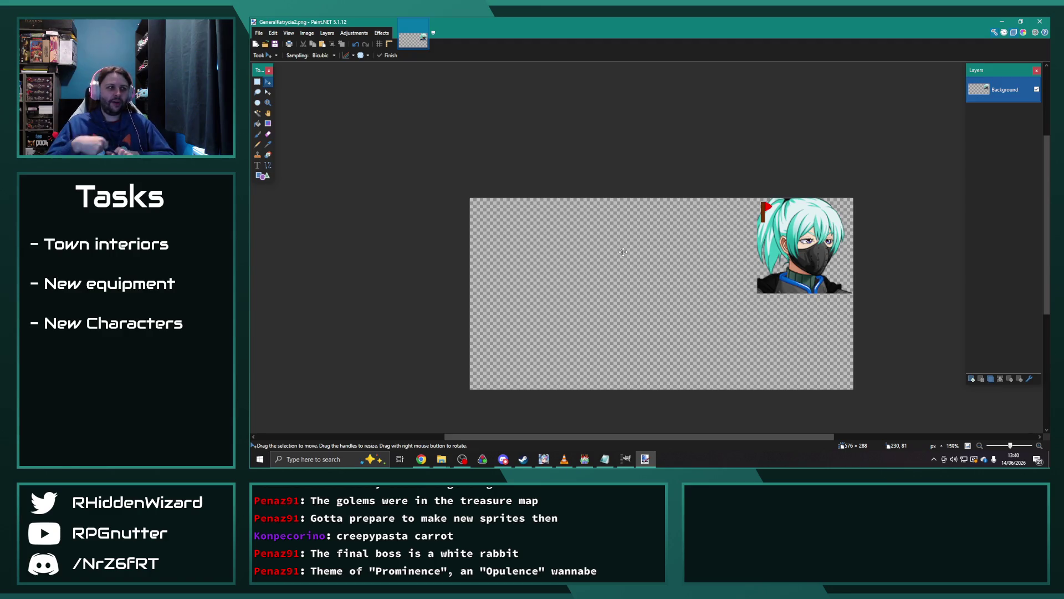
pyautogui.click(1040, 22)
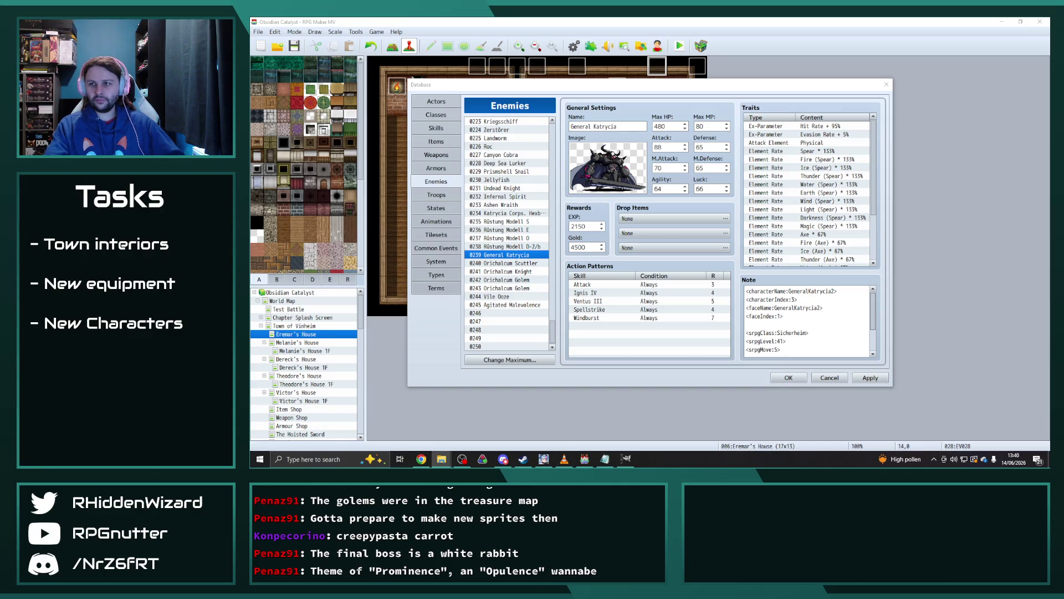
# Change General Katrycia's note to characterName GeneralKatrycia, characterIndex 0 and faceIndex 3.
pyautogui.click(831, 291)
pyautogui.press('BackSpace')
pyautogui.write('0')
pyautogui.click(780, 316)
pyautogui.press('BackSpace')
pyautogui.write('3')
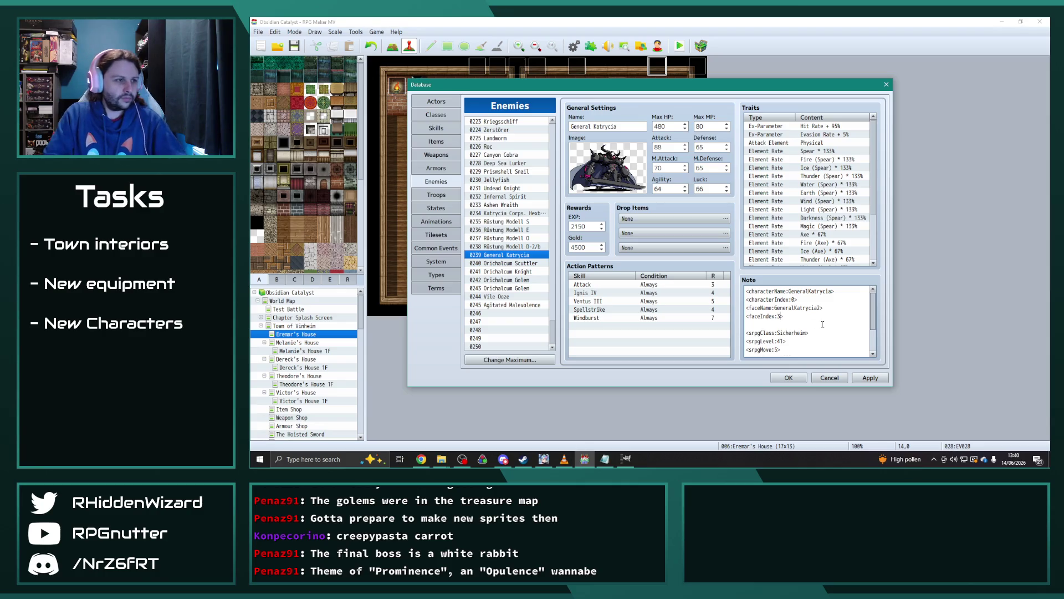
# Browse the enemy list via 0241 Orichalcum Knight to the 0240 Orichalcum Scuttler entry.
pyautogui.click(516, 331)
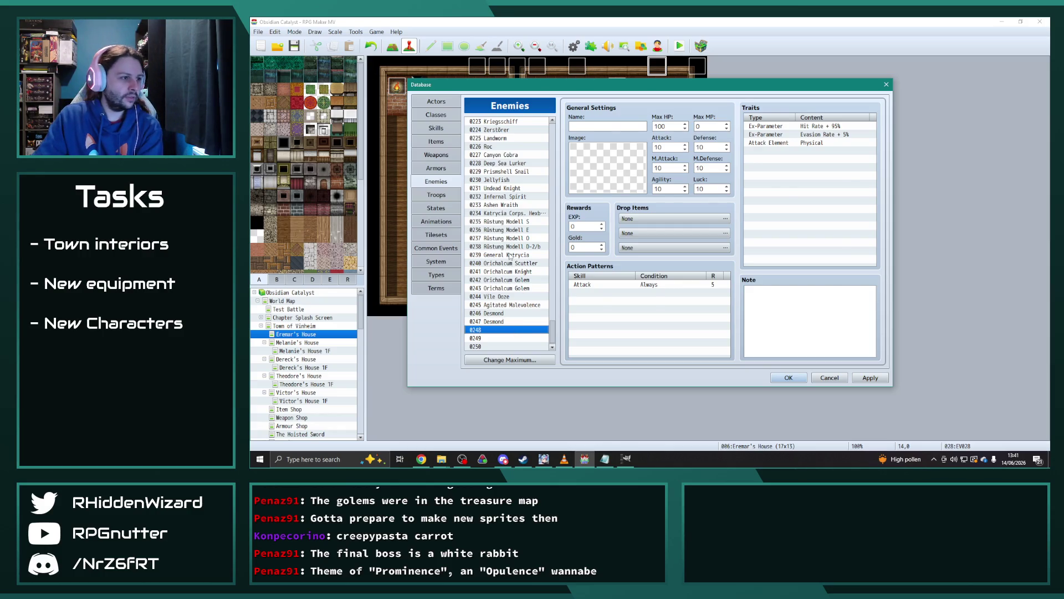
pyautogui.click(521, 287)
pyautogui.press('Up')
pyautogui.press('Up')
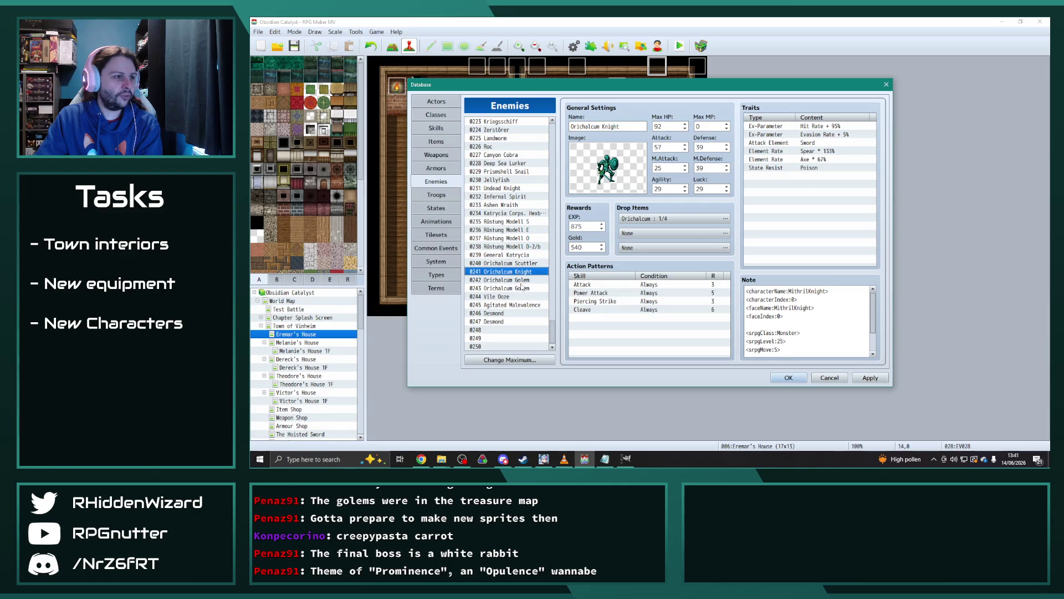
pyautogui.click(517, 265)
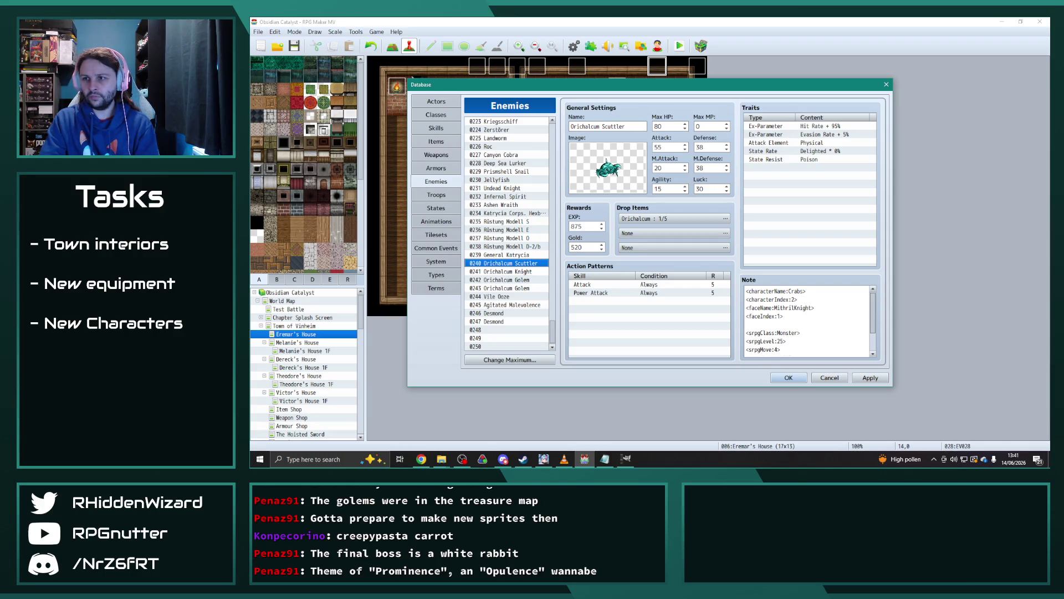
pyautogui.hotkey('alt', 'Tab')
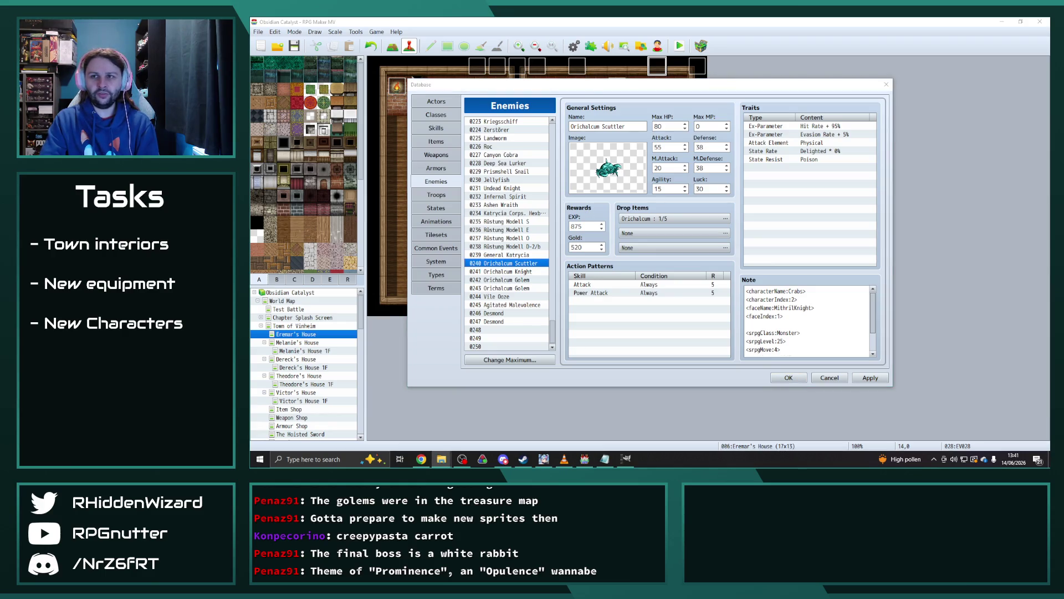
# Open armour_02_tealedit.png from the sv_enemies folder with Paint.NET.
pyautogui.click(441, 458)
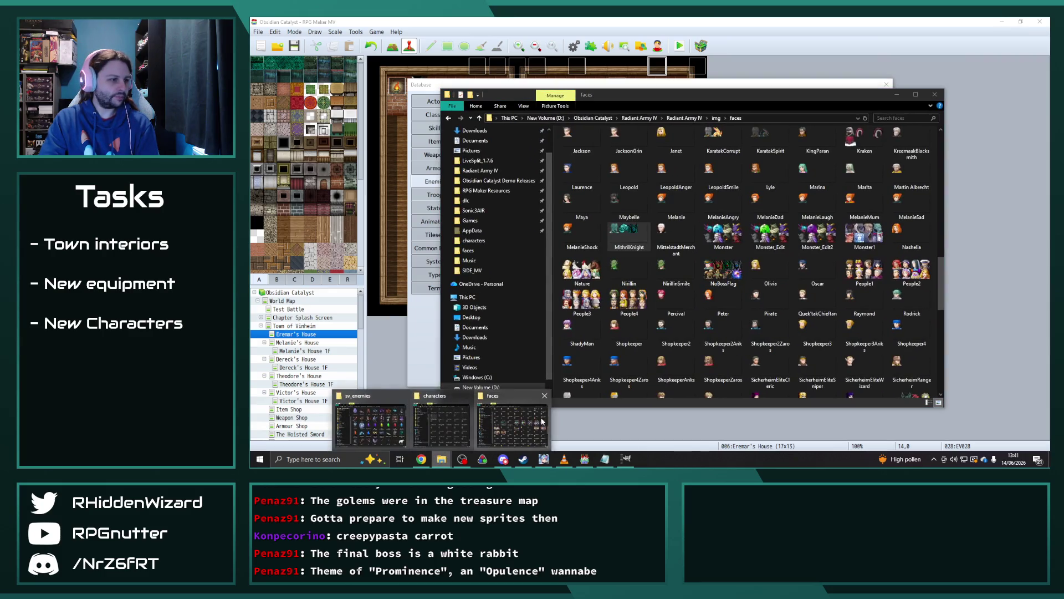
pyautogui.click(370, 424)
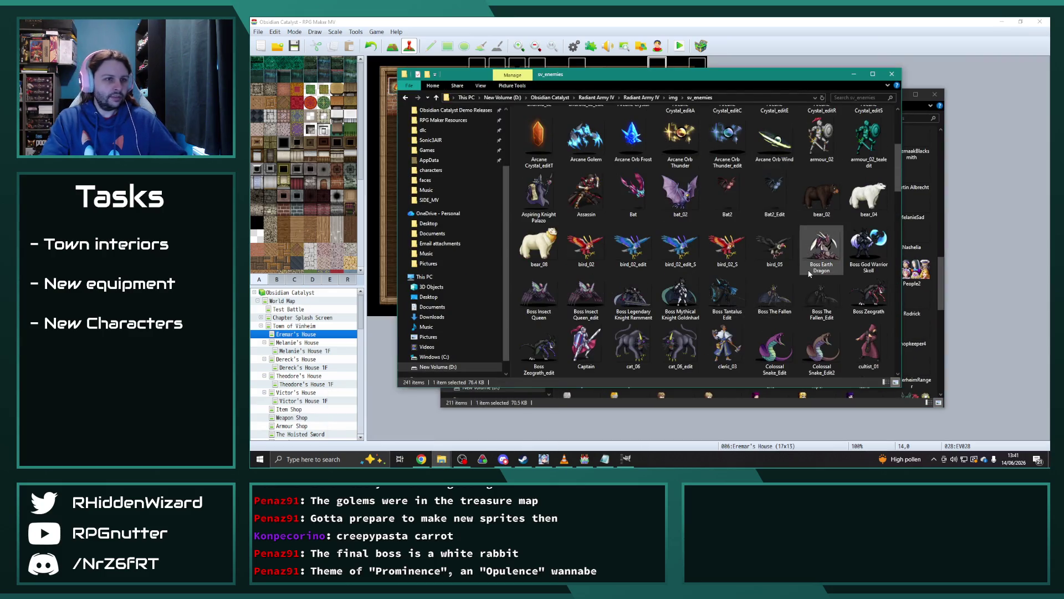
pyautogui.click(865, 152)
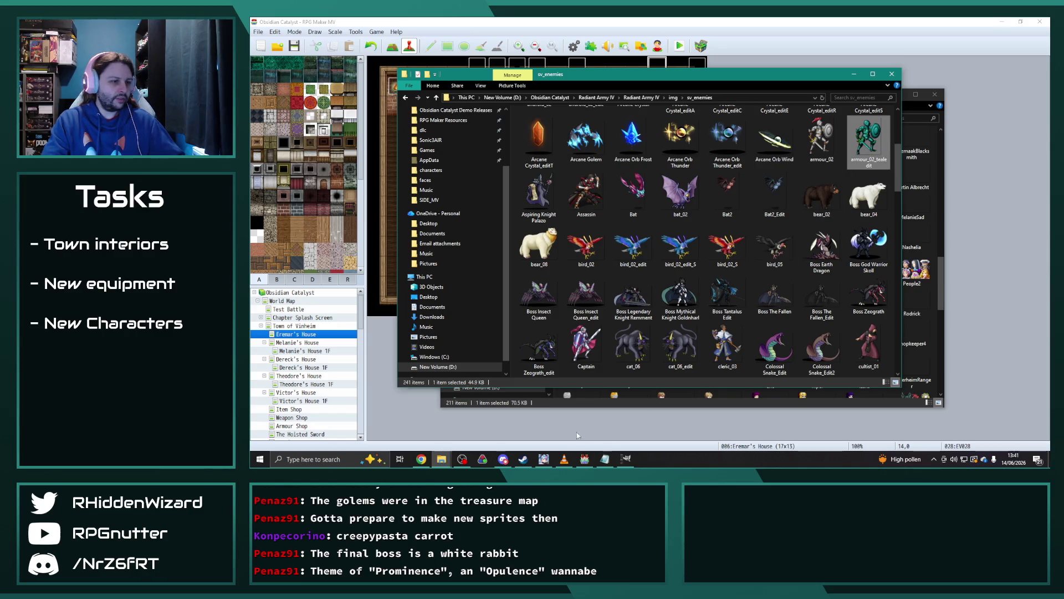
pyautogui.rightClick(858, 131)
pyautogui.moveTo(892, 317)
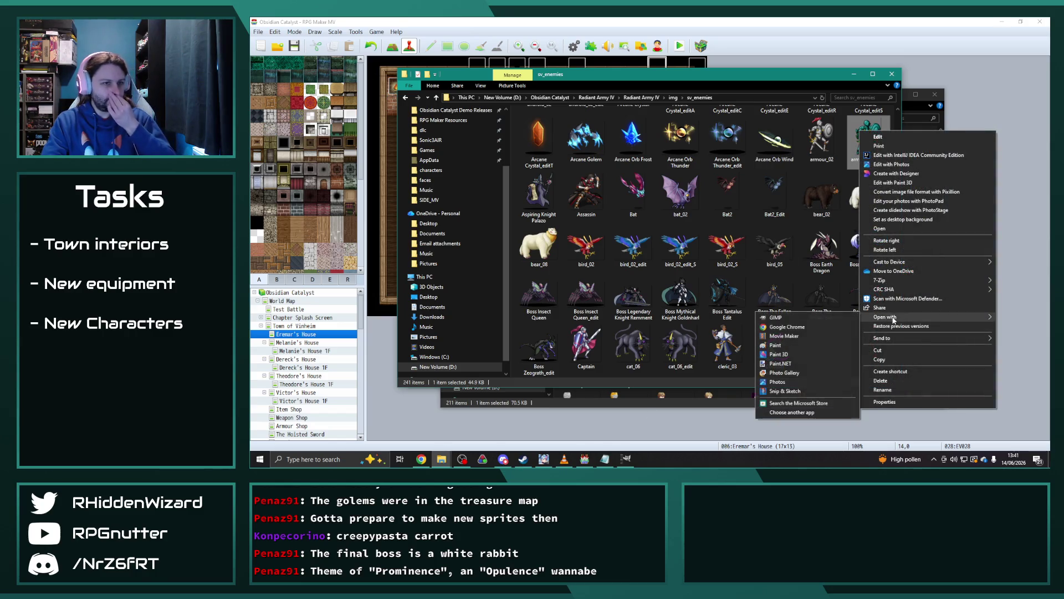
pyautogui.click(780, 363)
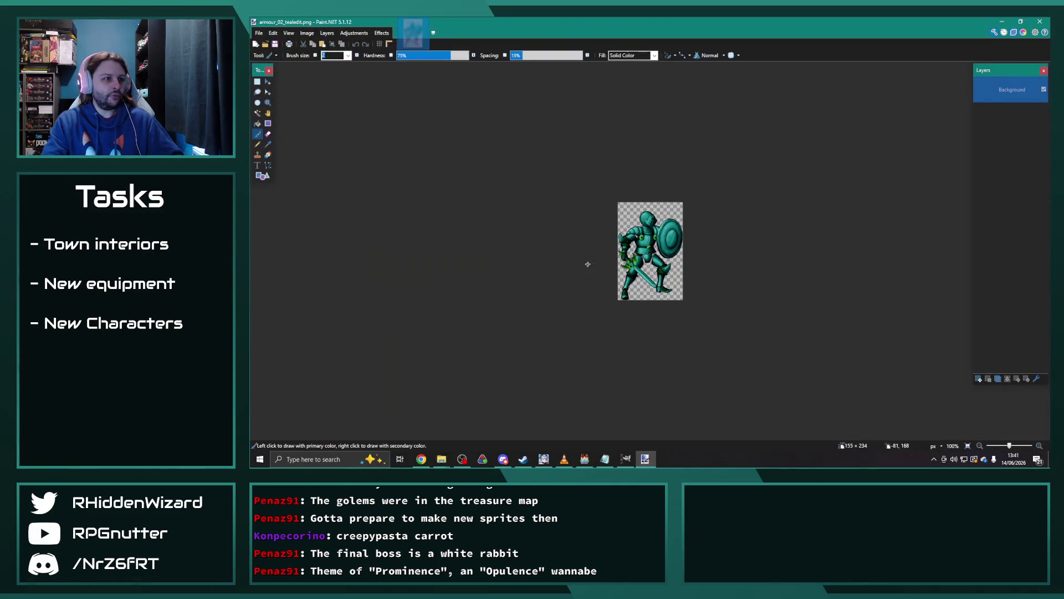
# Open the crab and Sentinel sprite PNGs as new images in Paint.NET.
pyautogui.moveTo(441, 459)
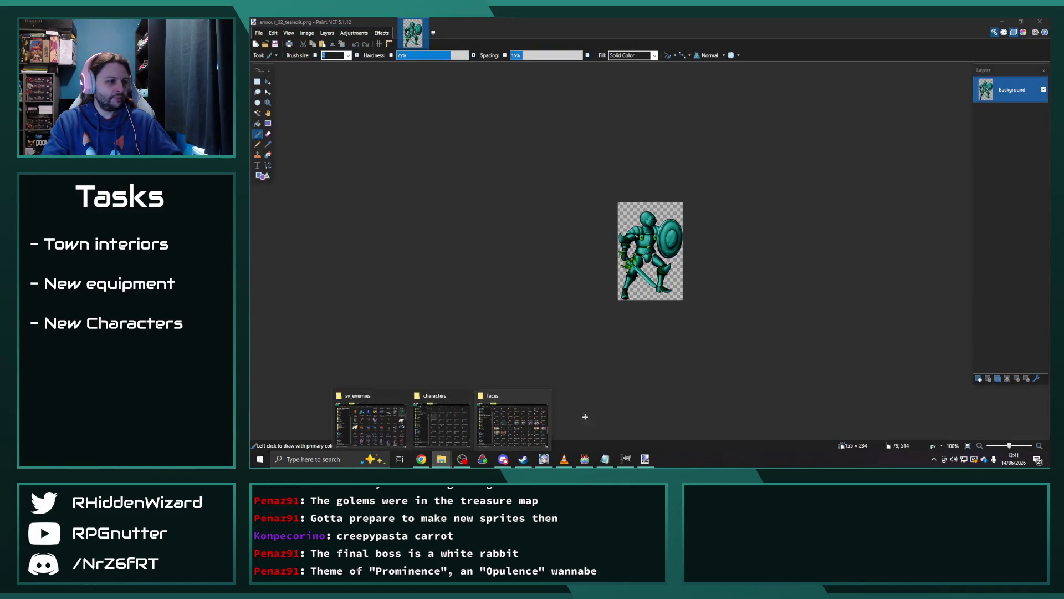
pyautogui.click(392, 413)
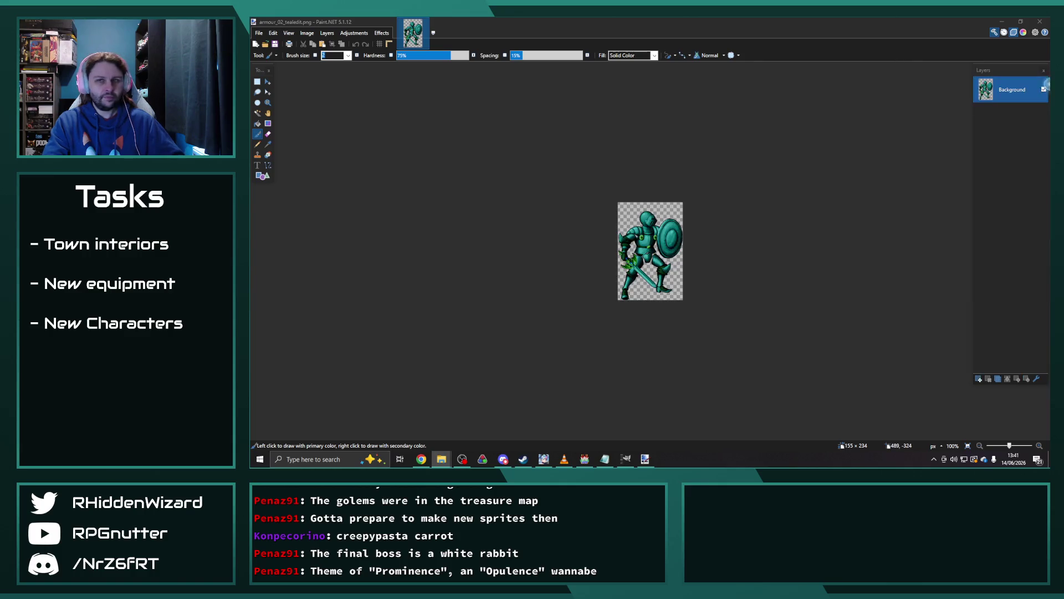
pyautogui.click(392, 413)
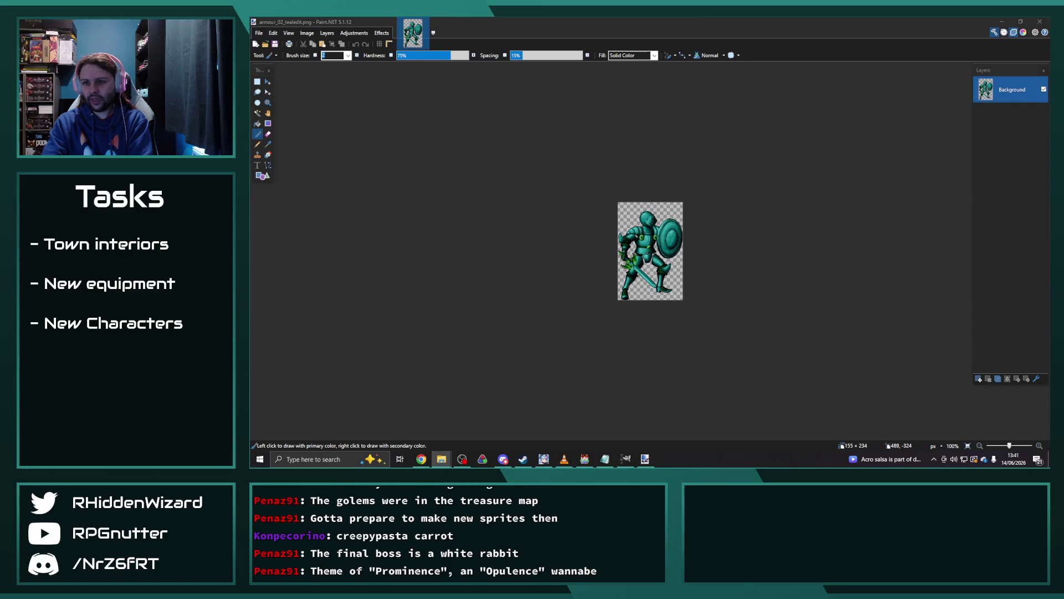
pyautogui.moveTo(673, 224); pyautogui.dragTo(801, 221)
pyautogui.click(610, 238)
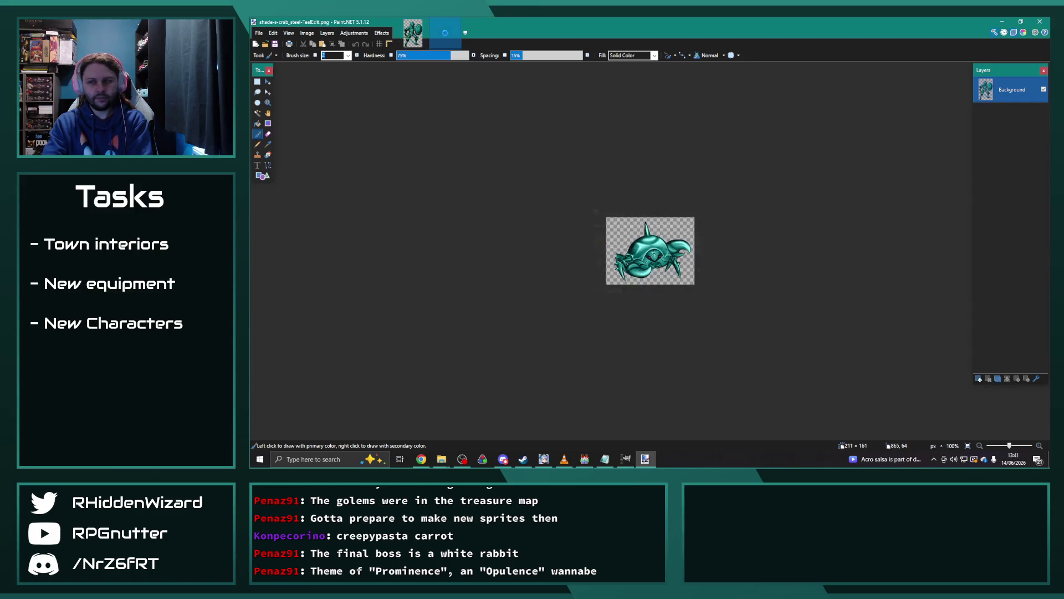
pyautogui.hotkey('alt', 'Tab')
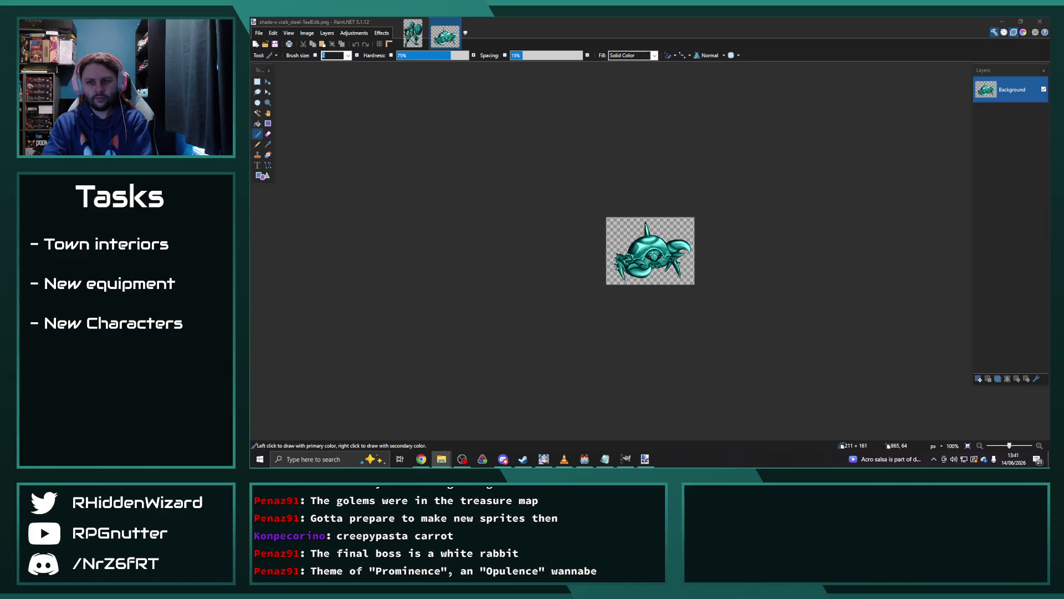
pyautogui.moveTo(711, 192); pyautogui.dragTo(680, 194)
pyautogui.click(647, 242)
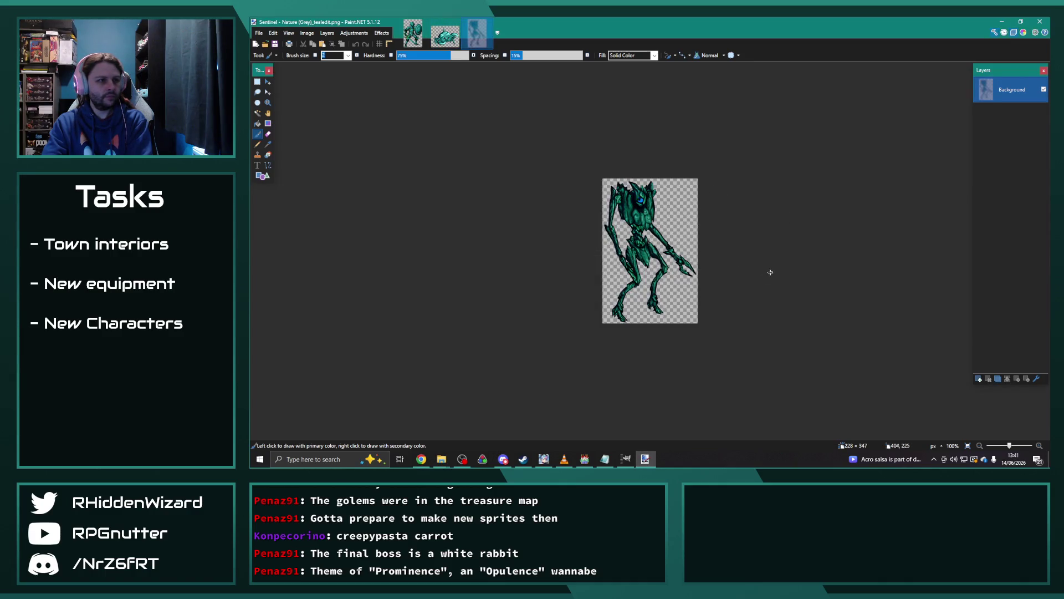
# Zoom the armour knight to fit and preview a dark-blue Hue / Saturation recolour.
pyautogui.click(420, 43)
pyautogui.hotkey('ctrl', 'b')
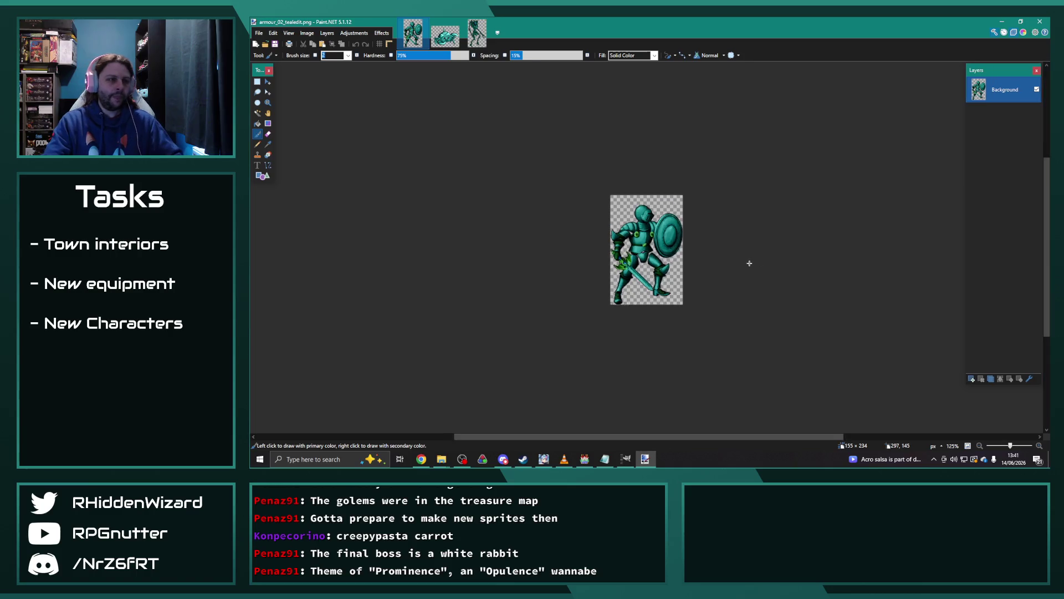
pyautogui.hotkey('alt', 'Tab')
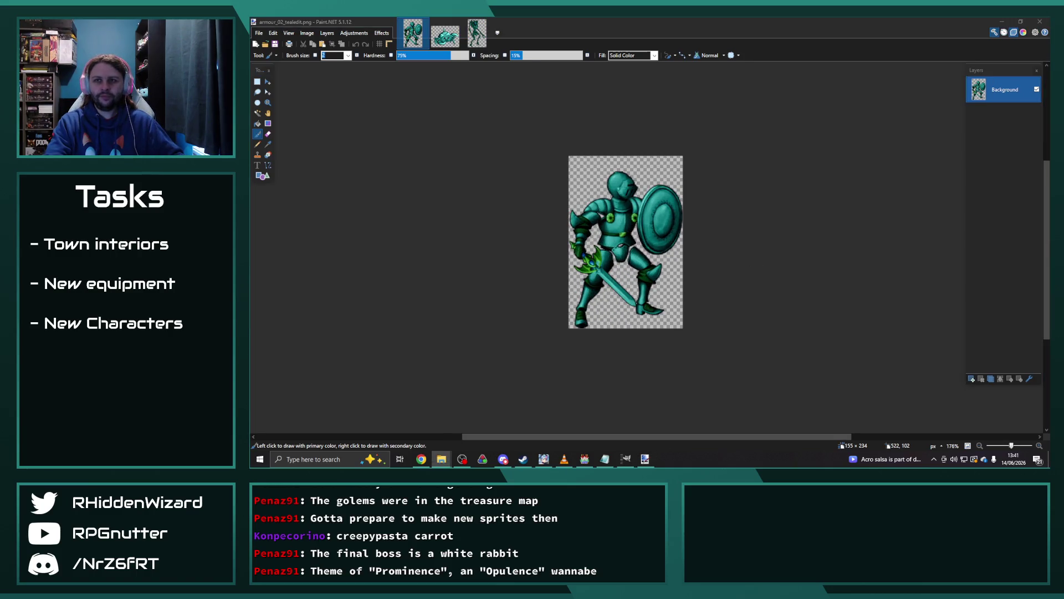
pyautogui.click(562, 20)
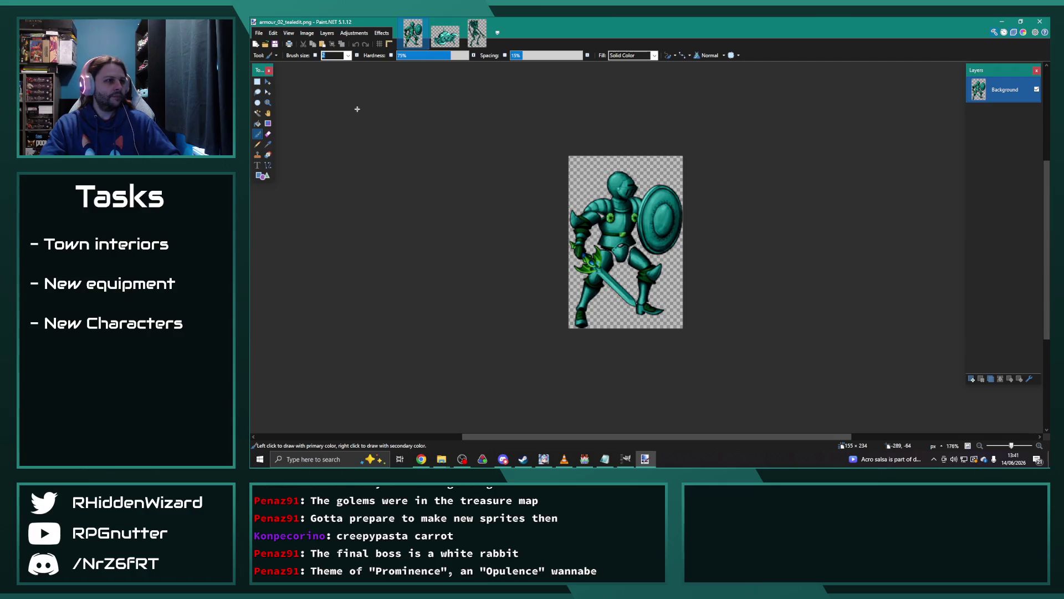
pyautogui.click(354, 33)
pyautogui.click(361, 105)
pyautogui.moveTo(666, 189)
pyautogui.mouseDown()
pyautogui.moveTo(811, 168)
pyautogui.moveTo(732, 188)
pyautogui.moveTo(788, 193)
pyautogui.mouseUp()
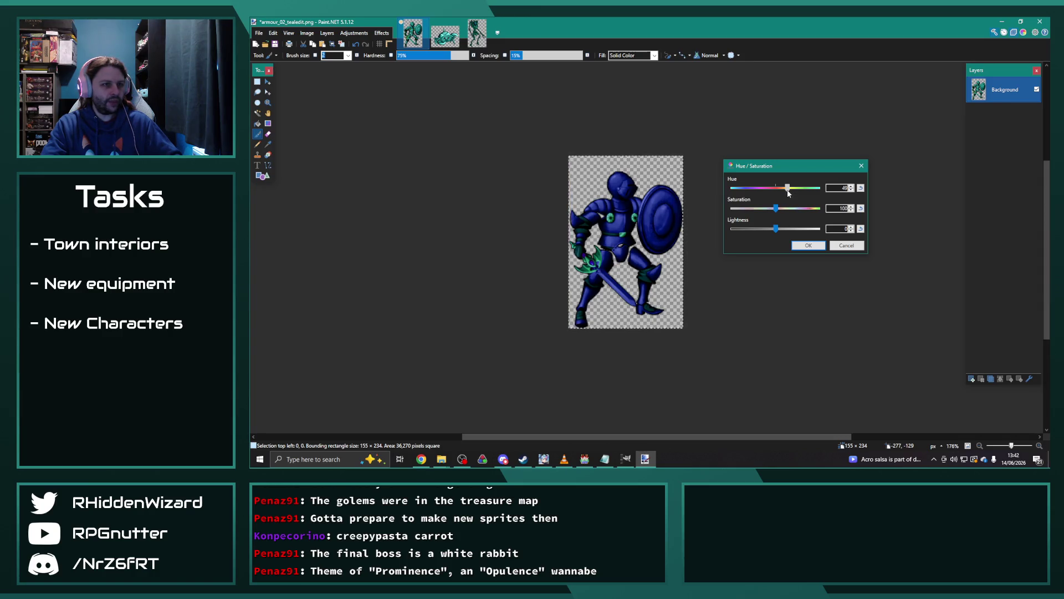
# Redo the knight's recolour with Hue 50 and Lightness -1 and apply it.
pyautogui.click(847, 245)
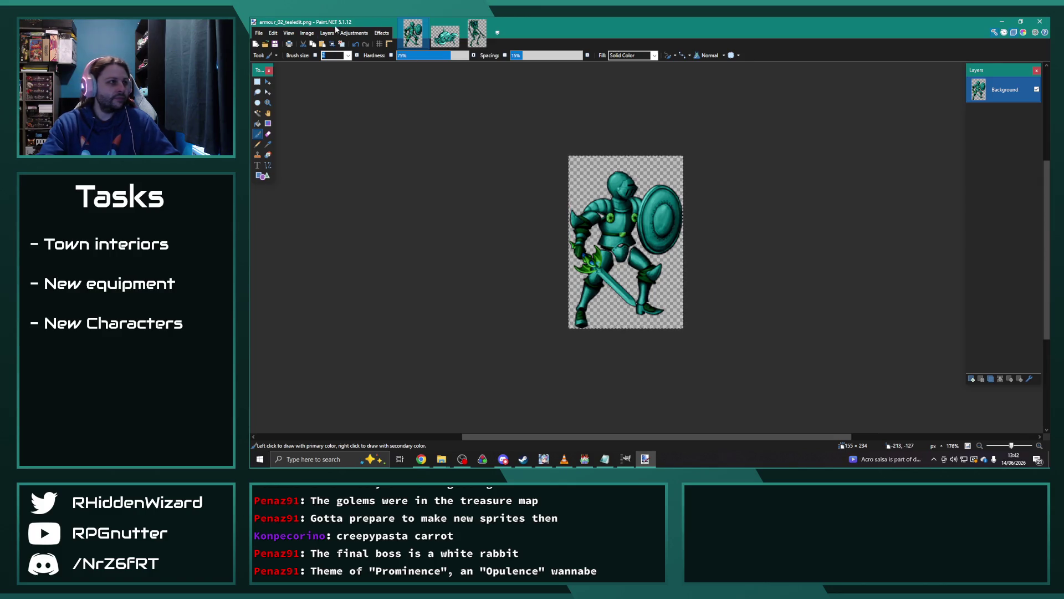
pyautogui.click(354, 32)
pyautogui.click(366, 104)
pyautogui.moveTo(670, 199)
pyautogui.mouseDown()
pyautogui.moveTo(793, 196)
pyautogui.moveTo(769, 213)
pyautogui.mouseUp()
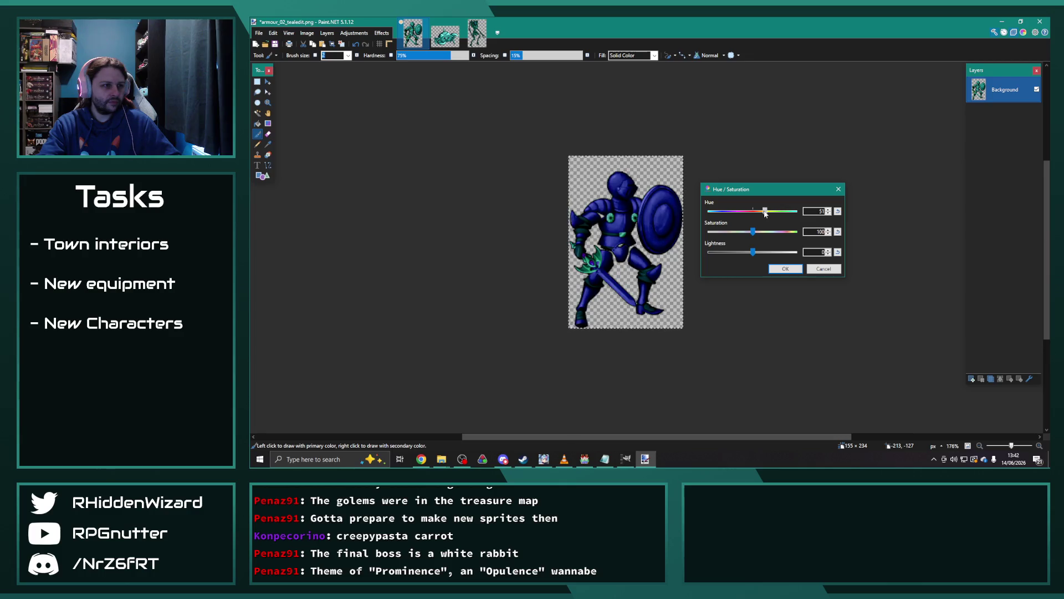
pyautogui.click(828, 213)
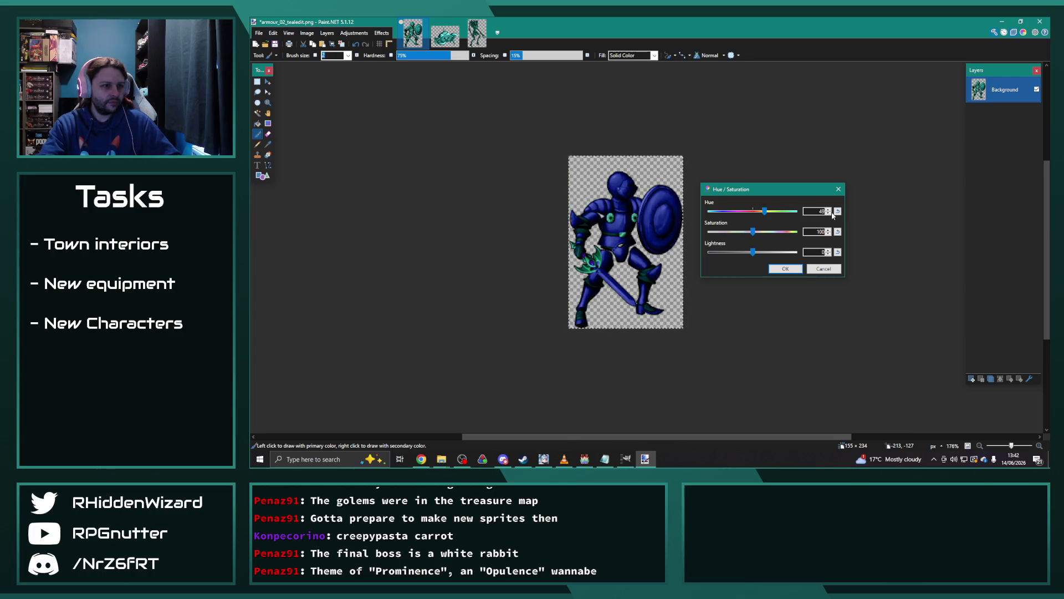
pyautogui.moveTo(753, 252); pyautogui.dragTo(752, 254)
pyautogui.click(785, 268)
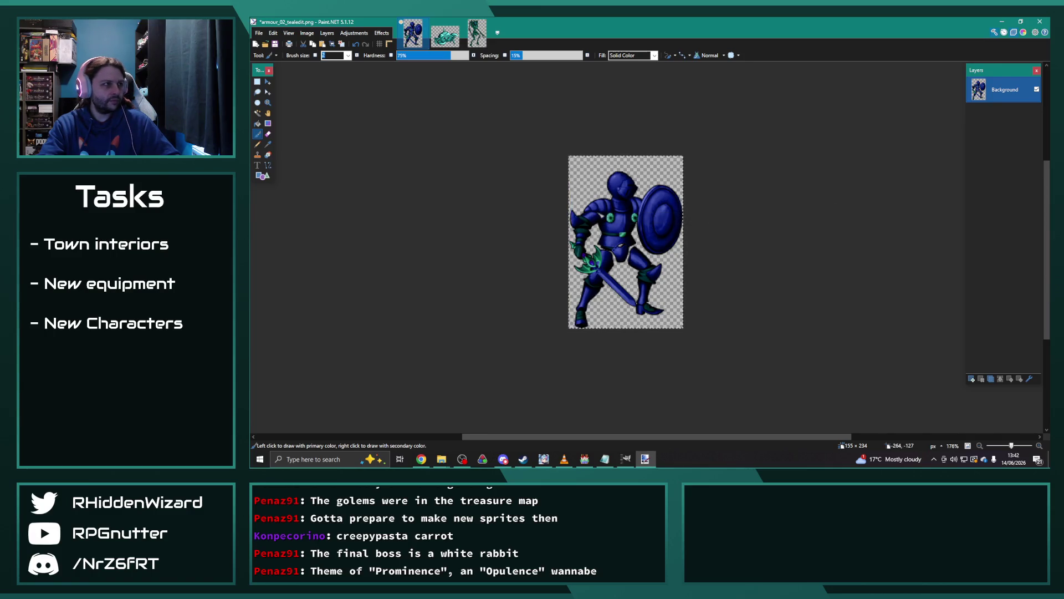
# Save the blue knight as armour_02_blueedit.png with default PNG settings.
pyautogui.click(259, 33)
pyautogui.click(287, 96)
pyautogui.press('End')
pyautogui.press('BackSpace')
pyautogui.write('blue')
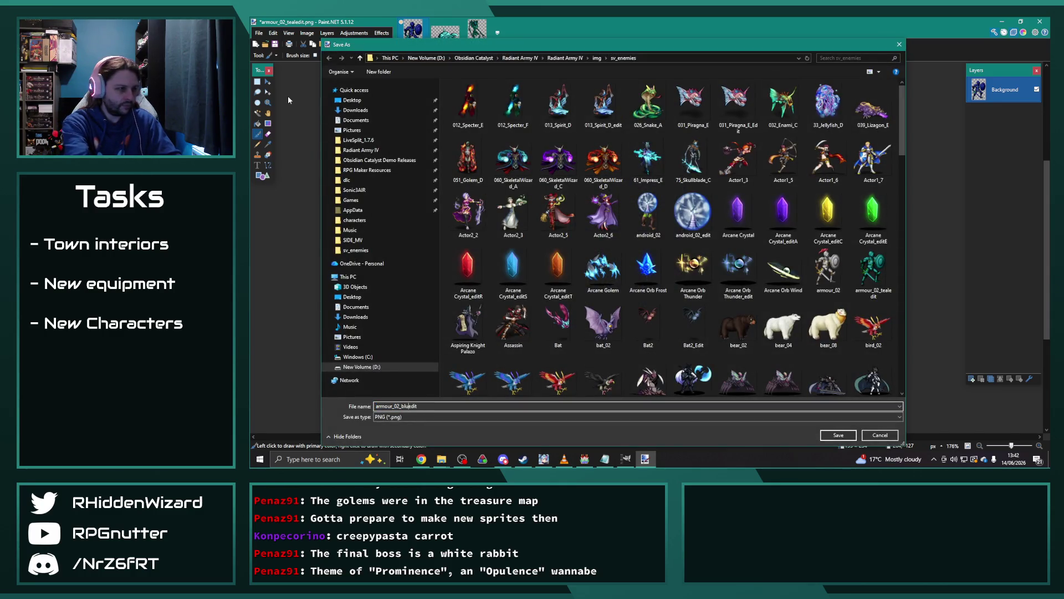
pyautogui.press('Return')
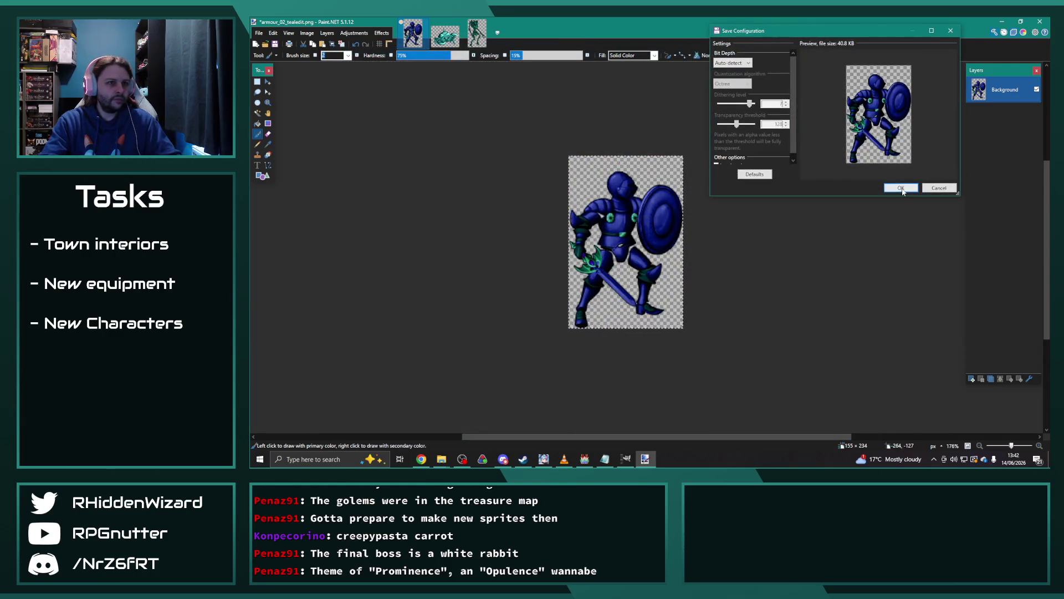
pyautogui.click(901, 188)
# Apply the same blue Hue / Saturation recolour to the crab sprite.
pyautogui.click(450, 45)
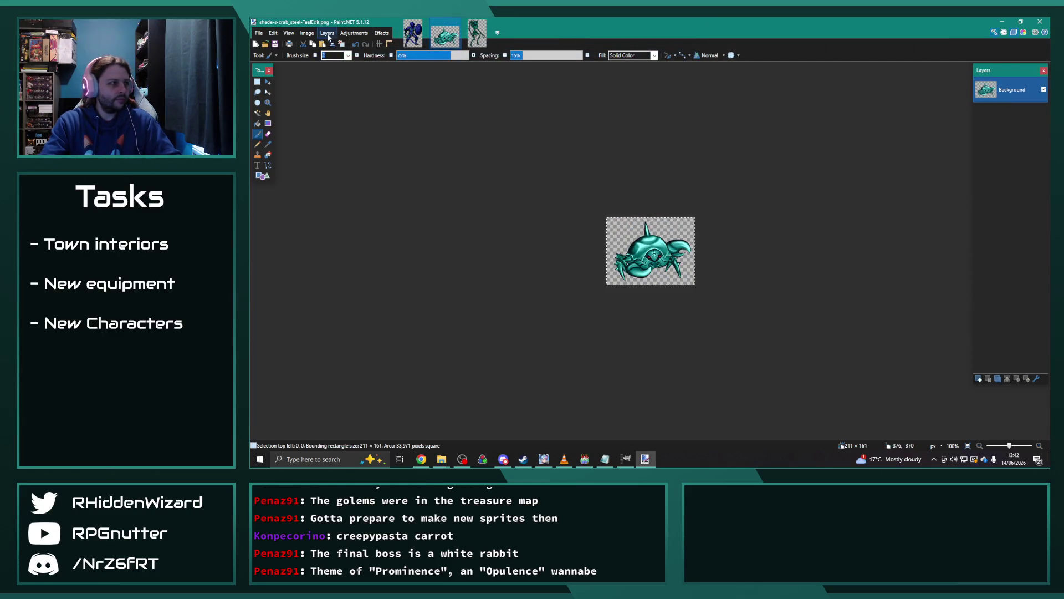
pyautogui.click(354, 32)
pyautogui.click(375, 105)
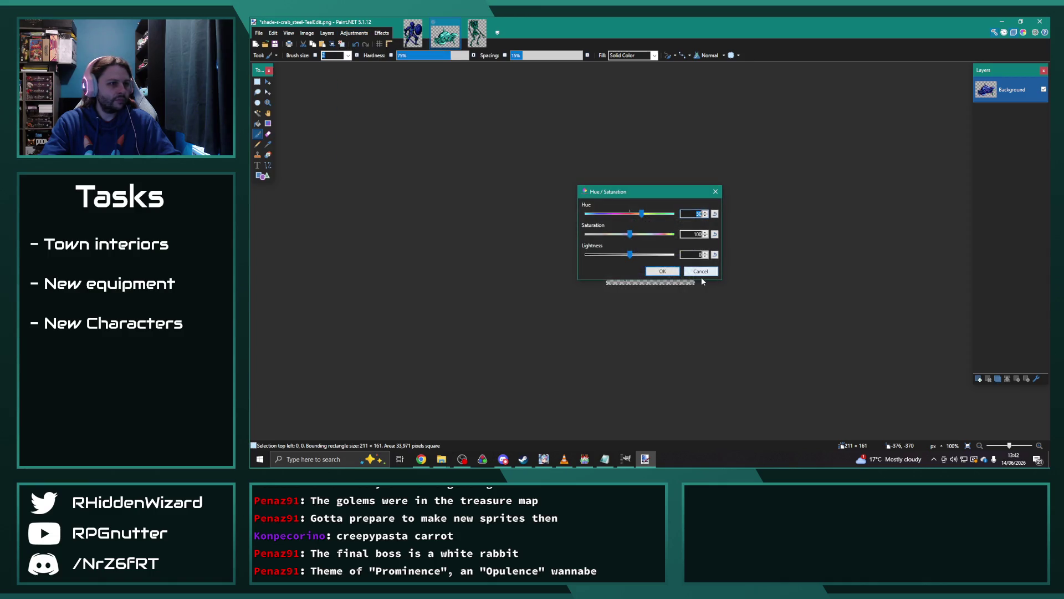
pyautogui.click(663, 271)
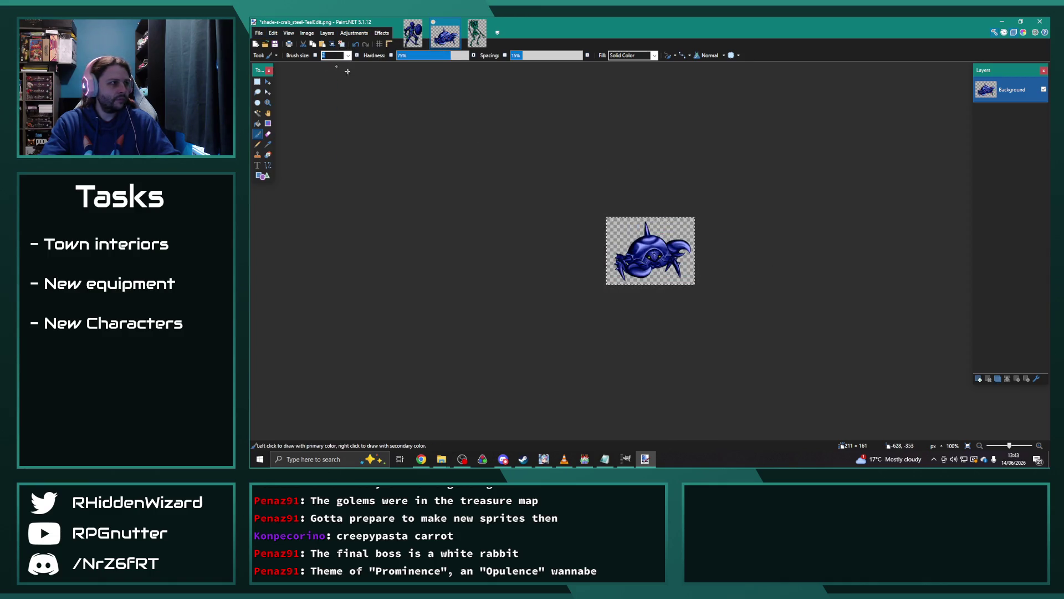
# Save the blue crab as shade-s-crab_steel-DarkBlueEdit.png with default PNG settings.
pyautogui.click(259, 33)
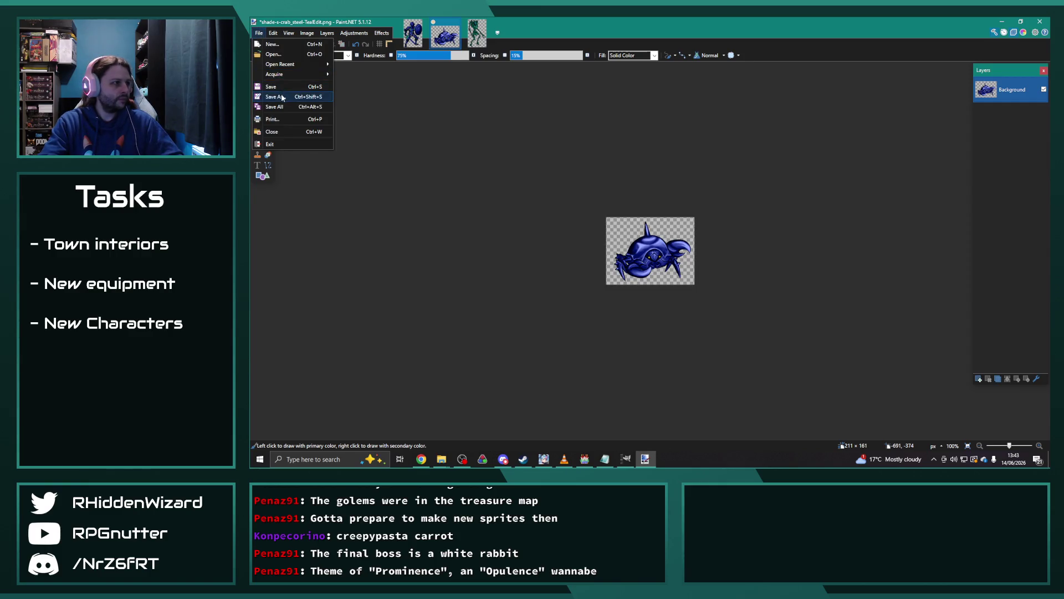
pyautogui.click(281, 93)
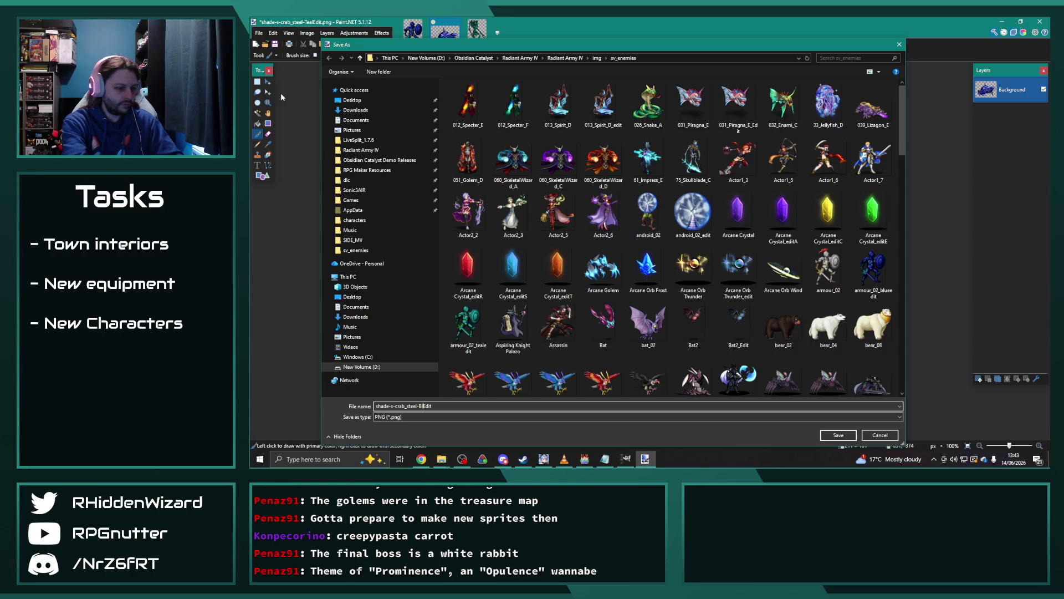
pyautogui.write('ue')
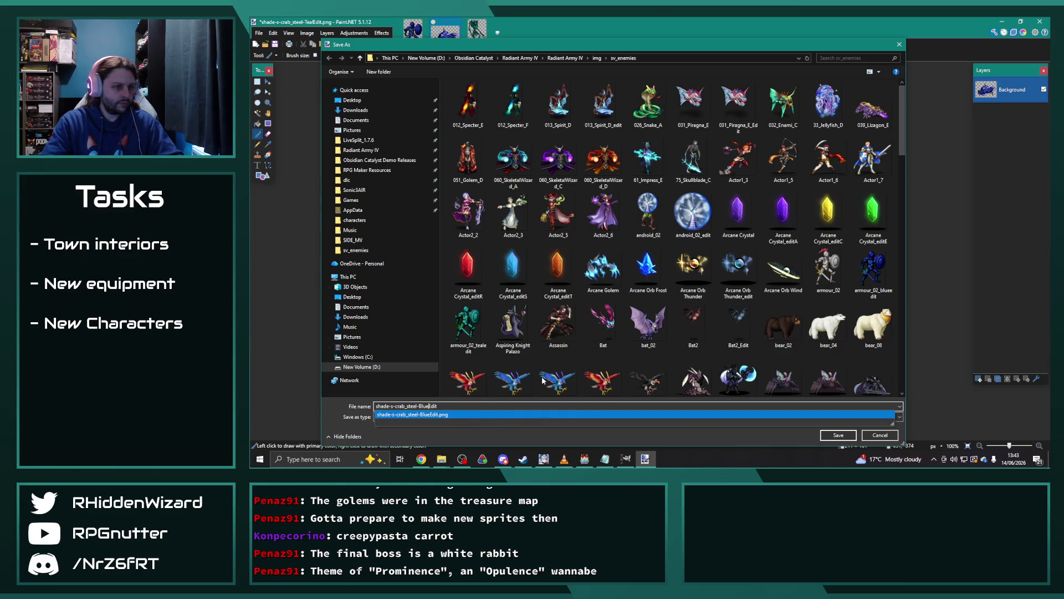
pyautogui.scroll(-5, 639, 288)
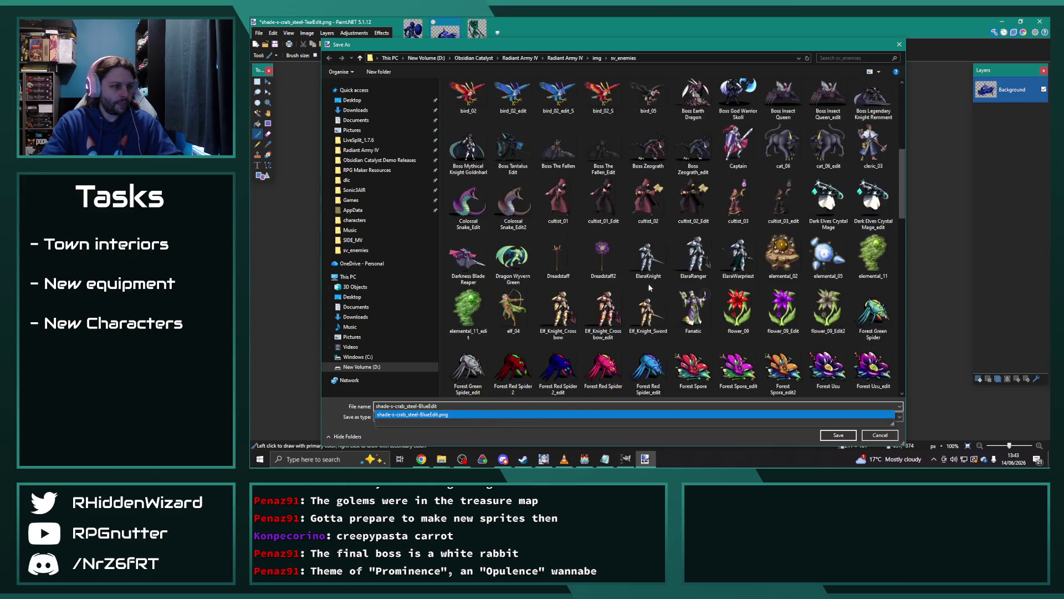
pyautogui.scroll(-10, 639, 289)
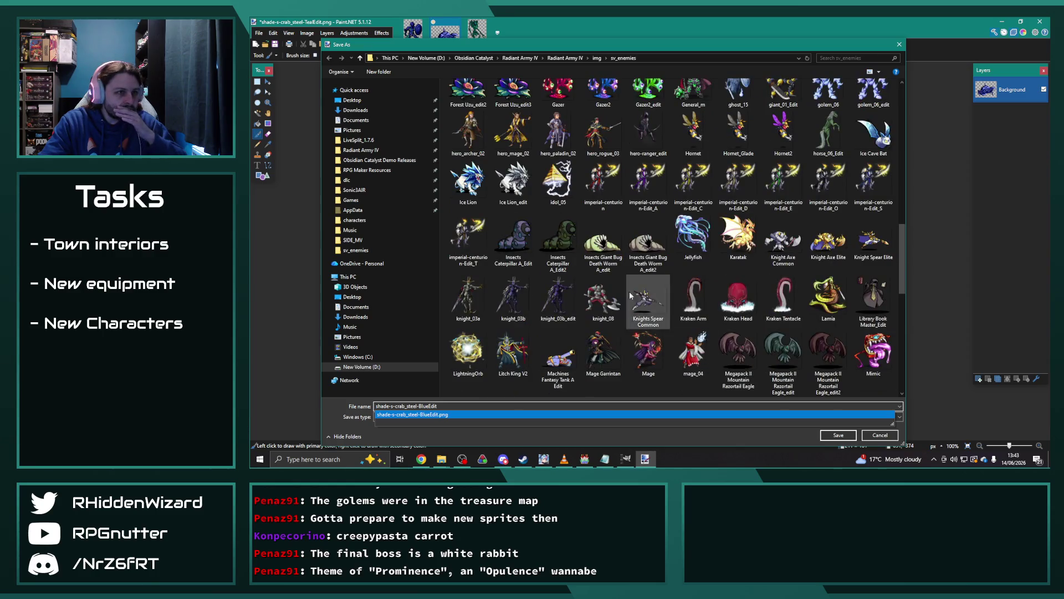
pyautogui.scroll(-3, 609, 290)
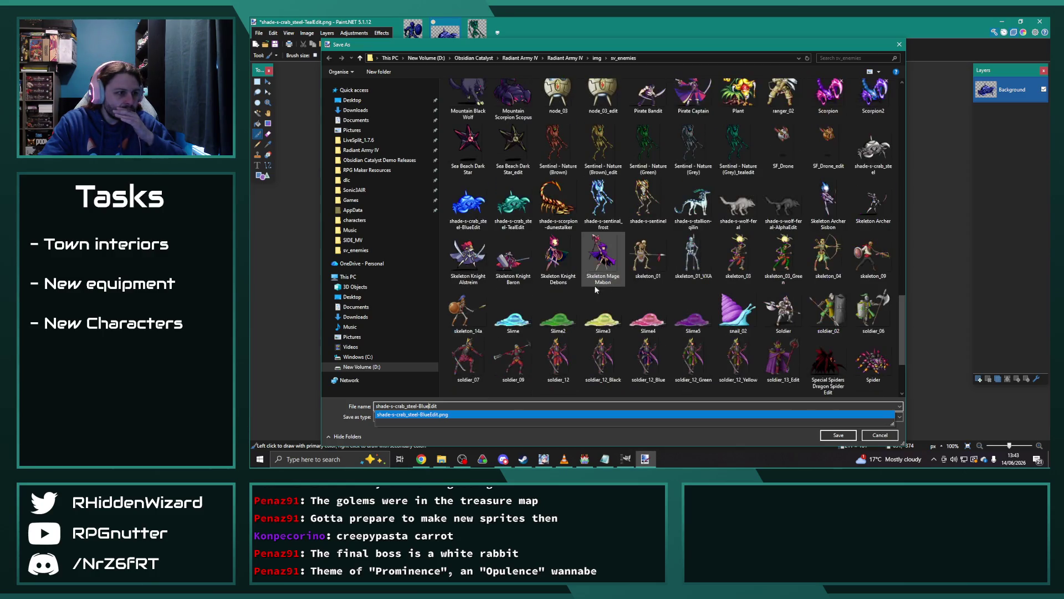
pyautogui.write('Dark')
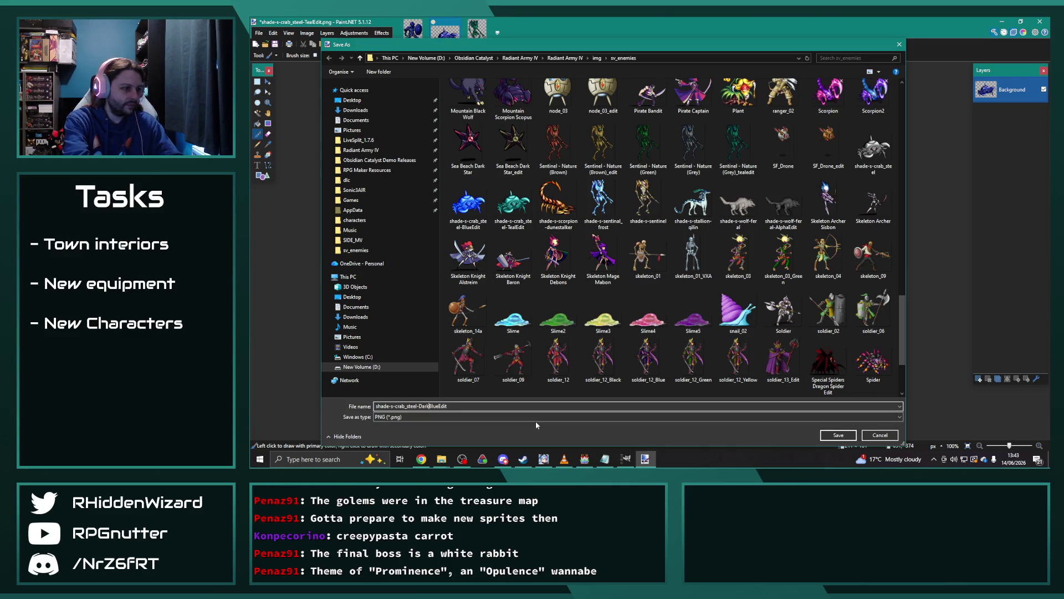
pyautogui.press('Return')
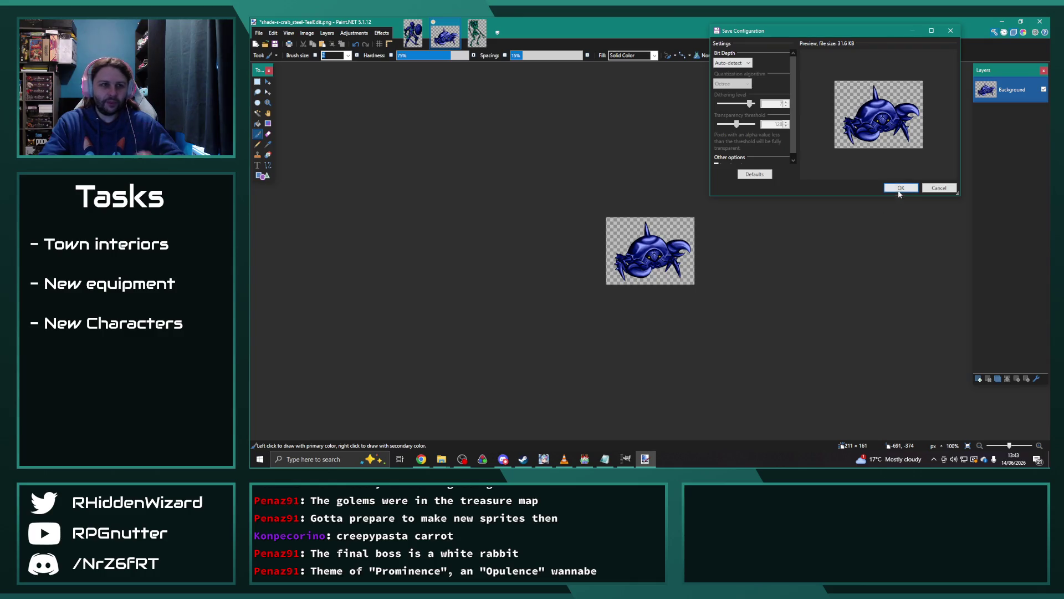
pyautogui.click(901, 188)
pyautogui.click(479, 40)
pyautogui.click(354, 33)
pyautogui.click(375, 109)
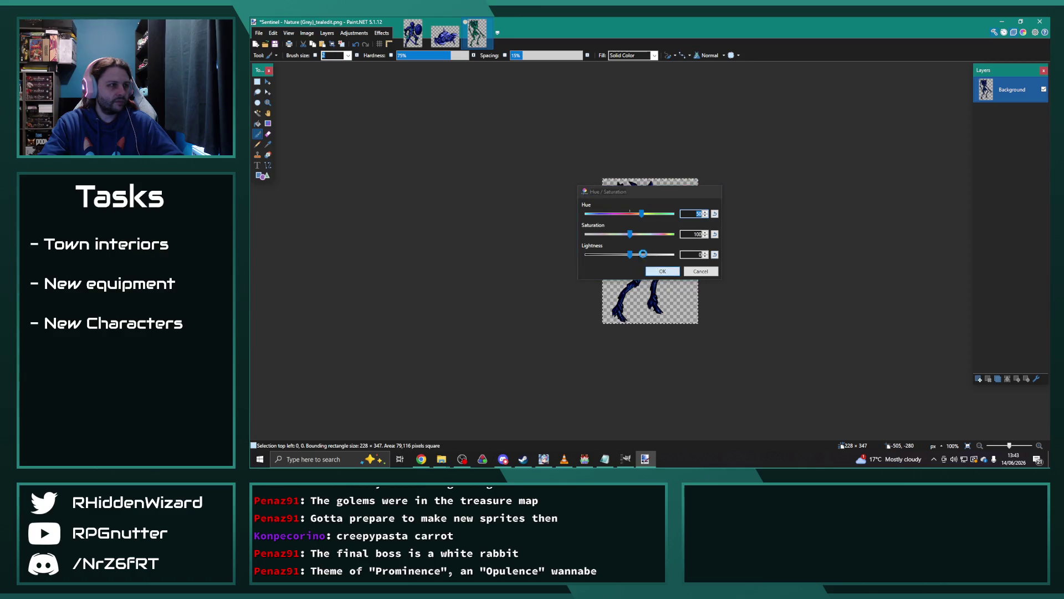
pyautogui.press('Return')
pyautogui.click(258, 33)
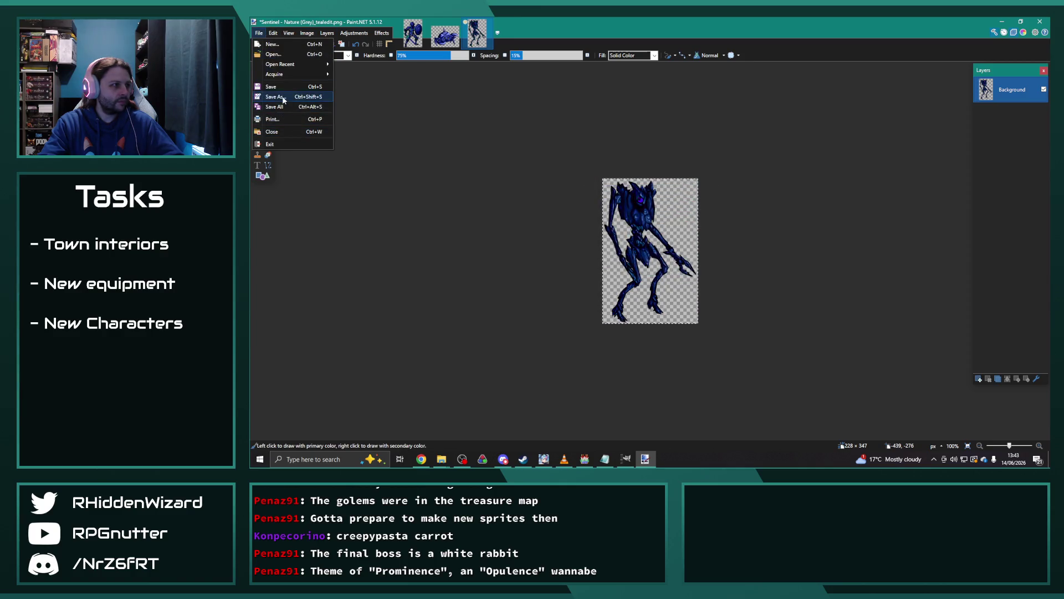
pyautogui.click(280, 97)
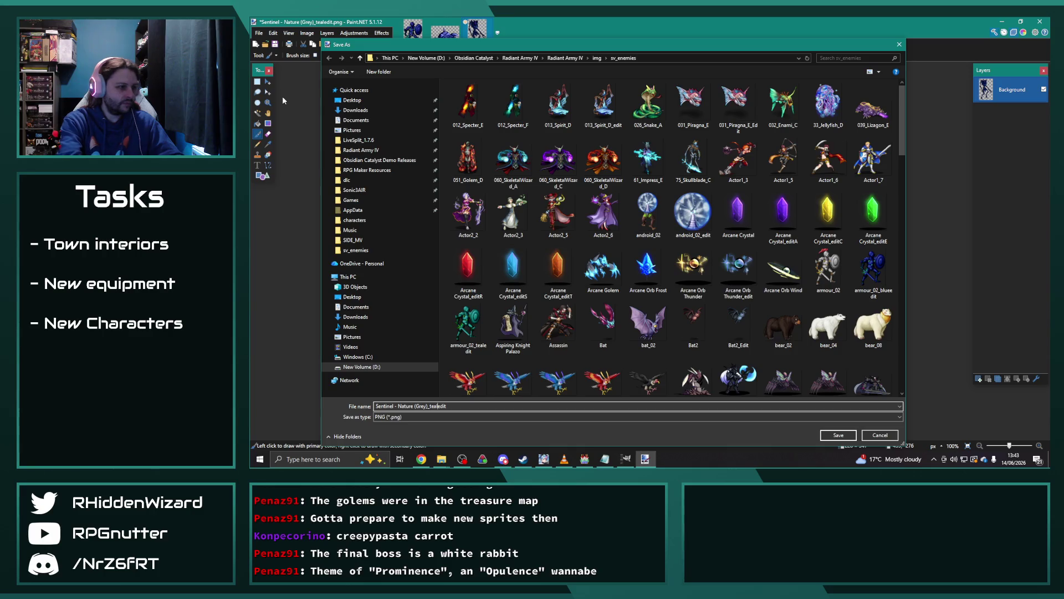
pyautogui.write('ue')
pyautogui.press('Return')
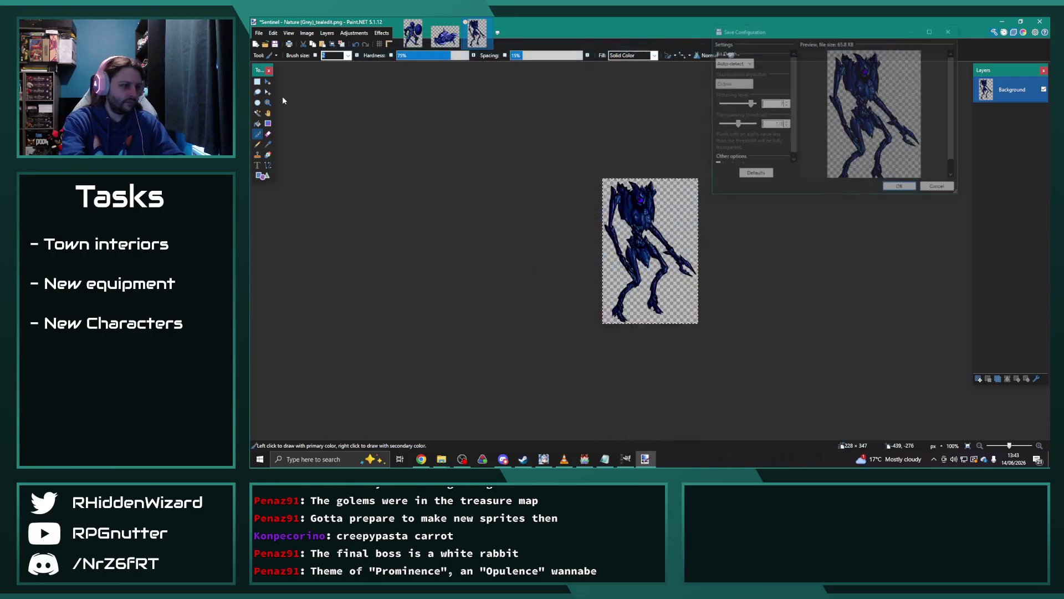
pyautogui.click(901, 190)
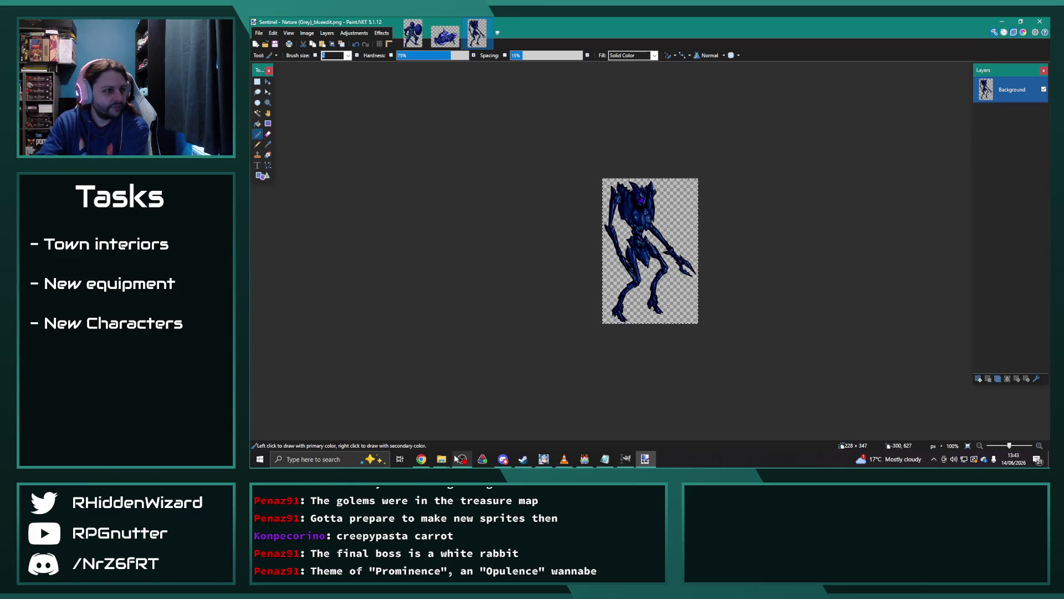
pyautogui.click(444, 463)
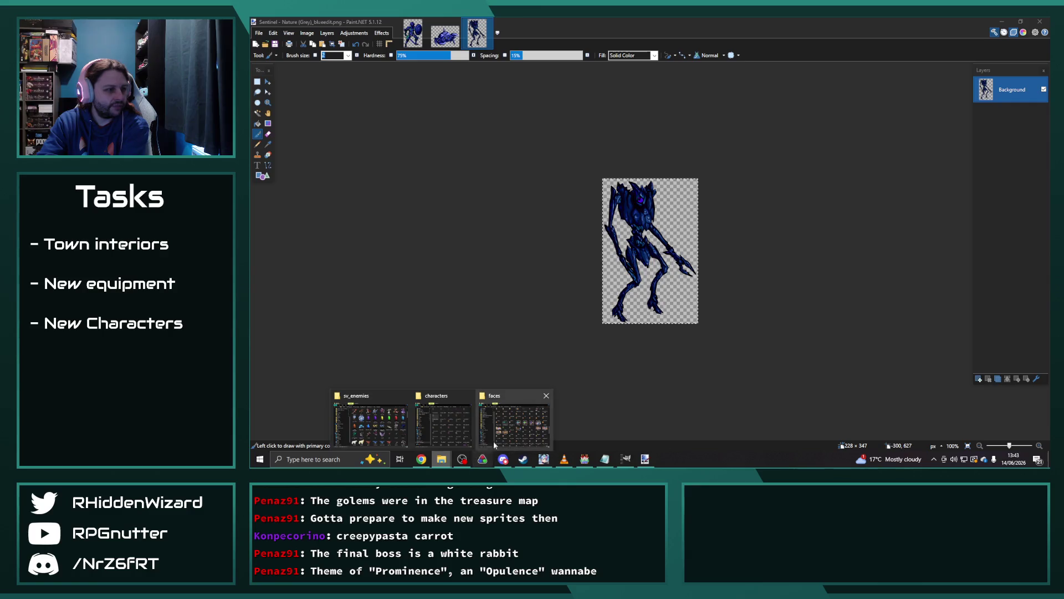
pyautogui.click(513, 424)
pyautogui.moveTo(628, 232)
pyautogui.mouseDown()
pyautogui.moveTo(617, 239)
pyautogui.moveTo(398, 191)
pyautogui.mouseUp()
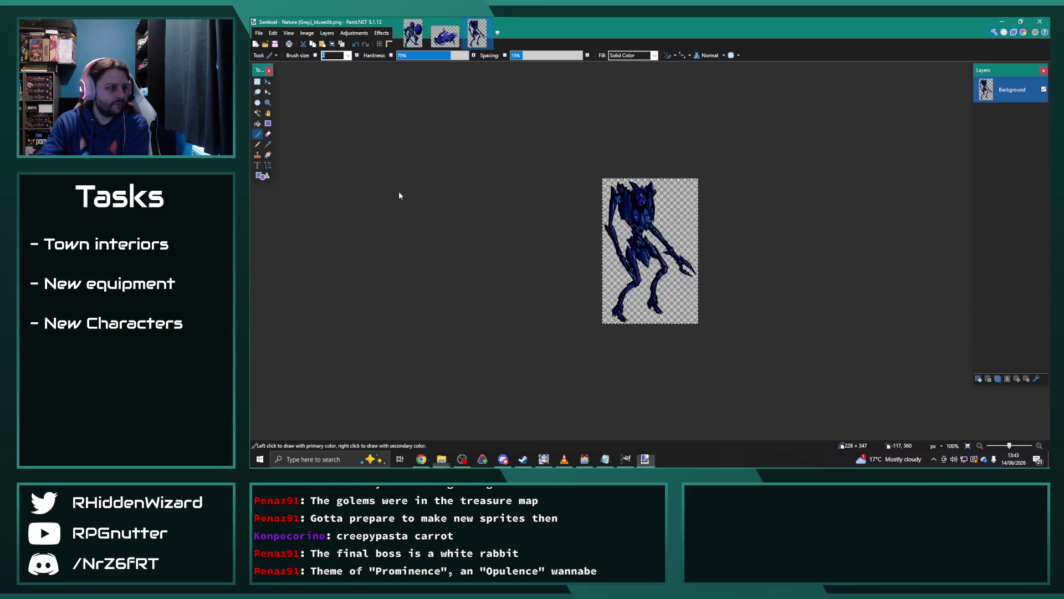
# Open MithrilKnight.png, try a hue shift on the whole sheet, then undo it.
pyautogui.click(609, 240)
pyautogui.hotkey('ctrl', 'a')
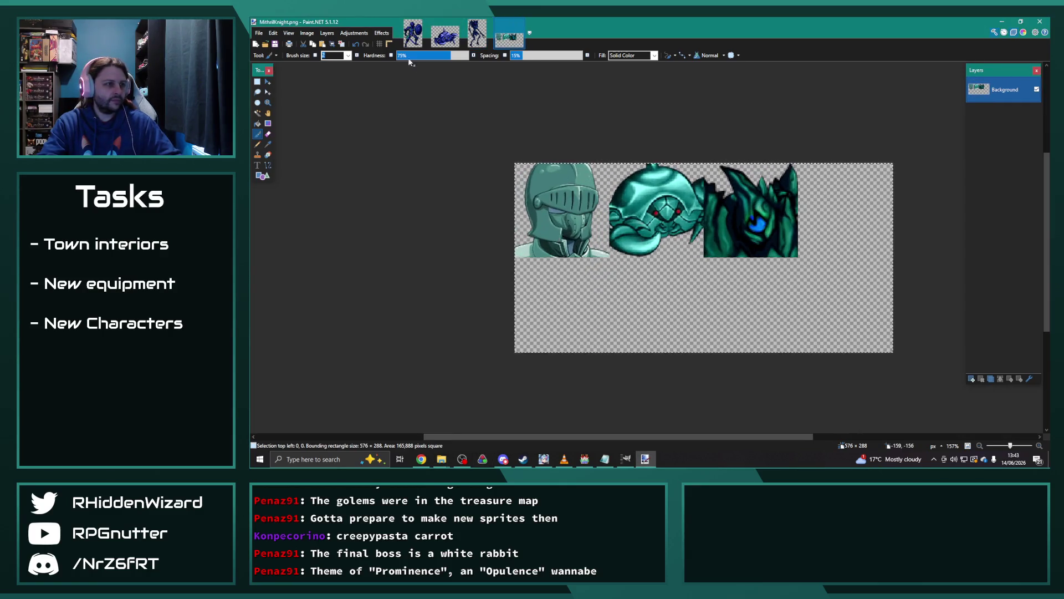
pyautogui.click(354, 33)
pyautogui.click(387, 107)
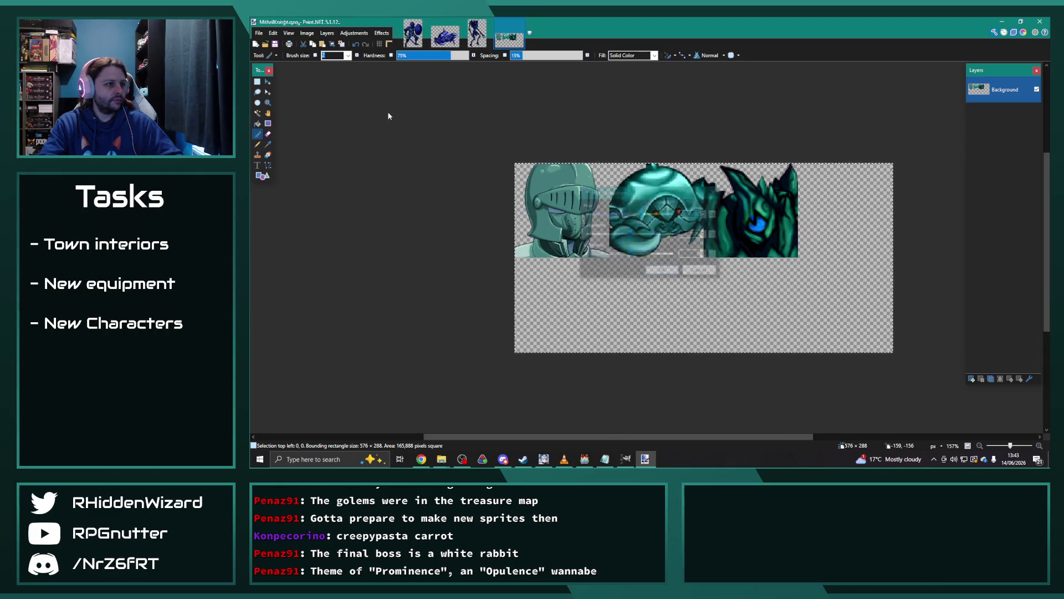
pyautogui.click(663, 270)
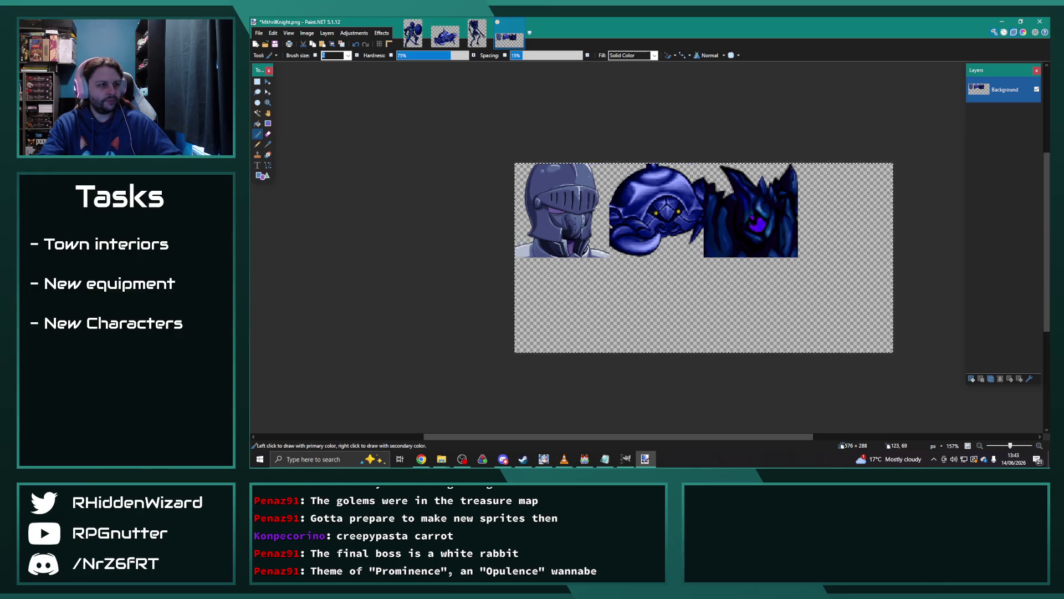
pyautogui.hotkey('ctrl', 'z')
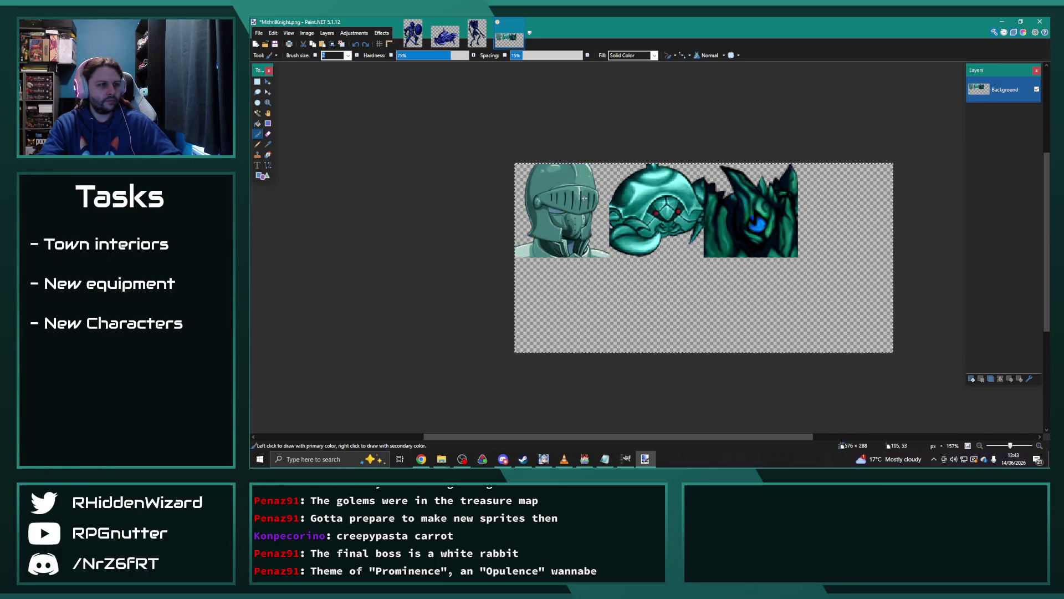
# Select the two right-hand faces and recolour them blue with Hue/Saturation.
pyautogui.click(256, 82)
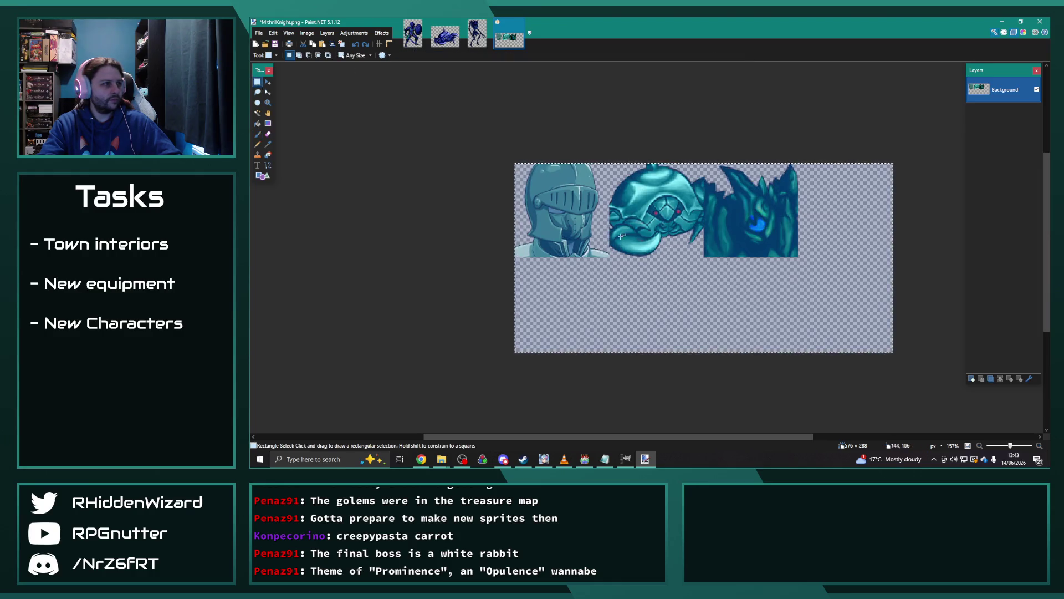
pyautogui.moveTo(839, 282); pyautogui.dragTo(610, 125)
pyautogui.scroll(5, 609, 125)
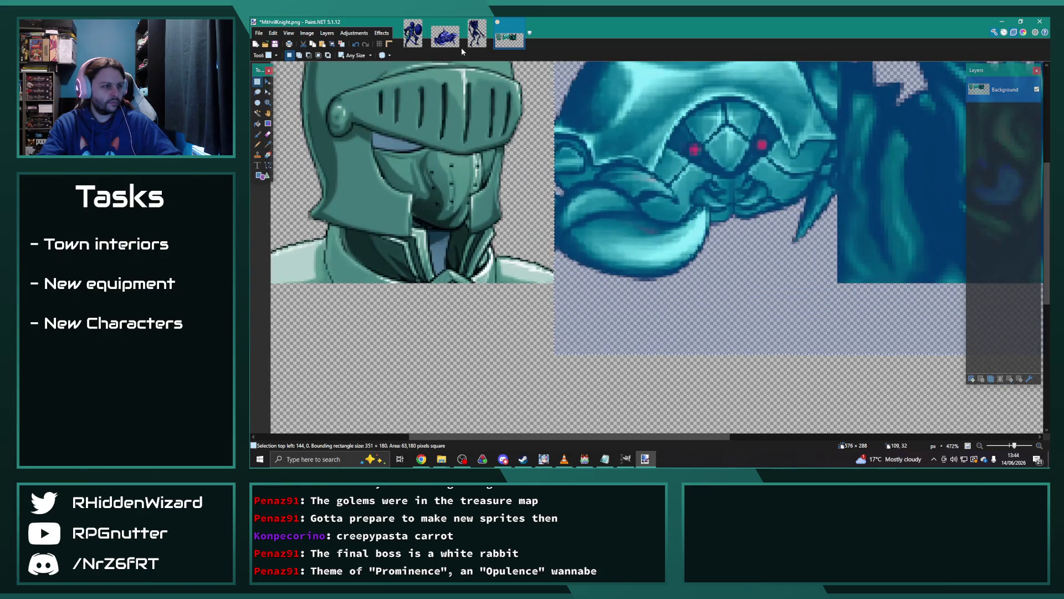
pyautogui.click(353, 32)
pyautogui.click(370, 104)
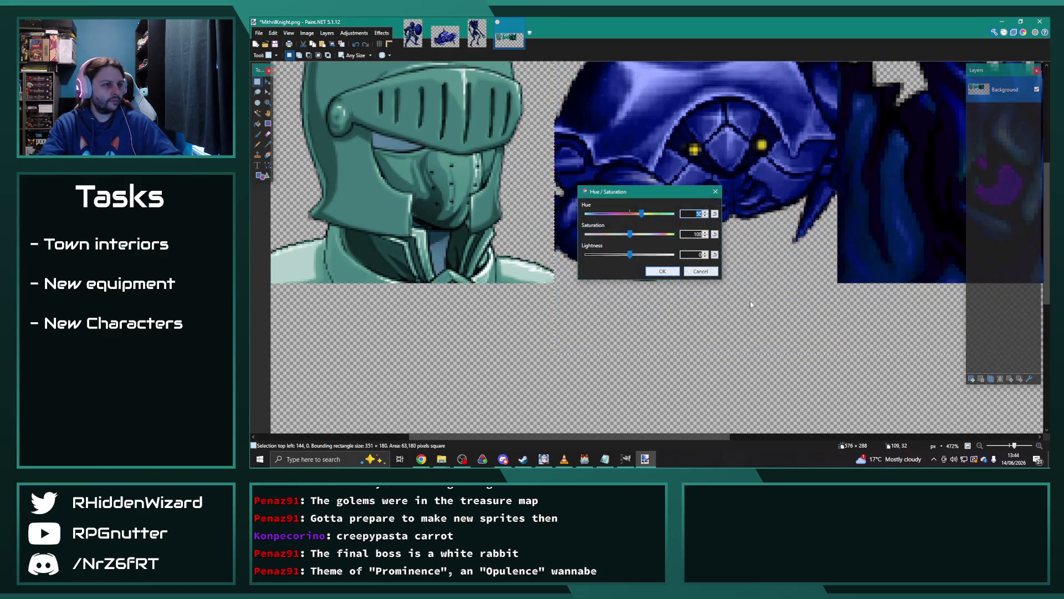
pyautogui.click(663, 271)
pyautogui.scroll(-3, 612, 261)
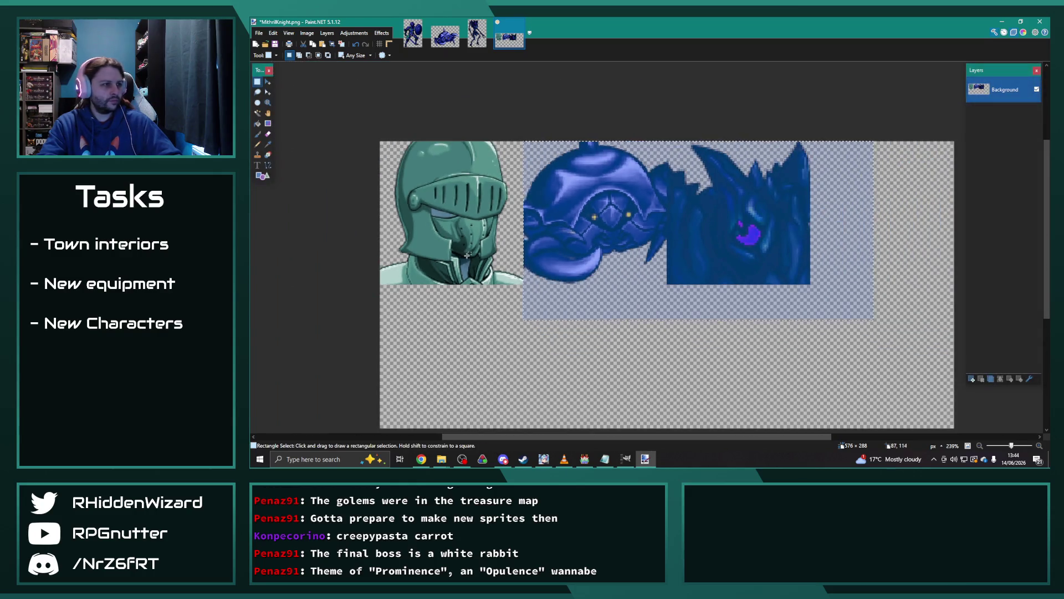
# Make a fixed 144×144 selection around the top-left knight face.
pyautogui.click(355, 56)
pyautogui.click(355, 78)
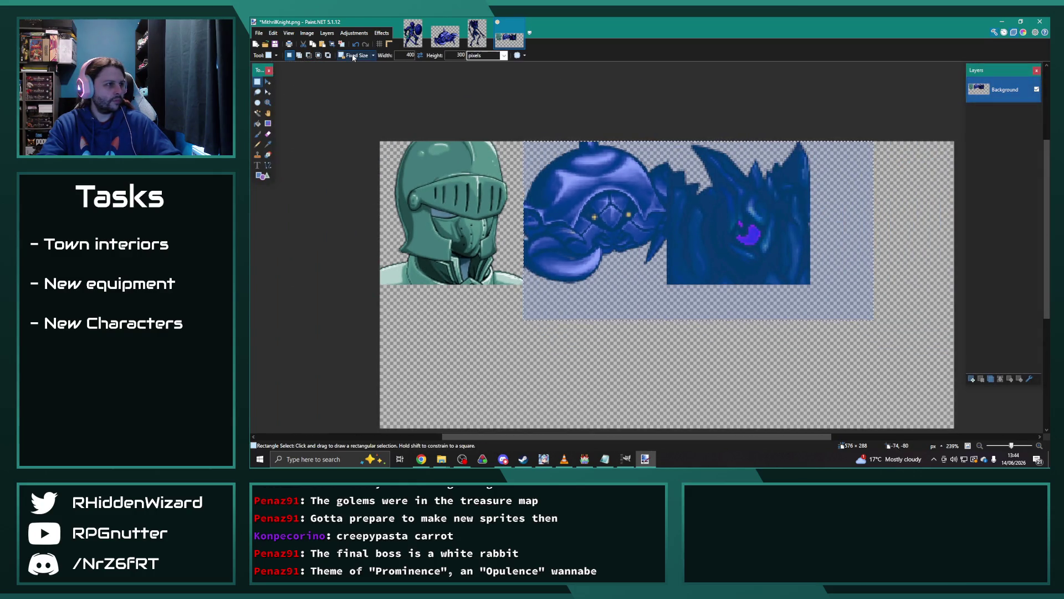
pyautogui.write('144')
pyautogui.press('Tab')
pyautogui.write('144')
pyautogui.moveTo(501, 320); pyautogui.dragTo(297, 70)
# Recolour the knight face bluer with Hue/Saturation, lowering the hue to about 51.
pyautogui.click(354, 32)
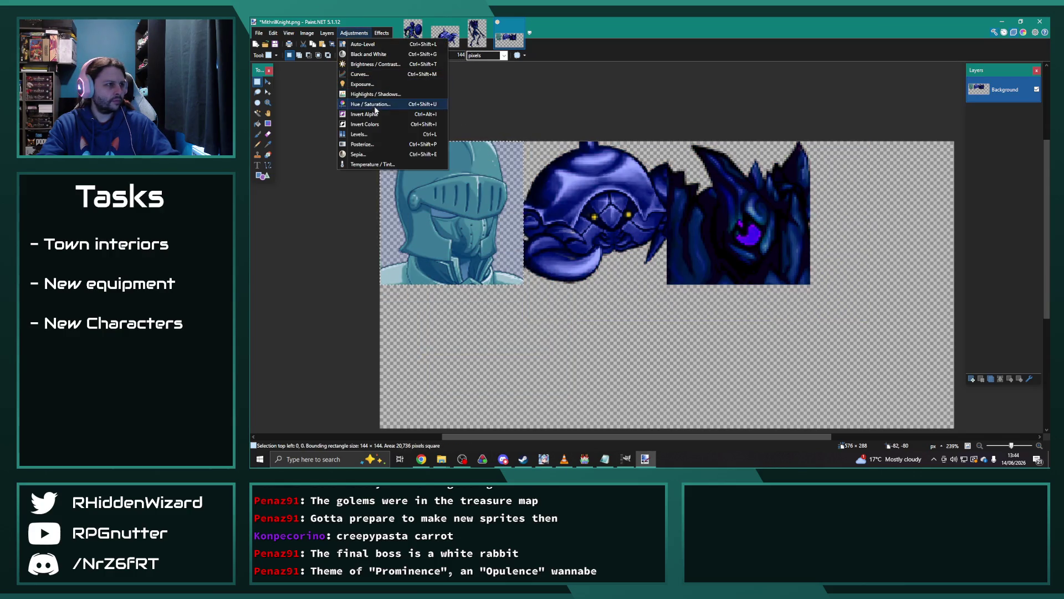
pyautogui.click(367, 111)
pyautogui.moveTo(628, 192)
pyautogui.mouseDown()
pyautogui.moveTo(713, 157)
pyautogui.moveTo(733, 182)
pyautogui.moveTo(721, 198)
pyautogui.mouseUp()
pyautogui.click(789, 180)
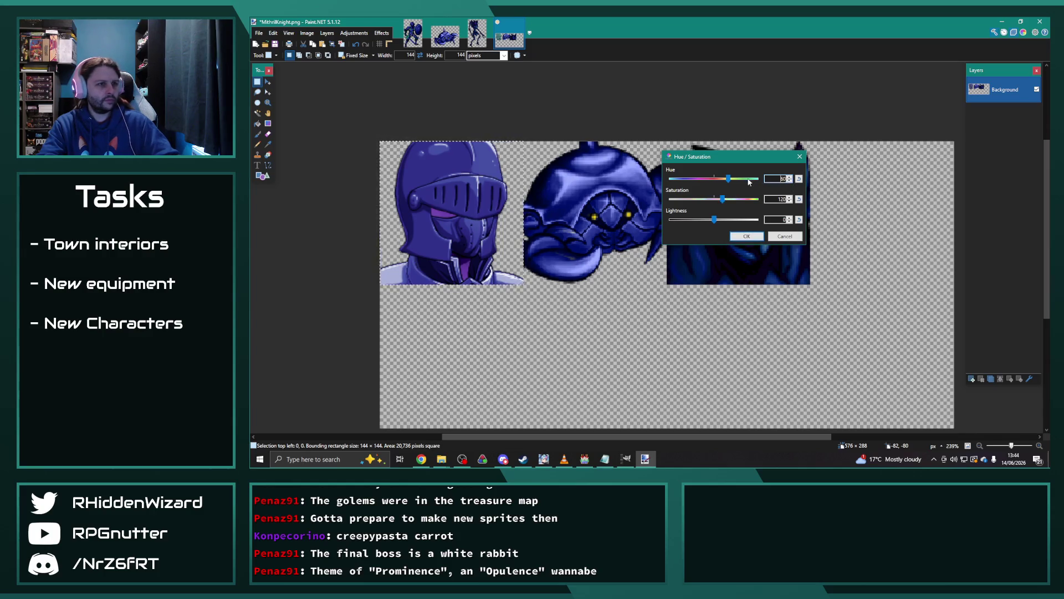
pyautogui.moveTo(729, 179); pyautogui.dragTo(726, 179)
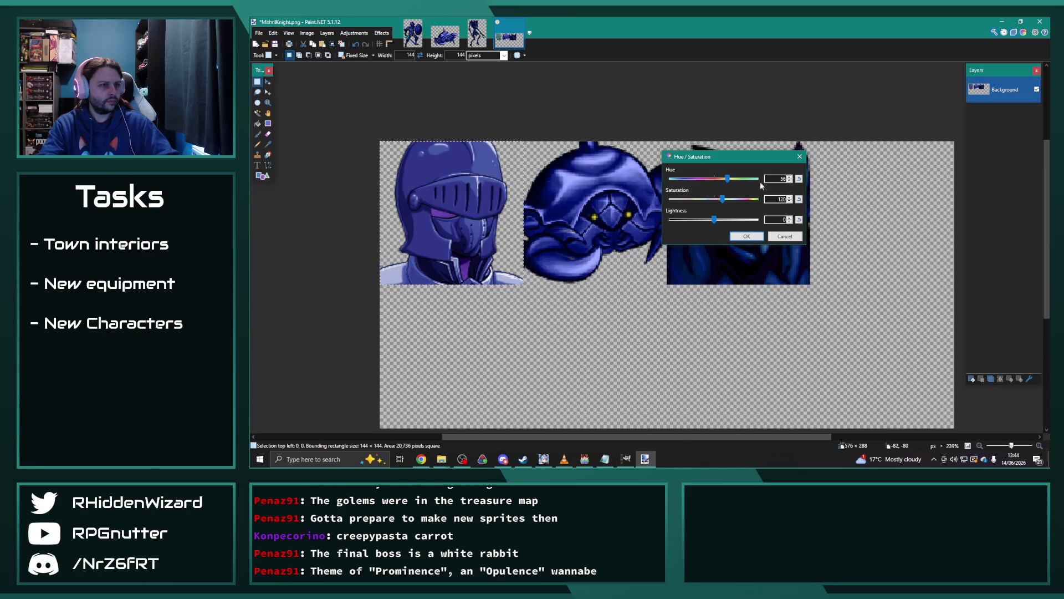
pyautogui.click(747, 237)
pyautogui.scroll(-3, 499, 138)
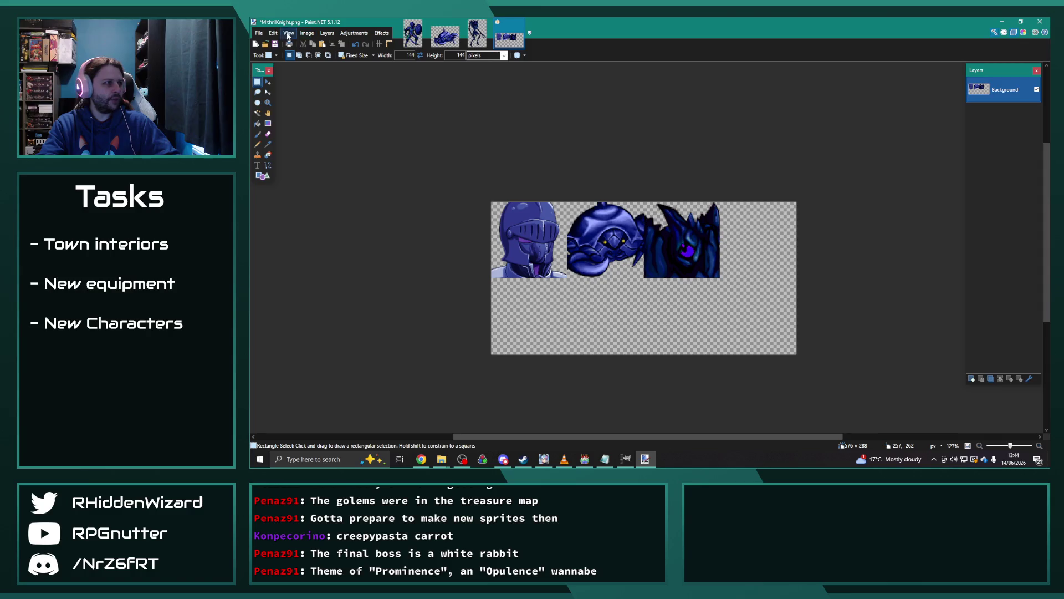
pyautogui.click(259, 33)
# Save the face sheet as OrichalcumKnight.png with default PNG settings, then return to RPG Maker MV.
pyautogui.click(277, 101)
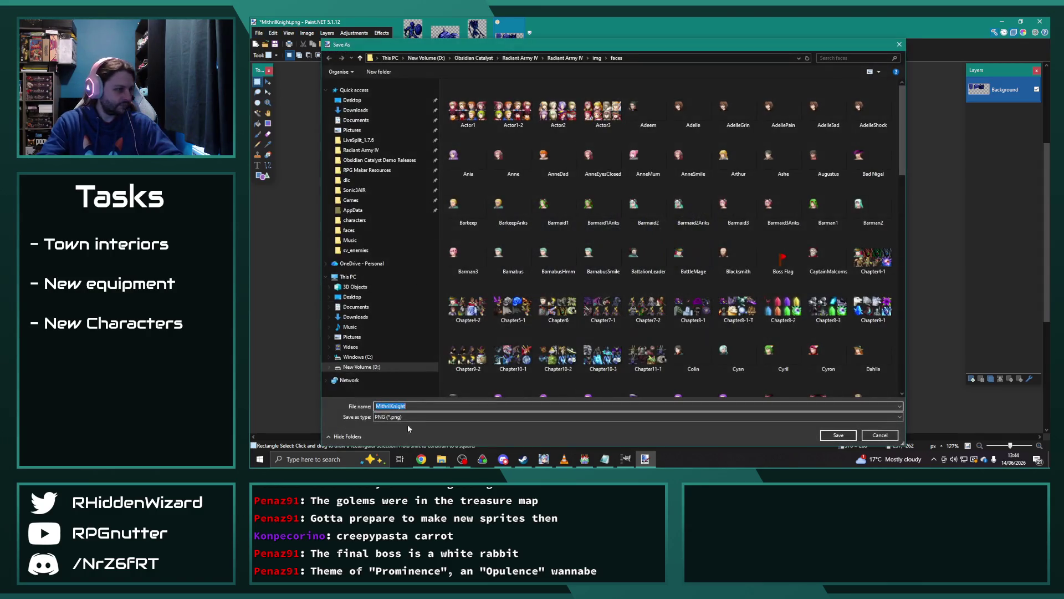
pyautogui.click(471, 406)
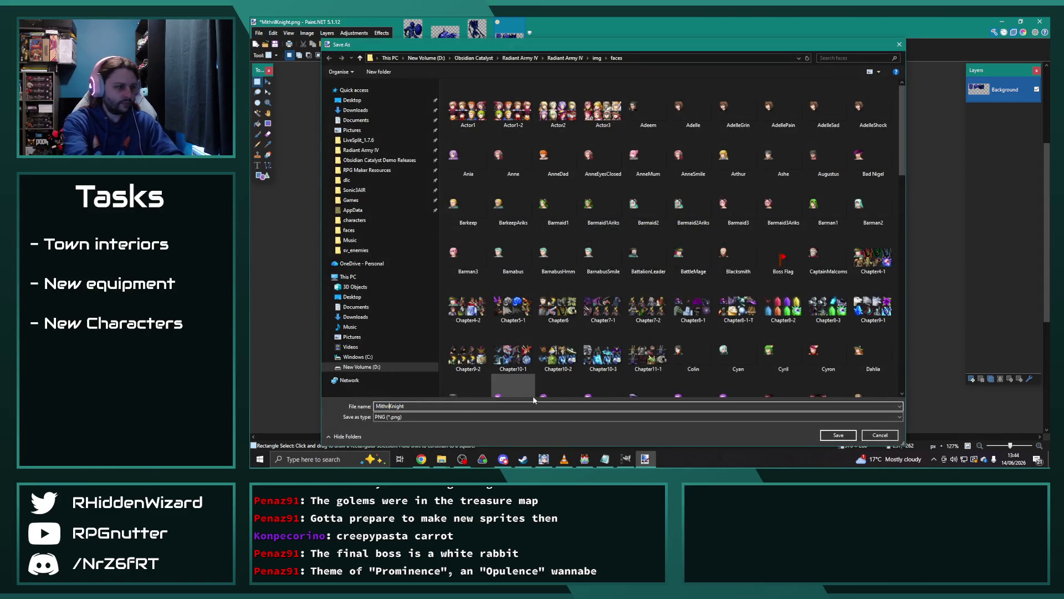
pyautogui.write('Orichalcum')
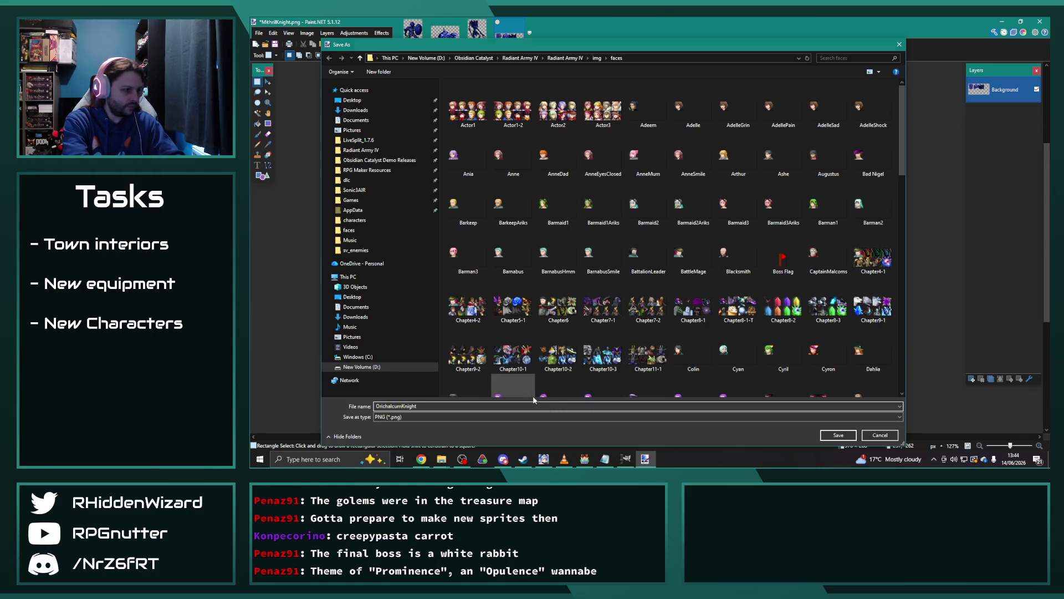
pyautogui.press('Return')
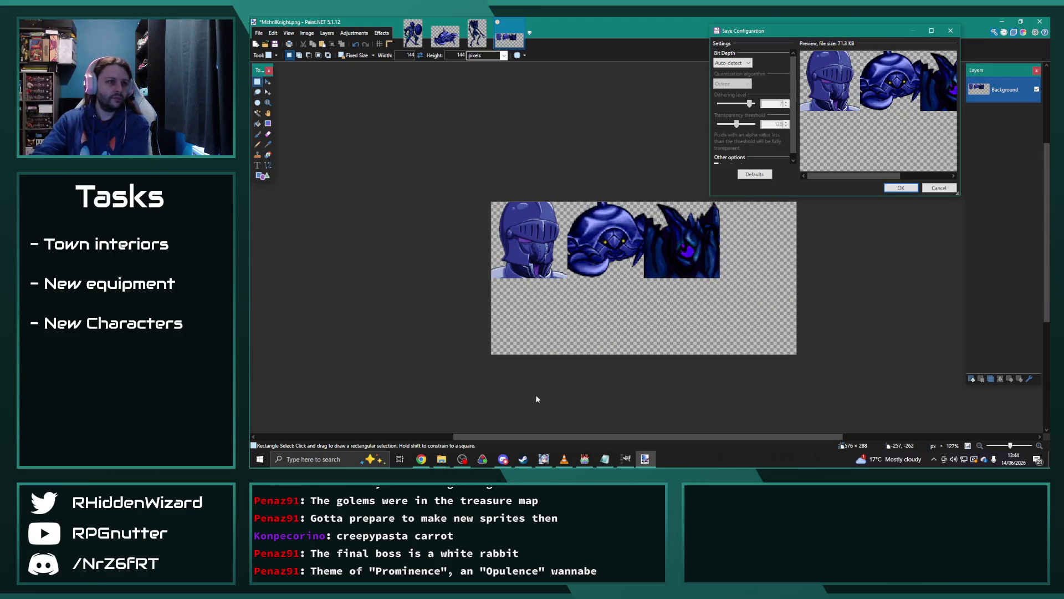
pyautogui.click(901, 187)
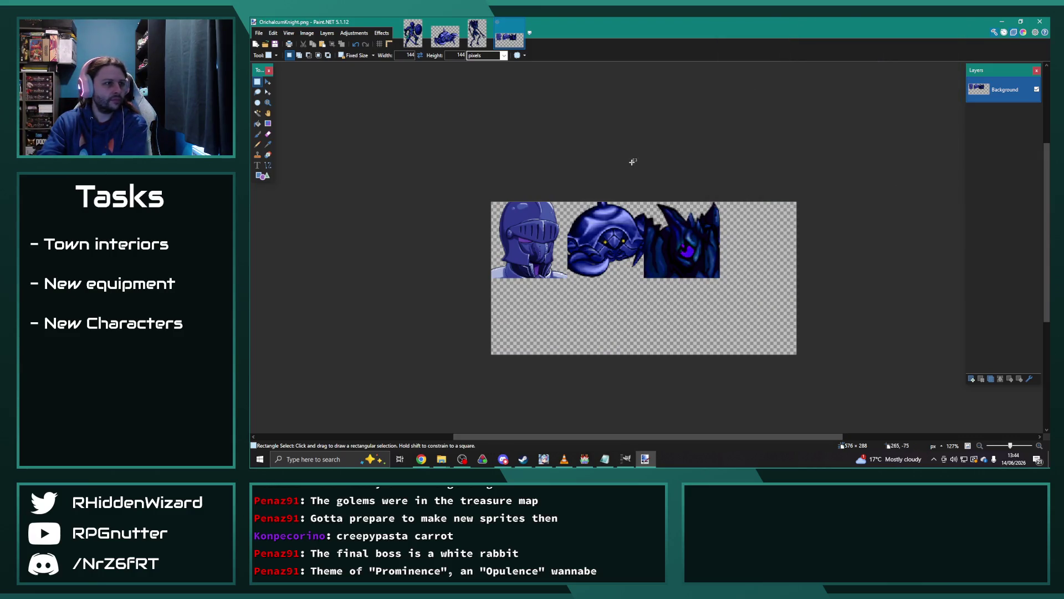
pyautogui.hotkey('alt', 'Tab')
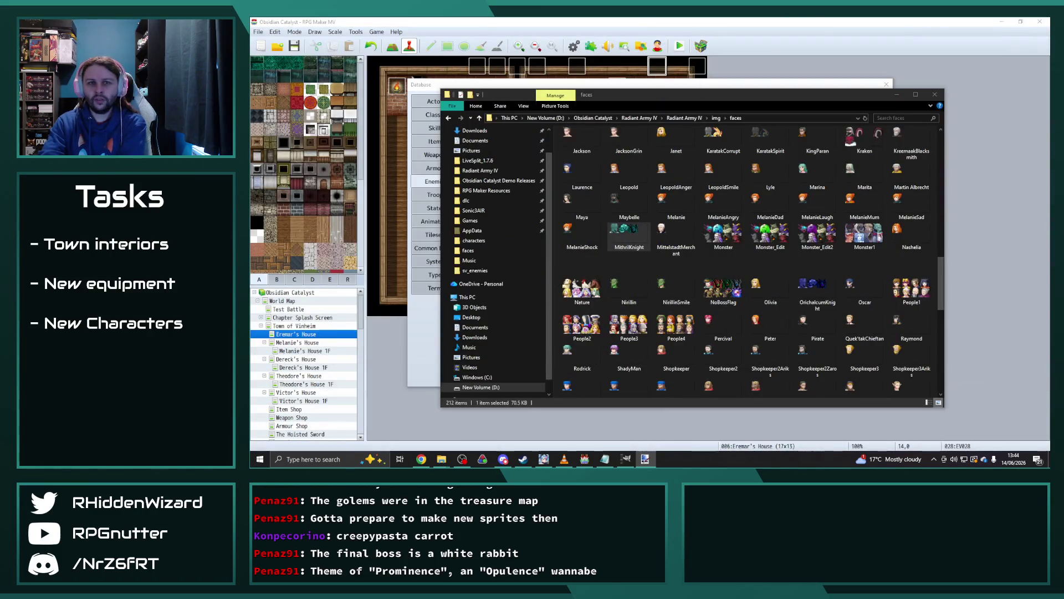
# Set Orichalcum Scuttler's battler image to the dark blue crab sprite.
pyautogui.click(499, 85)
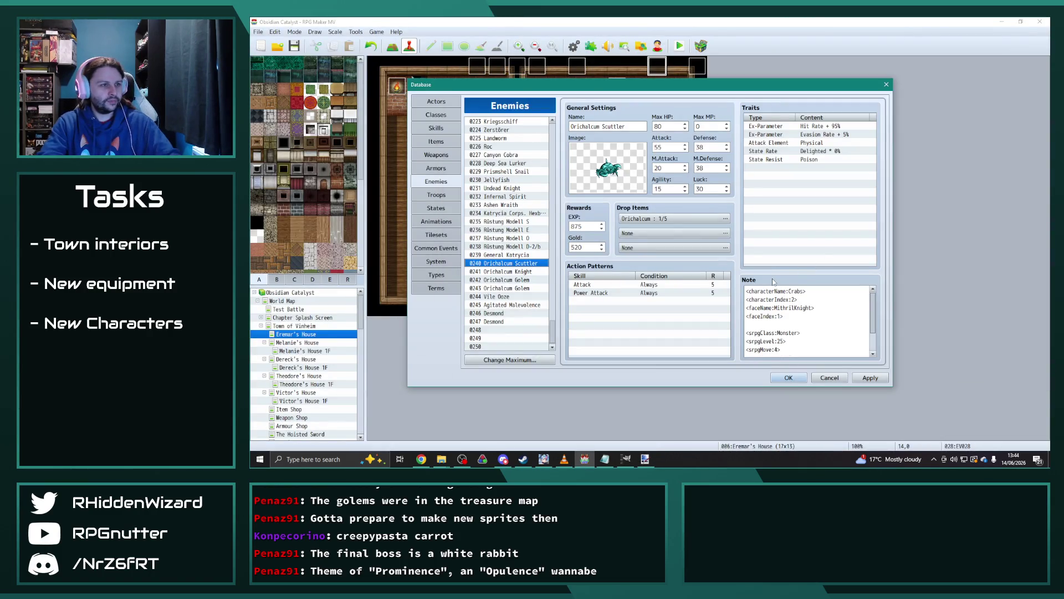
pyautogui.doubleClick(612, 174)
pyautogui.click(557, 224)
pyautogui.click(557, 215)
pyautogui.click(559, 223)
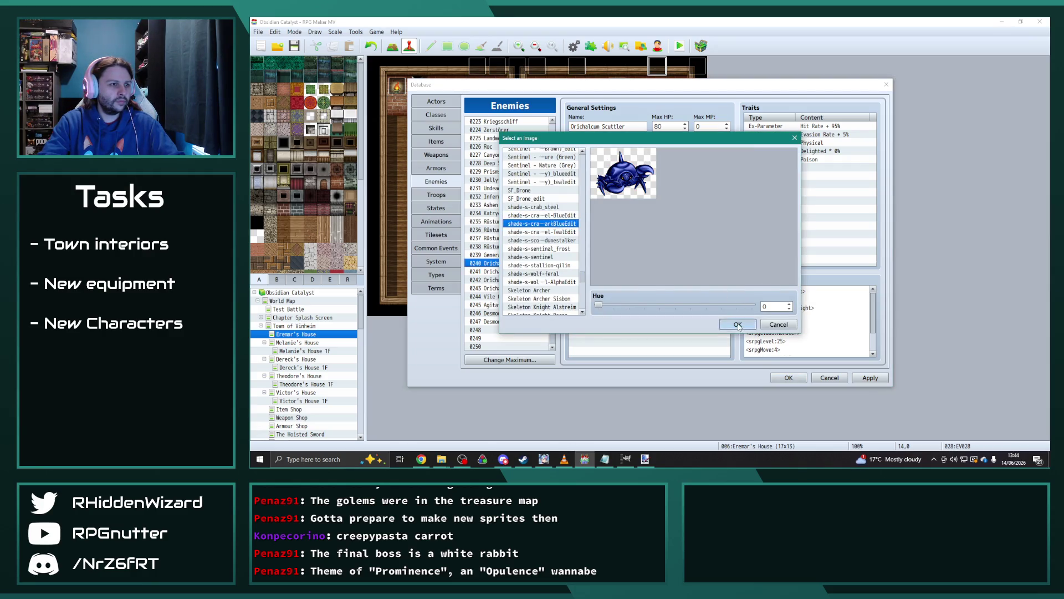
pyautogui.click(737, 324)
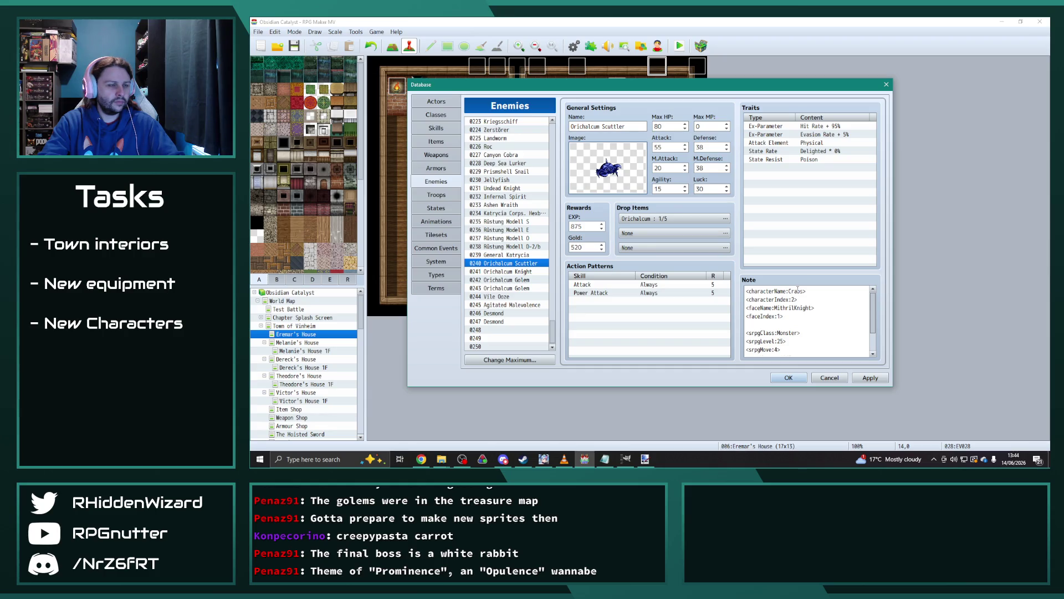
# Review the Orichalcum Golem and Orichalcum Knight enemy entries, ending on the Knight.
pyautogui.click(522, 271)
pyautogui.click(522, 279)
pyautogui.click(519, 271)
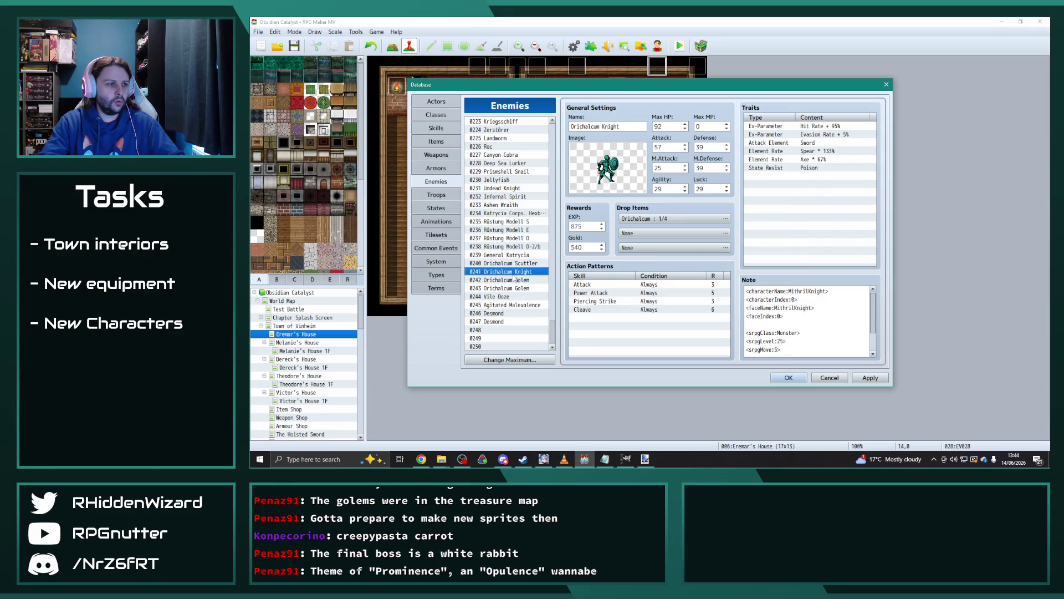
pyautogui.click(516, 263)
pyautogui.click(517, 271)
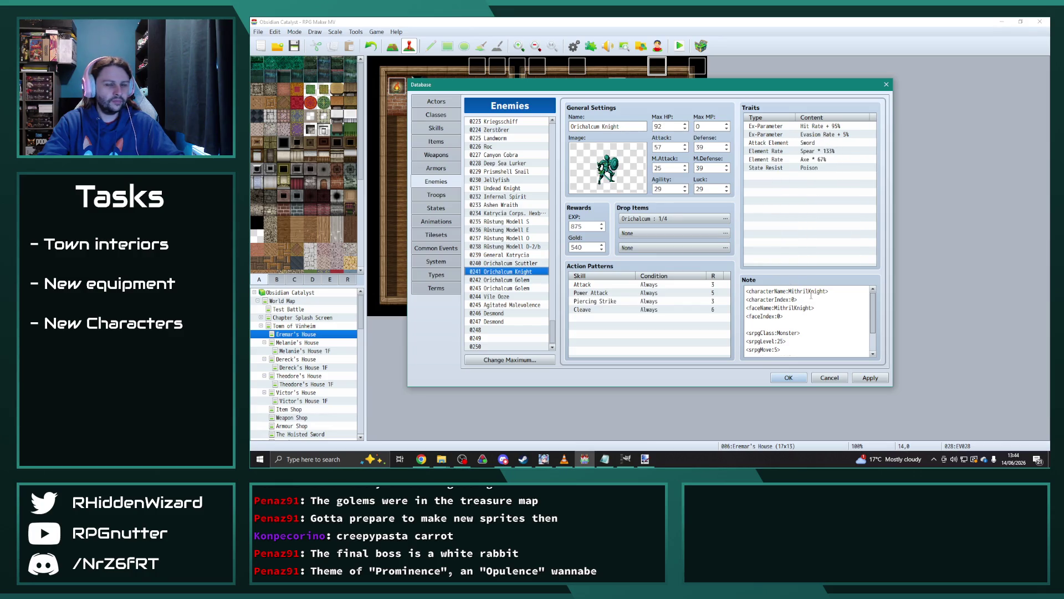
pyautogui.hotkey('alt', 'Tab')
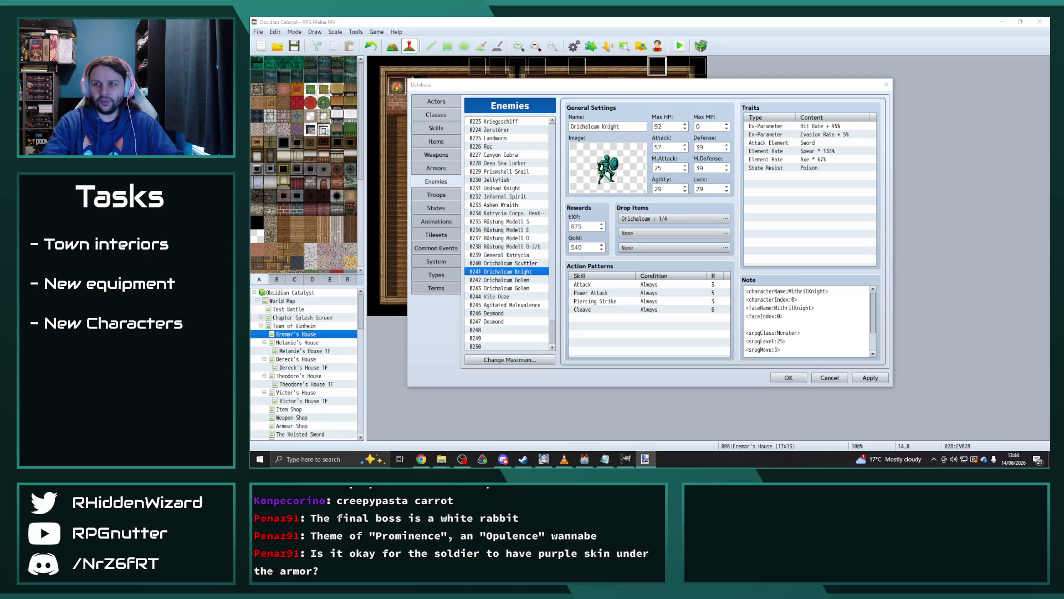
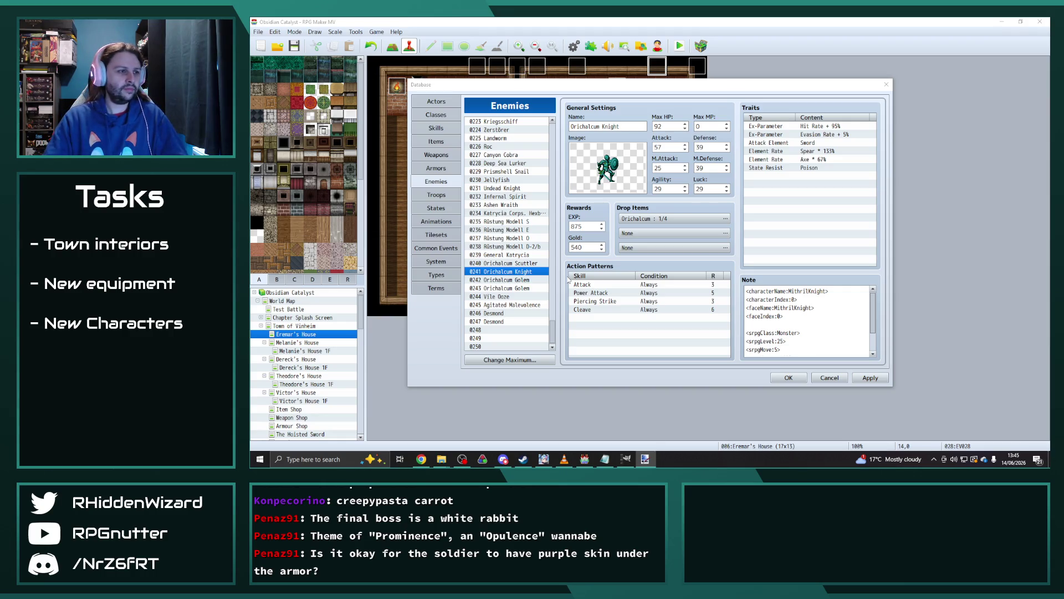
# Change the Orichalcum Scuttler's note sprite name from Crabs to Crabs_edit.
pyautogui.click(521, 263)
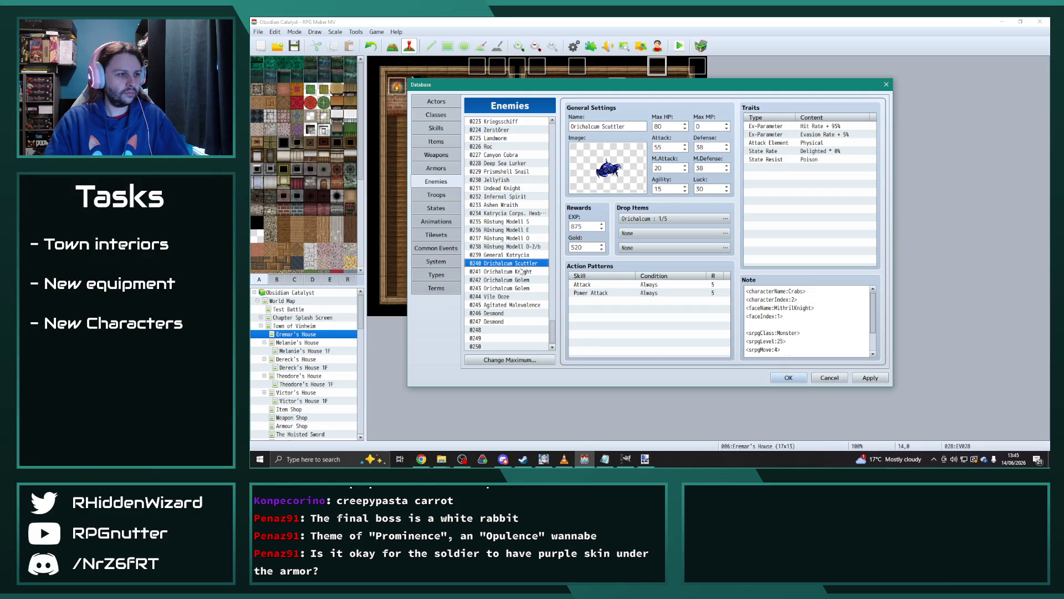
pyautogui.click(804, 292)
pyautogui.click(804, 292)
pyautogui.write('_edit')
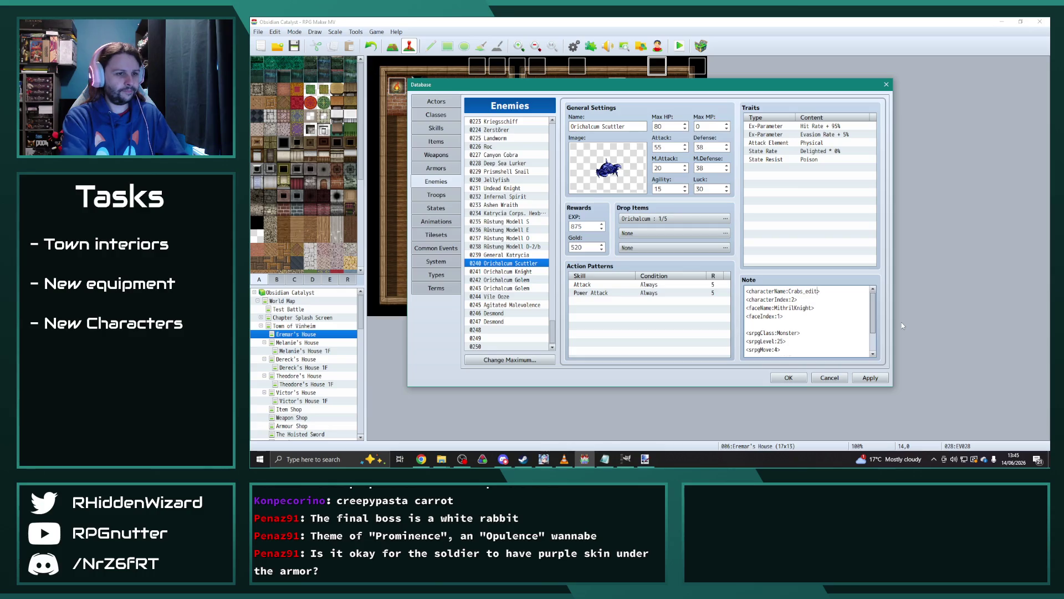
# Replace Mithril with Orichalcum in the Knight's and 0242 Golem's characterName tags.
pyautogui.click(512, 271)
pyautogui.click(809, 292)
pyautogui.doubleClick(809, 291)
pyautogui.click(808, 291)
pyautogui.moveTo(809, 292); pyautogui.dragTo(792, 292)
pyautogui.write('OrichalcumKnigh')
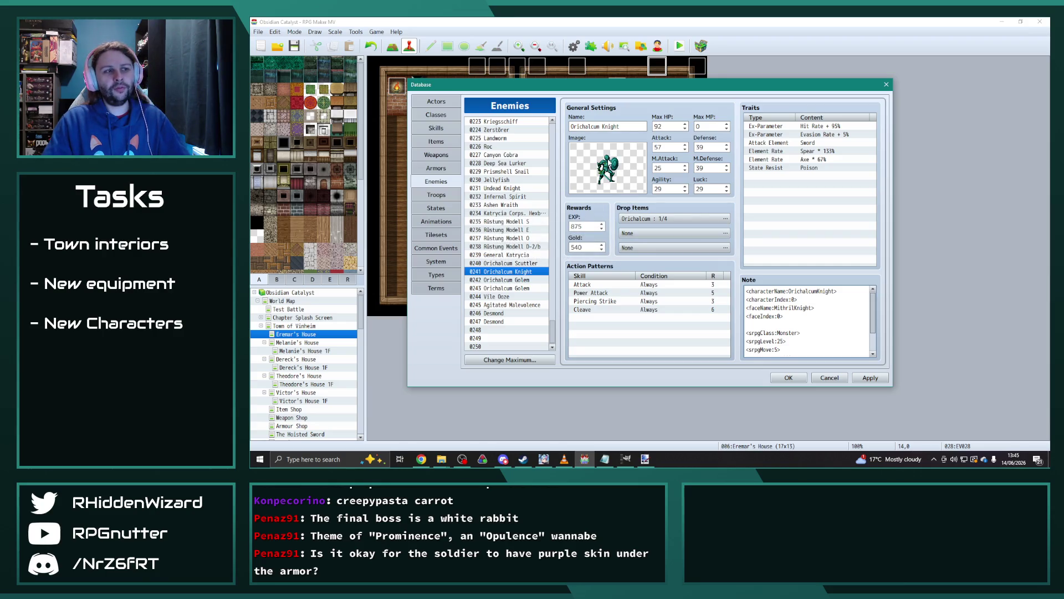
pyautogui.click(511, 280)
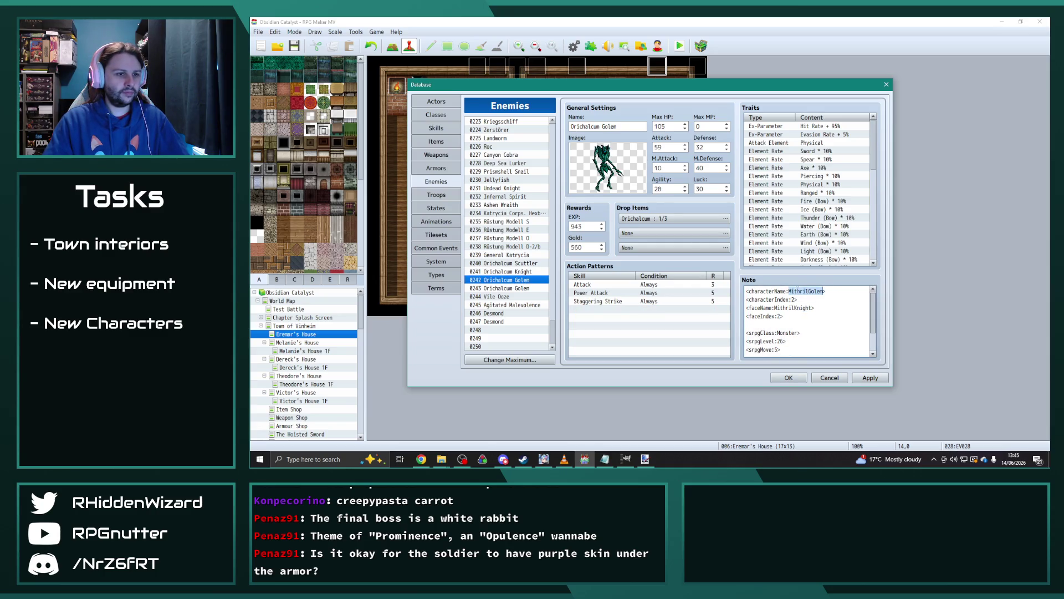
pyautogui.moveTo(809, 292); pyautogui.dragTo(789, 292)
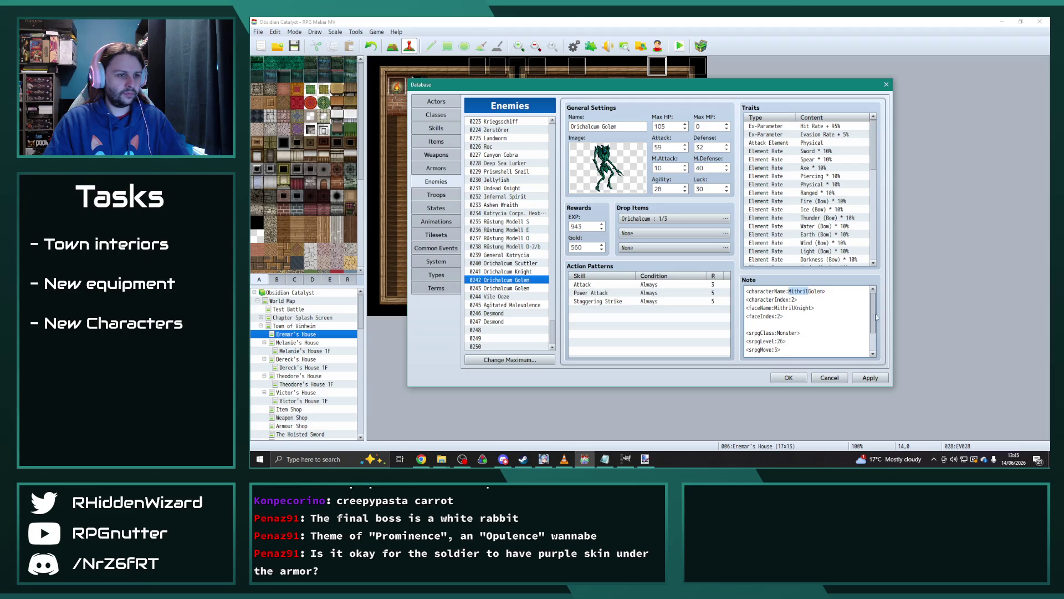
pyautogui.write('Orichalcum')
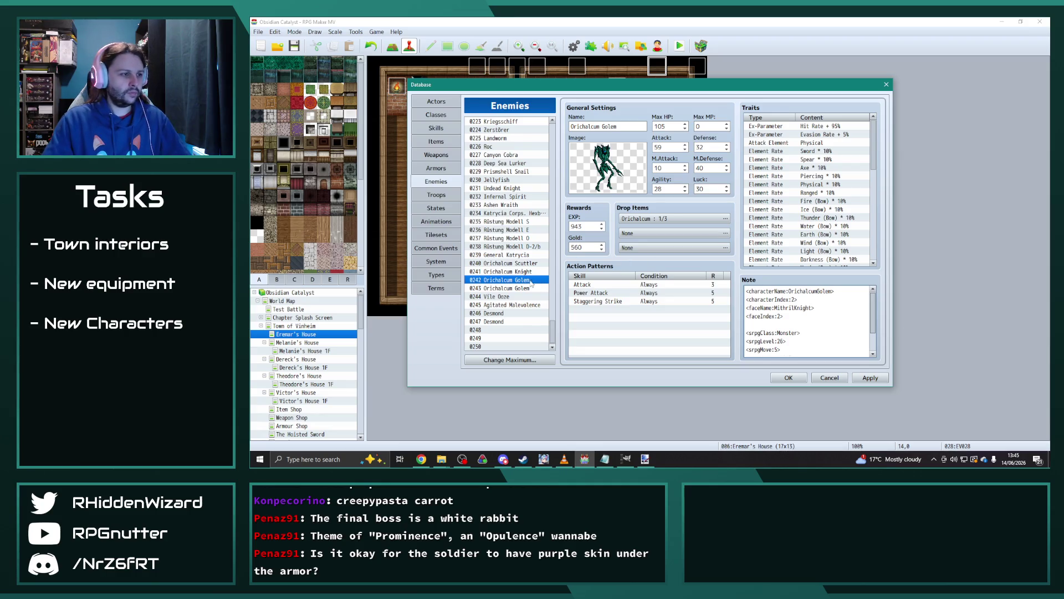
# Change the 0242 Golem's face name from MithrilKnight to OrichalcumKnight.
pyautogui.click(519, 272)
pyautogui.click(518, 280)
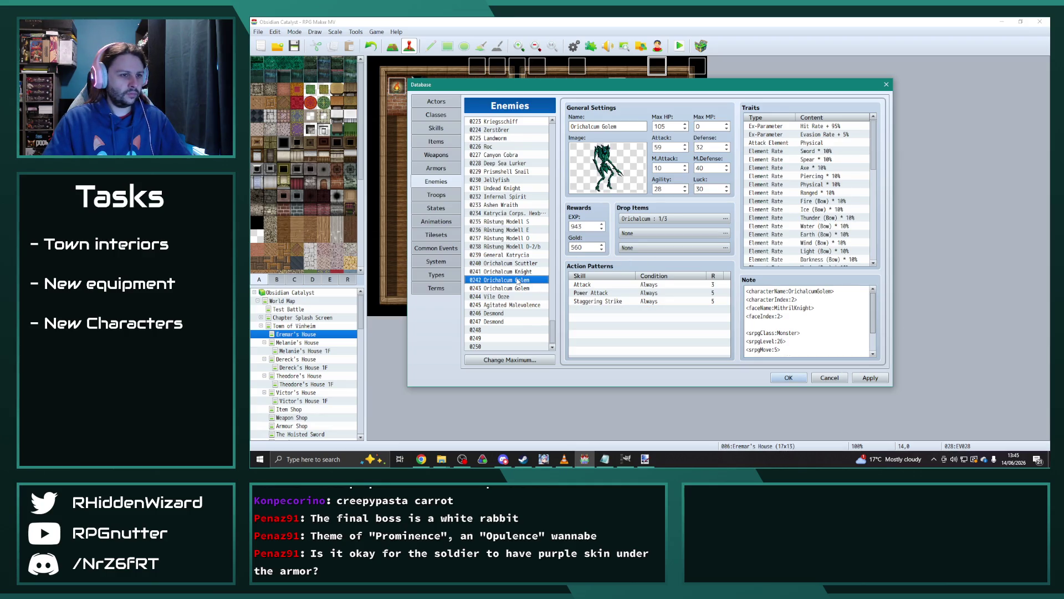
pyautogui.click(520, 288)
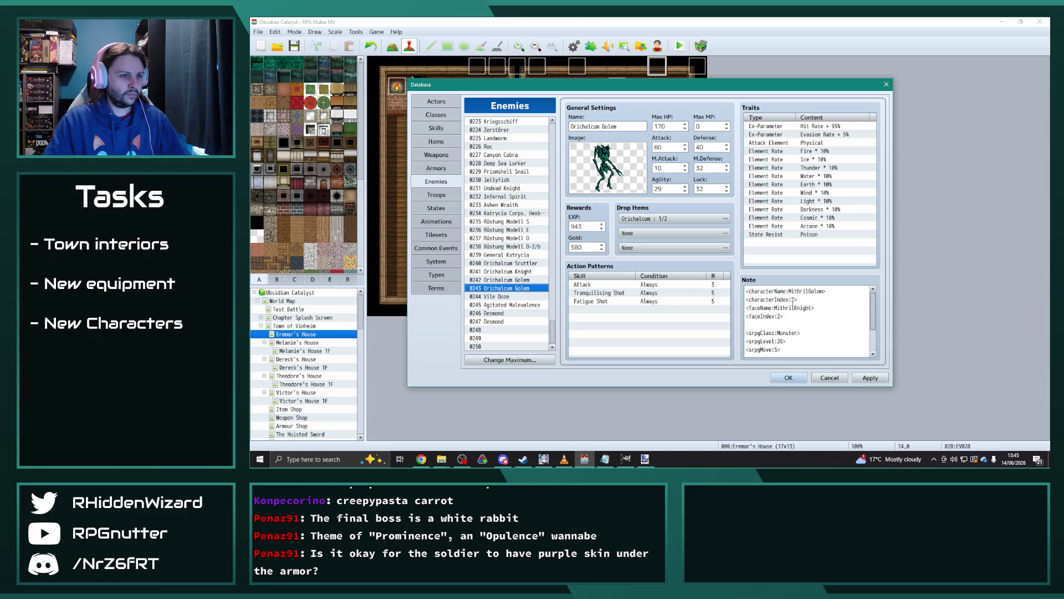
pyautogui.click(523, 280)
pyautogui.click(785, 308)
pyautogui.hotkey('ctrl', 'a')
pyautogui.doubleClick(784, 308)
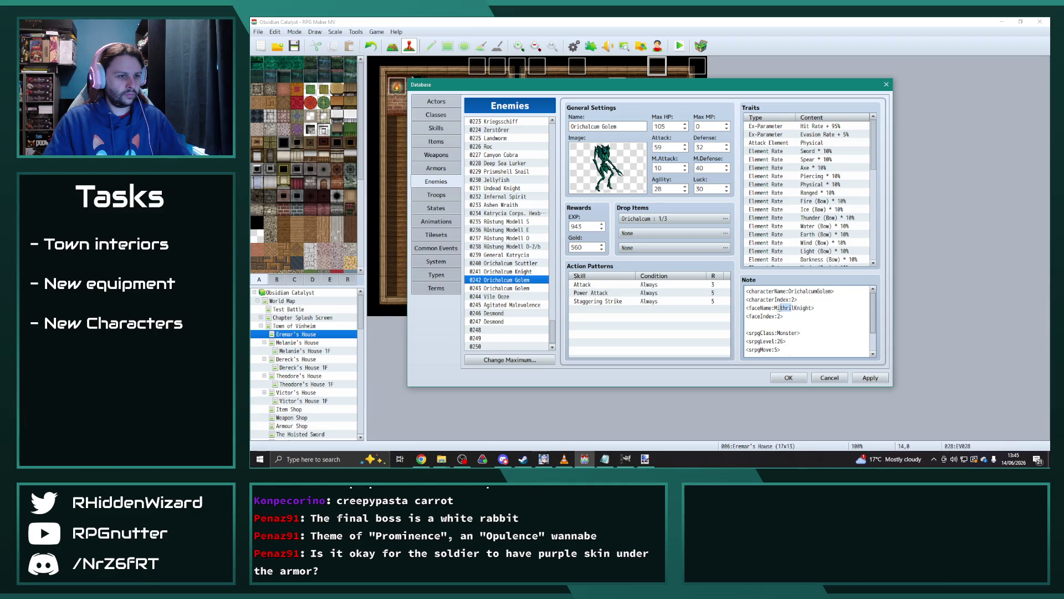
pyautogui.write('O')
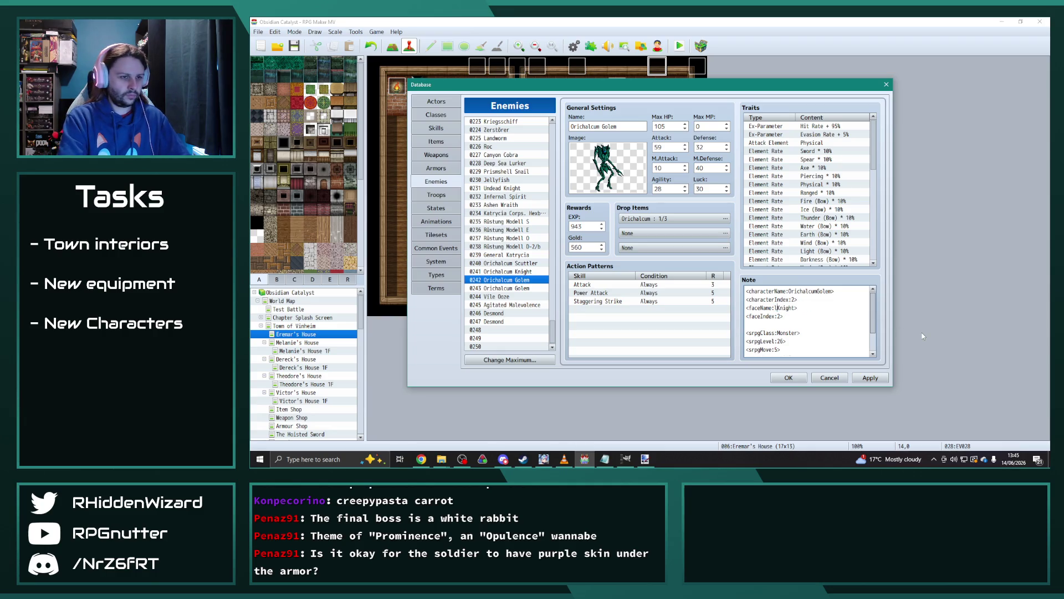
pyautogui.write('richalcum')
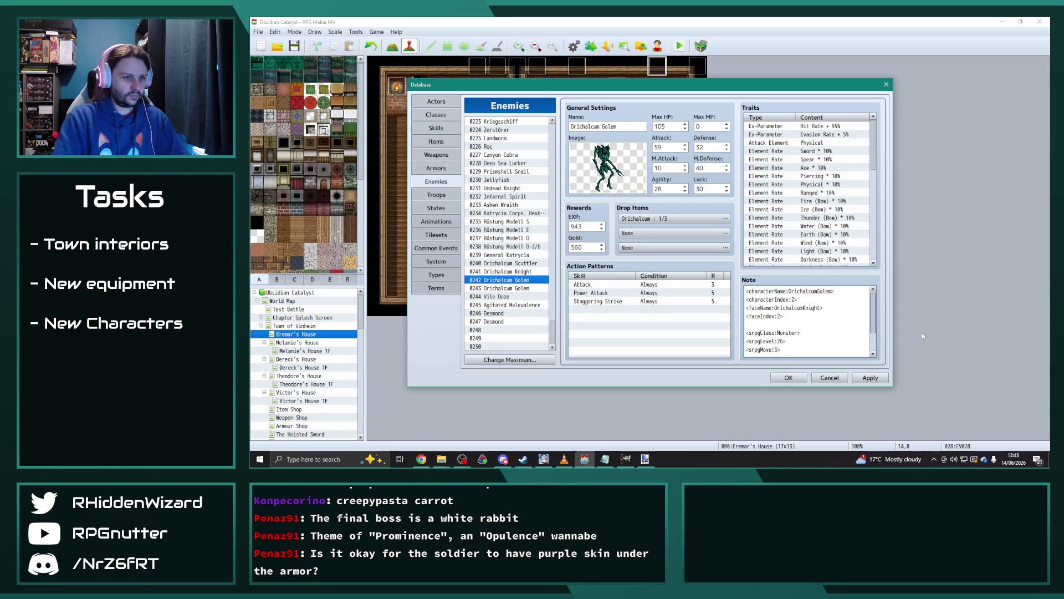
pyautogui.moveTo(783, 319); pyautogui.dragTo(727, 313)
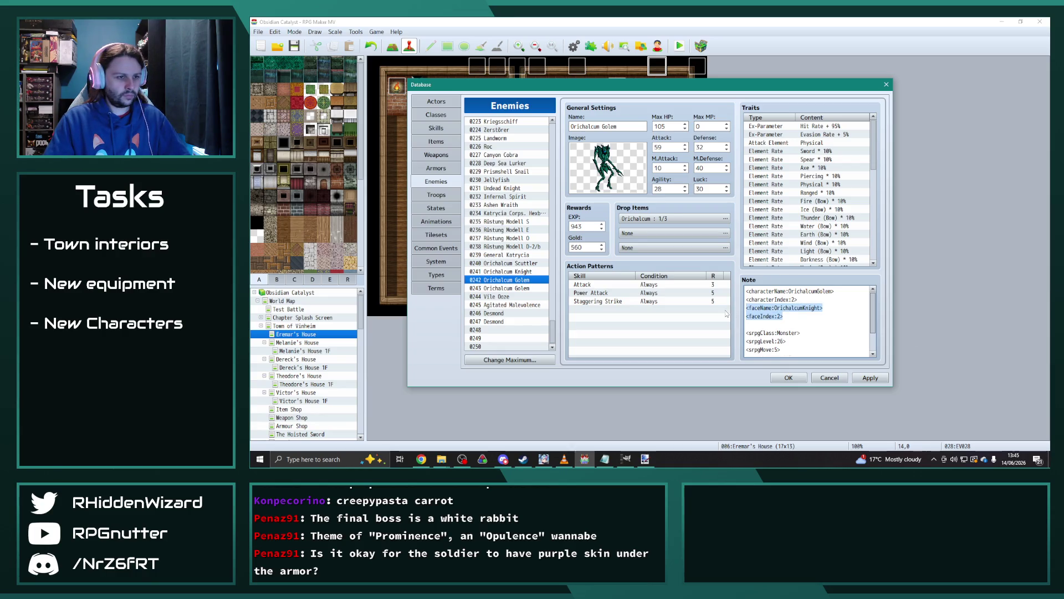
# Paste the Orichalcum faceName and faceIndex lines over the Mithril lines in the 0243 Golem's note.
pyautogui.click(516, 289)
pyautogui.press('Up')
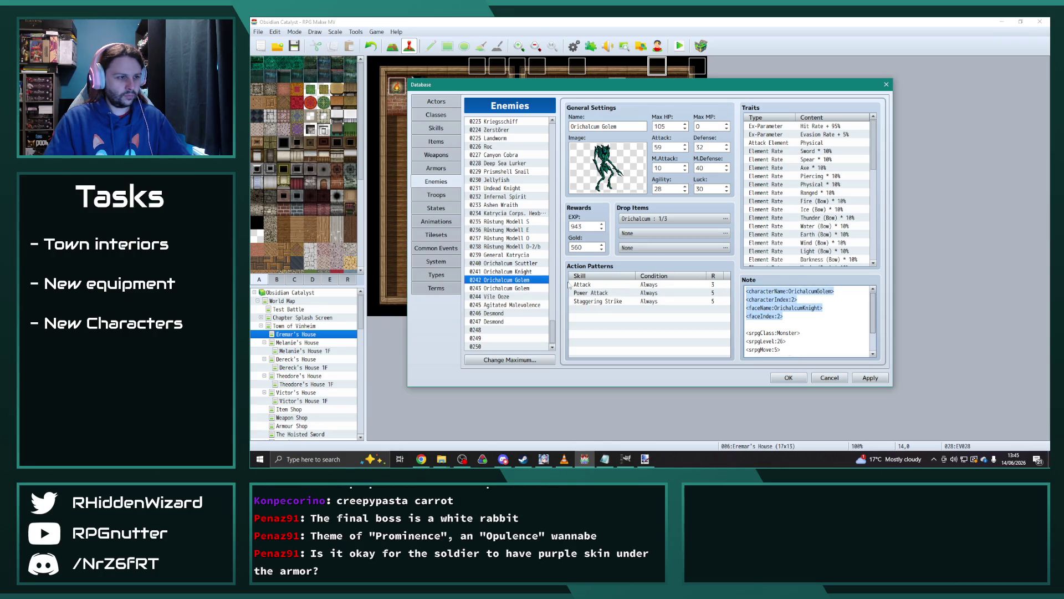
pyautogui.click(528, 288)
pyautogui.moveTo(792, 316); pyautogui.dragTo(747, 290)
pyautogui.hotkey('ctrl', 'v')
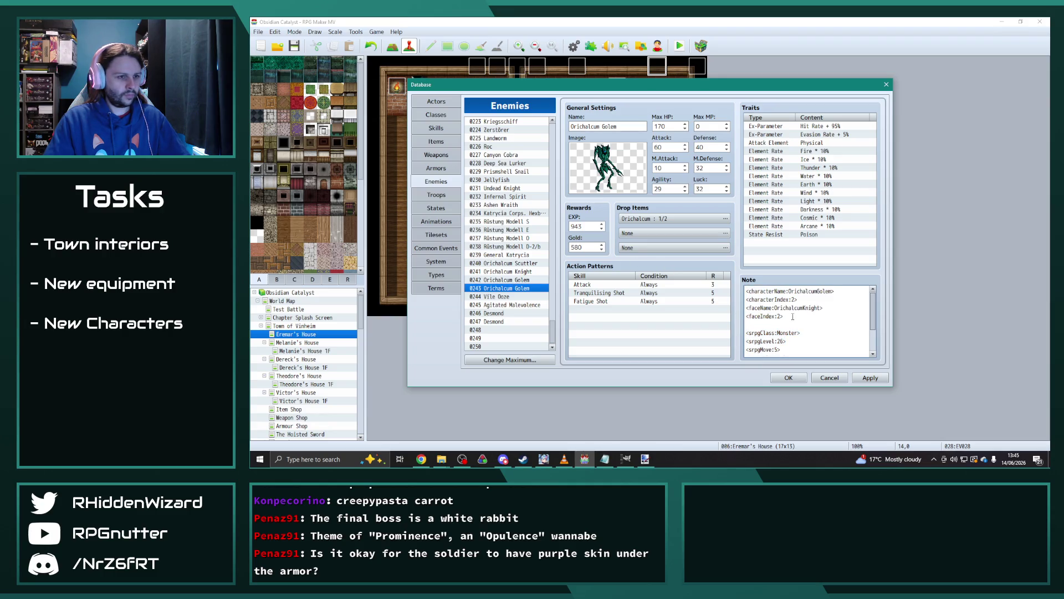
pyautogui.moveTo(793, 315); pyautogui.dragTo(737, 311)
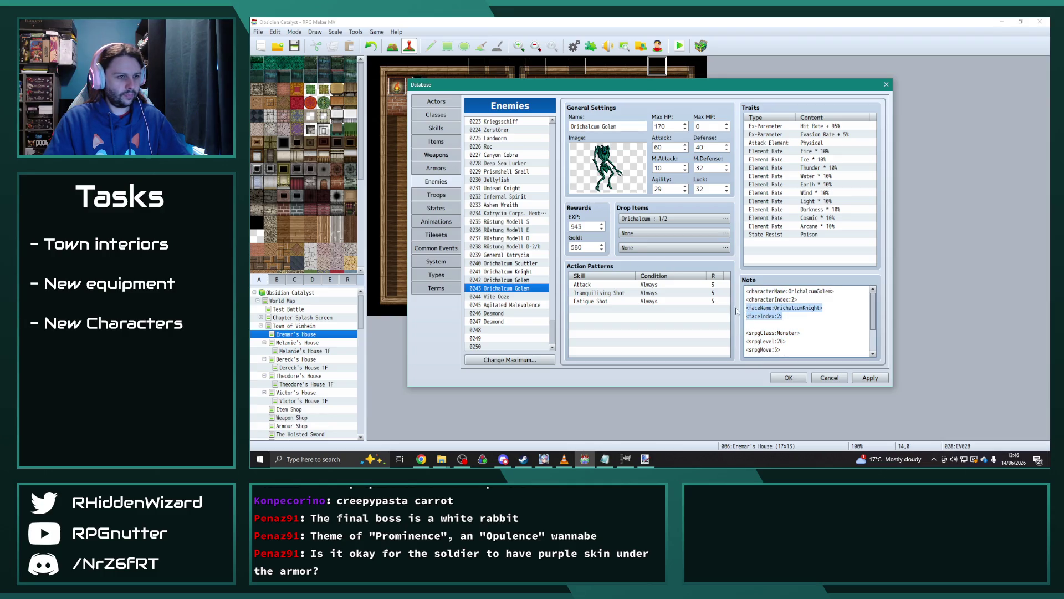
# Copy the 0242 Golem's OrichalcumKnight faceName line into the Orichalcum Knight's note.
pyautogui.click(515, 271)
pyautogui.click(787, 314)
pyautogui.click(808, 308)
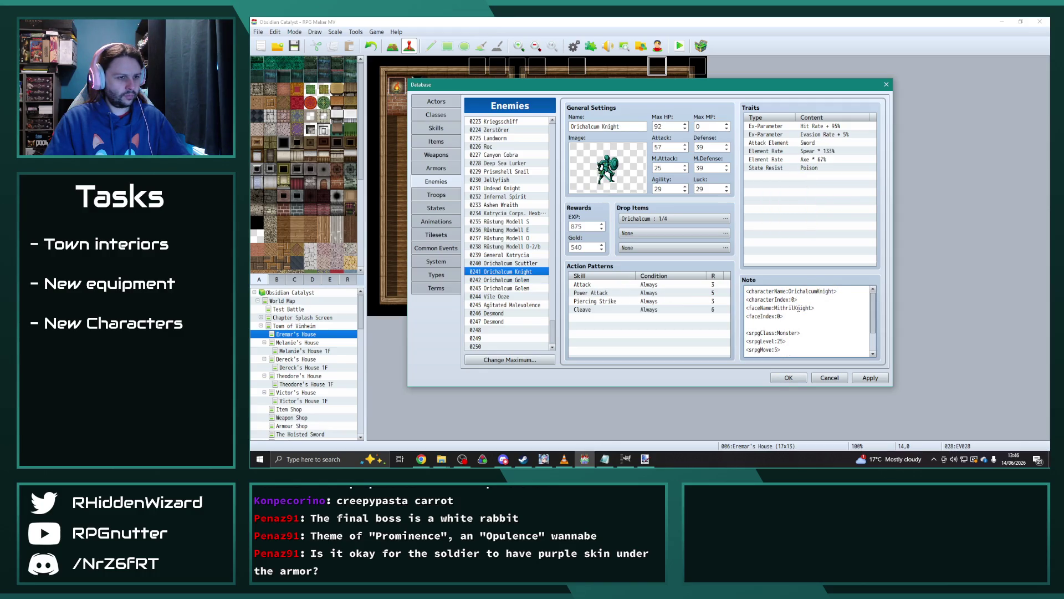
pyautogui.click(533, 281)
pyautogui.moveTo(823, 307); pyautogui.dragTo(719, 307)
pyautogui.hotkey('ctrl', 'c')
pyautogui.click(515, 272)
pyautogui.click(817, 308)
pyautogui.moveTo(832, 308); pyautogui.dragTo(727, 307)
pyautogui.hotkey('ctrl', 'v')
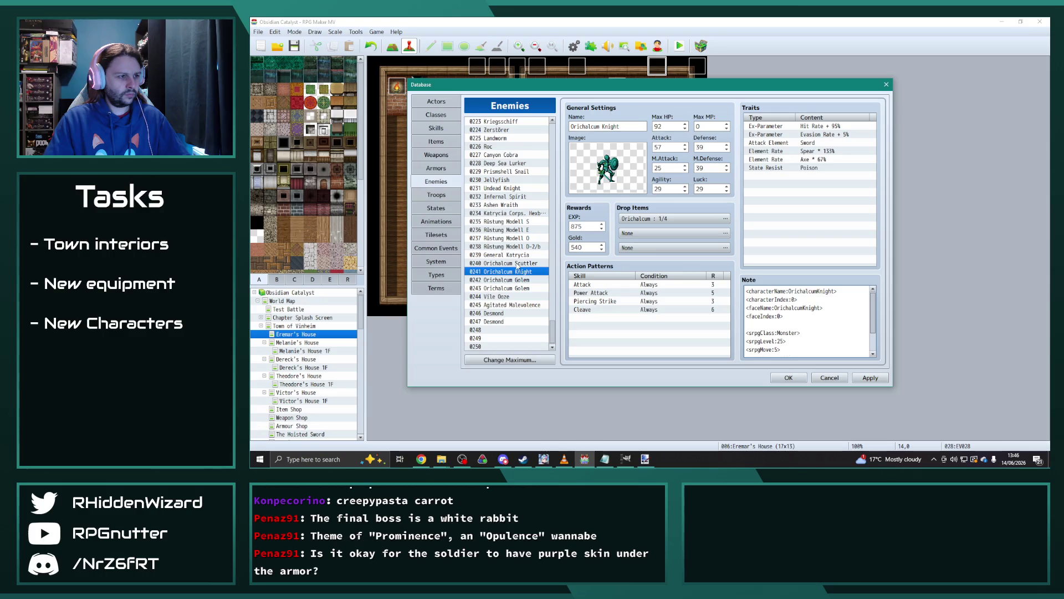
# Paste the OrichalcumKnight faceName line into the Scuttler's note and review the entries.
pyautogui.click(517, 263)
pyautogui.click(815, 308)
pyautogui.moveTo(815, 308); pyautogui.dragTo(726, 308)
pyautogui.hotkey('ctrl', 'v')
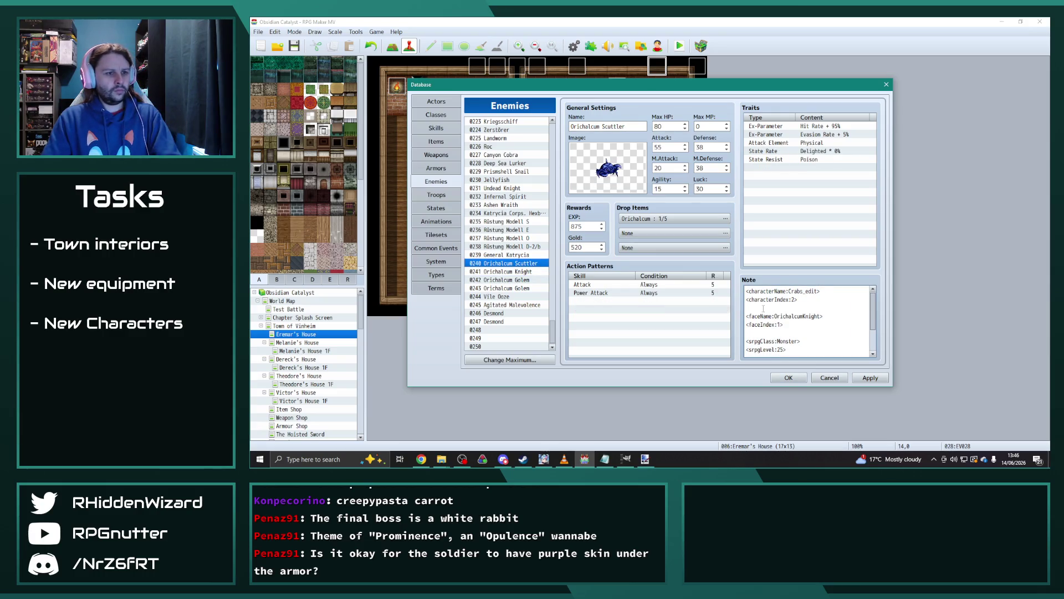
pyautogui.click(515, 272)
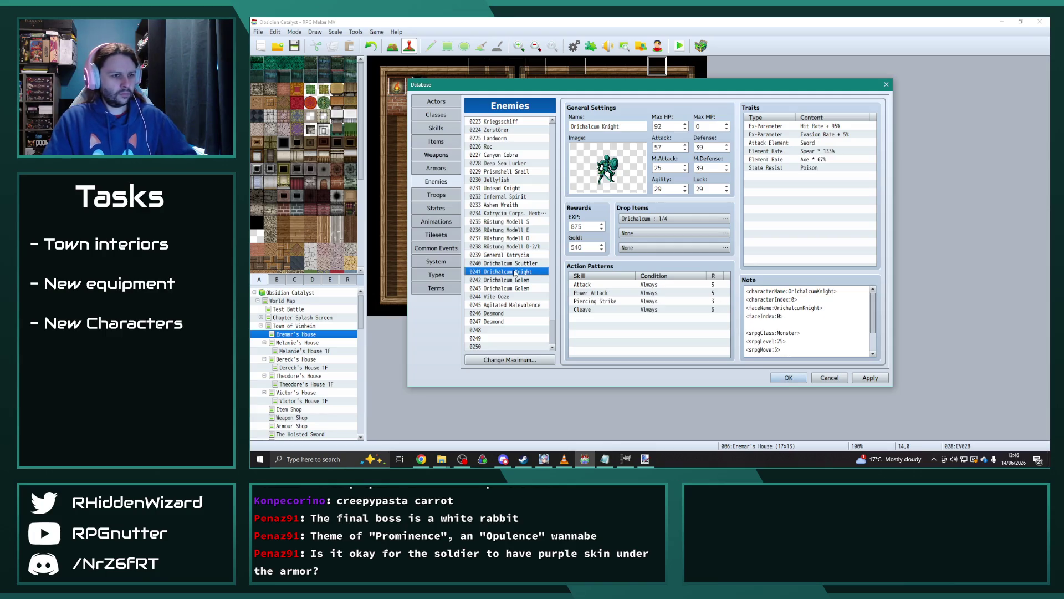
pyautogui.click(516, 264)
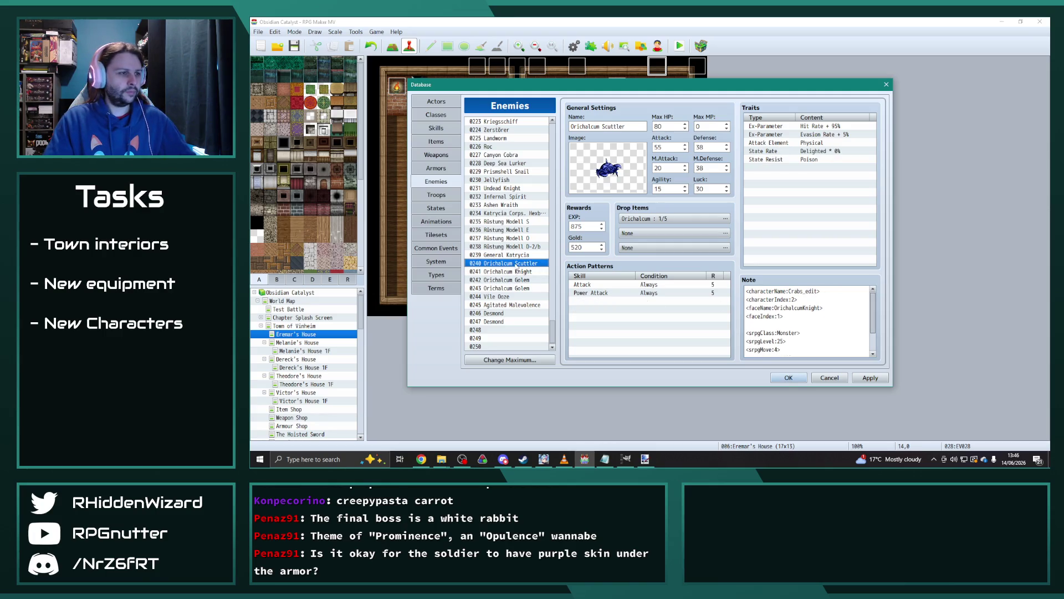
pyautogui.click(515, 271)
pyautogui.click(515, 280)
pyautogui.click(515, 288)
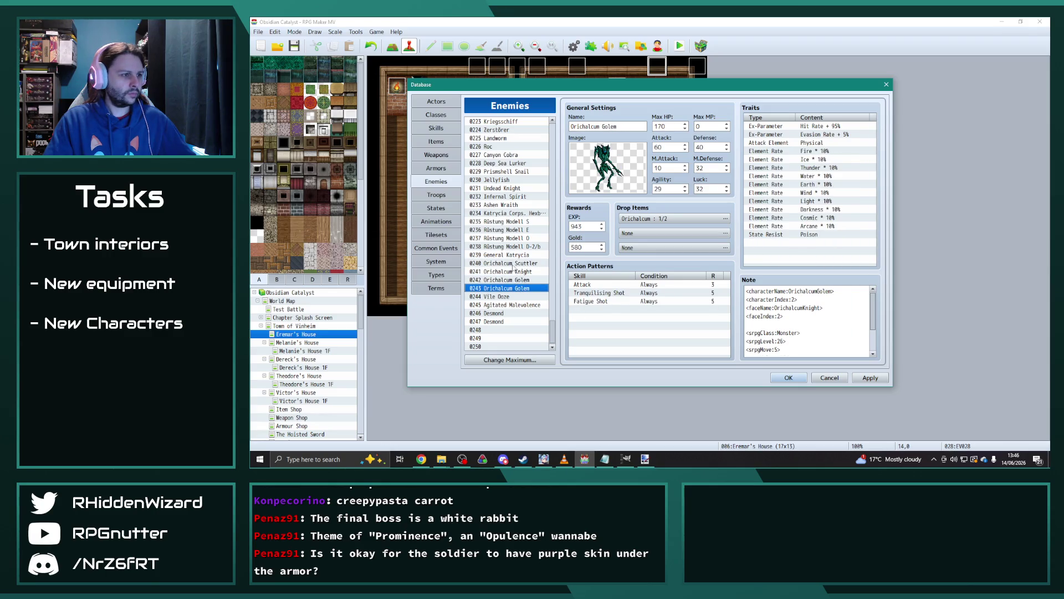
# Set the Orichalcum Knight's battler image to armour_02_blueedit.
pyautogui.click(513, 271)
pyautogui.doubleClick(607, 166)
pyautogui.click(533, 223)
pyautogui.click(737, 325)
pyautogui.click(521, 280)
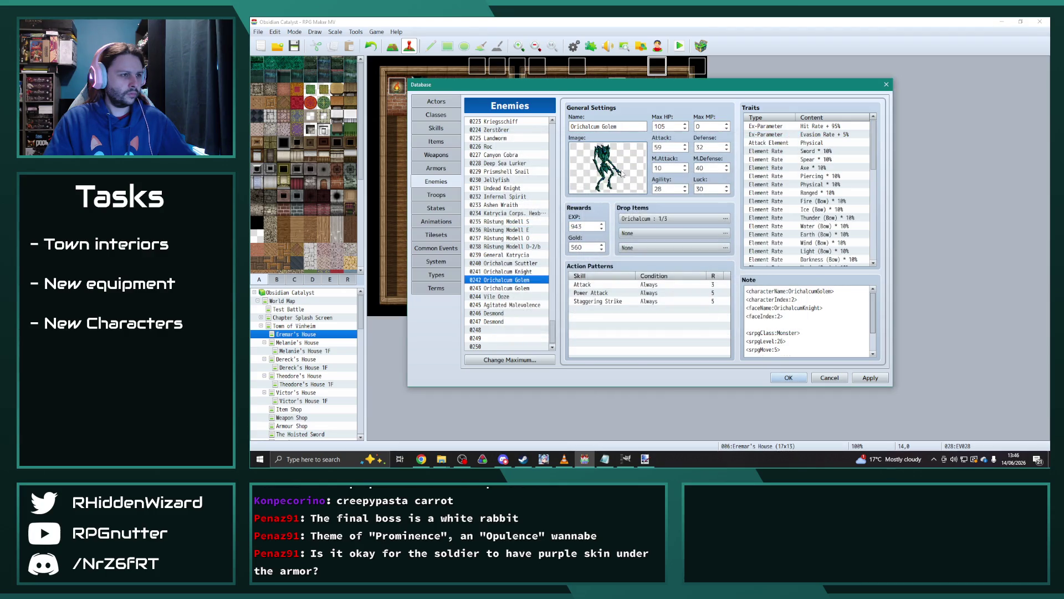
pyautogui.doubleClick(622, 174)
# Give both the 0242 and 0243 Orichalcum Golems the Sentinel blueedit battler image.
pyautogui.click(543, 224)
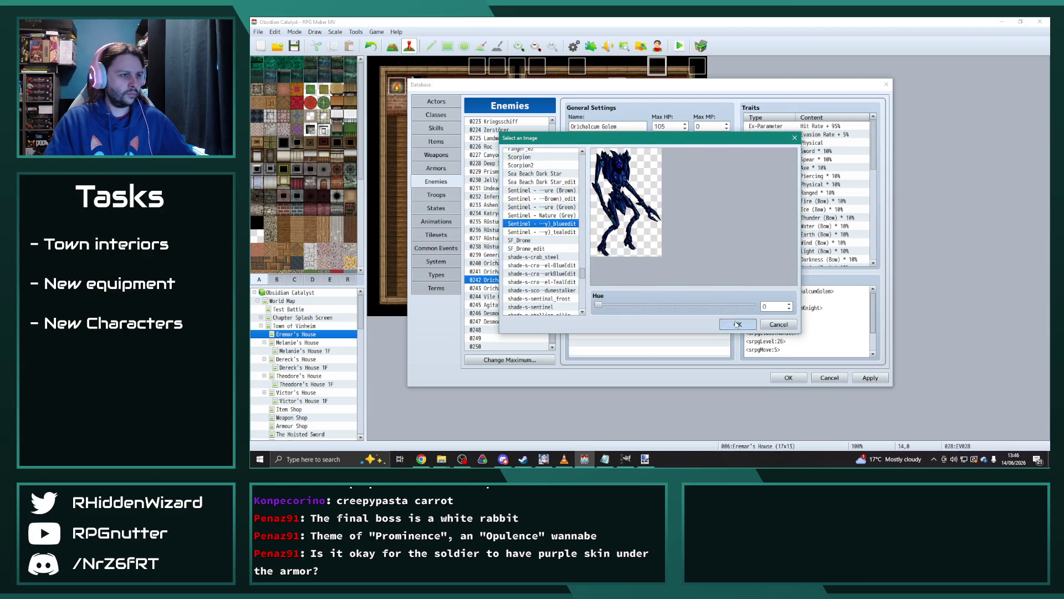
pyautogui.click(738, 324)
pyautogui.click(530, 288)
pyautogui.doubleClick(605, 179)
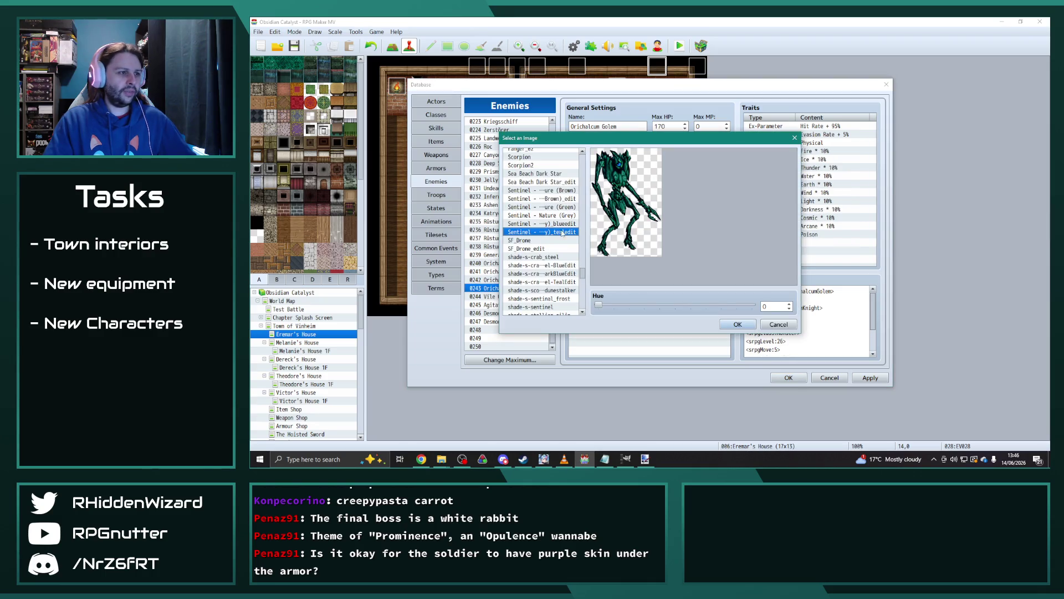
pyautogui.click(558, 224)
pyautogui.click(738, 324)
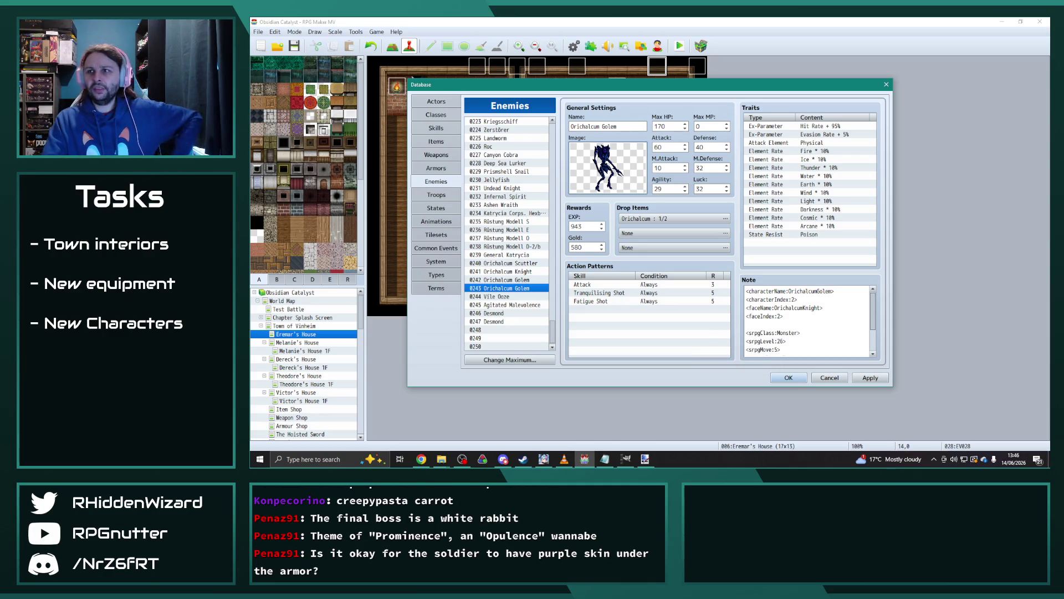
pyautogui.click(645, 459)
pyautogui.click(813, 73)
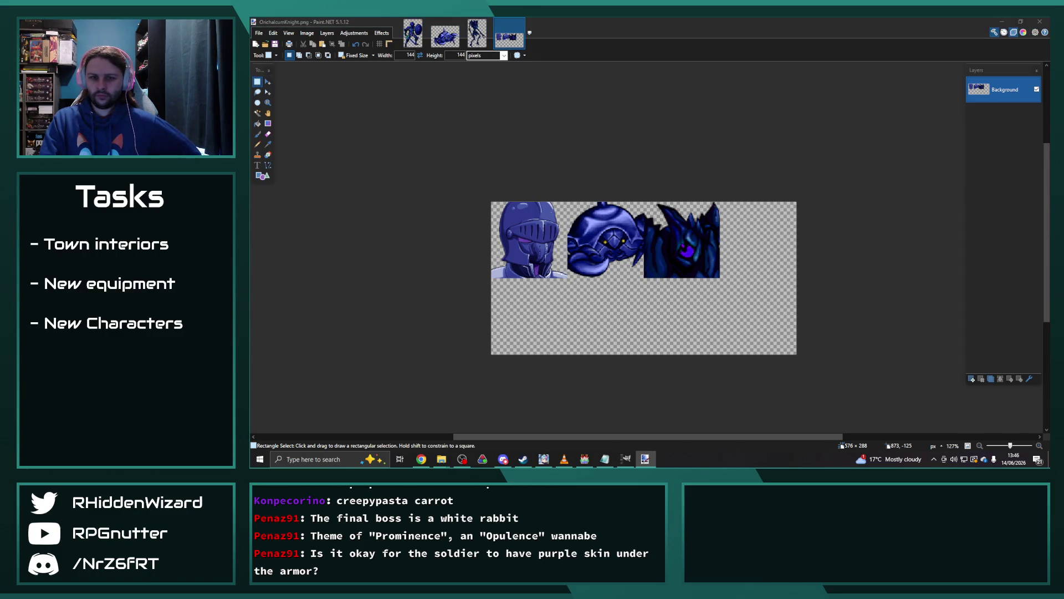
# Open MithrilKnight.png and MithrilGolem.png from the characters folder as new images.
pyautogui.hotkey('alt', 'Tab')
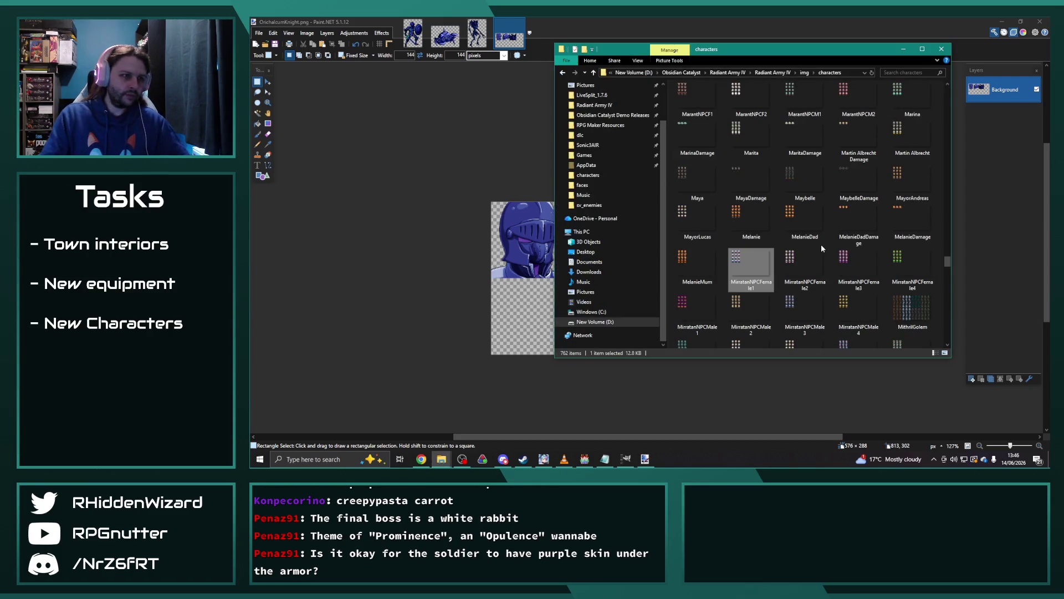
pyautogui.scroll(-3, 821, 220)
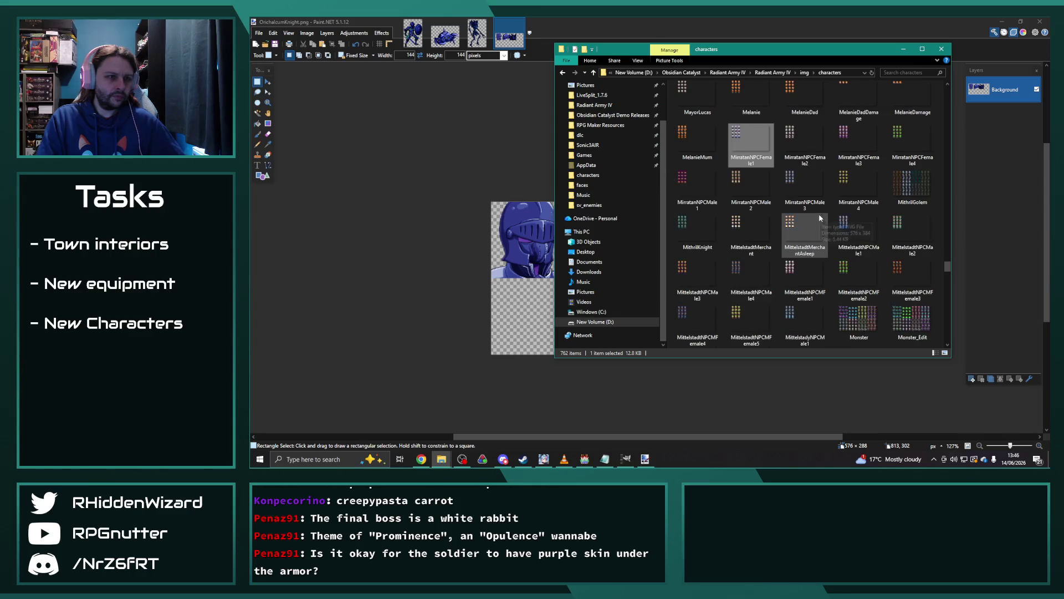
pyautogui.moveTo(693, 239); pyautogui.dragTo(459, 195)
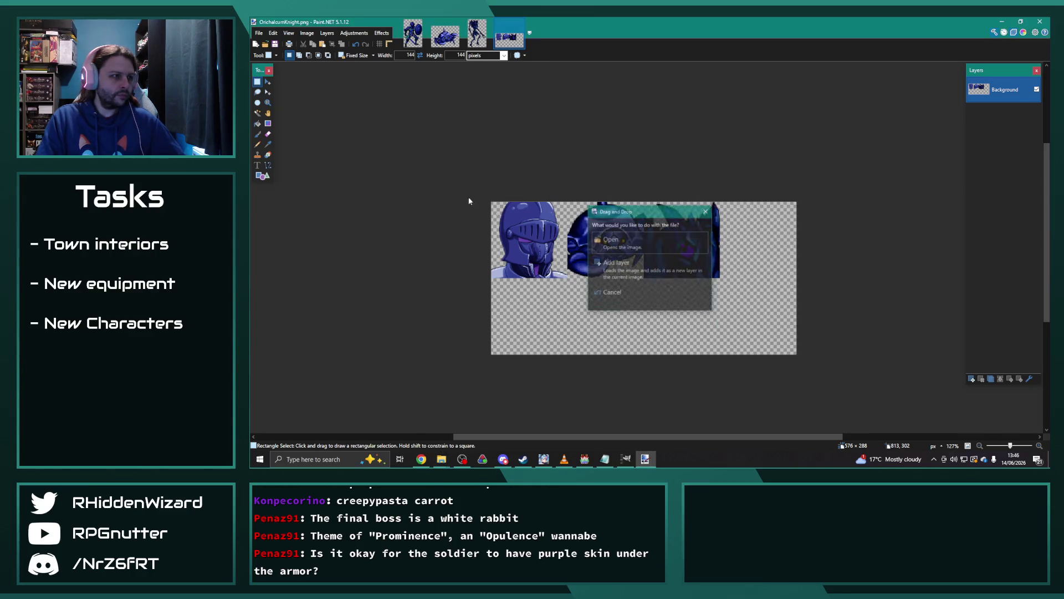
pyautogui.click(637, 243)
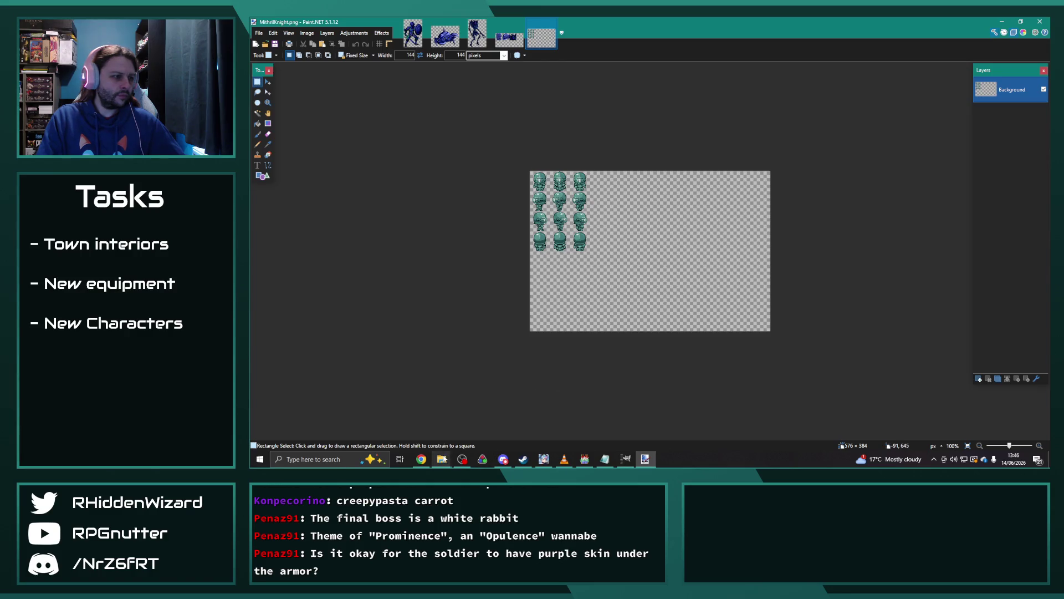
pyautogui.moveTo(441, 459)
pyautogui.click(518, 427)
pyautogui.moveTo(920, 188); pyautogui.dragTo(430, 154)
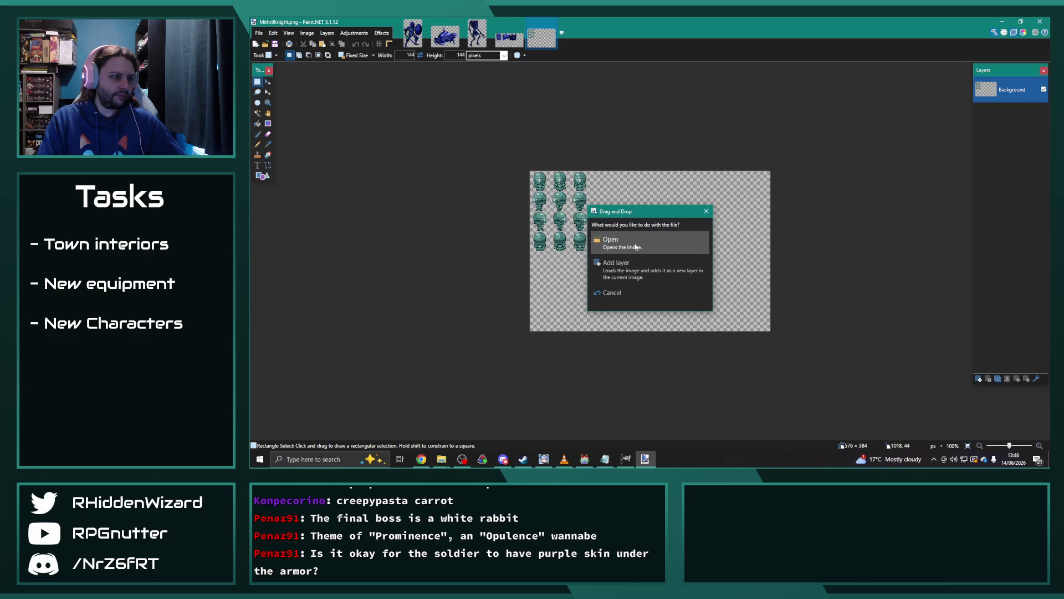
pyautogui.click(646, 242)
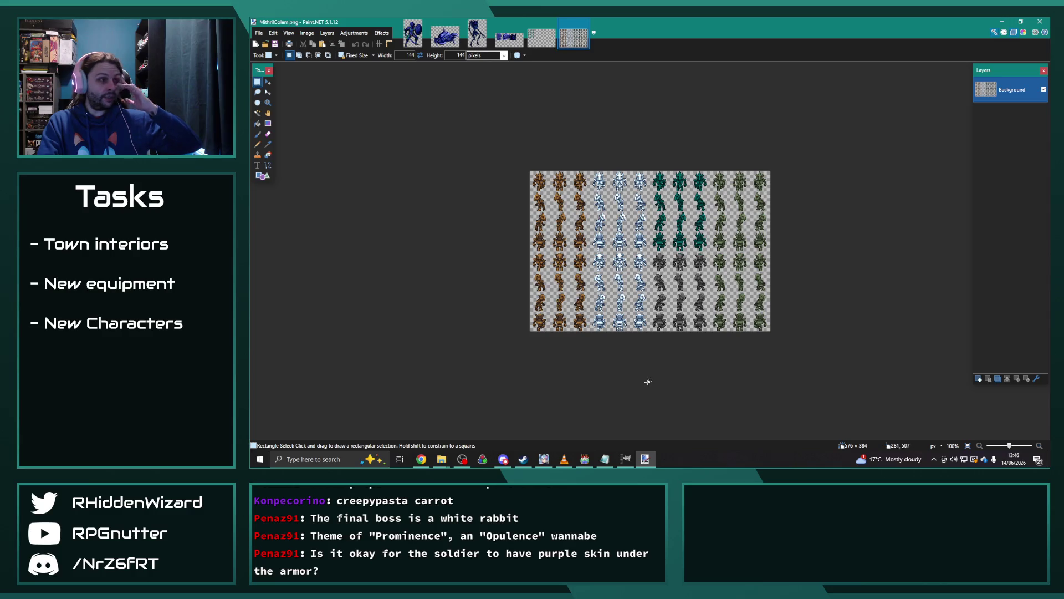
# Drop Crabs.png from the characters folder into Paint.NET and open it as a new image.
pyautogui.moveTo(441, 459)
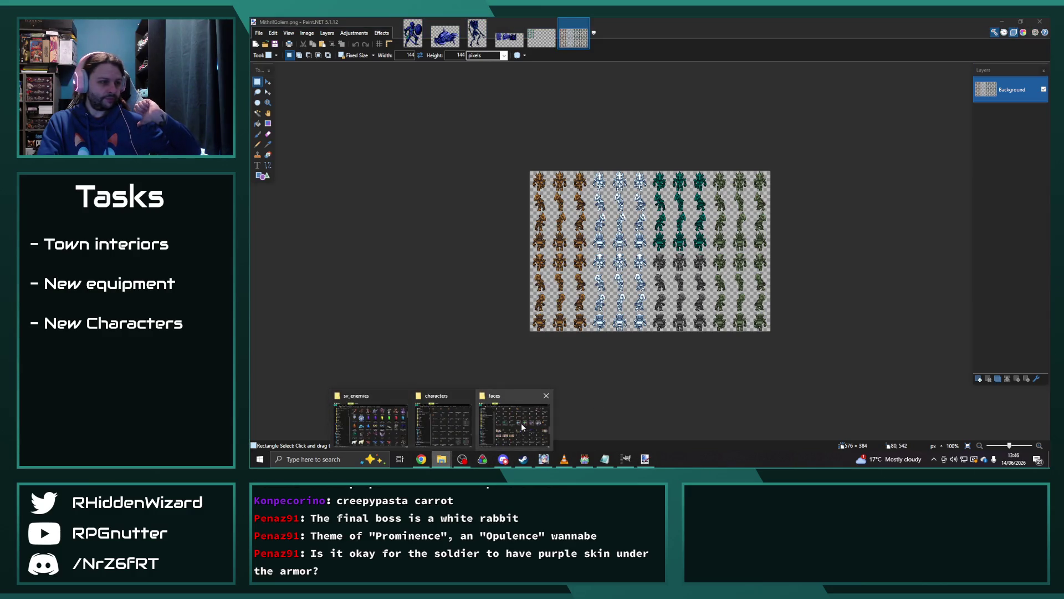
pyautogui.click(523, 422)
pyautogui.scroll(15, 676, 324)
pyautogui.click(754, 175)
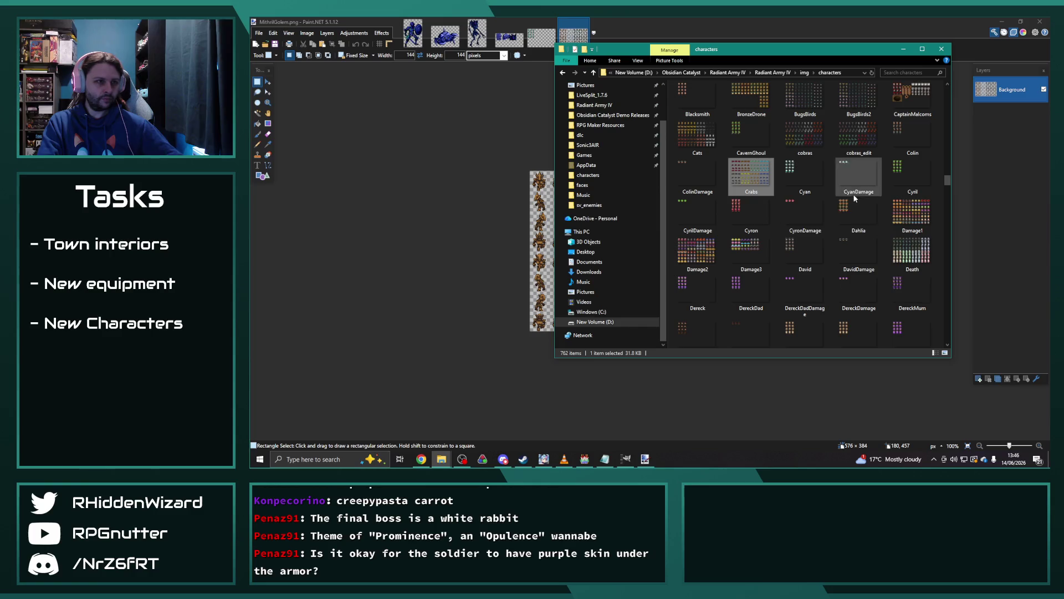
pyautogui.moveTo(441, 174); pyautogui.dragTo(442, 175)
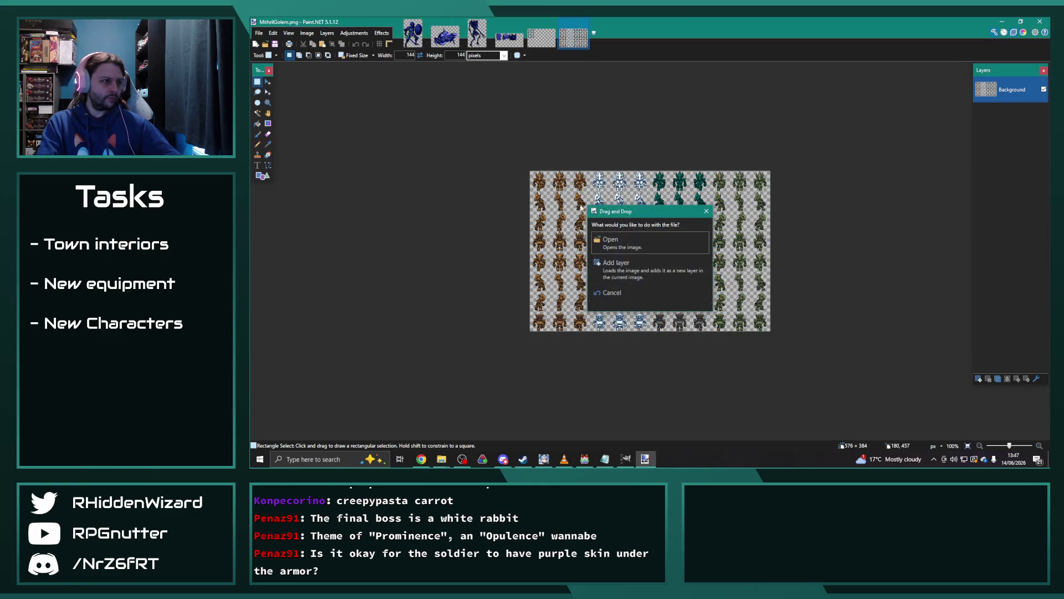
pyautogui.click(657, 234)
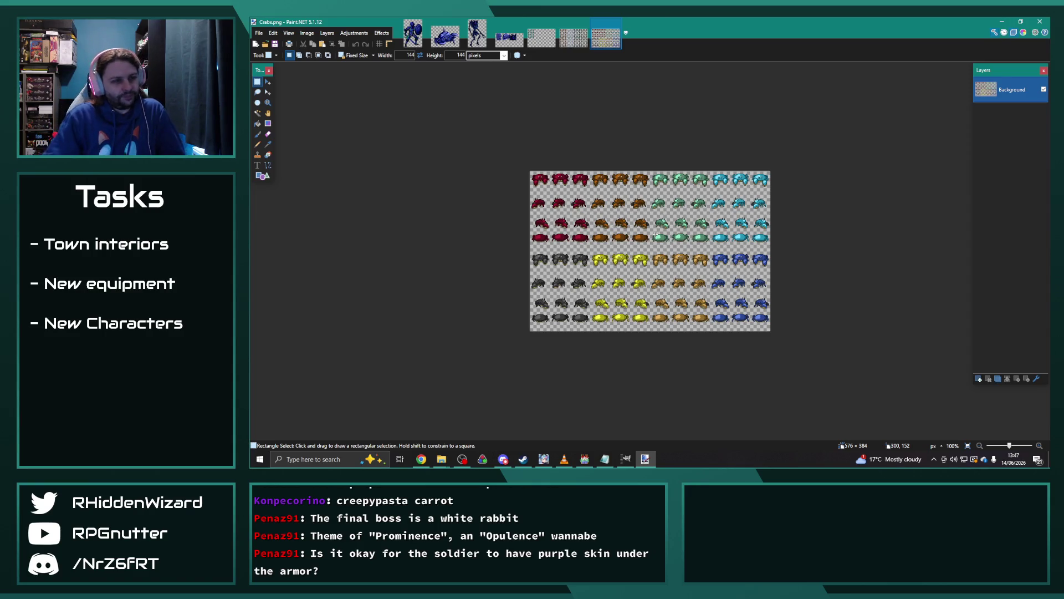
# Lower the saturation of the top-left block of twelve knights to 98.
pyautogui.click(542, 38)
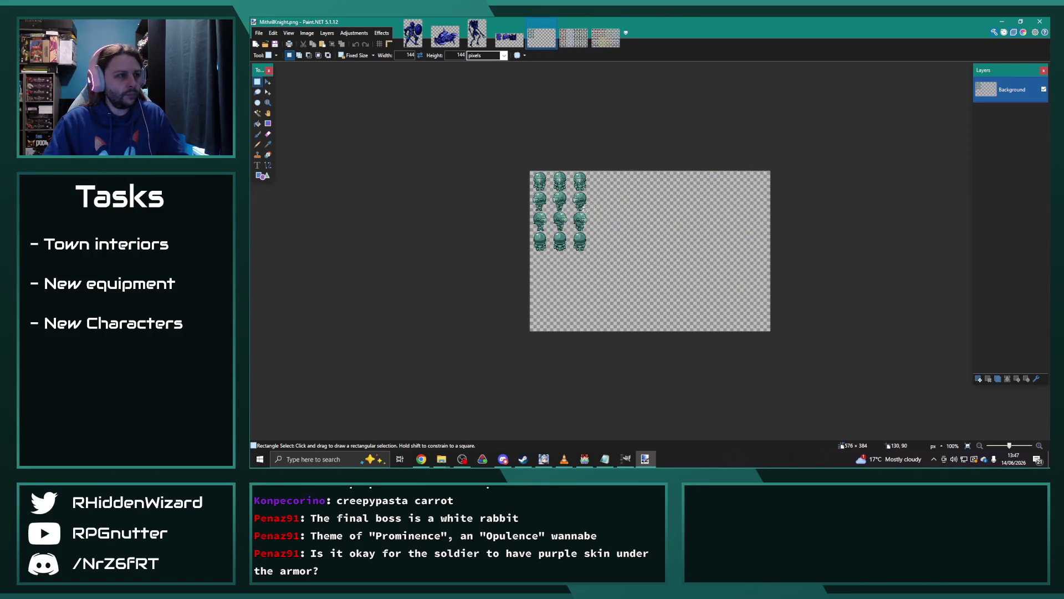
pyautogui.scroll(2, 592, 206)
pyautogui.moveTo(652, 296); pyautogui.dragTo(282, 21)
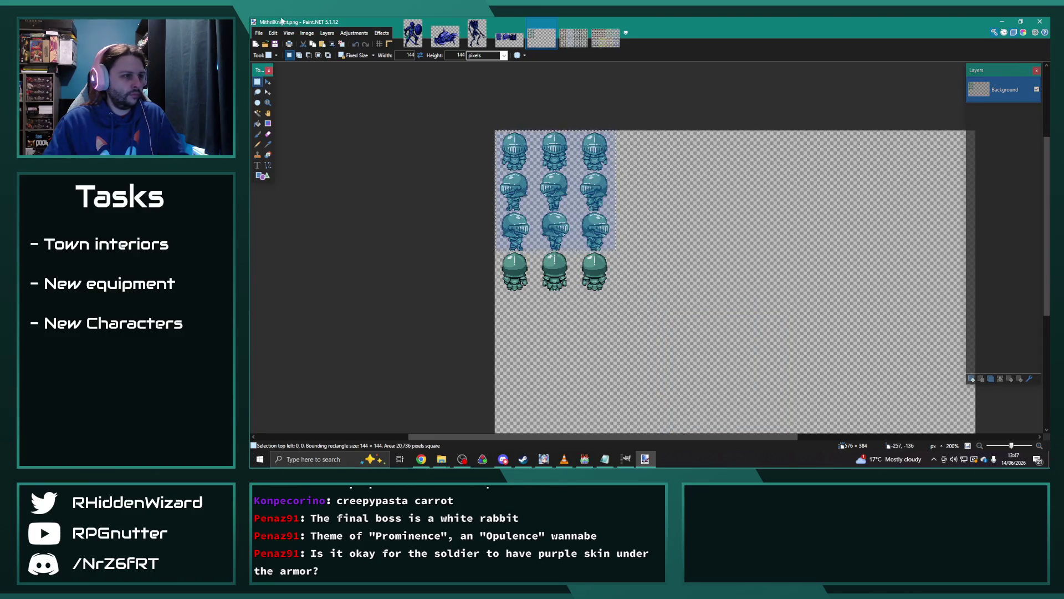
pyautogui.click(358, 56)
pyautogui.click(358, 66)
pyautogui.click(666, 313)
pyautogui.moveTo(666, 314); pyautogui.dragTo(286, 42)
pyautogui.click(354, 33)
pyautogui.click(399, 95)
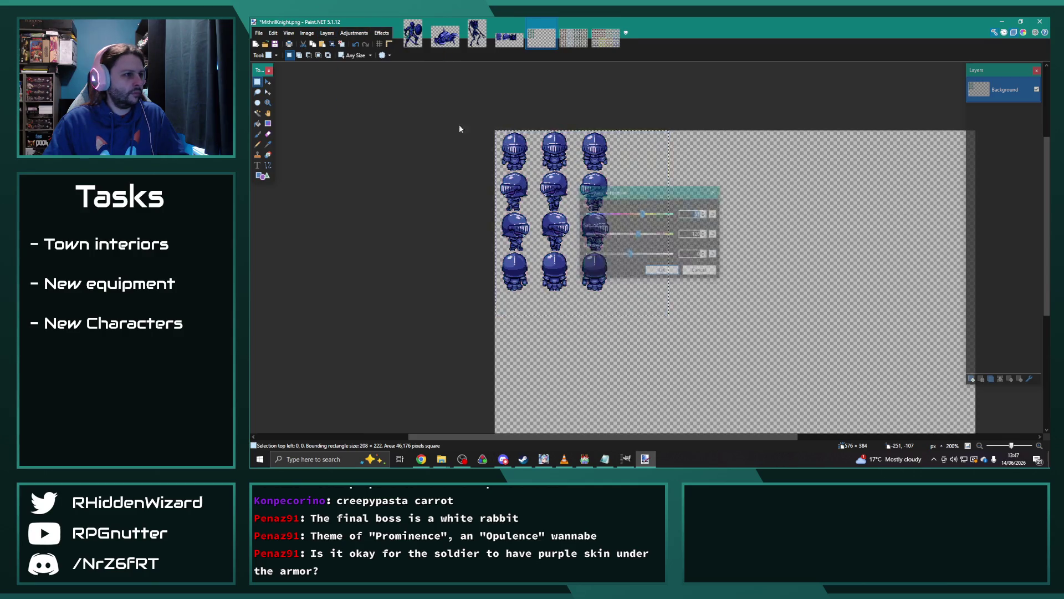
pyautogui.moveTo(643, 195); pyautogui.dragTo(753, 157)
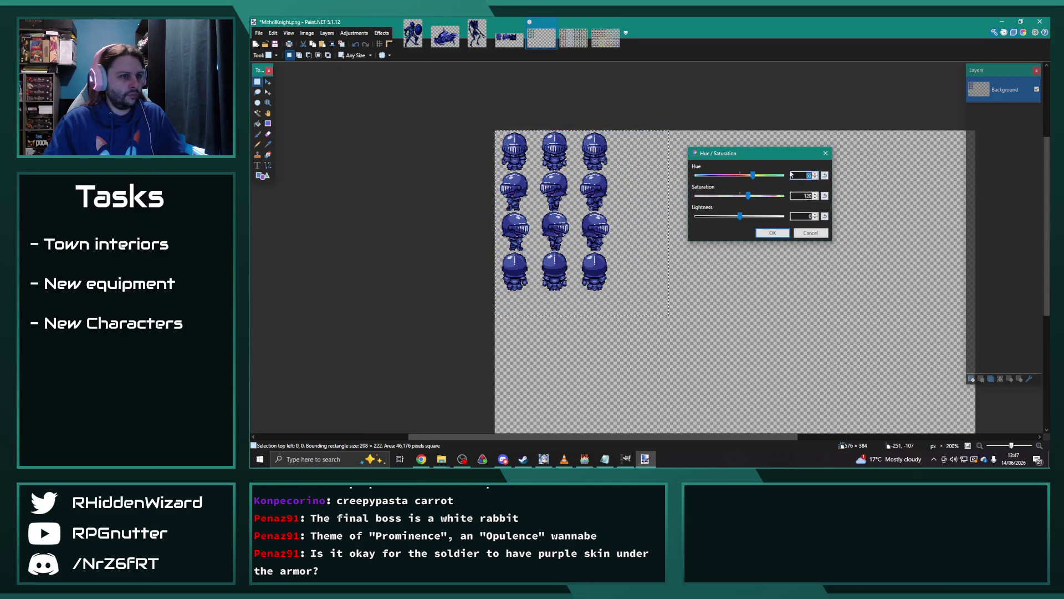
pyautogui.click(748, 196)
pyautogui.moveTo(748, 196)
pyautogui.mouseDown()
pyautogui.moveTo(740, 198)
pyautogui.moveTo(752, 176)
pyautogui.mouseUp()
pyautogui.click(772, 232)
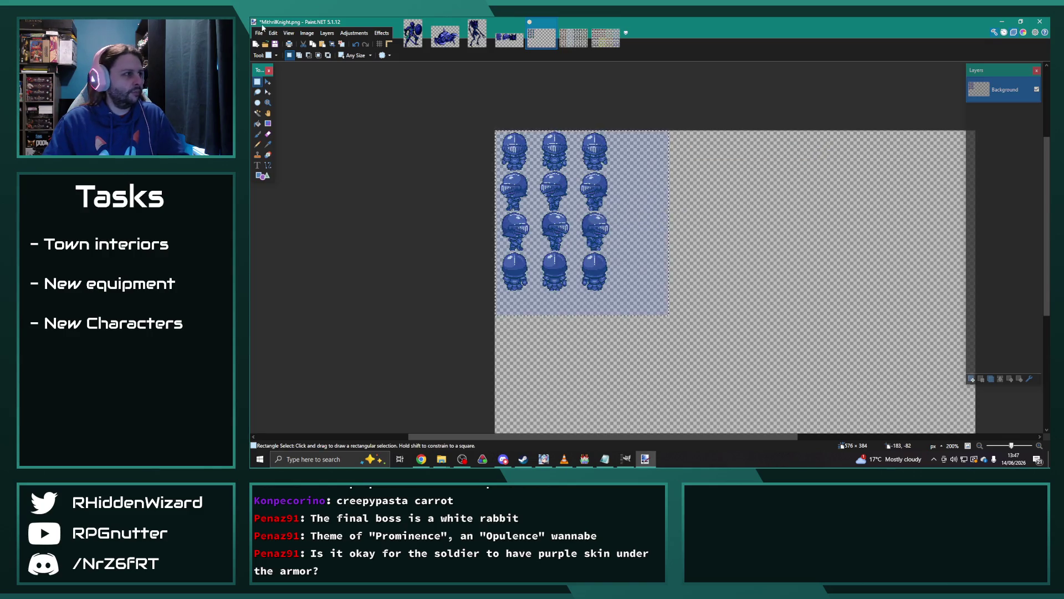
# Save the knight sheet as OrichalcumKnight.png.
pyautogui.click(259, 33)
pyautogui.click(290, 97)
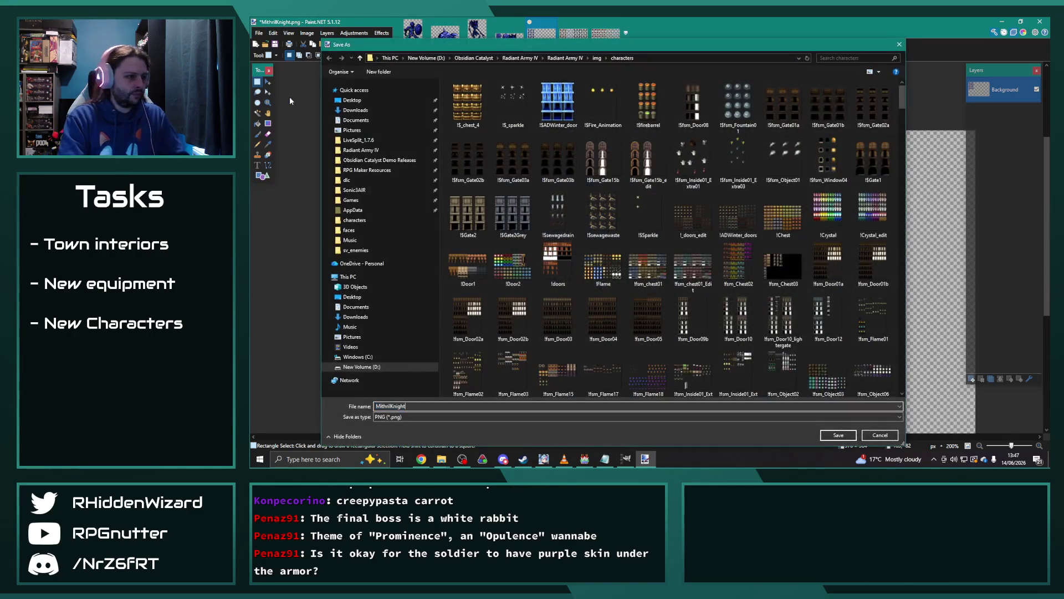
pyautogui.press('BackSpace')
pyautogui.press('BackSpace')
pyautogui.press('BackSpace')
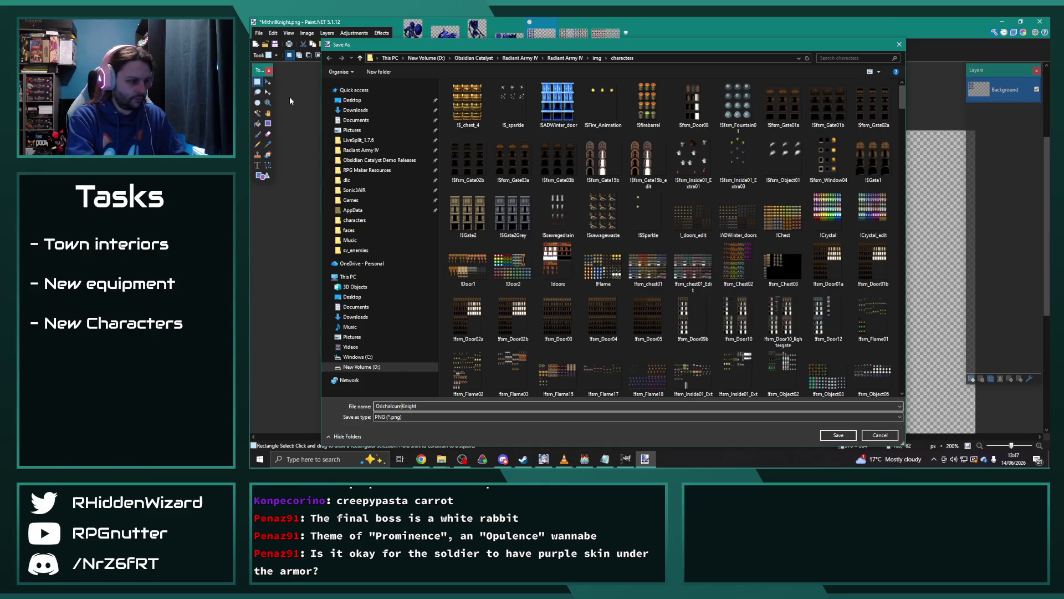
pyautogui.press('Return')
pyautogui.click(888, 188)
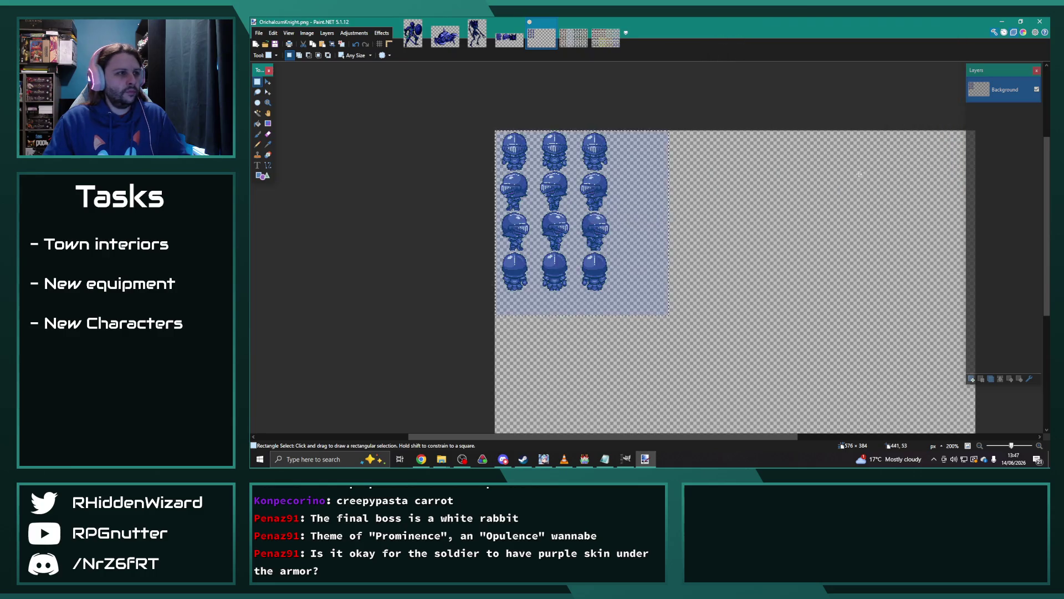
pyautogui.click(573, 37)
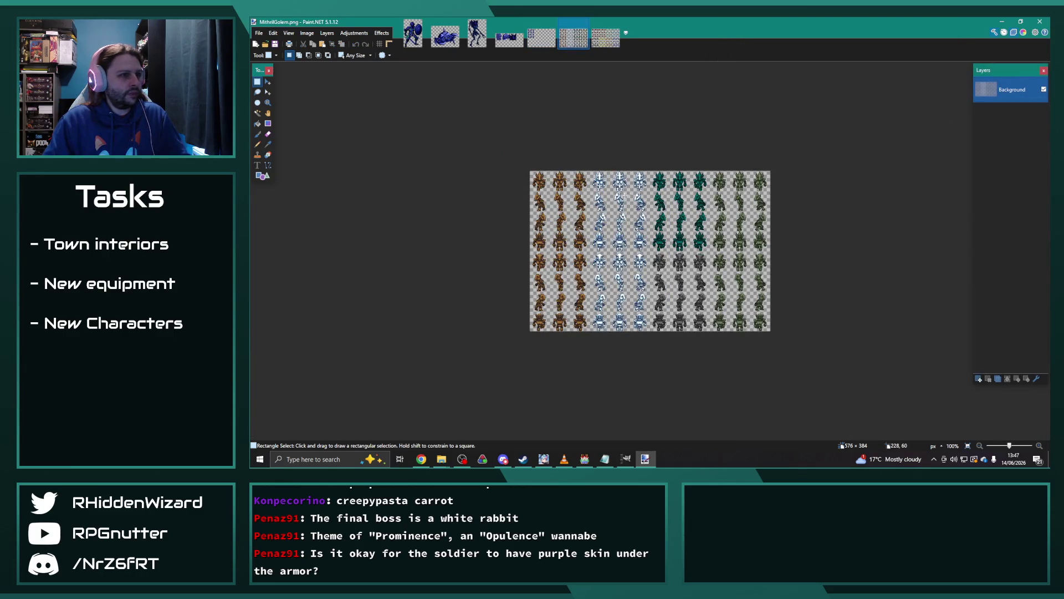
# Recolour the teal golem block with Hue 31 and Saturation 76.
pyautogui.scroll(4, 627, 198)
pyautogui.moveTo(548, 93)
pyautogui.mouseDown()
pyautogui.moveTo(672, 221)
pyautogui.moveTo(682, 287)
pyautogui.mouseUp()
pyautogui.scroll(6, 681, 309)
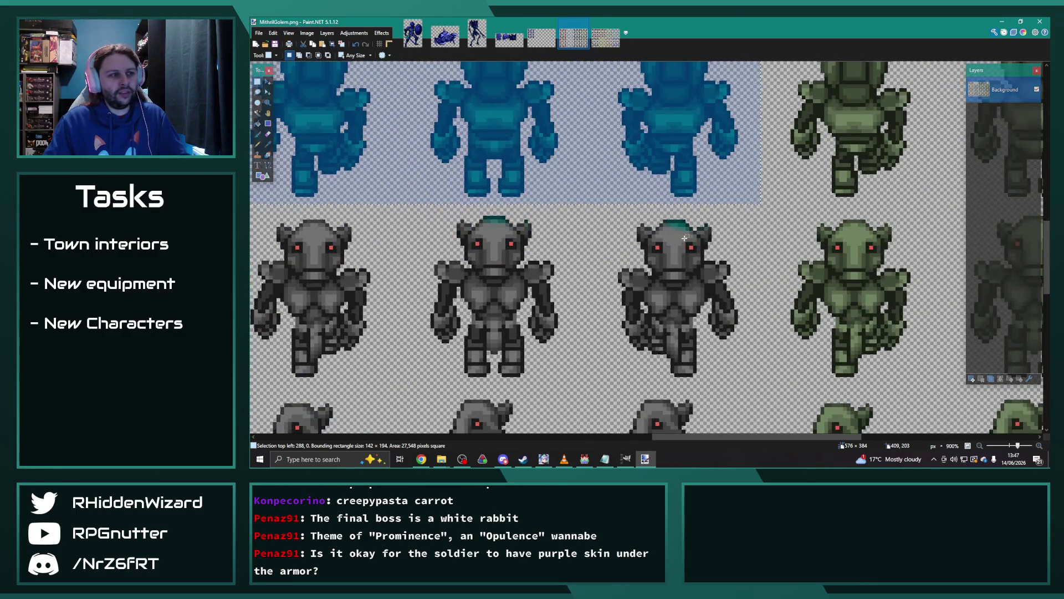
pyautogui.scroll(-6, 639, 244)
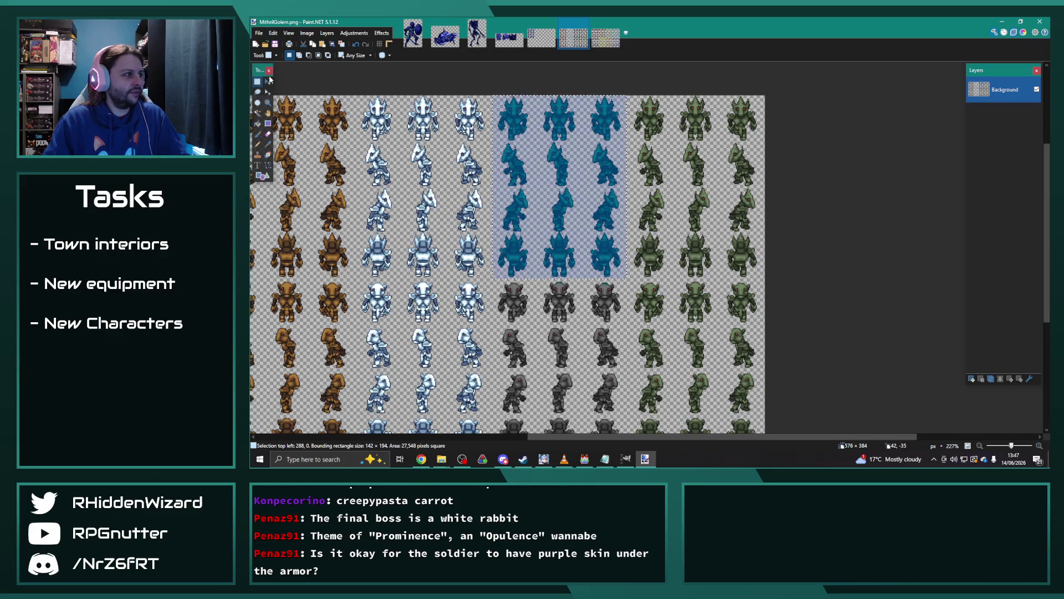
pyautogui.click(354, 33)
pyautogui.click(365, 102)
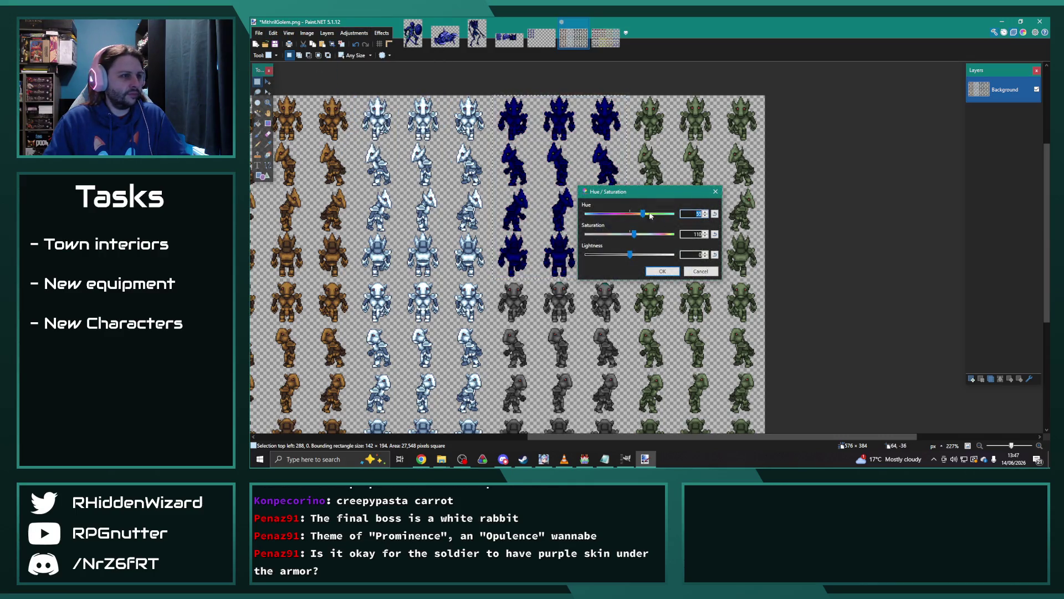
pyautogui.moveTo(644, 192)
pyautogui.mouseDown()
pyautogui.moveTo(748, 178)
pyautogui.moveTo(726, 214)
pyautogui.moveTo(730, 194)
pyautogui.mouseUp()
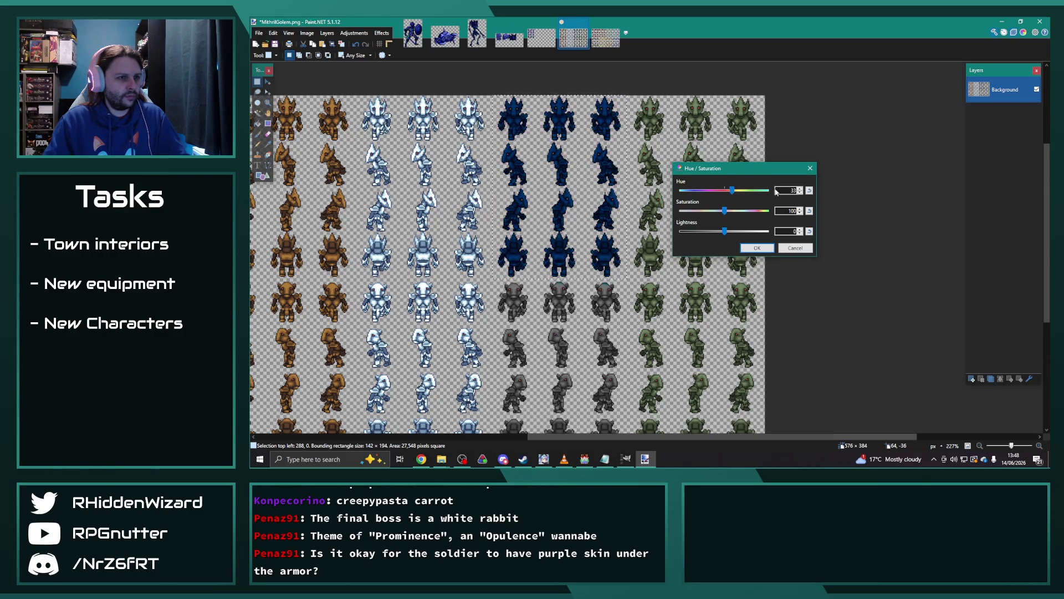
pyautogui.doubleClick(801, 194)
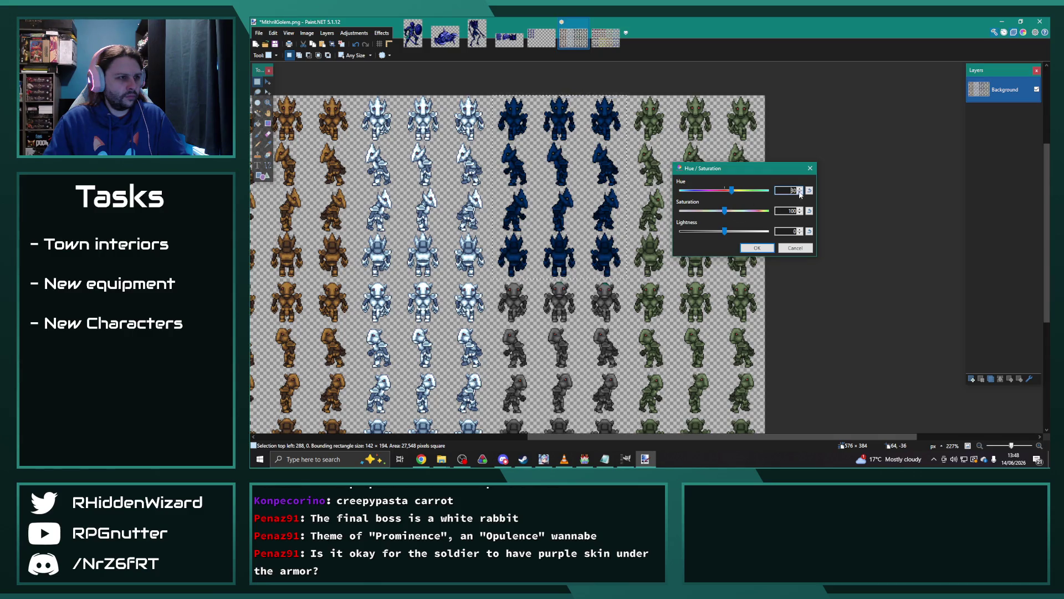
pyautogui.moveTo(728, 214)
pyautogui.mouseDown()
pyautogui.moveTo(714, 214)
pyautogui.moveTo(725, 235)
pyautogui.mouseUp()
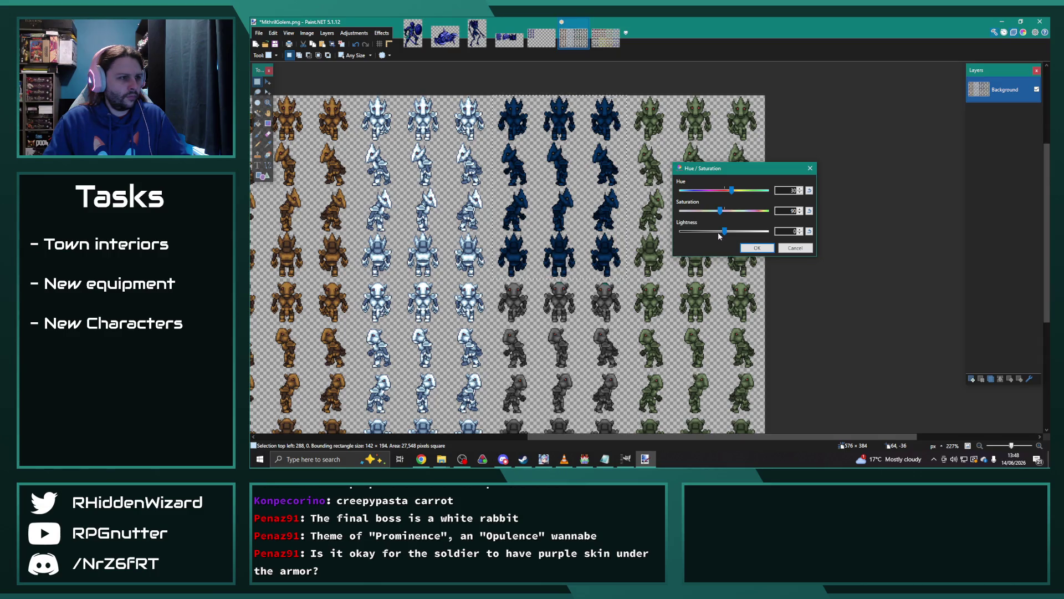
pyautogui.click(744, 246)
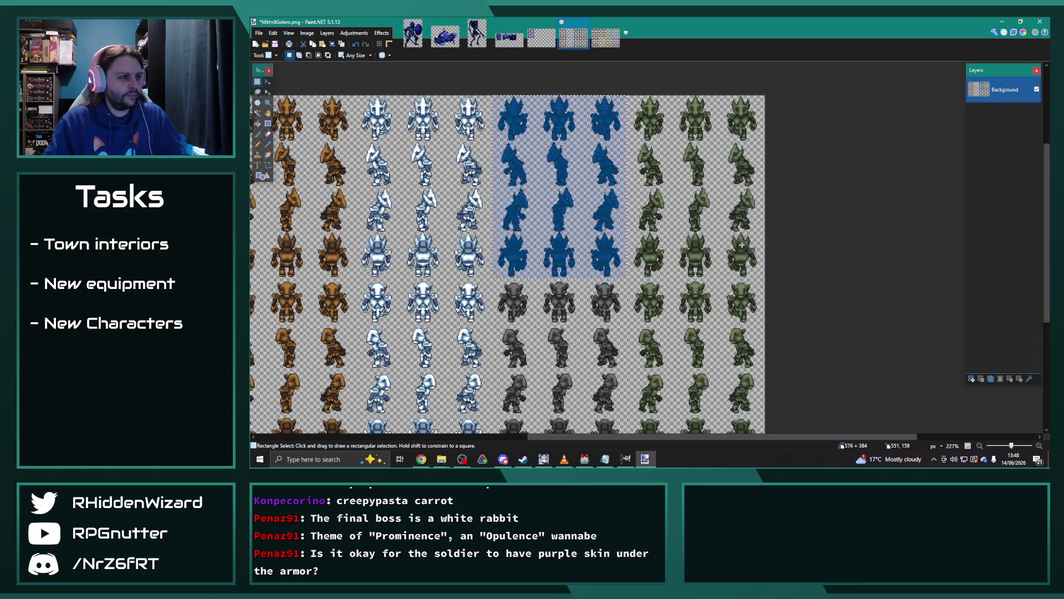
# Save the golem sheet as OrichalcumGolem.png.
pyautogui.click(259, 32)
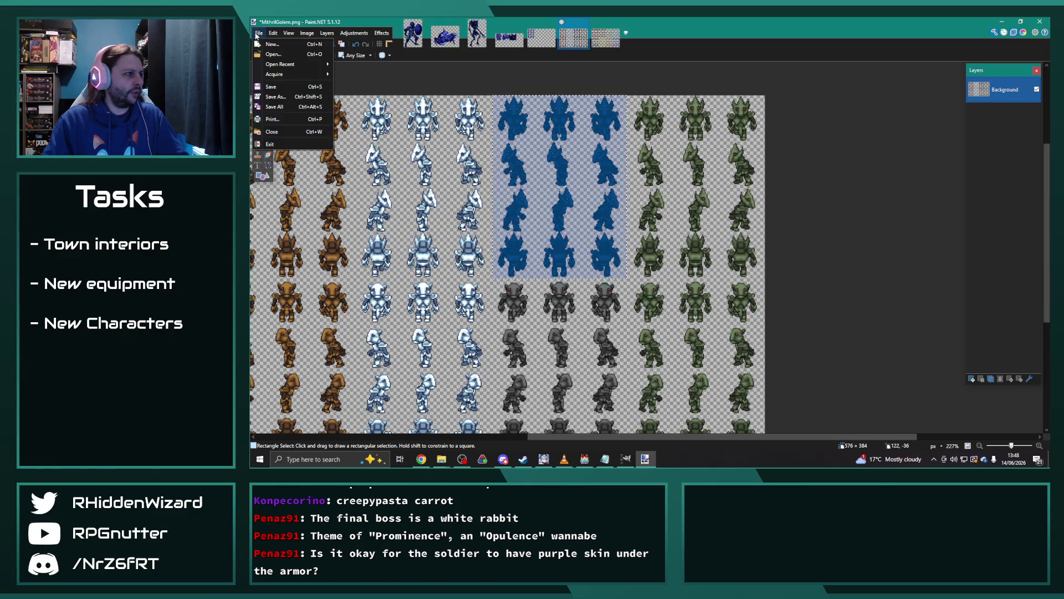
pyautogui.click(276, 97)
pyautogui.click(392, 407)
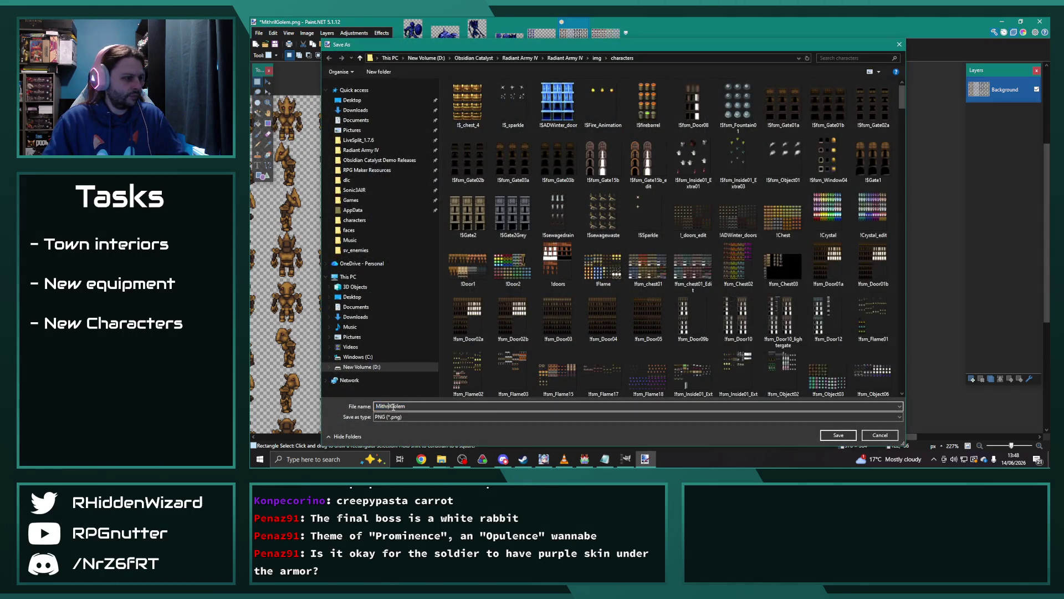
pyautogui.write('Orichalcu')
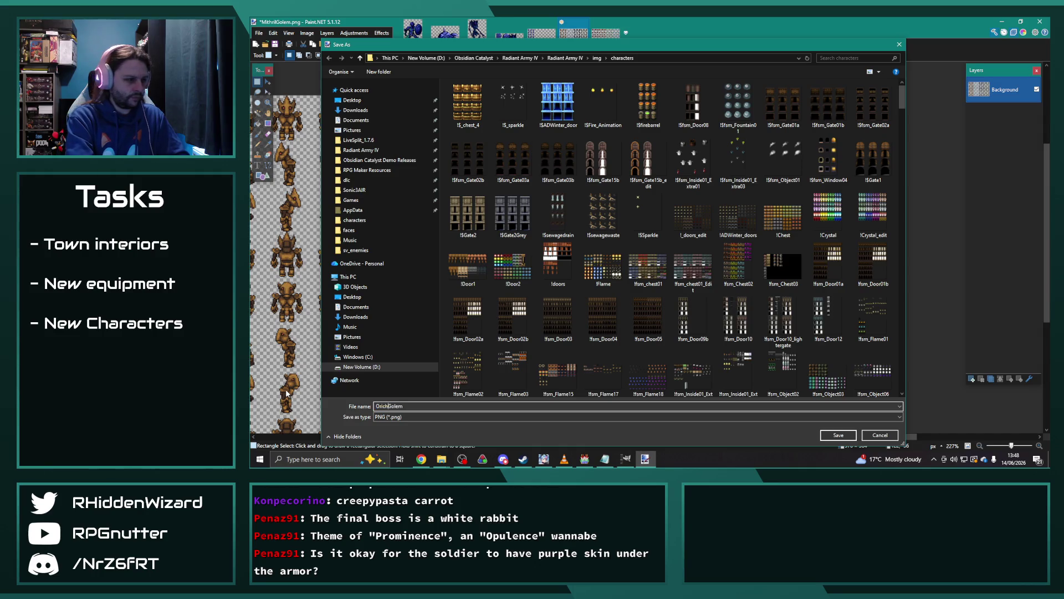
pyautogui.write('m')
pyautogui.press('Return')
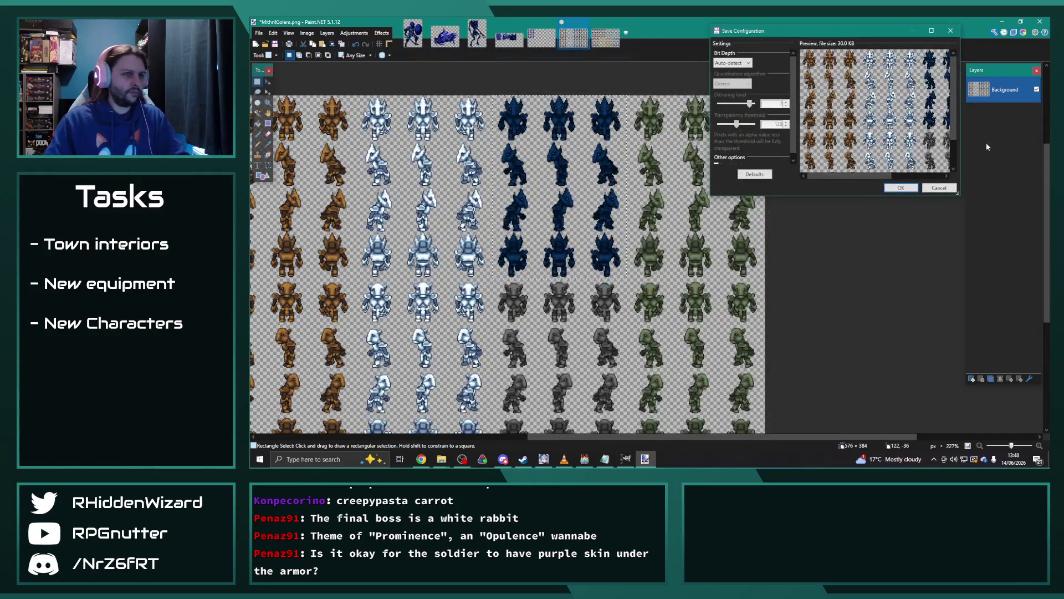
pyautogui.click(910, 188)
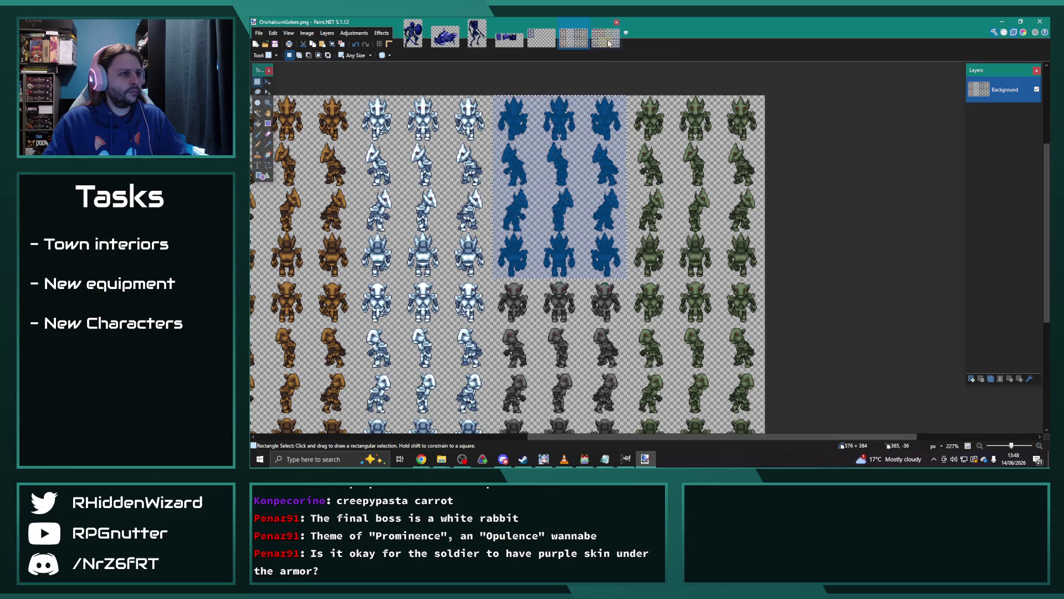
pyautogui.click(607, 38)
pyautogui.scroll(4, 622, 177)
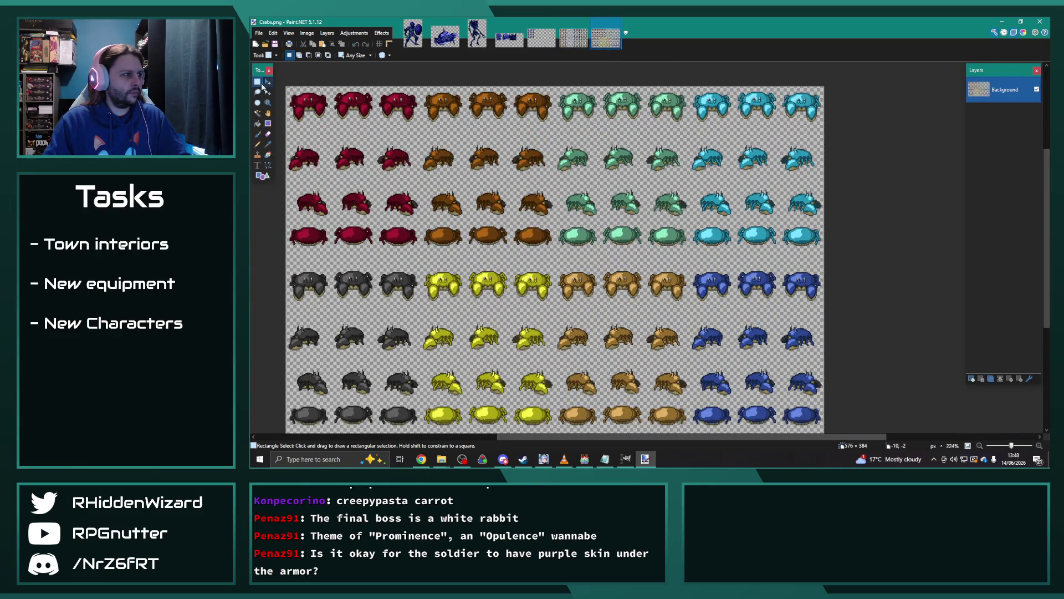
# Recolour the selected crab block with Saturation 100, Lightness -25 and Hue 75.
pyautogui.moveTo(558, 76)
pyautogui.mouseDown()
pyautogui.moveTo(612, 183)
pyautogui.moveTo(677, 259)
pyautogui.moveTo(689, 255)
pyautogui.mouseUp()
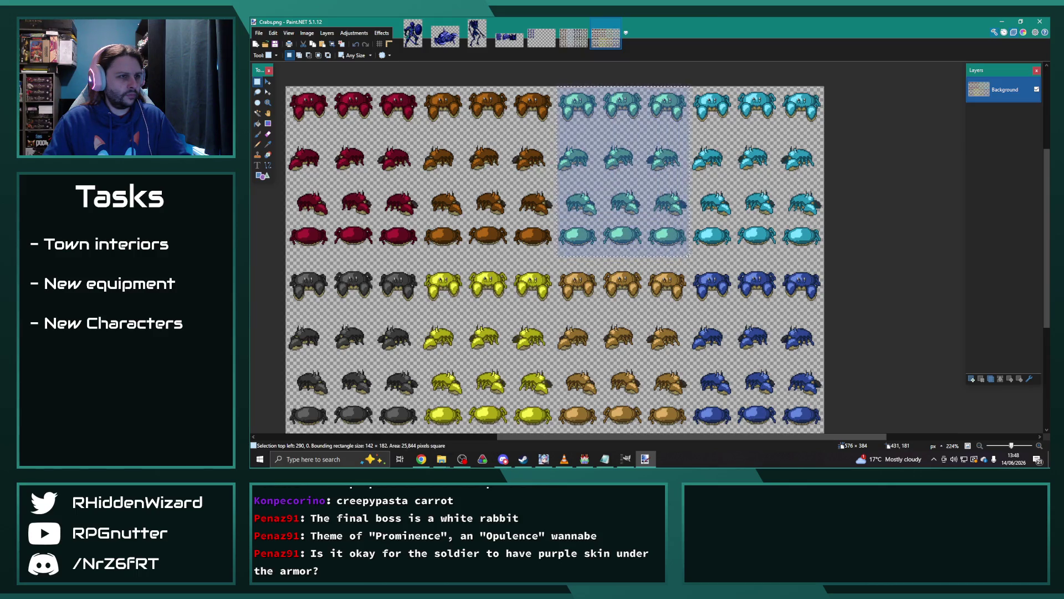
pyautogui.scroll(2, 689, 256)
pyautogui.scroll(-1, 665, 233)
pyautogui.scroll(1, 660, 229)
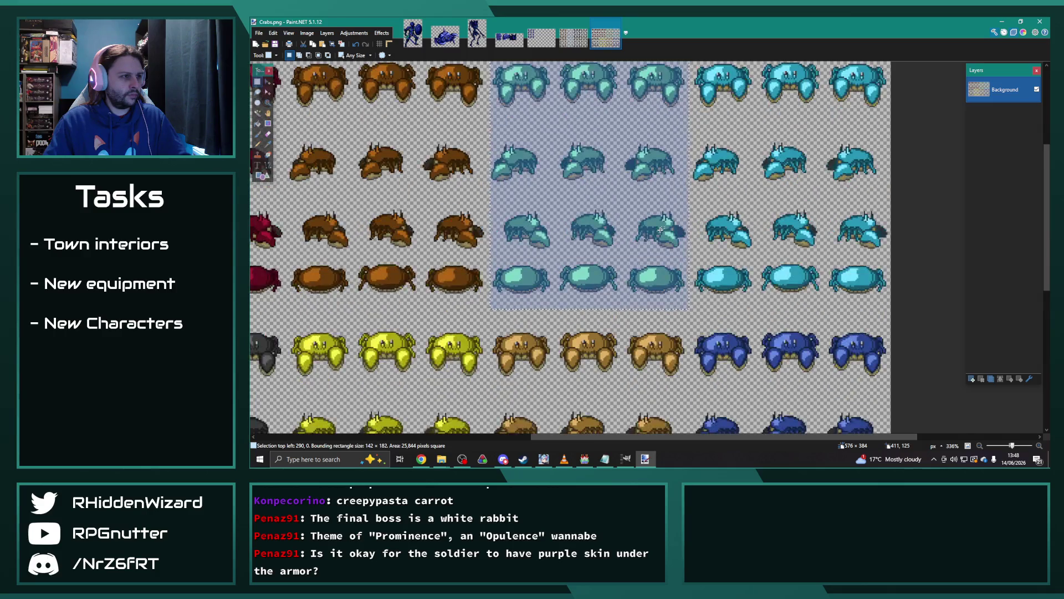
pyautogui.scroll(2, 661, 228)
pyautogui.click(354, 33)
pyautogui.click(377, 105)
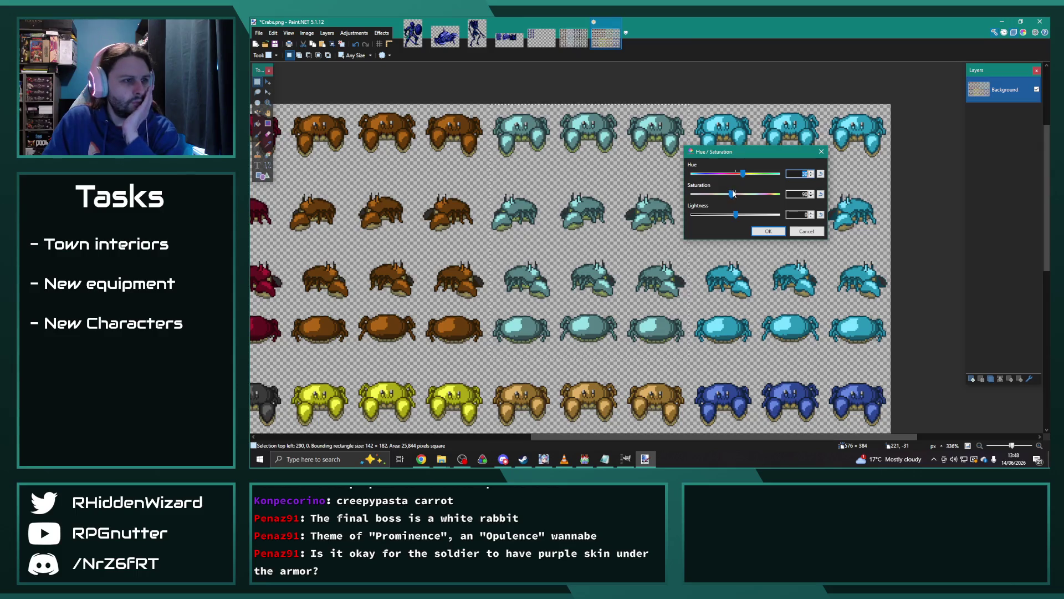
pyautogui.moveTo(734, 194)
pyautogui.mouseDown()
pyautogui.moveTo(755, 173)
pyautogui.moveTo(684, 178)
pyautogui.moveTo(779, 174)
pyautogui.moveTo(737, 189)
pyautogui.moveTo(752, 190)
pyautogui.mouseUp()
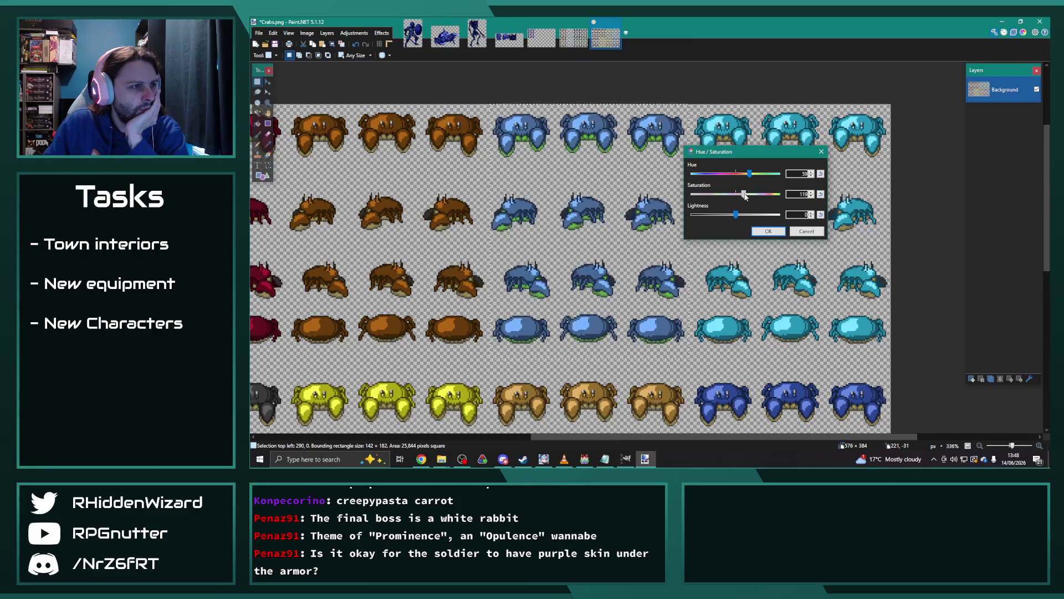
pyautogui.moveTo(736, 215); pyautogui.dragTo(730, 216)
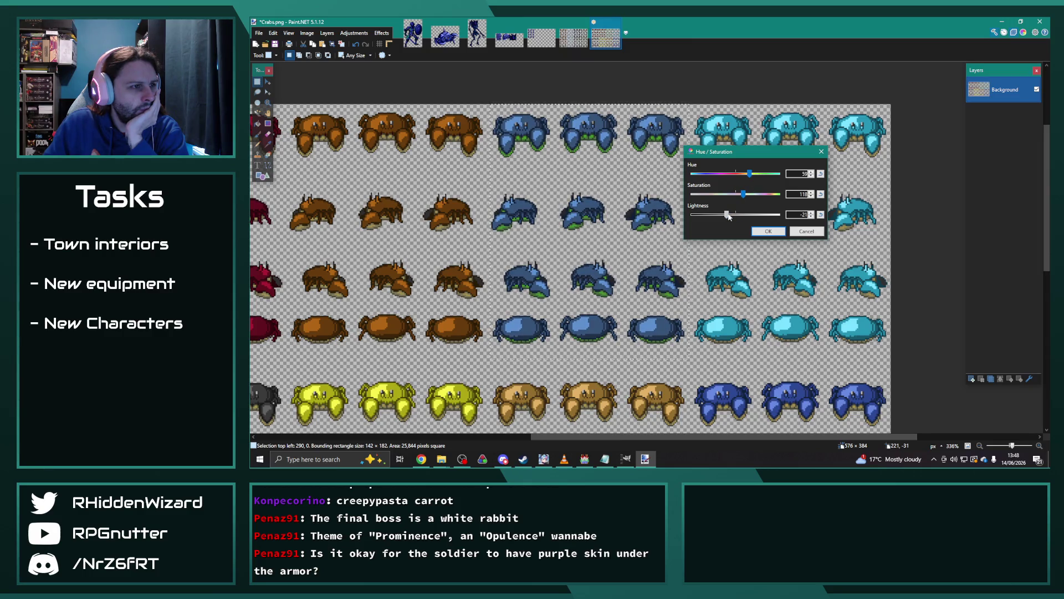
pyautogui.click(811, 217)
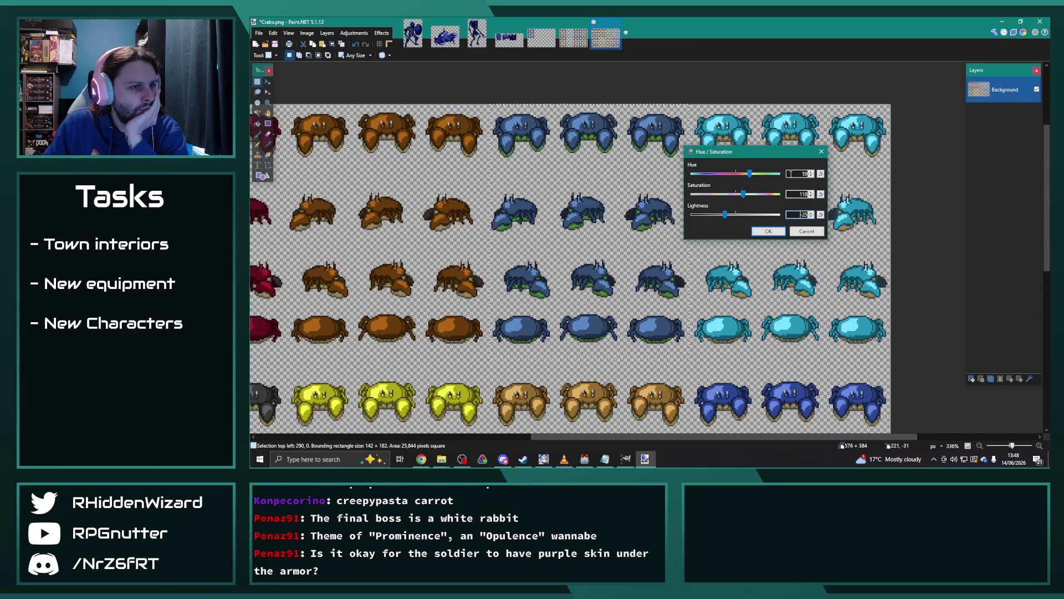
pyautogui.moveTo(748, 175); pyautogui.dragTo(754, 176)
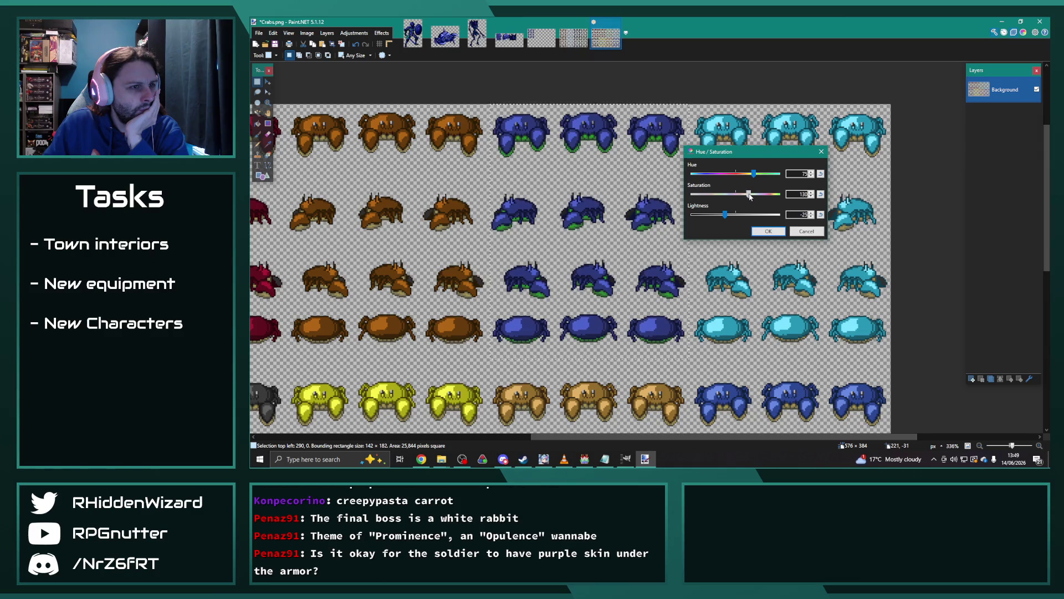
pyautogui.click(768, 231)
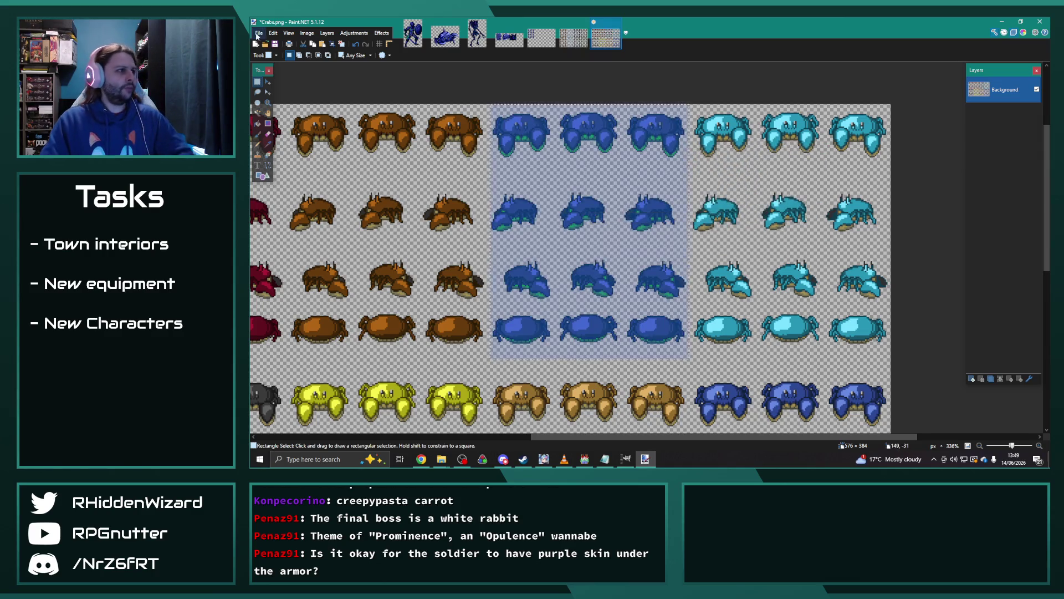
# Save the crab sheet as Crabs_edit.png.
pyautogui.click(259, 33)
pyautogui.click(284, 100)
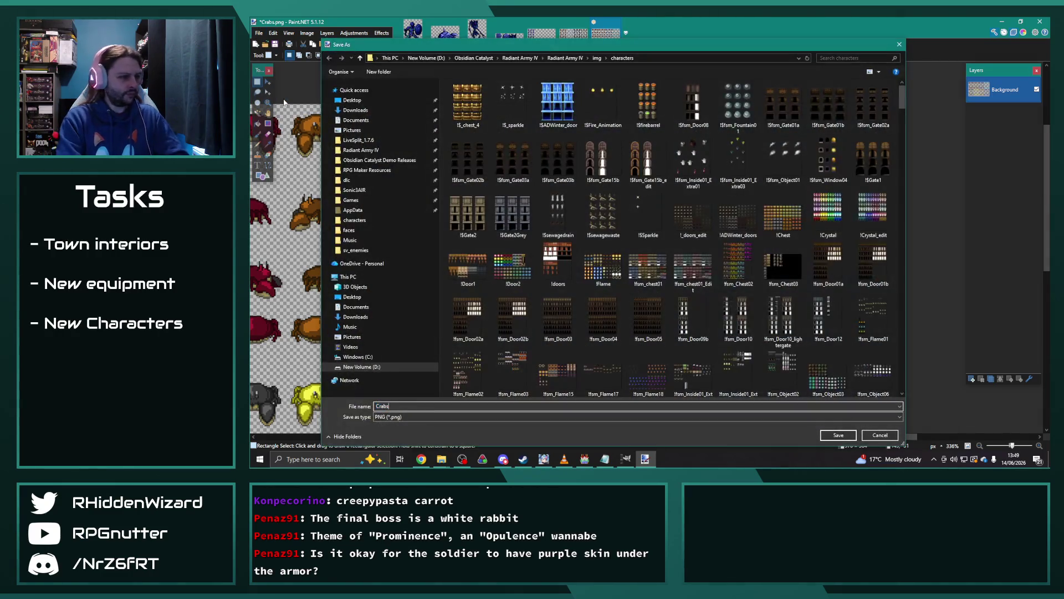
pyautogui.press('Return')
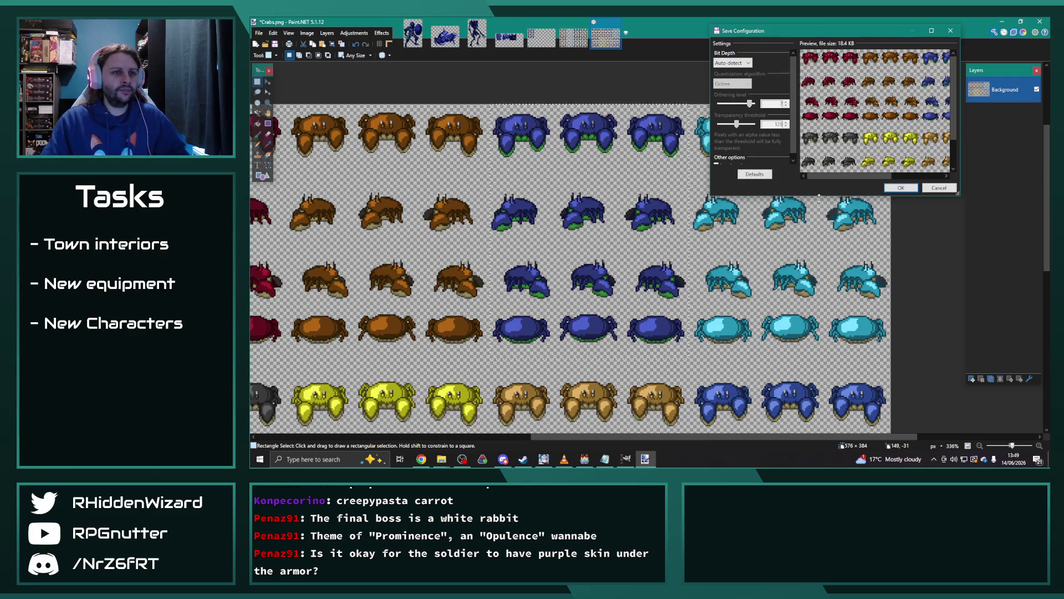
pyautogui.click(901, 188)
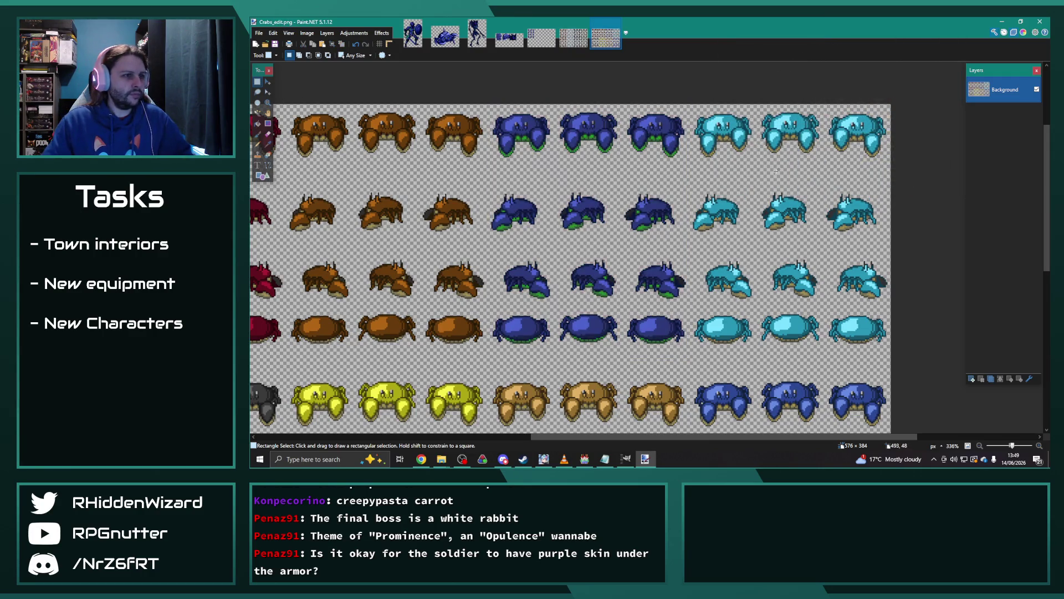
pyautogui.click(585, 459)
# Compare the Orichalcum, Vile Ooze and Desmond enemies, settling on 0245 Agitated Malevolence.
pyautogui.click(516, 264)
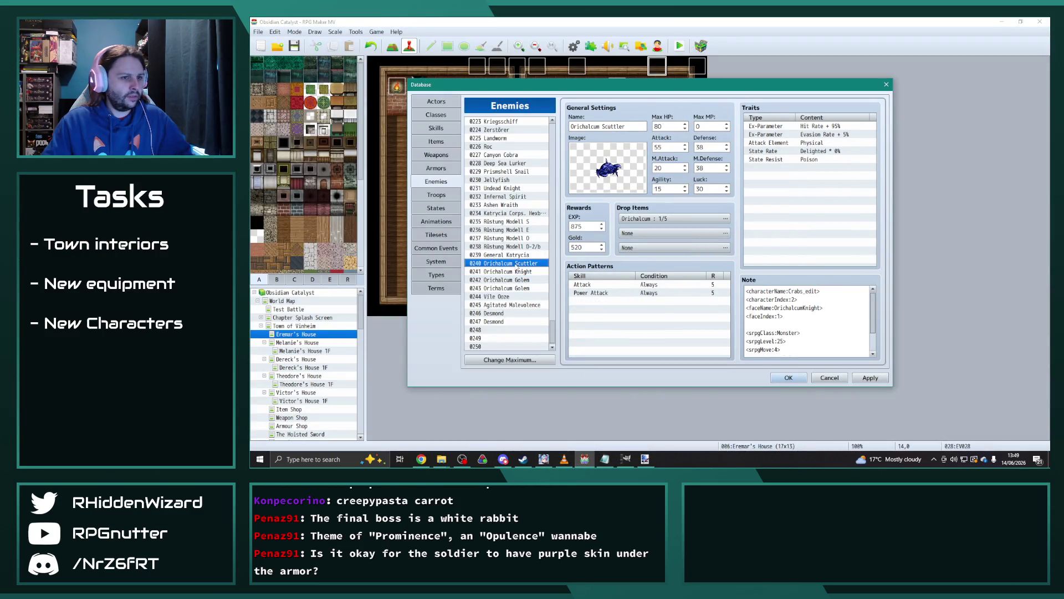
pyautogui.click(515, 273)
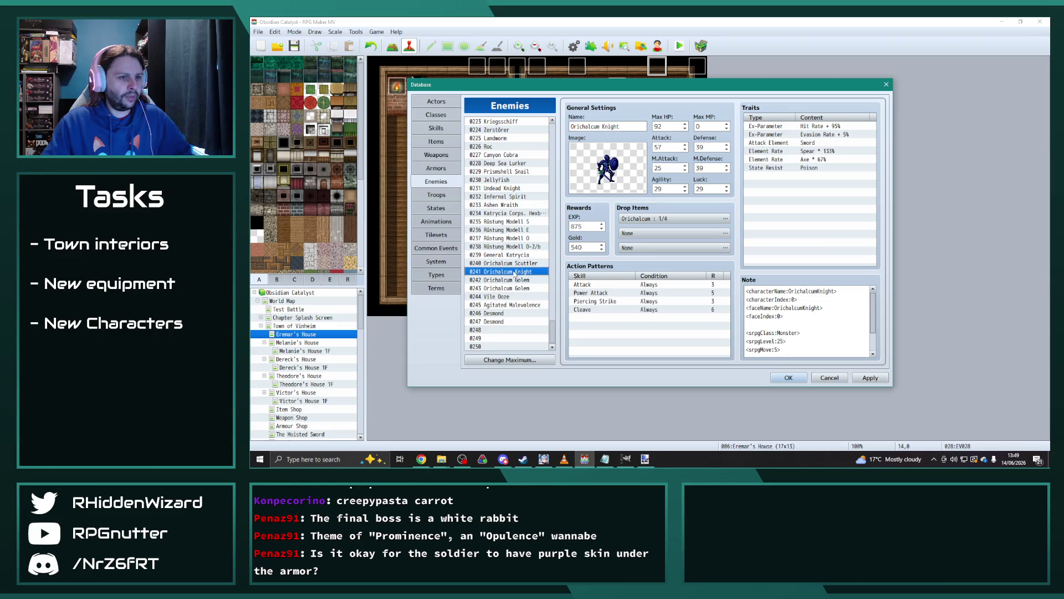
pyautogui.click(511, 280)
pyautogui.click(512, 289)
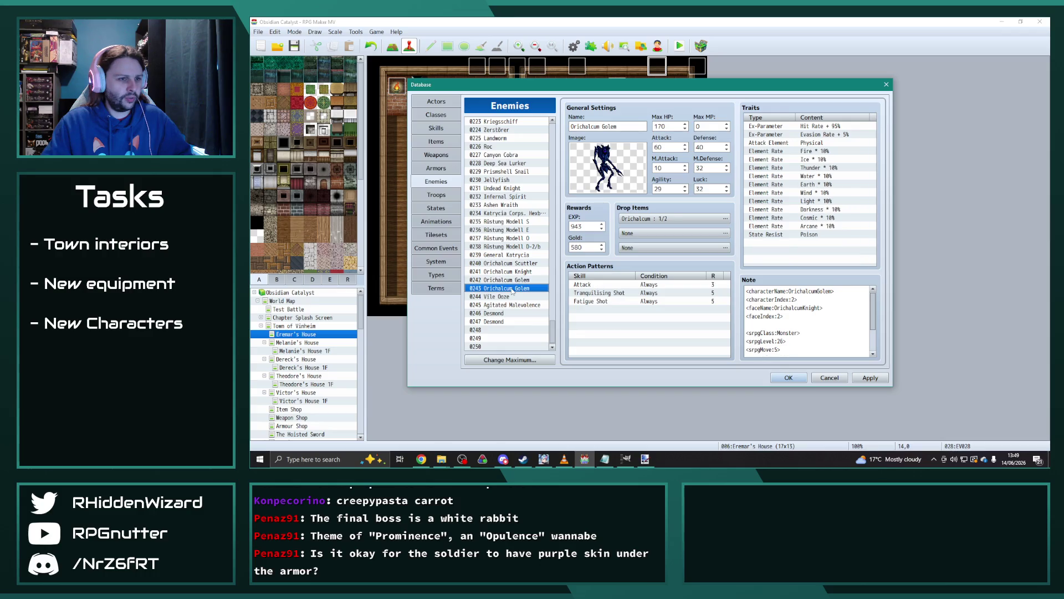
pyautogui.click(508, 297)
pyautogui.click(510, 305)
pyautogui.click(505, 315)
pyautogui.click(503, 322)
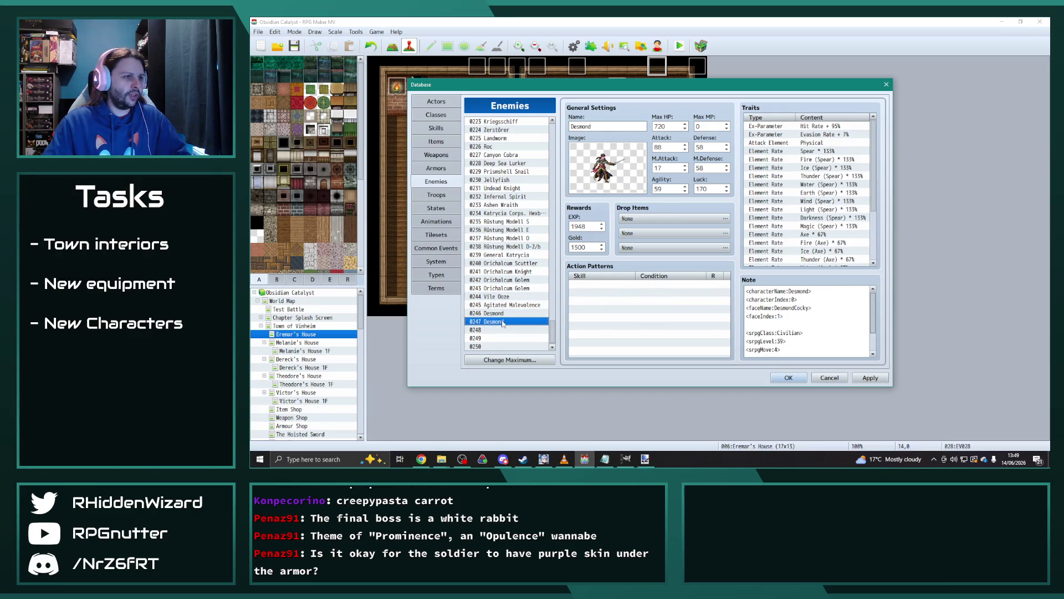
pyautogui.click(503, 298)
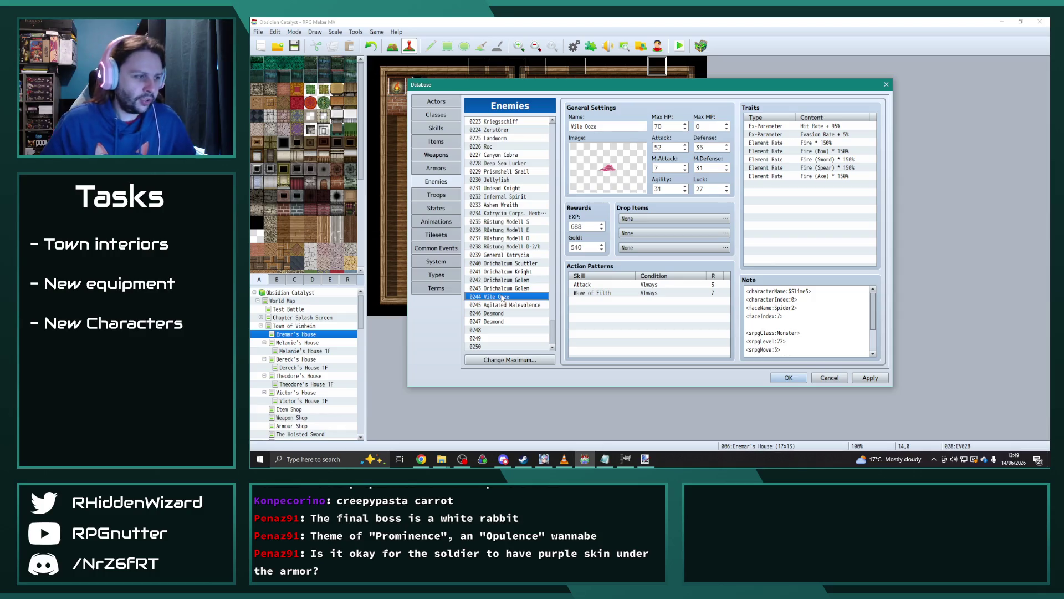
pyautogui.click(512, 305)
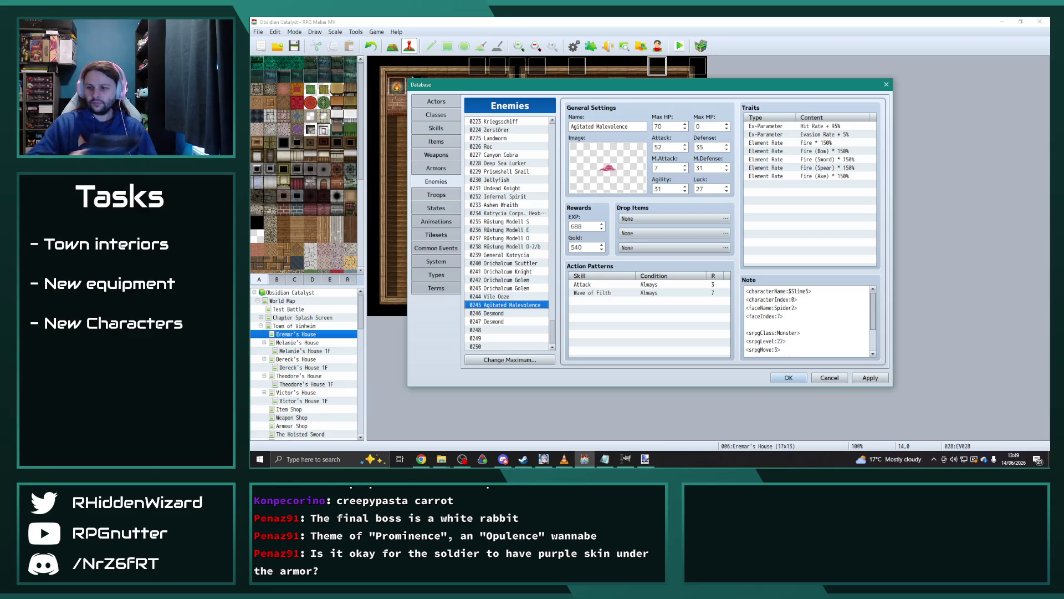
pyautogui.click(442, 459)
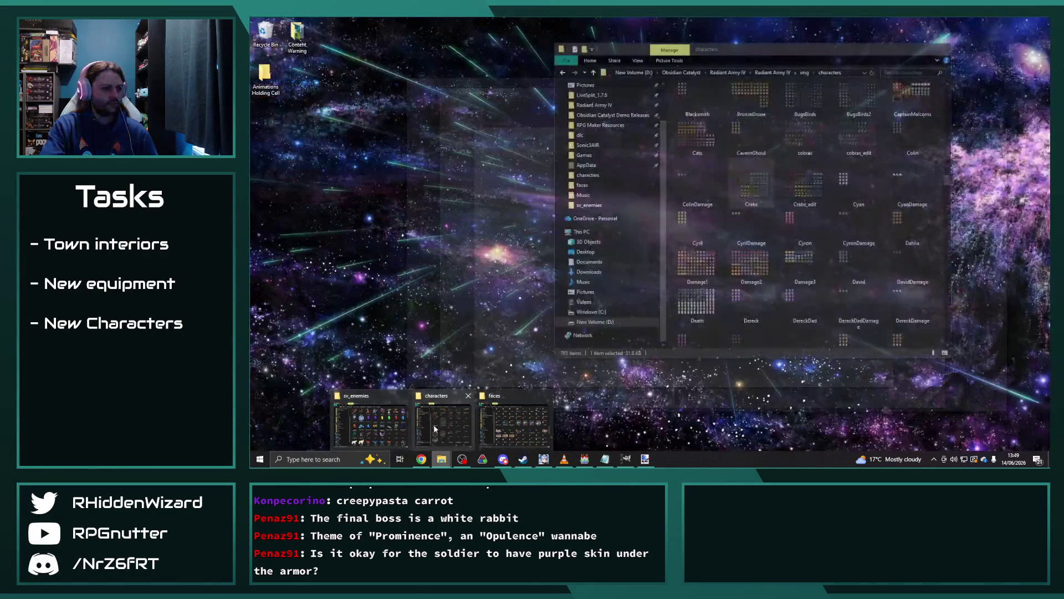
# Preview the Elementals_edit and Elementals images from the characters folder in Photos.
pyautogui.click(443, 424)
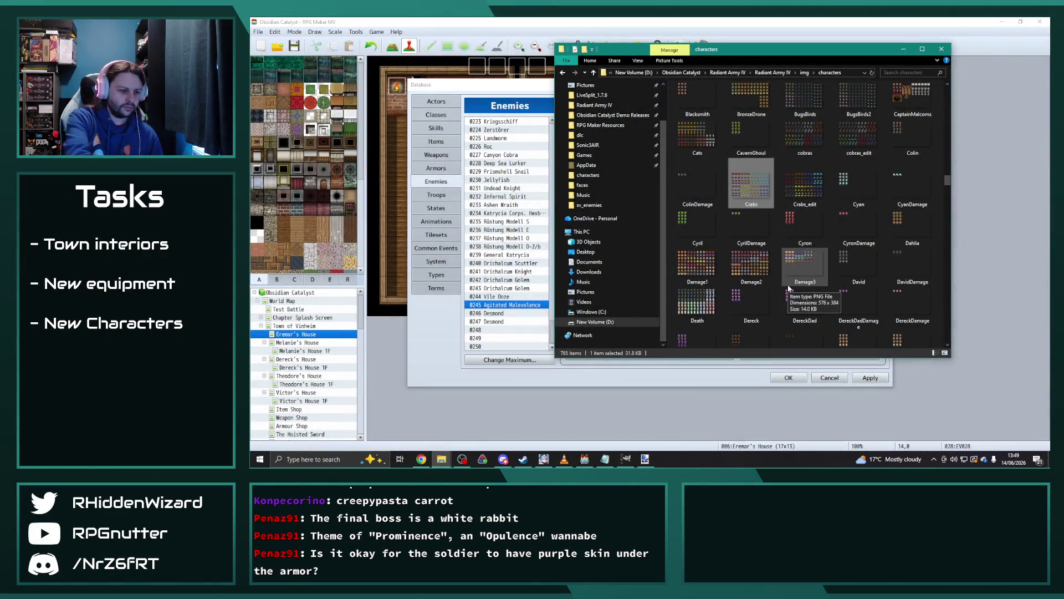
pyautogui.write('el')
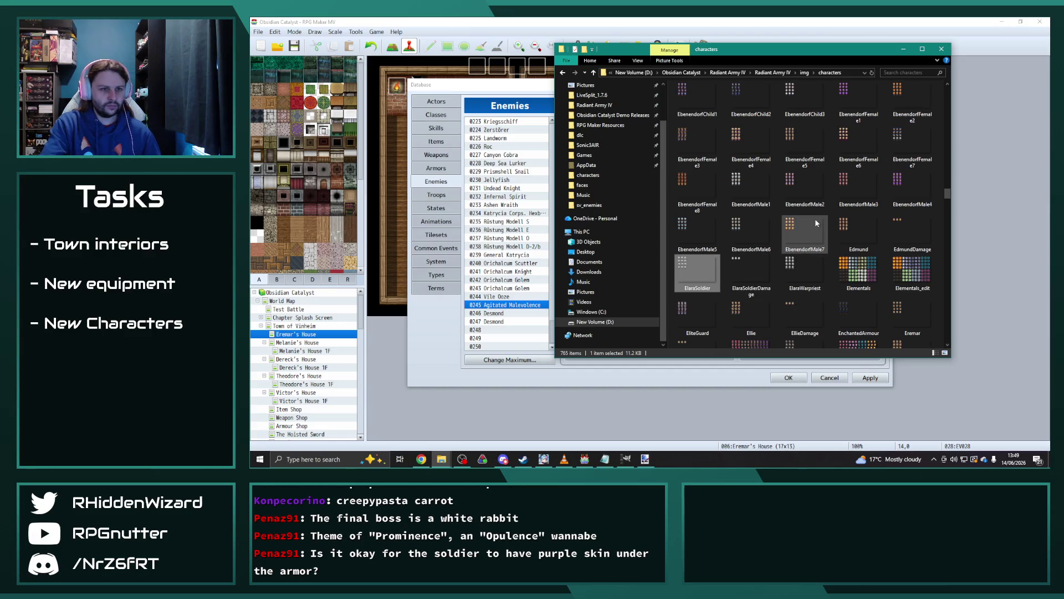
pyautogui.doubleClick(912, 269)
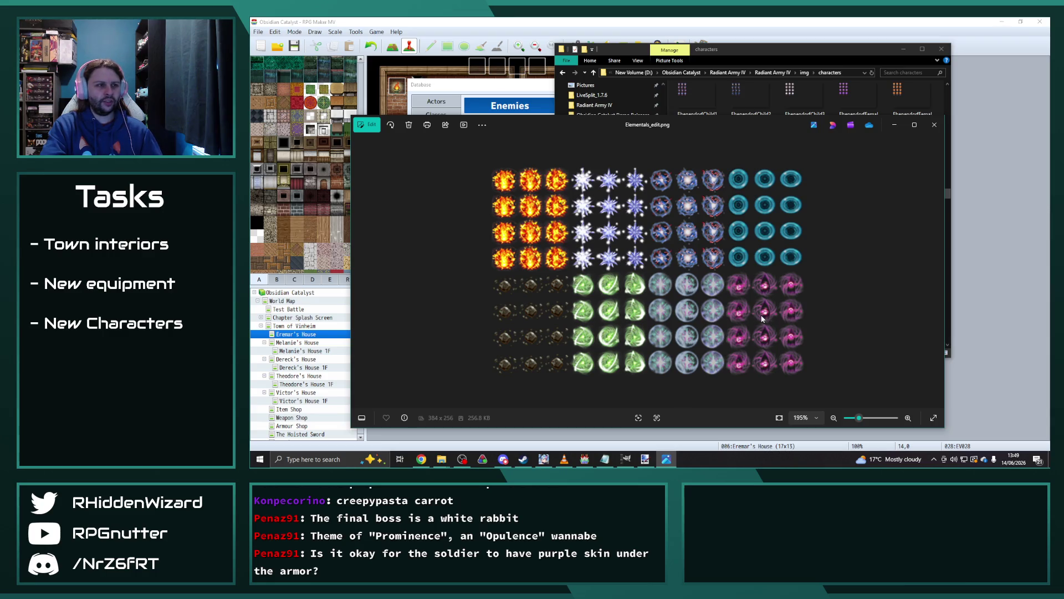
pyautogui.click(935, 124)
pyautogui.click(856, 279)
pyautogui.doubleClick(856, 278)
pyautogui.scroll(5, 713, 263)
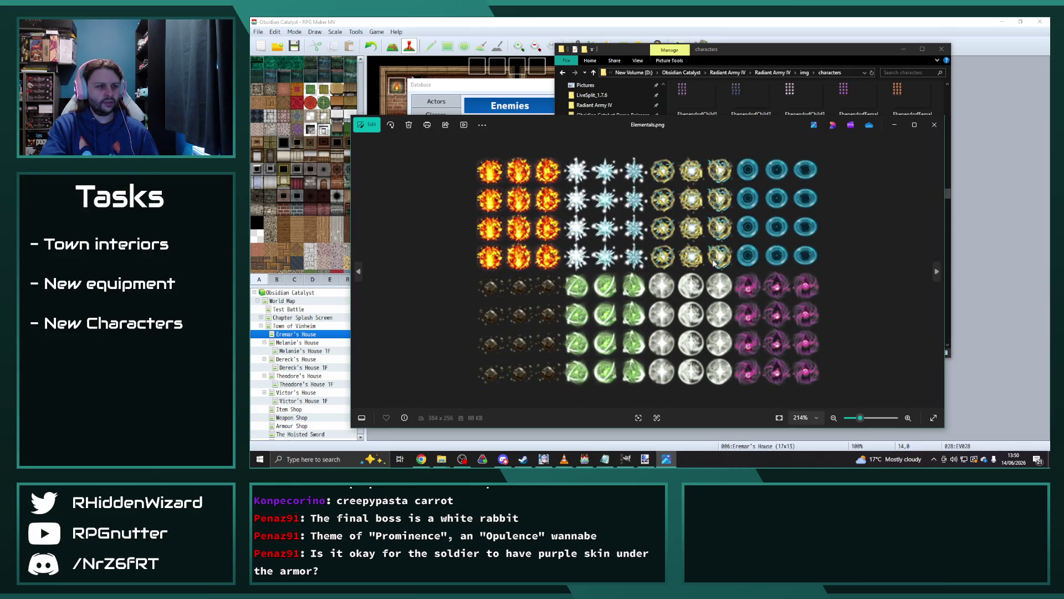
pyautogui.click(934, 124)
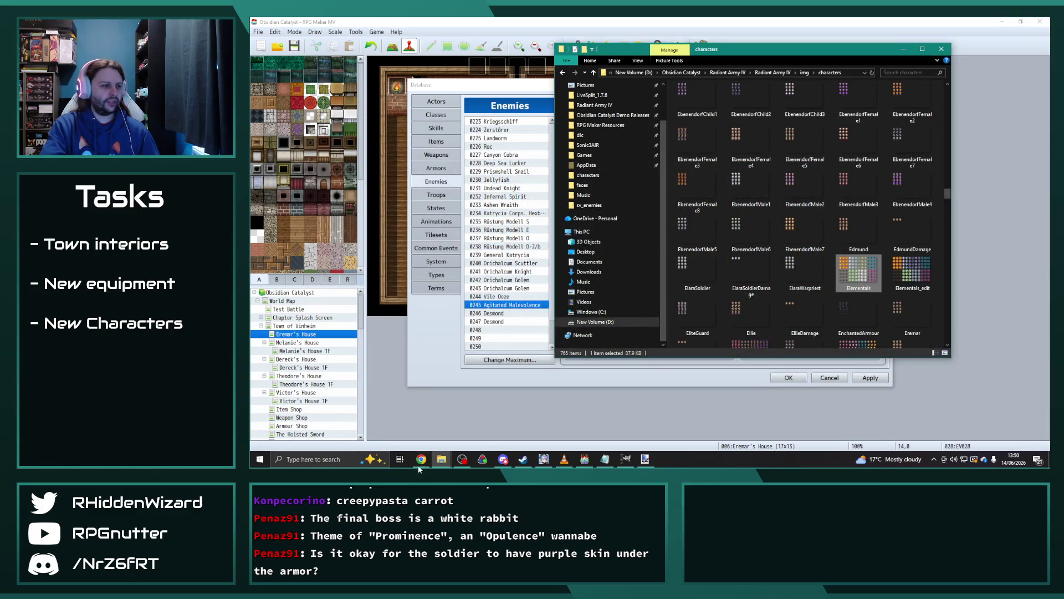
# Arrange the sv_enemies window on the left and the characters window on the right.
pyautogui.moveTo(442, 459)
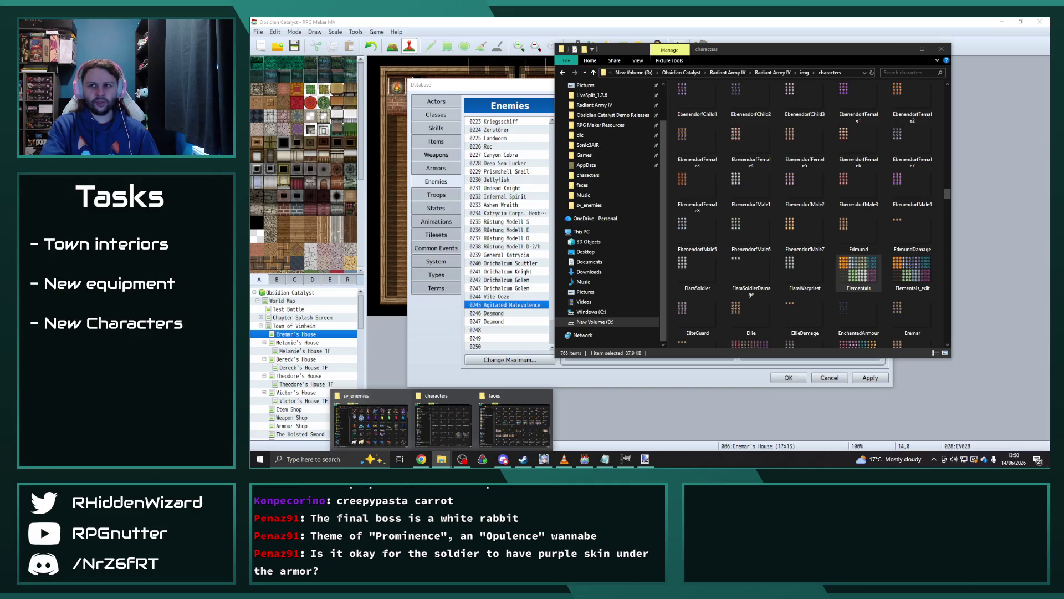
pyautogui.click(371, 424)
pyautogui.moveTo(502, 75); pyautogui.dragTo(476, 73)
pyautogui.moveTo(832, 57); pyautogui.dragTo(856, 60)
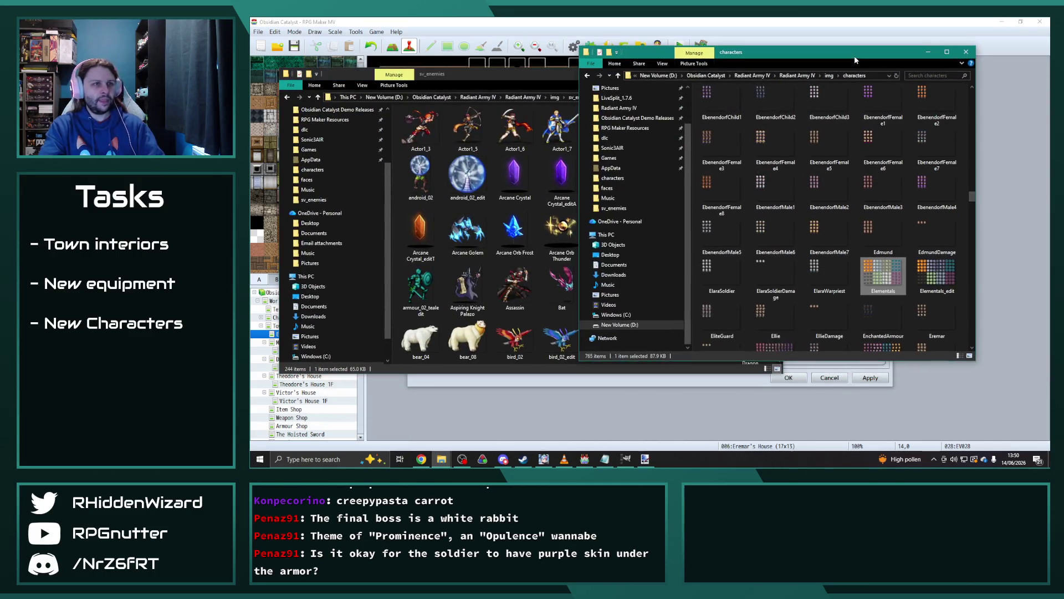
# Open a new Explorer window on RPG Maker Resources and enter its Graphics folder.
pyautogui.press('super+e')
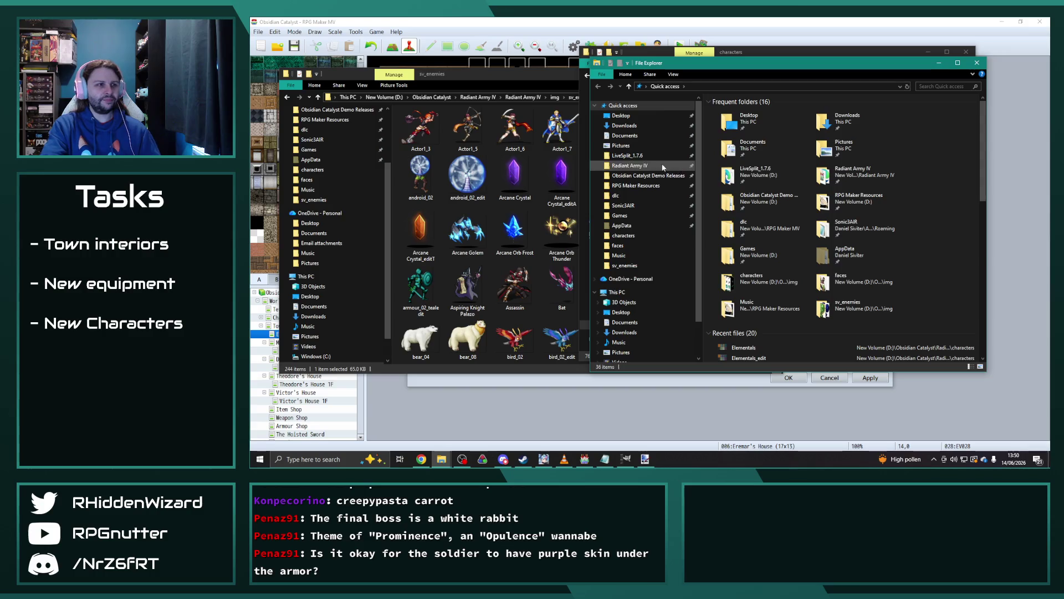
pyautogui.click(640, 186)
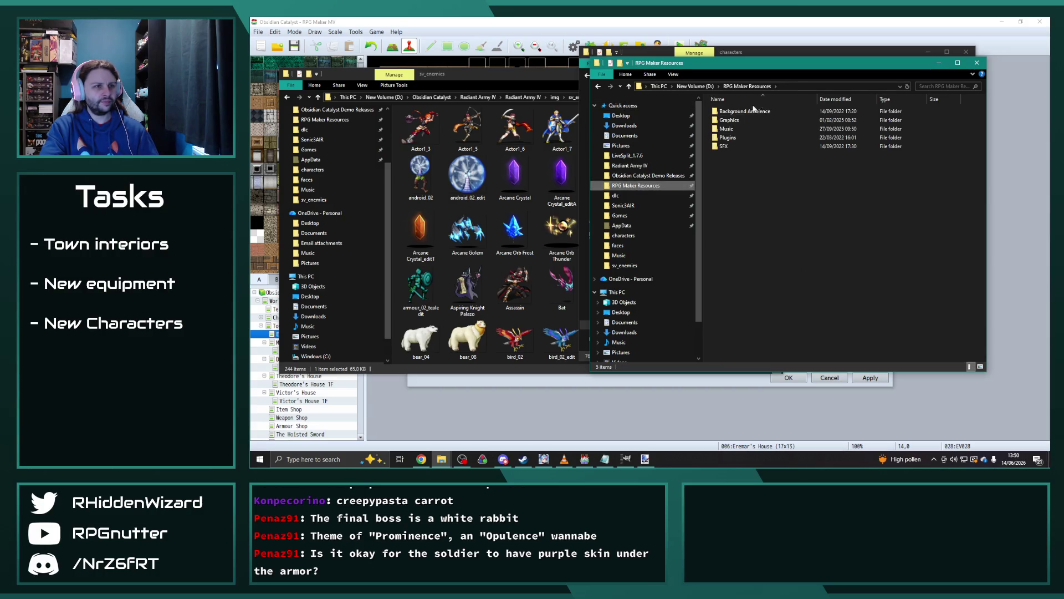
pyautogui.doubleClick(737, 111)
pyautogui.click(748, 86)
pyautogui.doubleClick(730, 119)
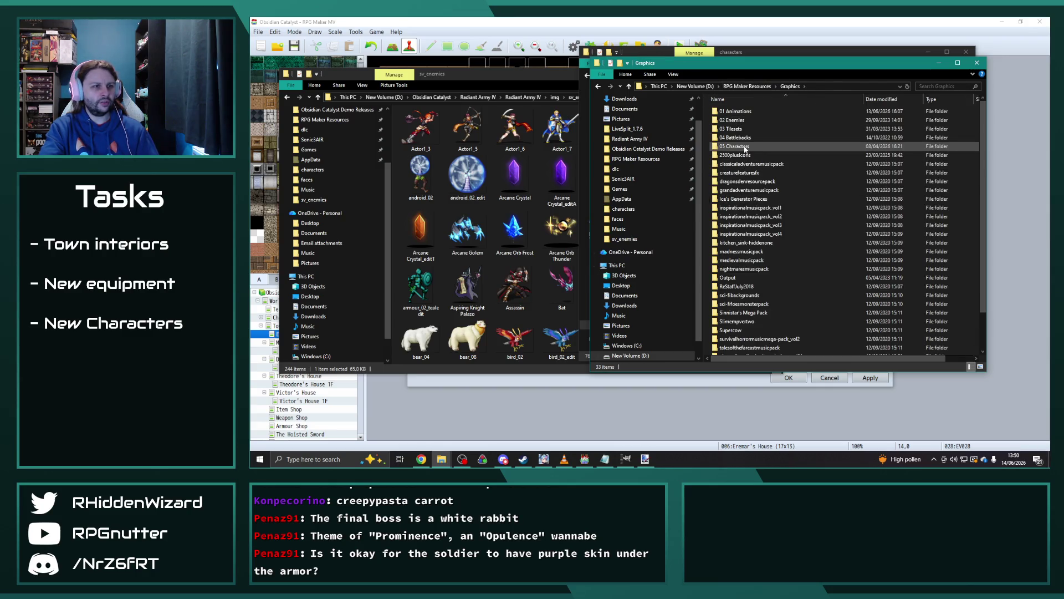
# Look into 05 Characters and the Characters subfolder of Sinnistar's Mega Pack.
pyautogui.doubleClick(734, 146)
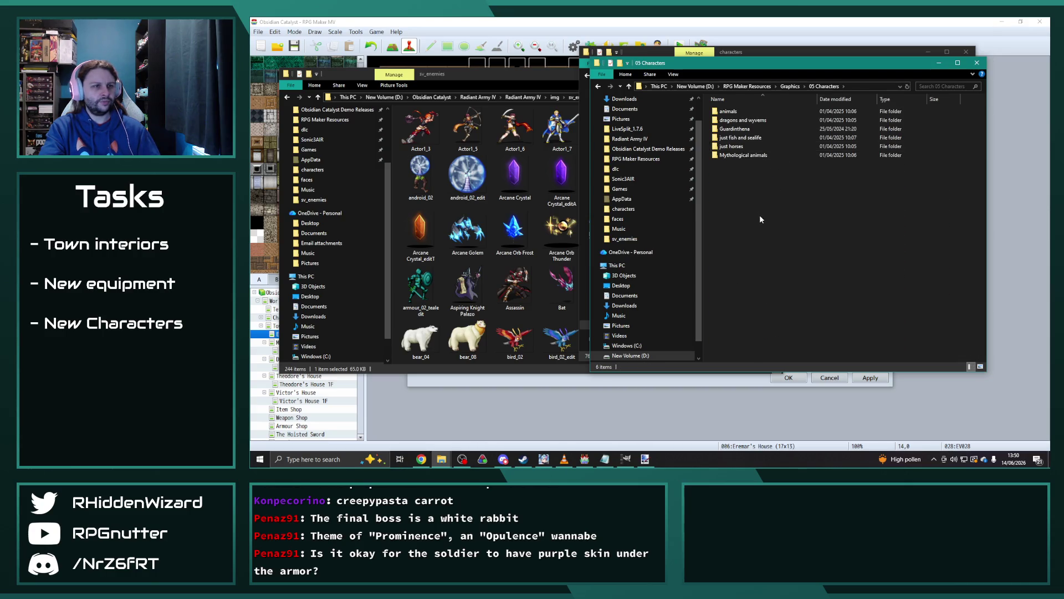
pyautogui.press('BackSpace')
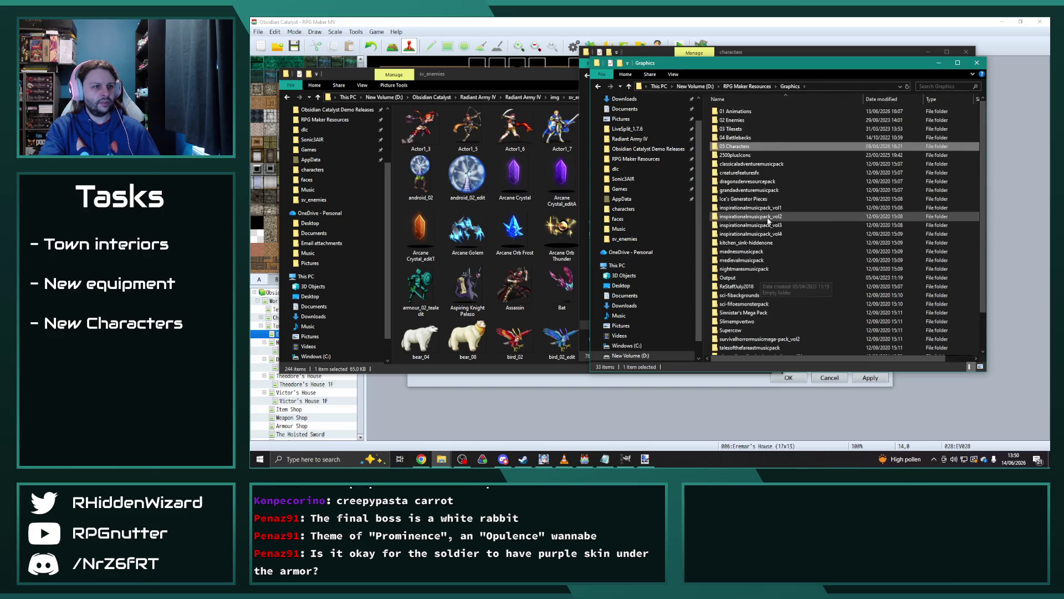
pyautogui.doubleClick(743, 312)
pyautogui.doubleClick(755, 112)
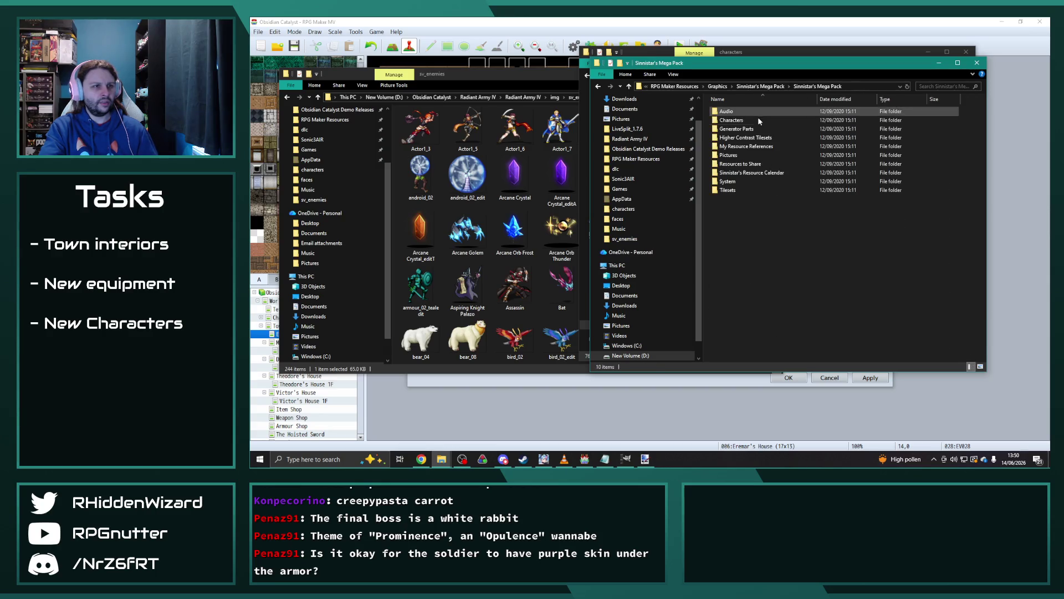
pyautogui.doubleClick(759, 120)
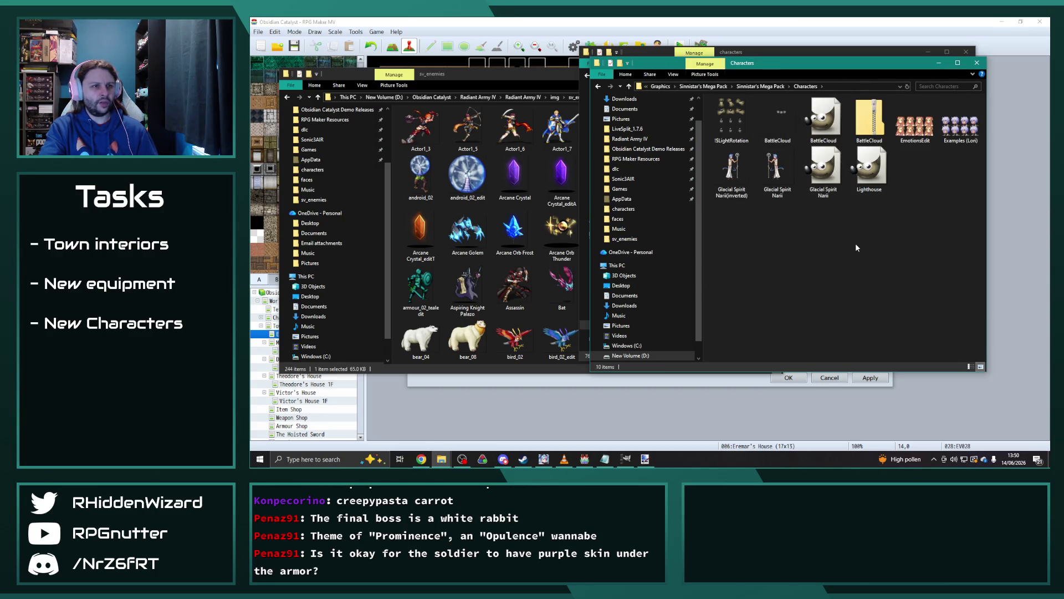
# Check the Supercow sprites, then open Slimempvertwo > Slime Megapack > sideviewMirrors.
pyautogui.click(597, 85)
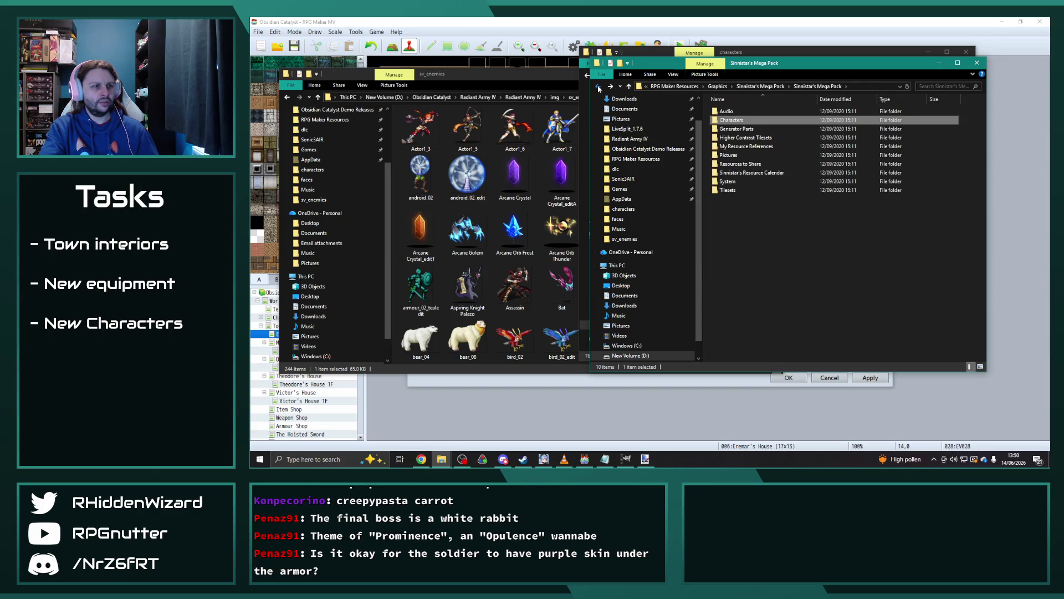
pyautogui.click(597, 85)
pyautogui.click(598, 86)
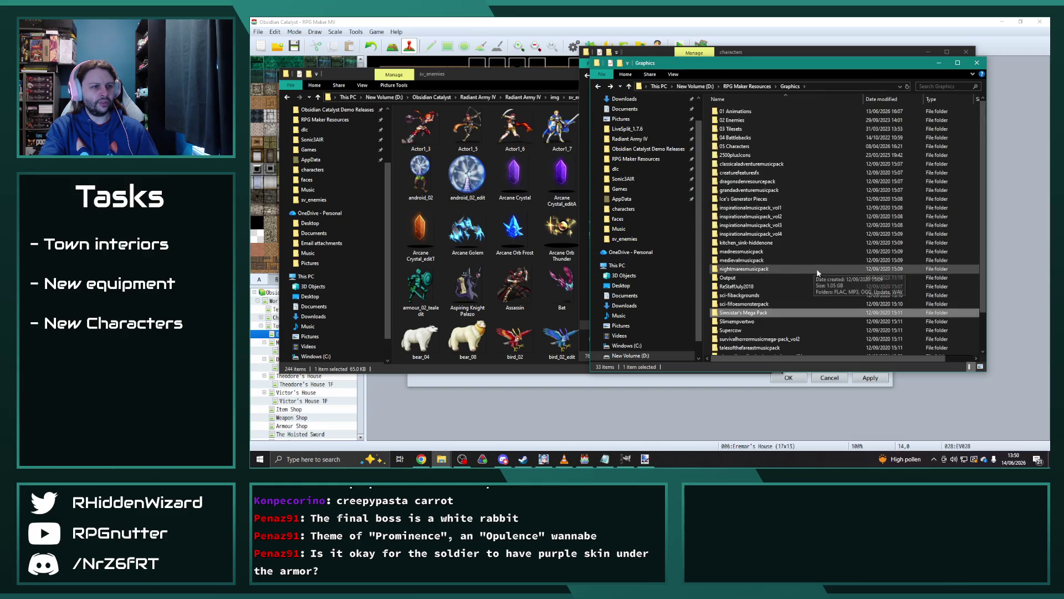
pyautogui.doubleClick(750, 292)
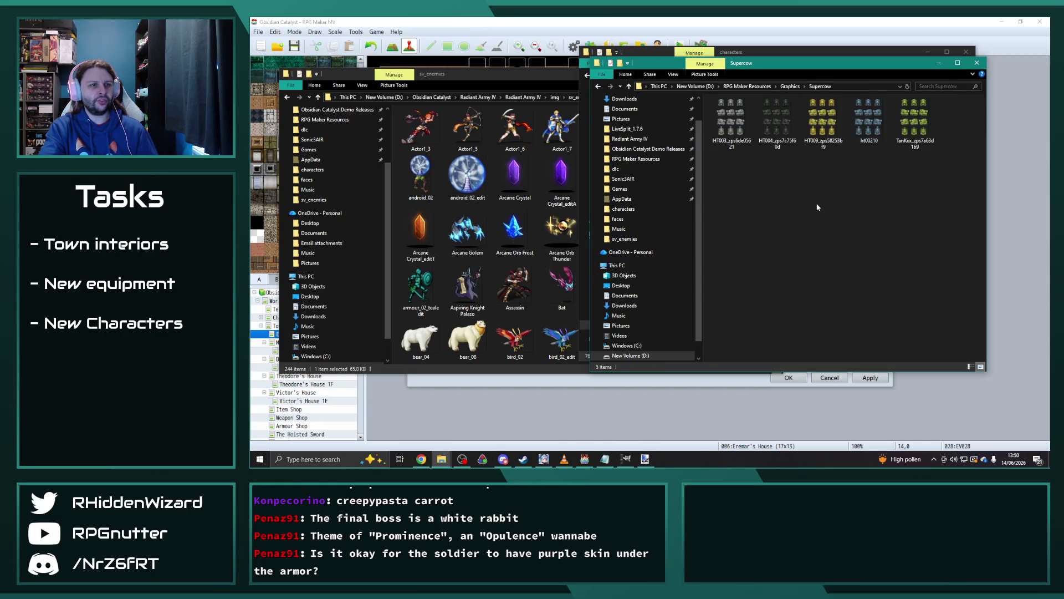
pyautogui.click(598, 86)
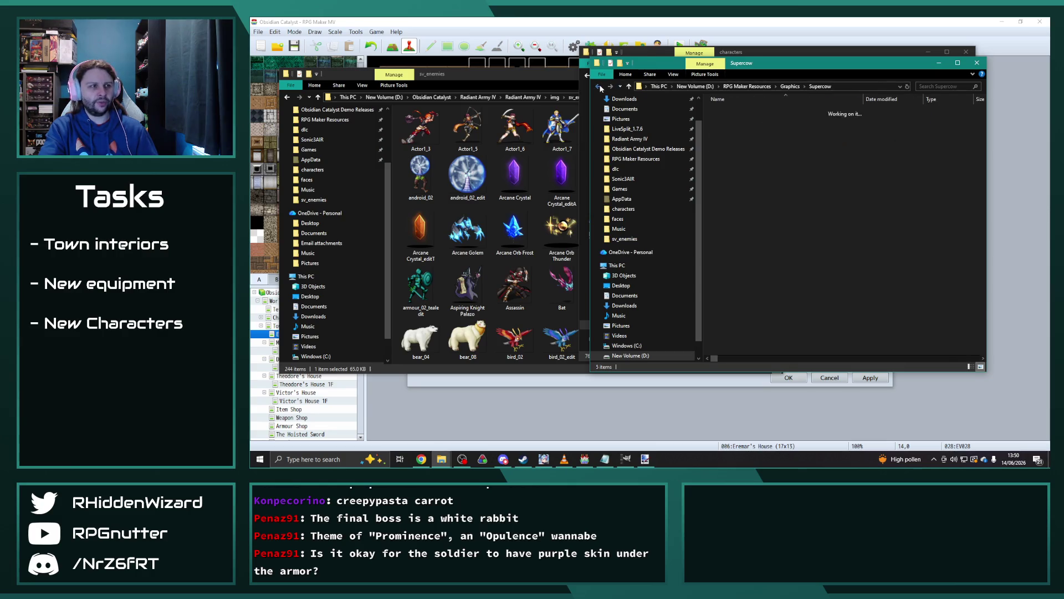
pyautogui.doubleClick(768, 321)
pyautogui.doubleClick(734, 111)
pyautogui.doubleClick(738, 119)
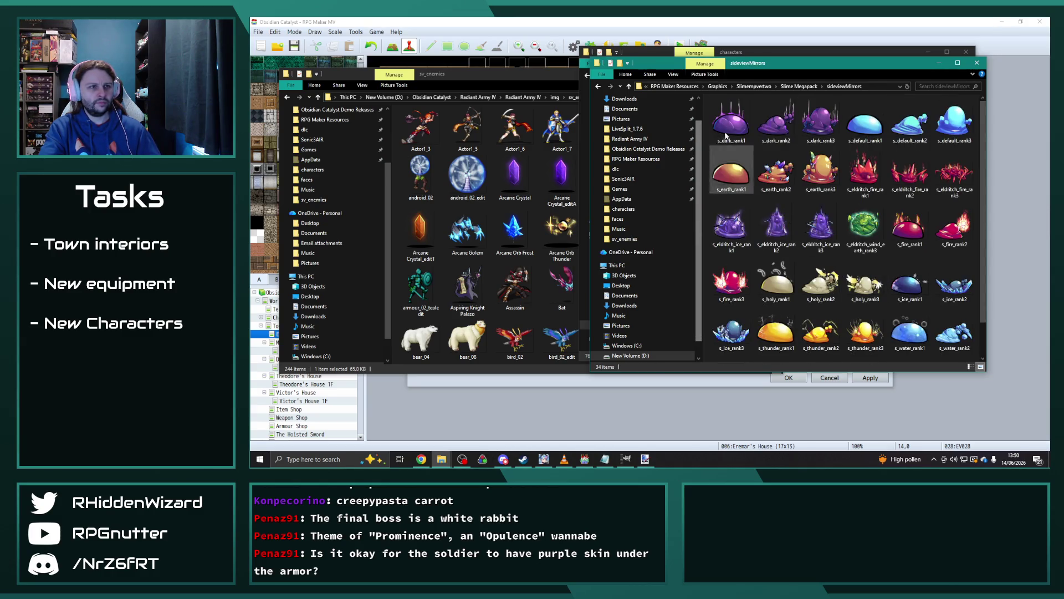
# Back out to Graphics, peek at Supercow, then open dragonsdenresourcepack's enemies folder.
pyautogui.scroll(-1, 820, 244)
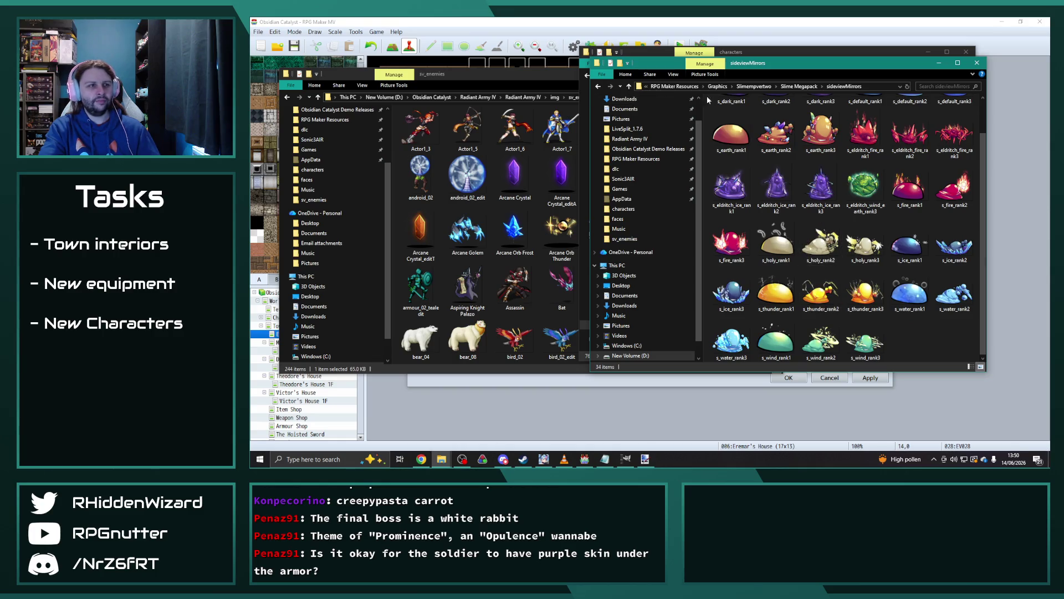
pyautogui.click(599, 85)
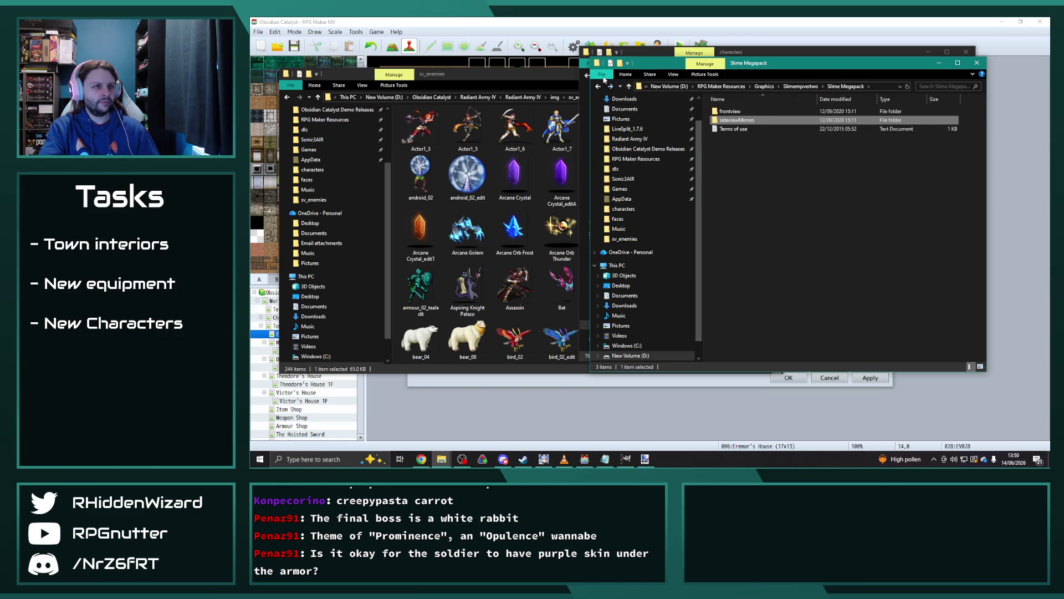
pyautogui.click(598, 86)
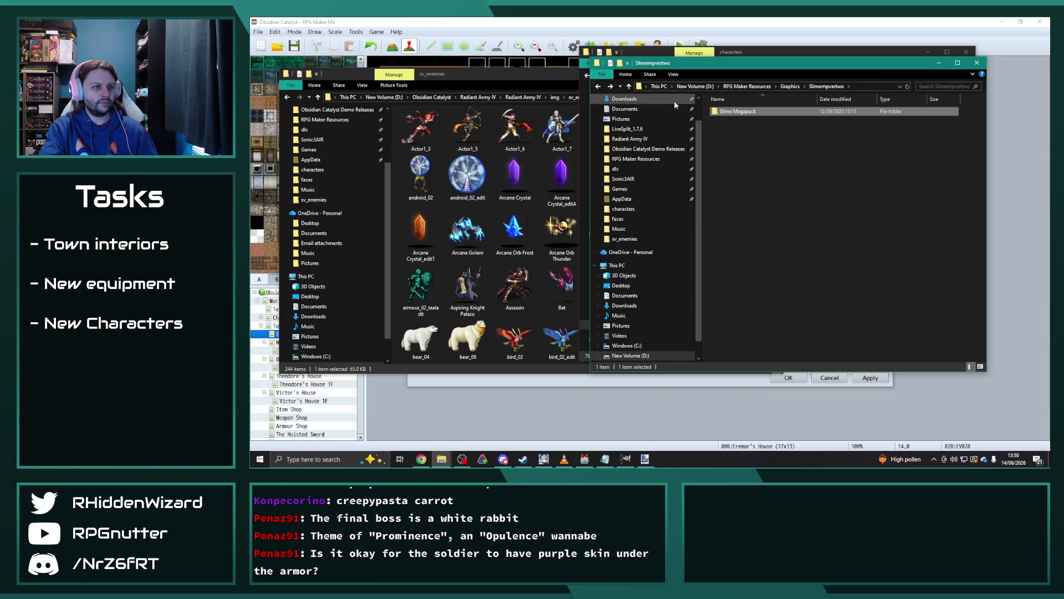
pyautogui.click(599, 87)
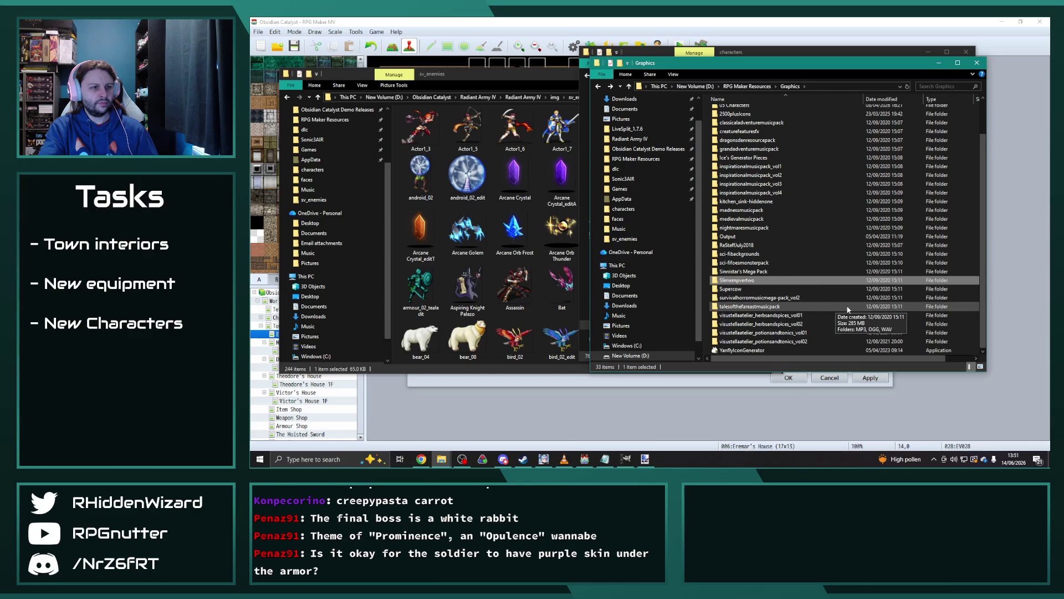
pyautogui.doubleClick(820, 289)
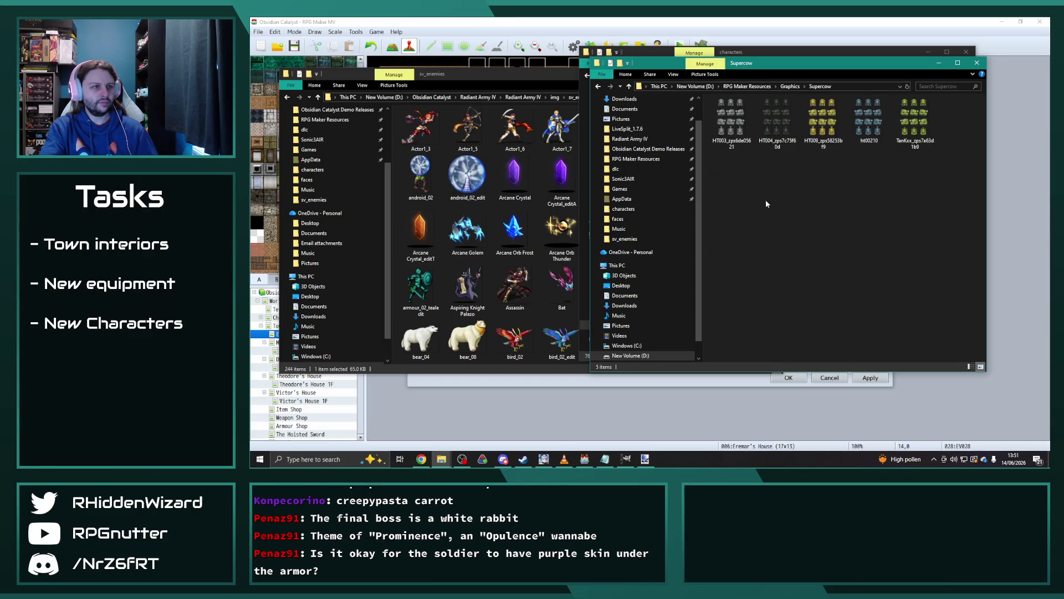
pyautogui.click(599, 87)
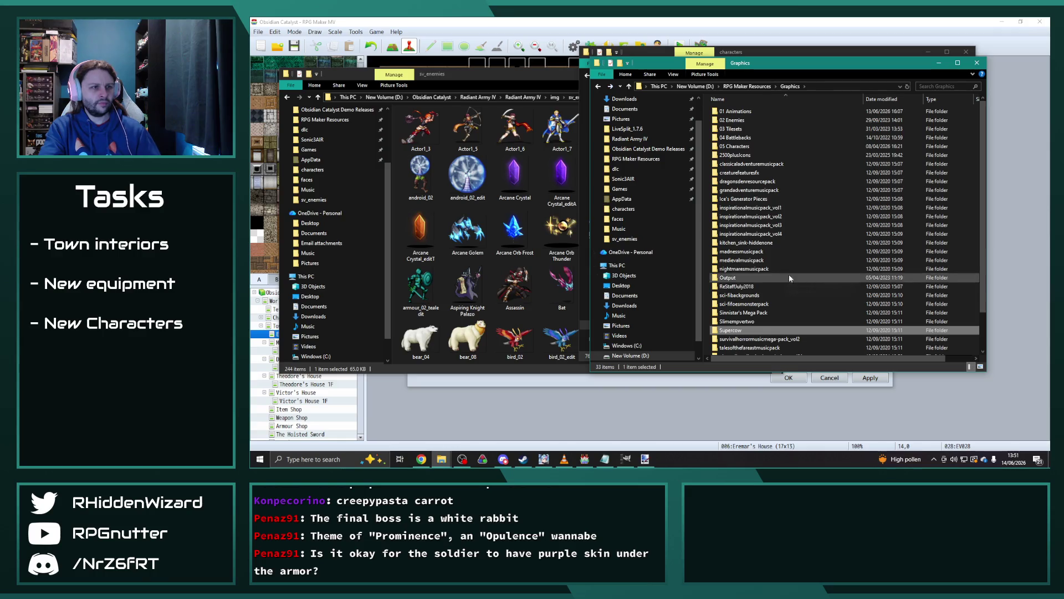
pyautogui.moveTo(797, 245)
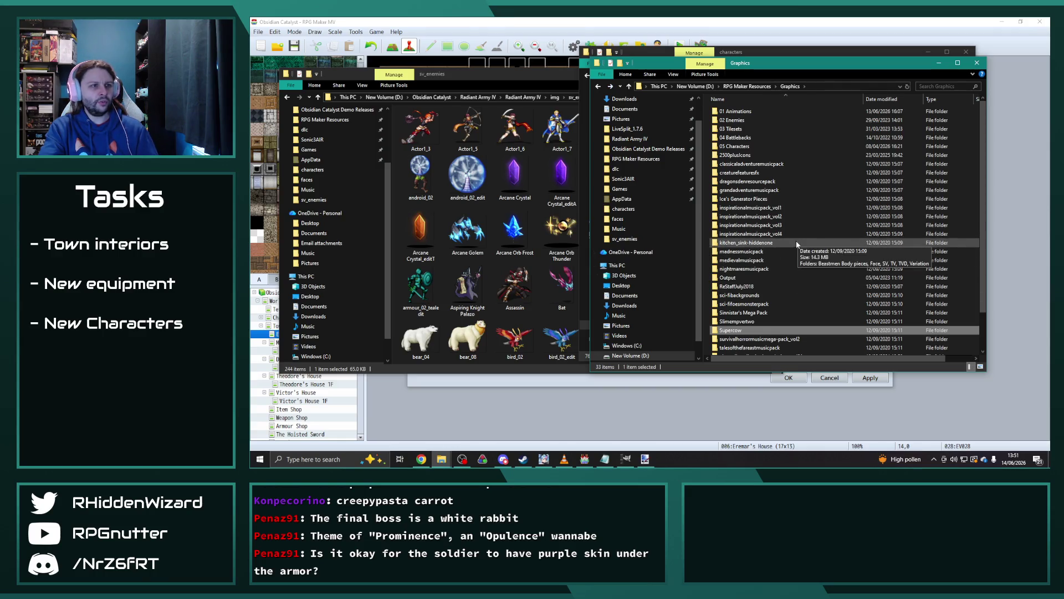
pyautogui.doubleClick(761, 182)
pyautogui.doubleClick(742, 138)
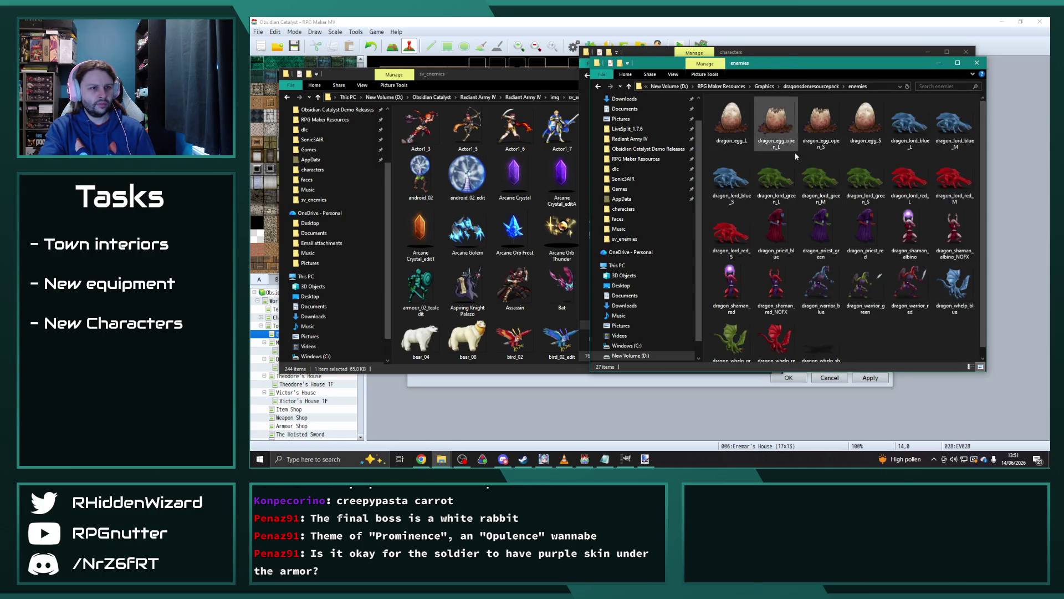
# Preview the dragon_priest_red battler image.
pyautogui.doubleClick(861, 229)
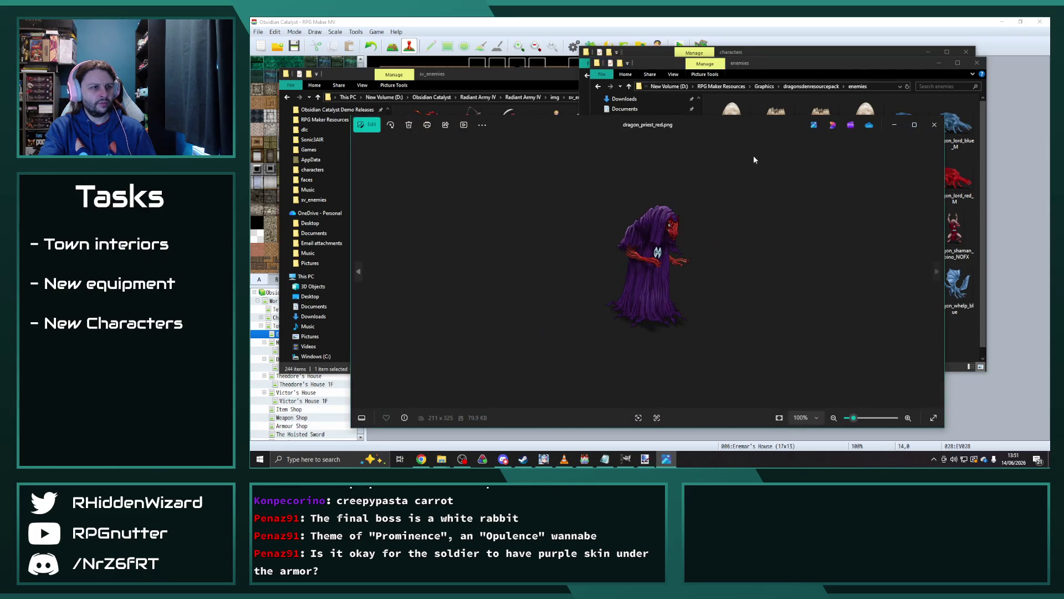
pyautogui.click(934, 125)
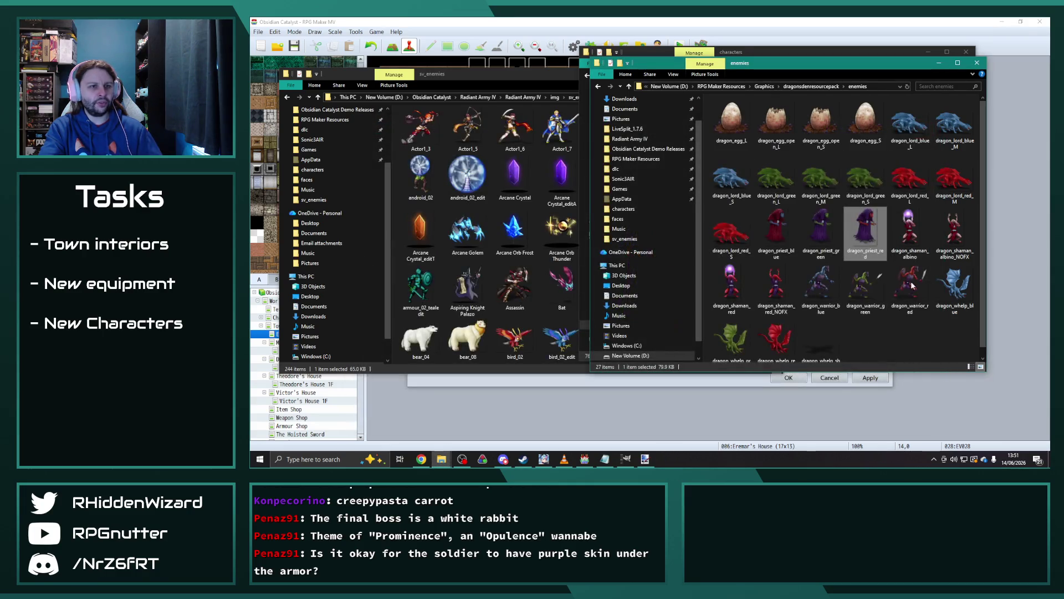
pyautogui.scroll(-1, 870, 277)
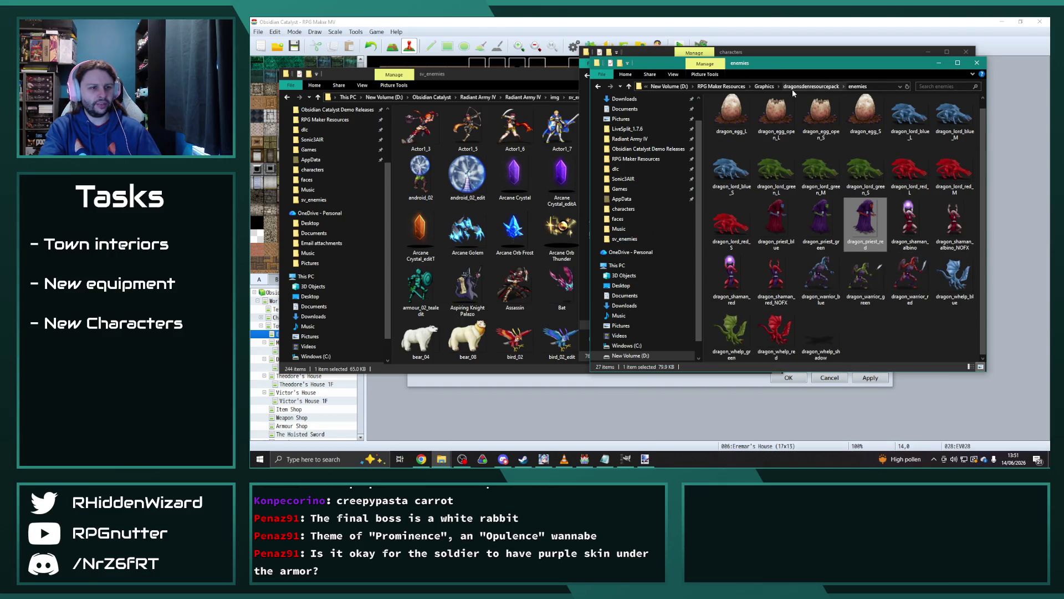
# Preview the dragon_servants sheet from the pack's characters folder, then return to Graphics.
pyautogui.click(824, 87)
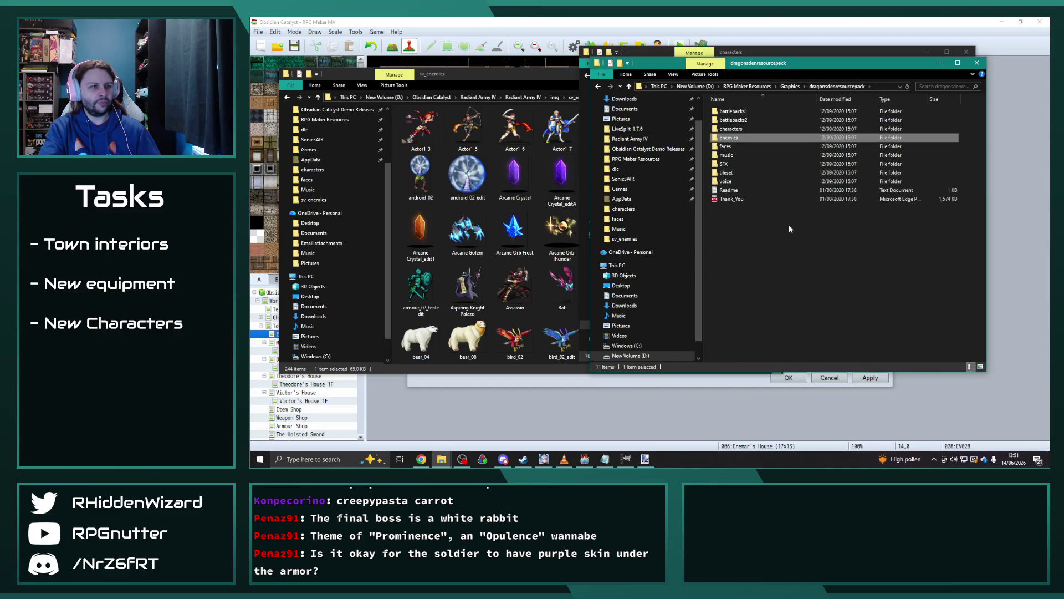
pyautogui.doubleClick(743, 128)
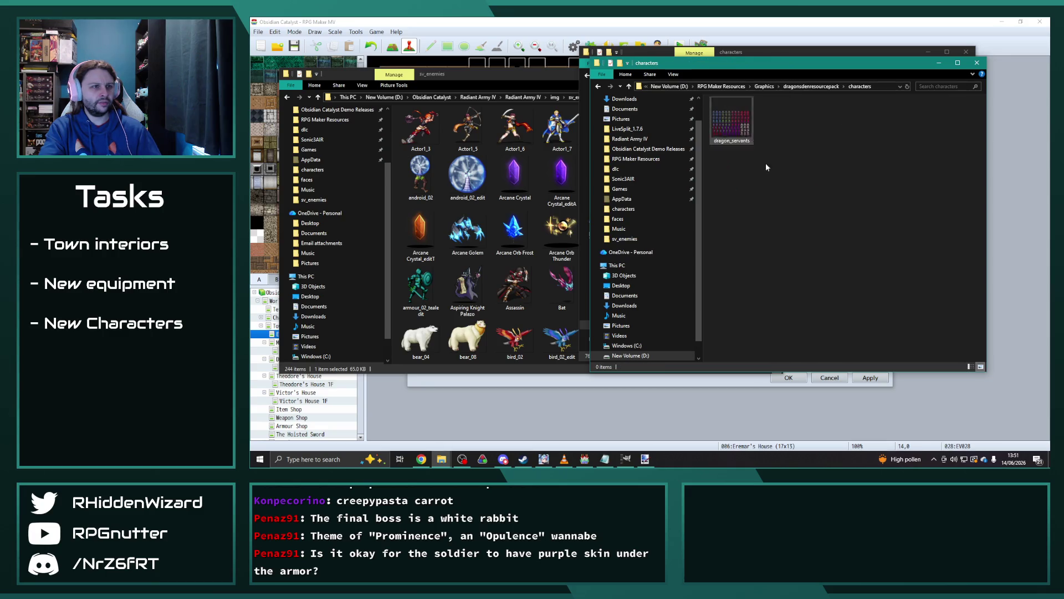
pyautogui.doubleClick(737, 125)
pyautogui.scroll(3, 768, 239)
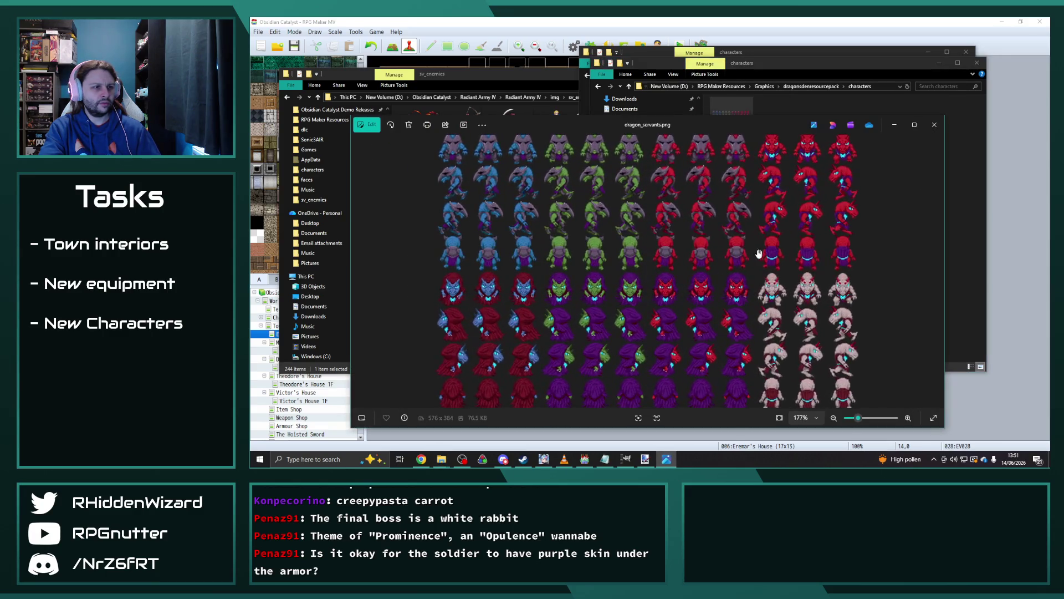
pyautogui.click(934, 125)
pyautogui.click(764, 87)
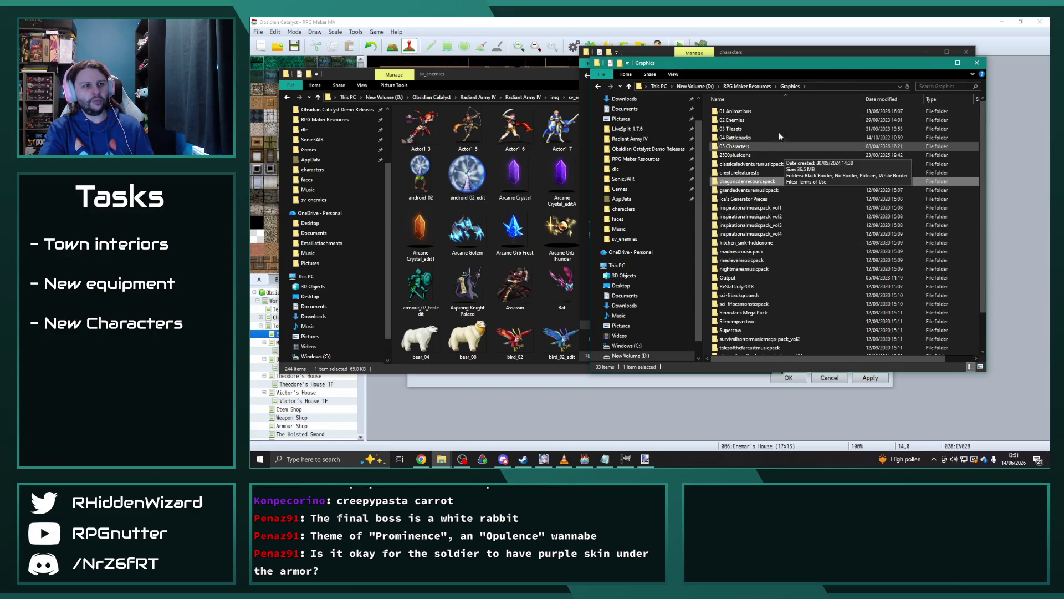
# After peeking at 03 Tilesets, open 02 Enemies > Thalzon > Master (FV) > C-D.
pyautogui.doubleClick(746, 129)
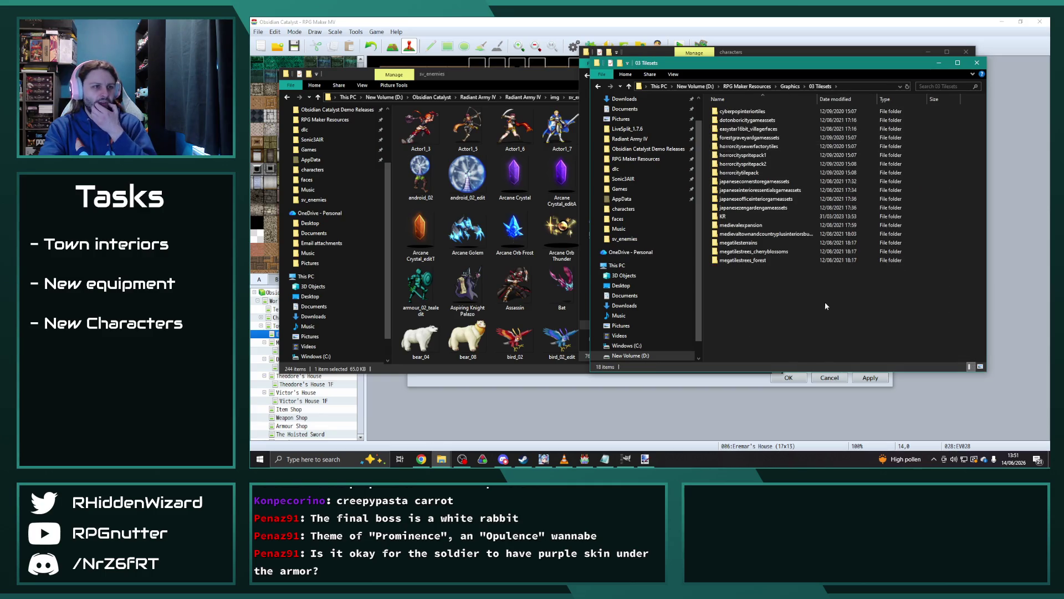
pyautogui.click(596, 86)
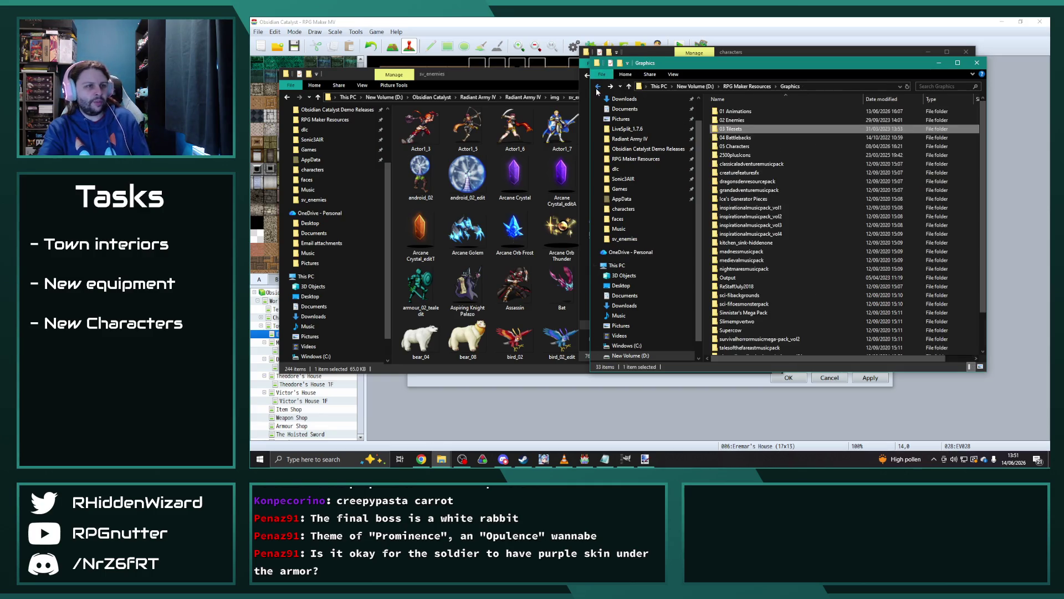
pyautogui.doubleClick(741, 121)
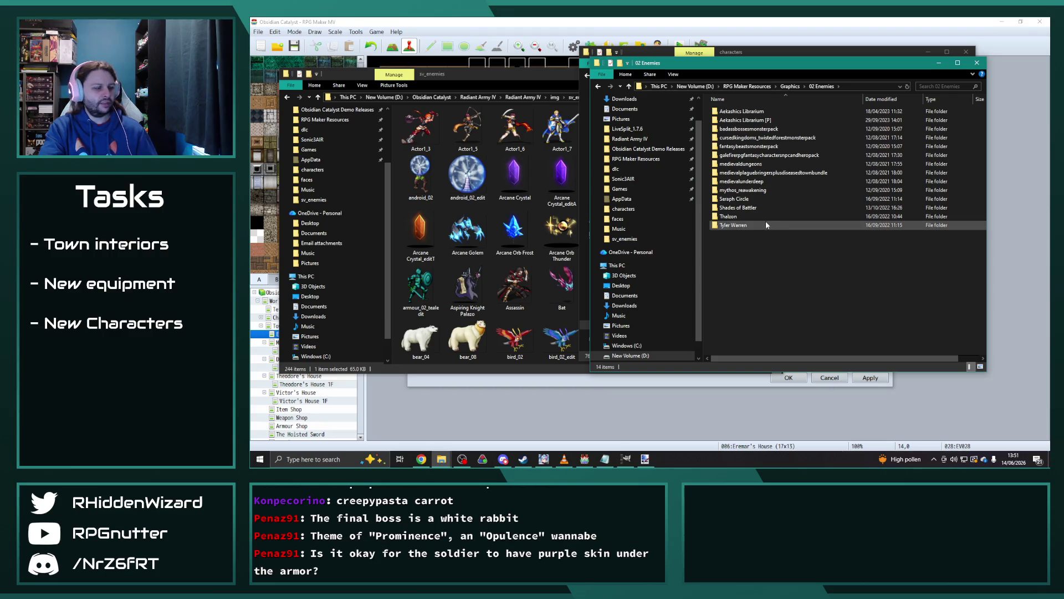
pyautogui.doubleClick(743, 216)
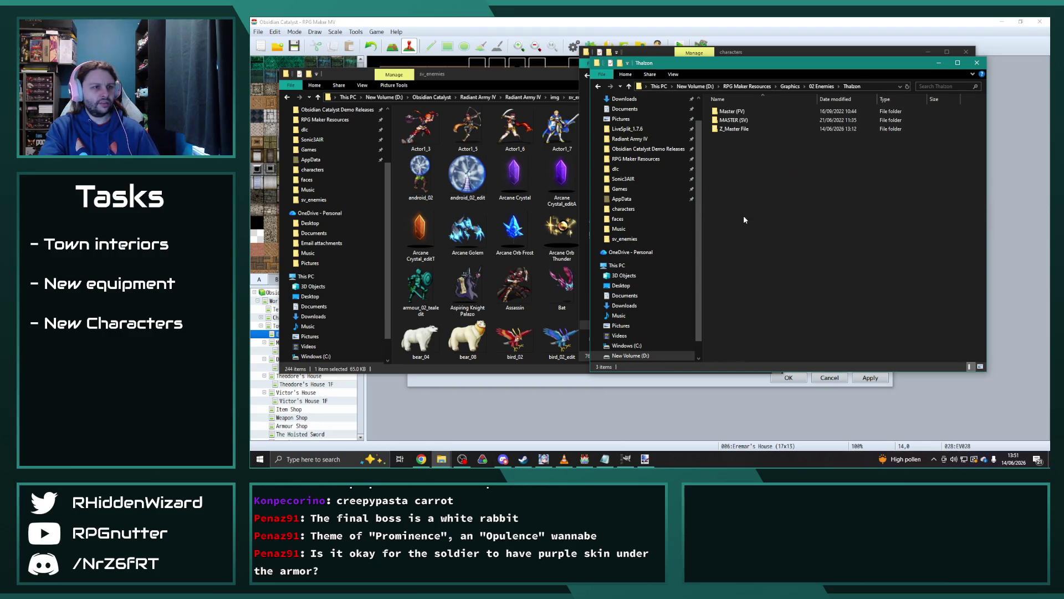
pyautogui.doubleClick(733, 112)
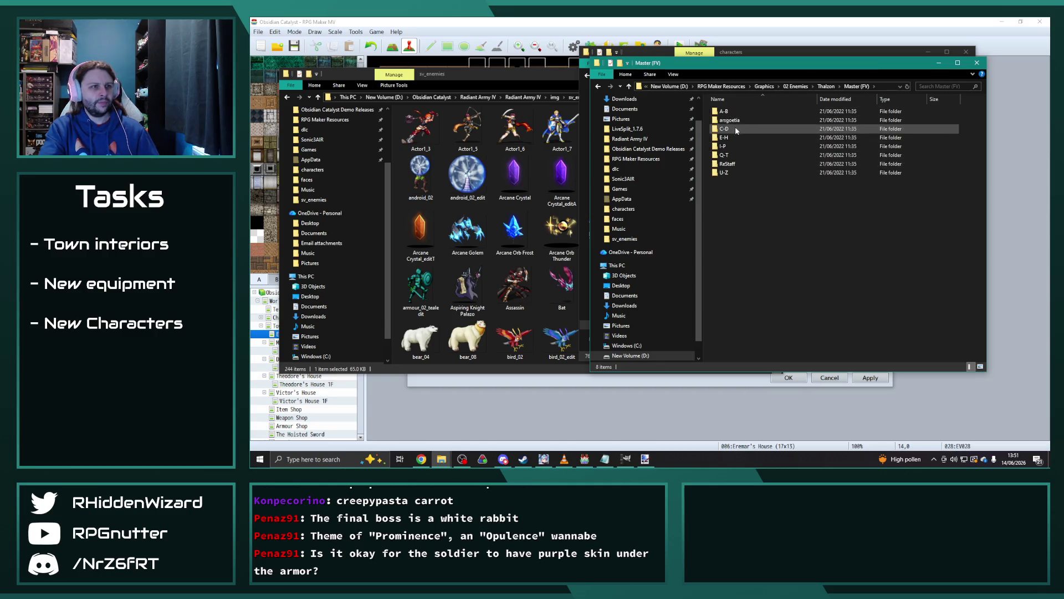
pyautogui.doubleClick(733, 129)
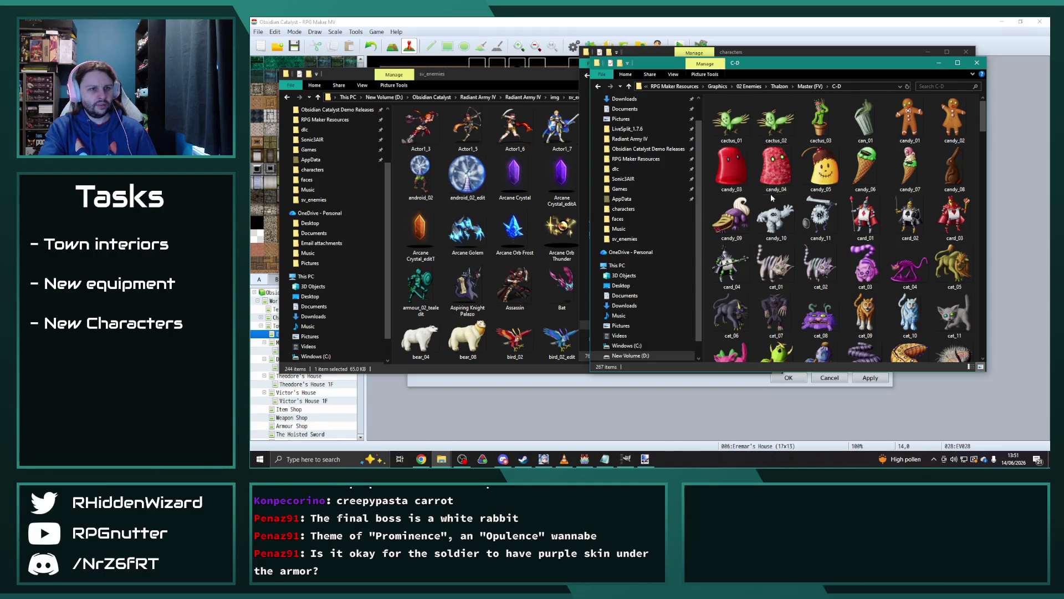
# Scroll through the C-D sprites and preview the dark_01 enemy image.
pyautogui.scroll(-3, 772, 197)
pyautogui.scroll(-3, 775, 209)
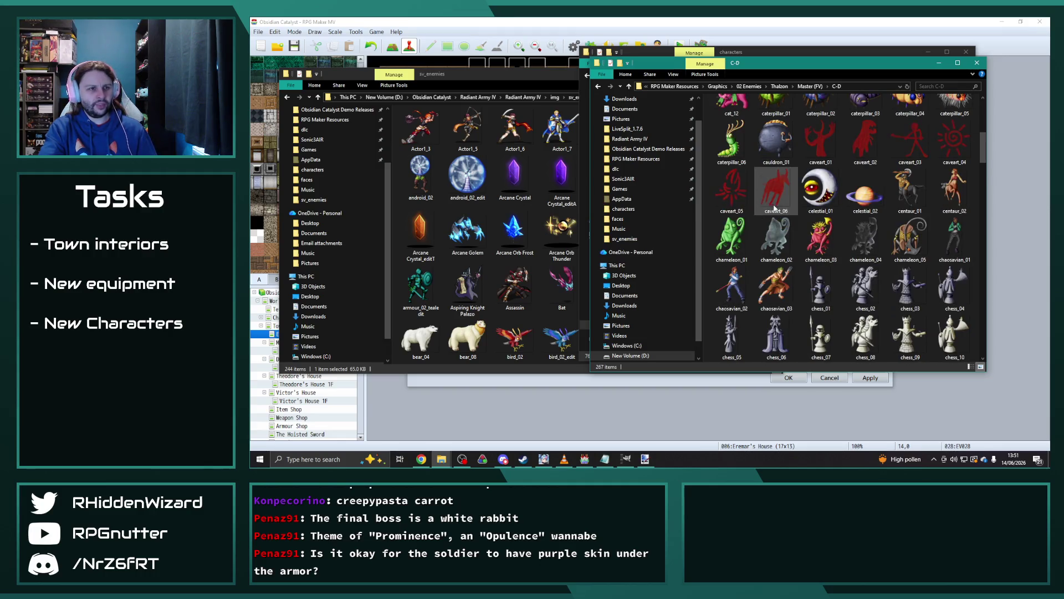
pyautogui.scroll(-3, 775, 207)
pyautogui.scroll(-5, 776, 200)
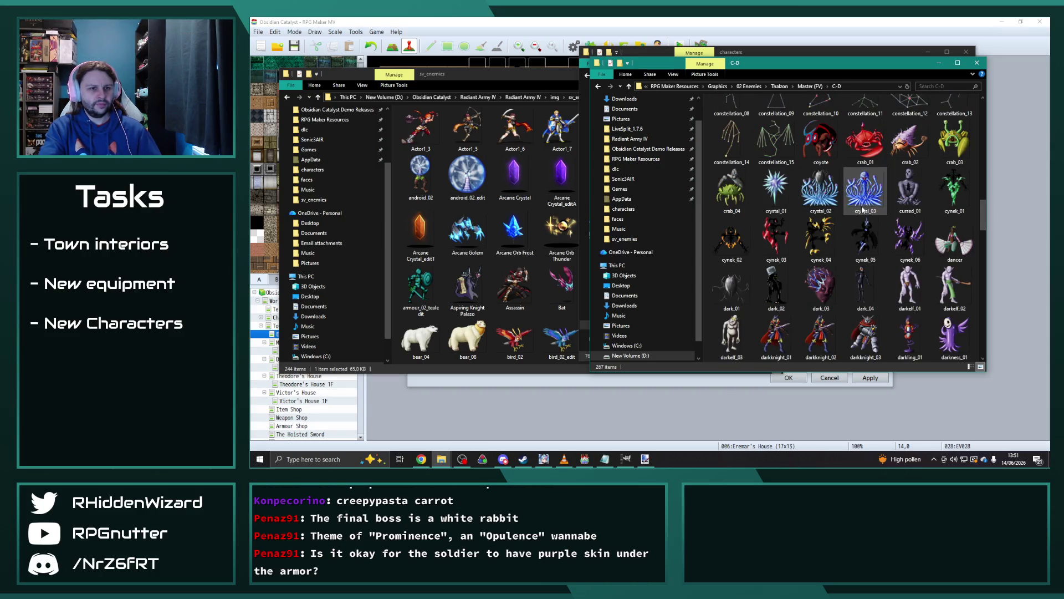
pyautogui.scroll(-3, 793, 222)
pyautogui.doubleClick(733, 145)
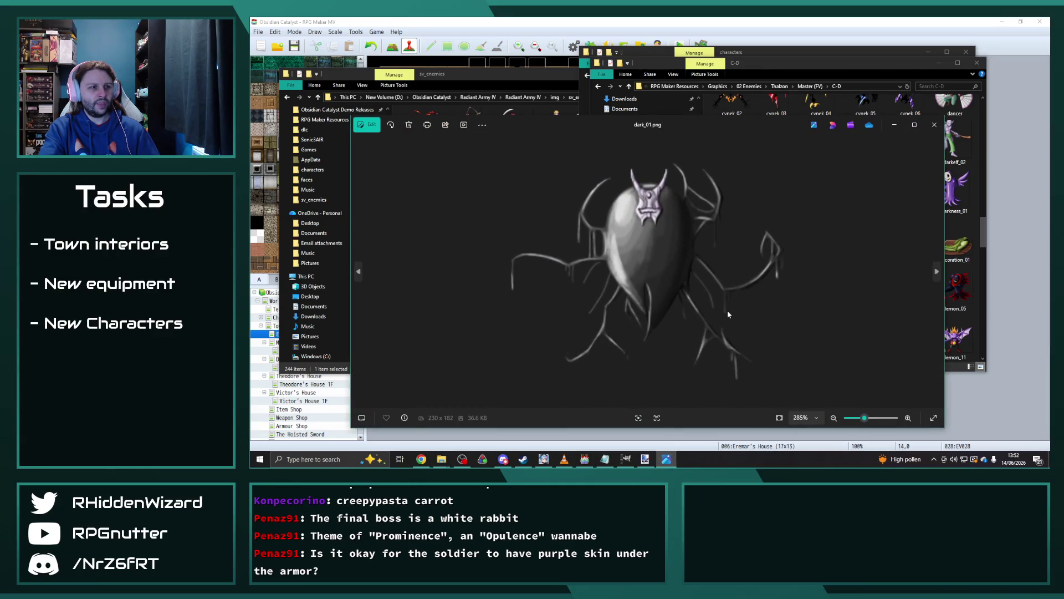
pyautogui.click(934, 124)
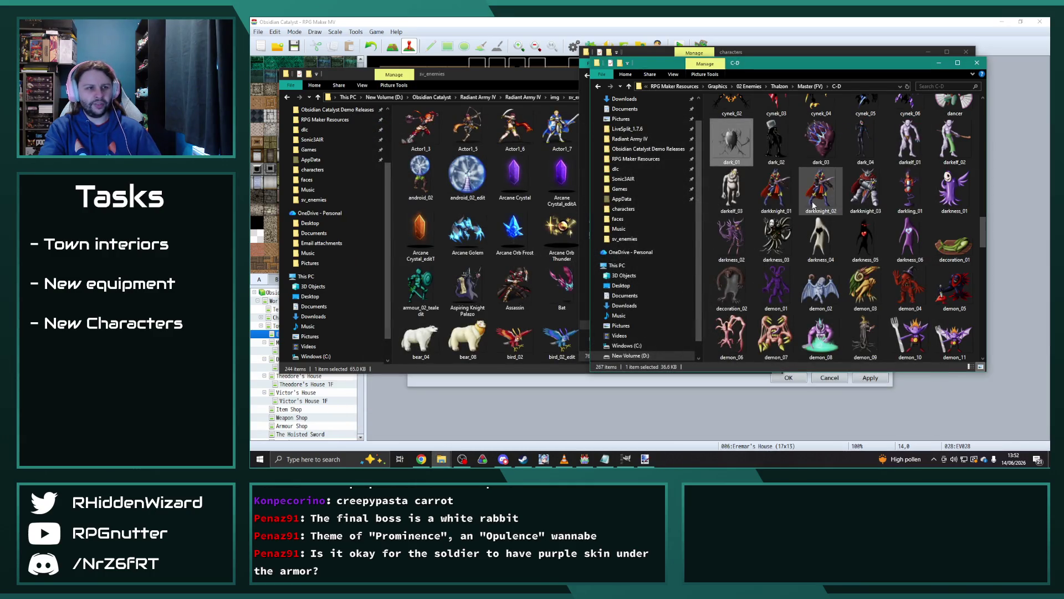
# Move on to the Master (FV) E-H enemy sprites folder.
pyautogui.scroll(-3, 814, 206)
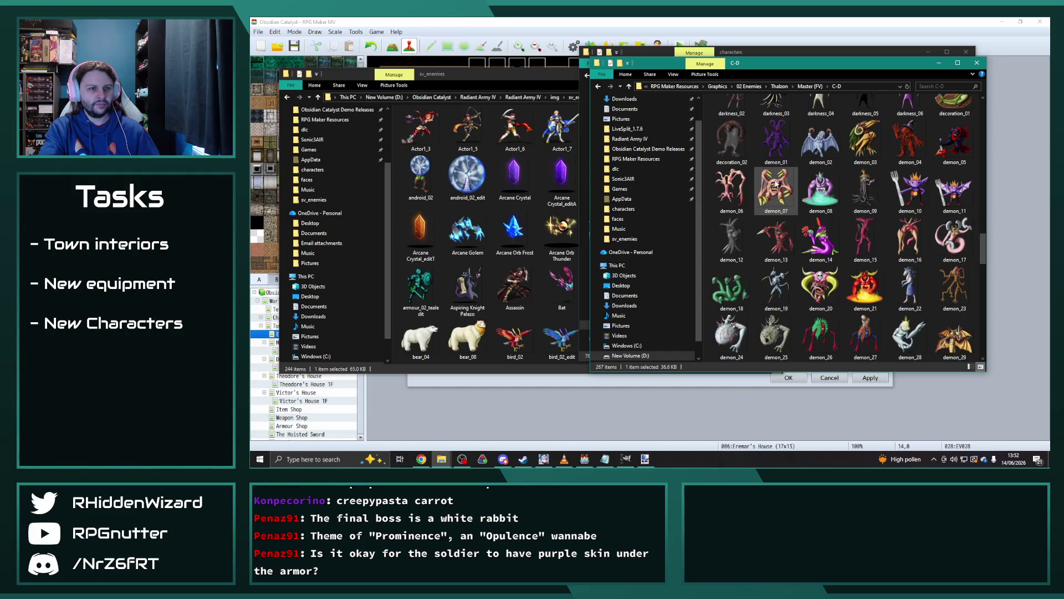
pyautogui.scroll(-12, 776, 184)
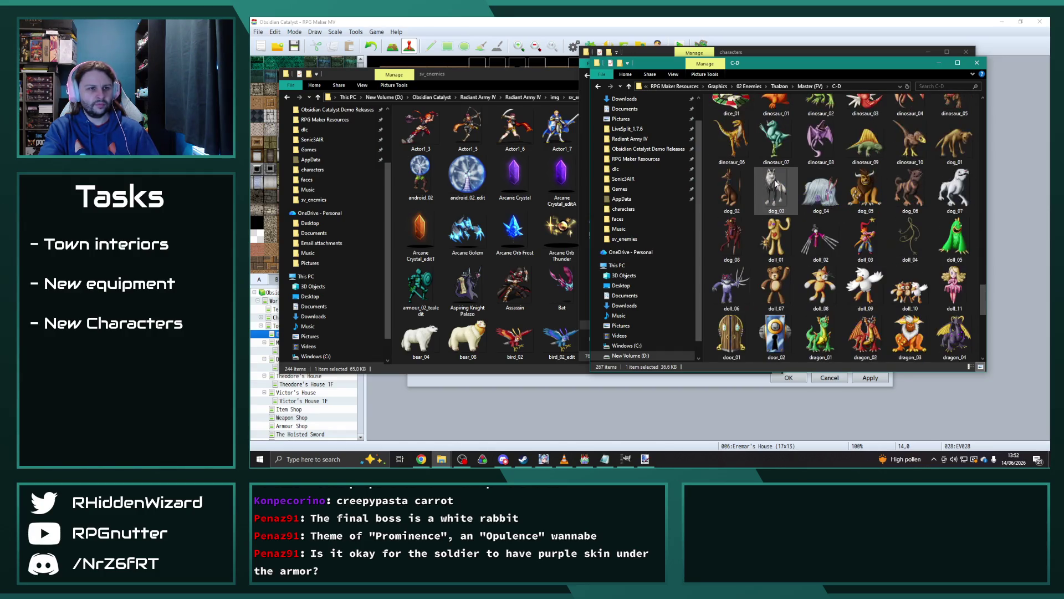
pyautogui.click(811, 85)
pyautogui.doubleClick(733, 136)
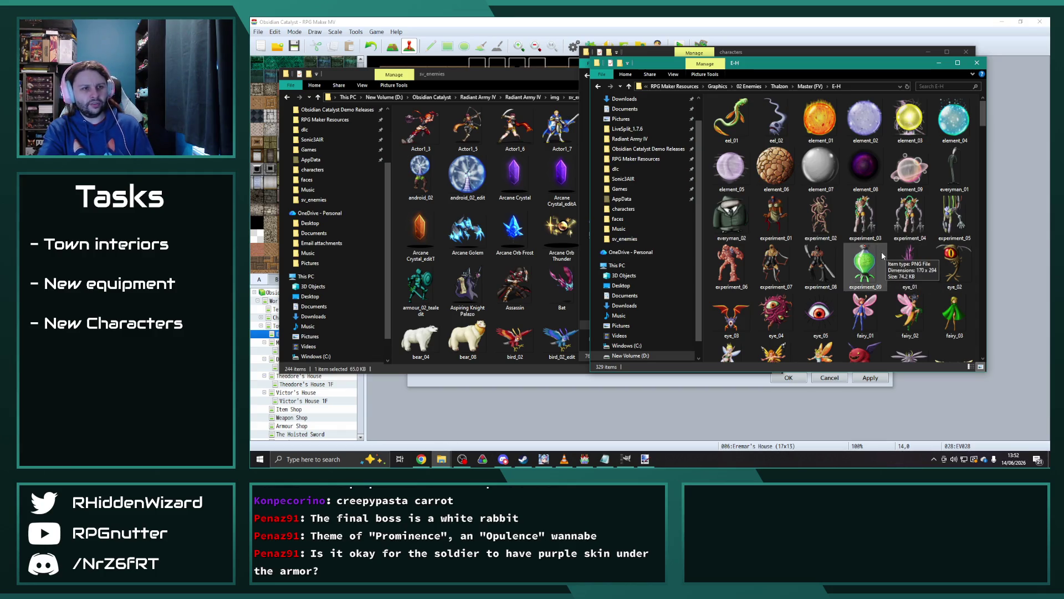
# Preview element_08 and scroll down through the E-H sprites.
pyautogui.doubleClick(864, 169)
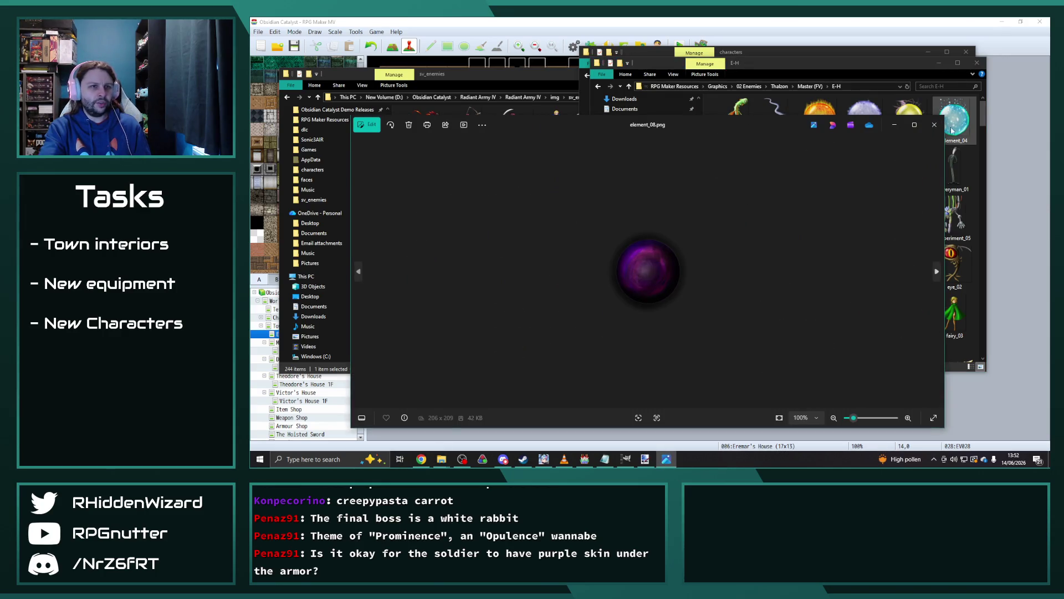
pyautogui.click(935, 124)
pyautogui.scroll(-2, 789, 211)
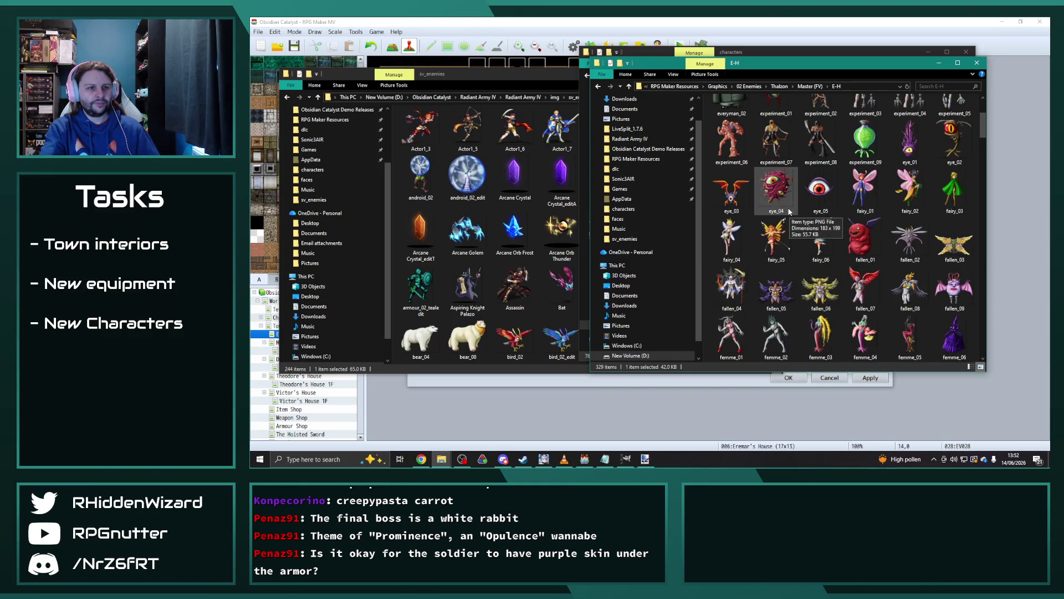
pyautogui.scroll(-4, 790, 212)
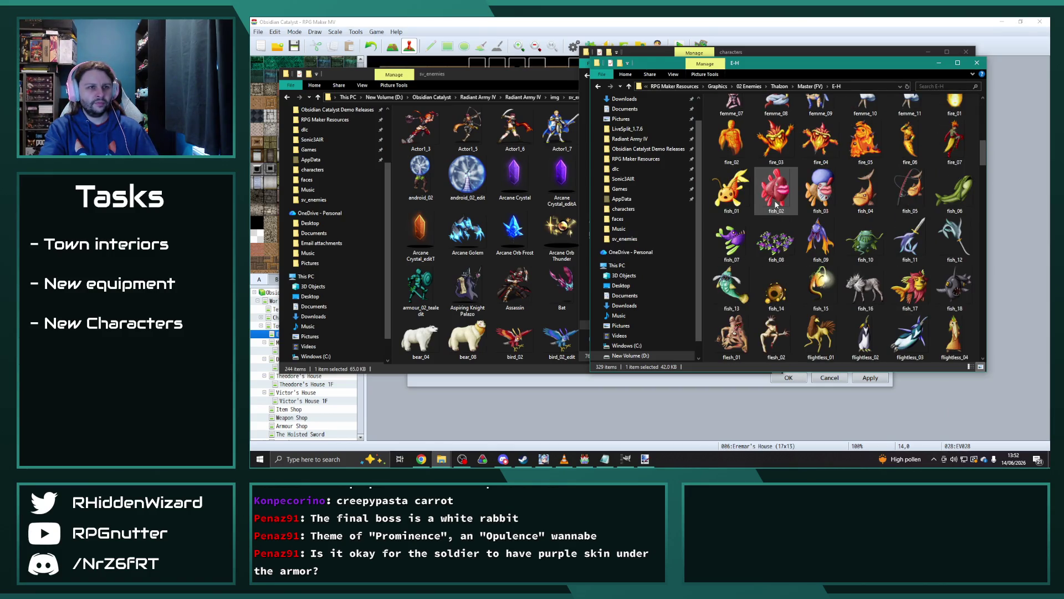
pyautogui.scroll(-2, 770, 205)
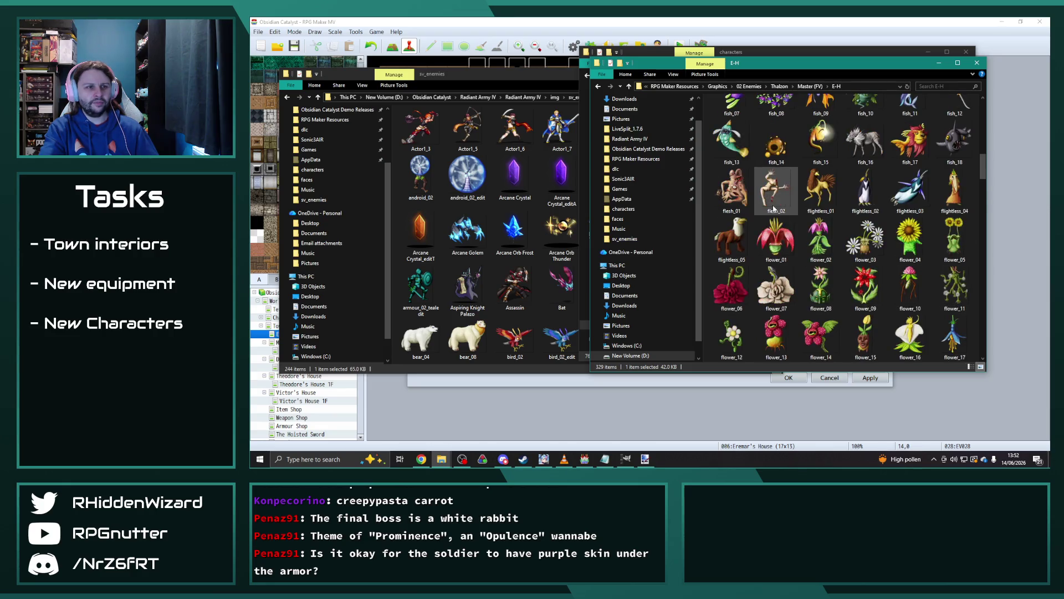
pyautogui.scroll(-2, 769, 190)
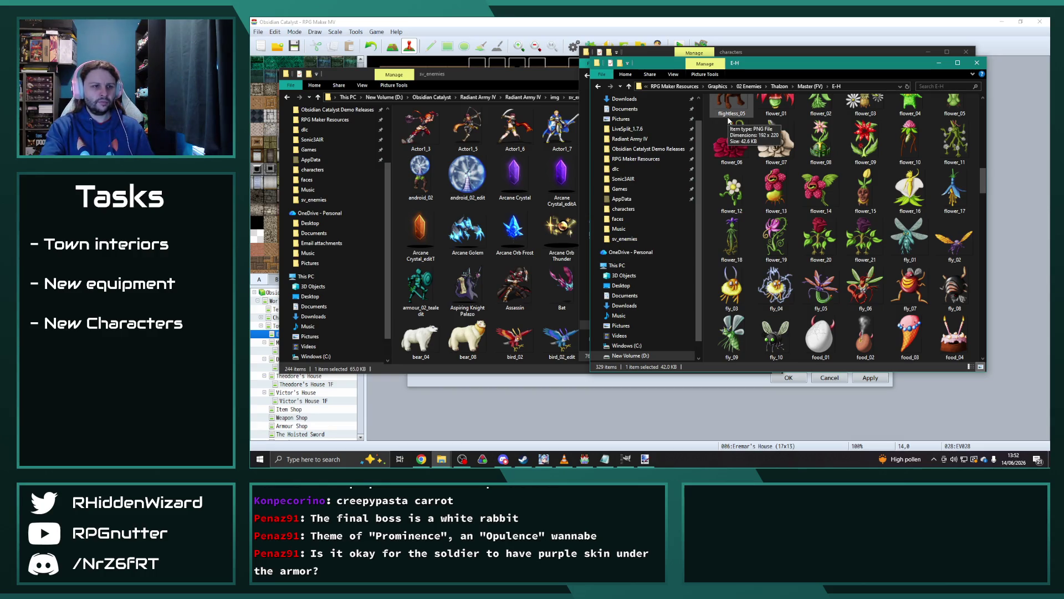
pyautogui.scroll(-2, 781, 176)
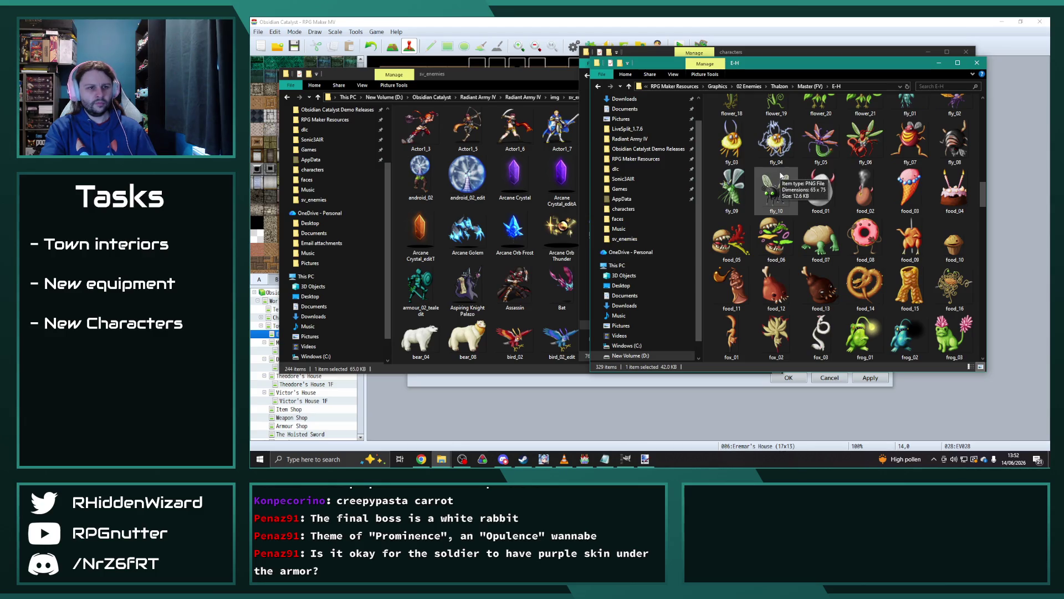
# Preview the food_08 sprite enlarged in Photos.
pyautogui.doubleClick(873, 242)
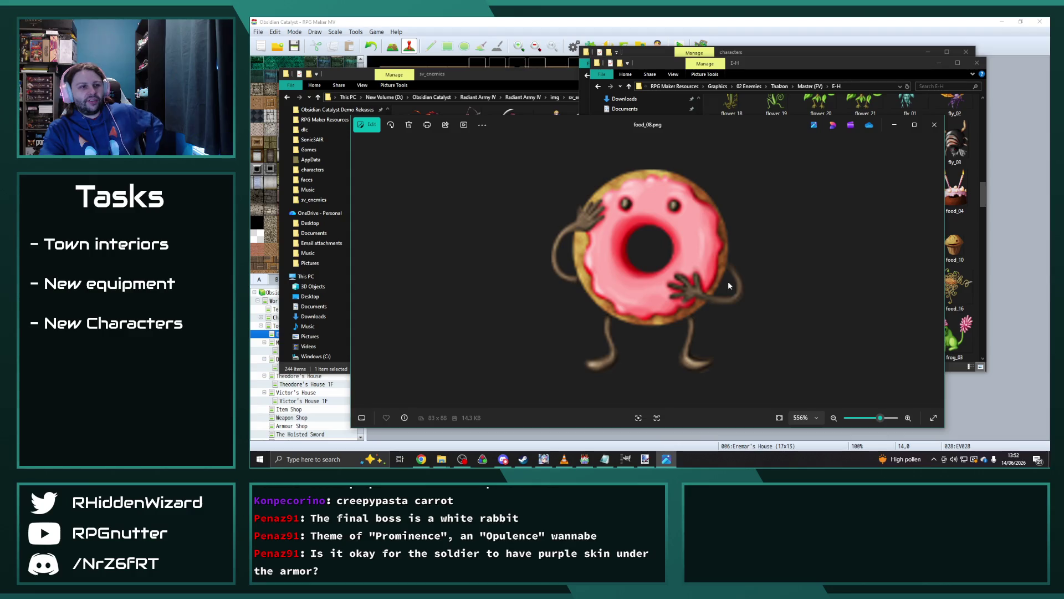
pyautogui.scroll(3, 729, 282)
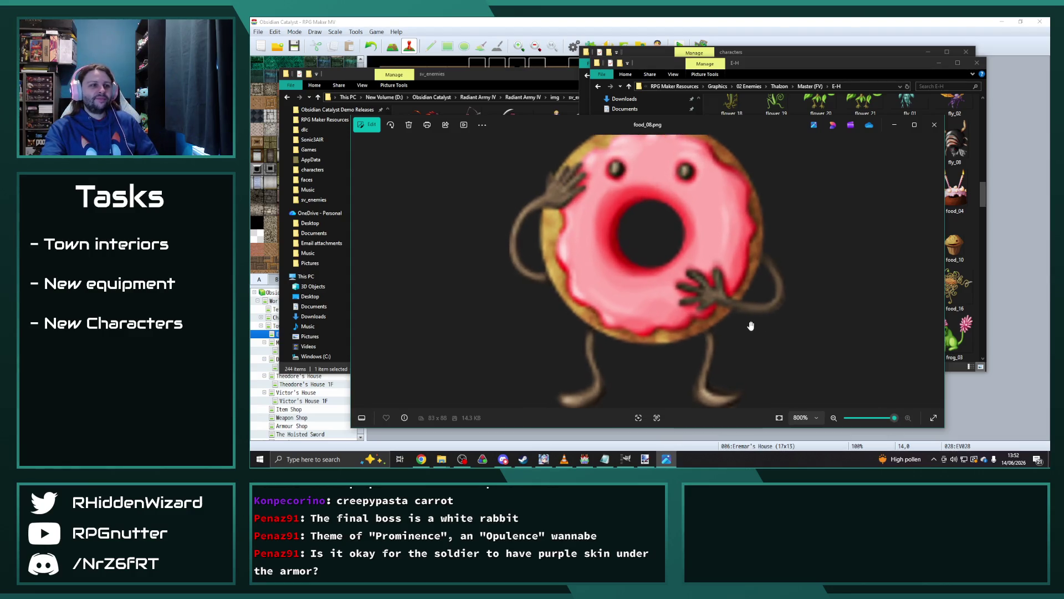
pyautogui.scroll(-3, 759, 301)
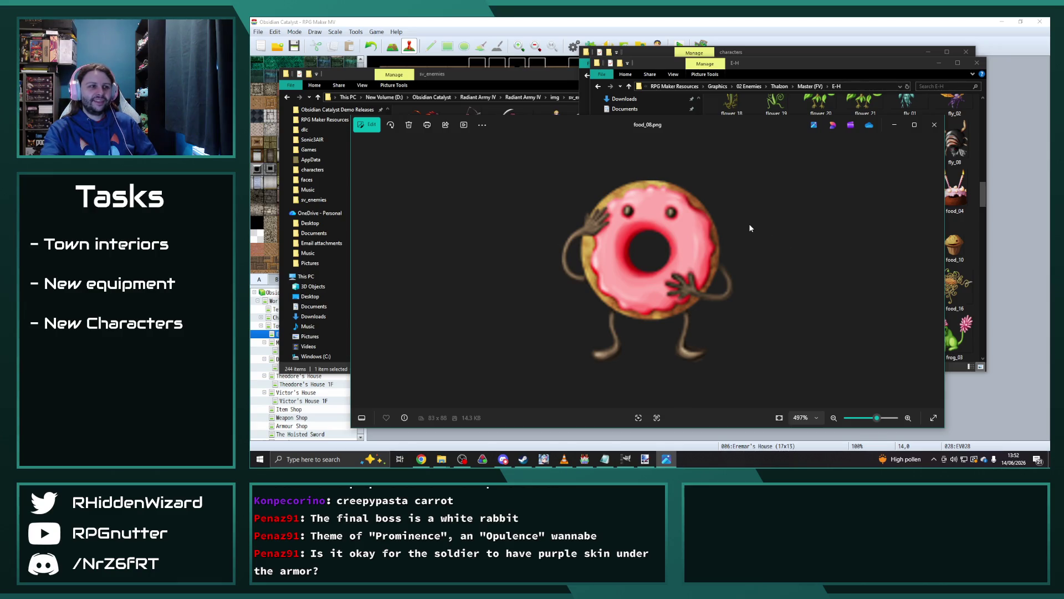
pyautogui.click(934, 124)
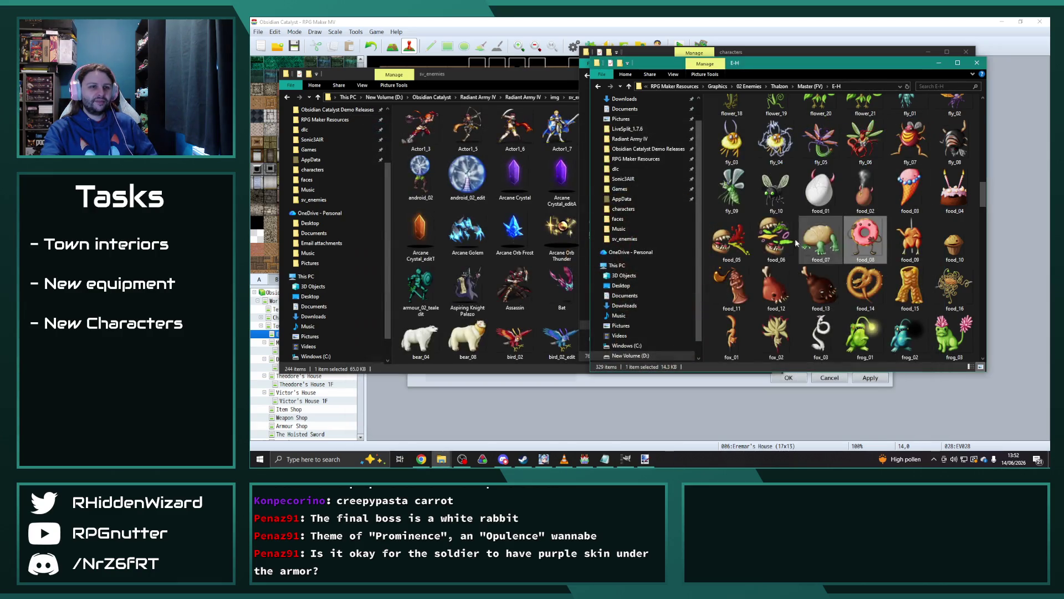
# Inspect ghost_04 enlarged twice, then copy it into the sv_enemies folder.
pyautogui.scroll(-10, 790, 258)
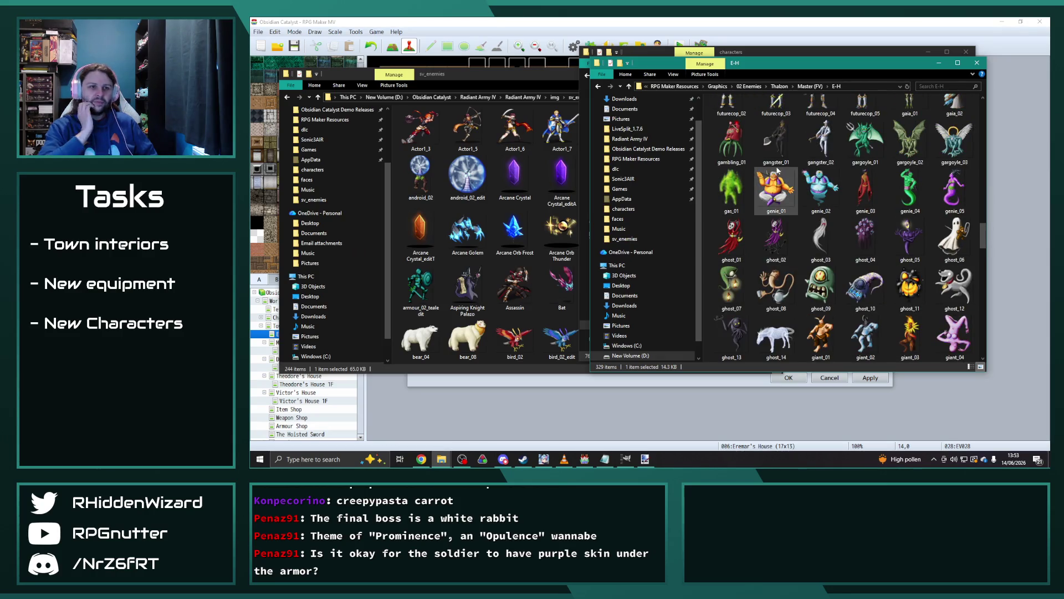
pyautogui.doubleClick(869, 244)
pyautogui.scroll(1, 698, 289)
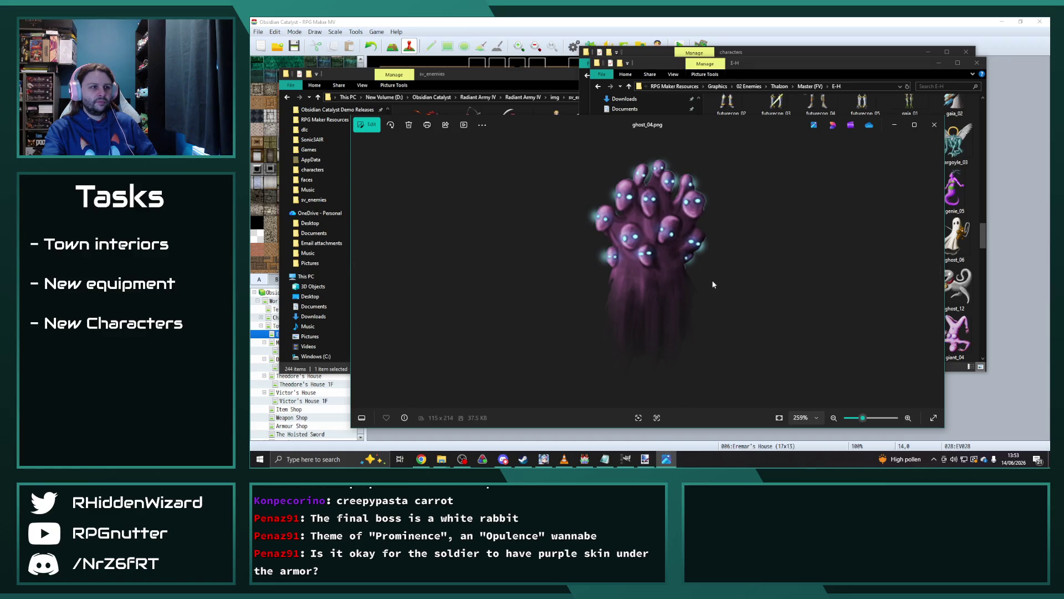
pyautogui.click(935, 128)
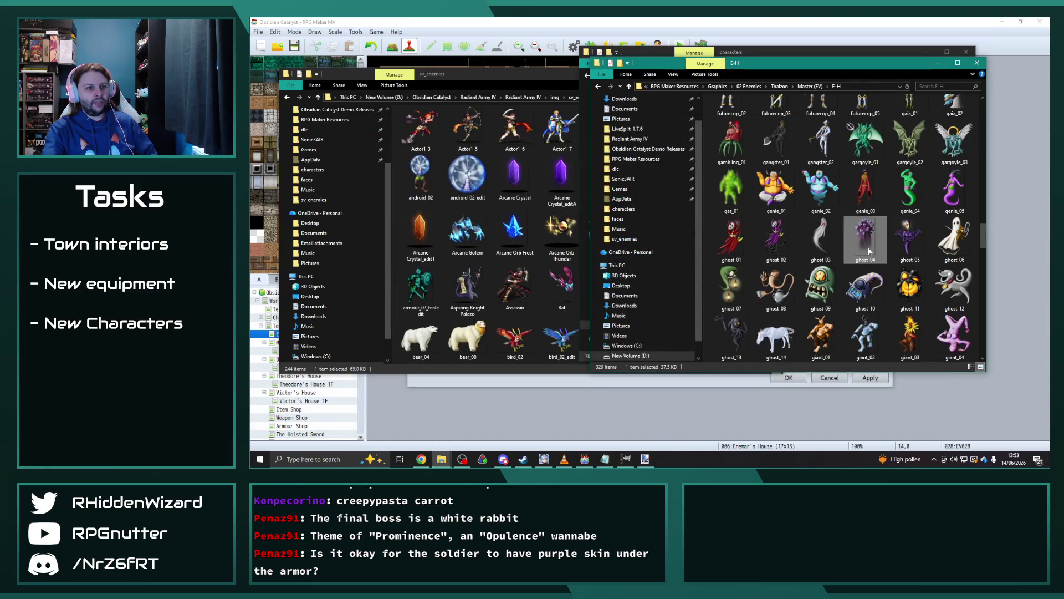
pyautogui.doubleClick(865, 239)
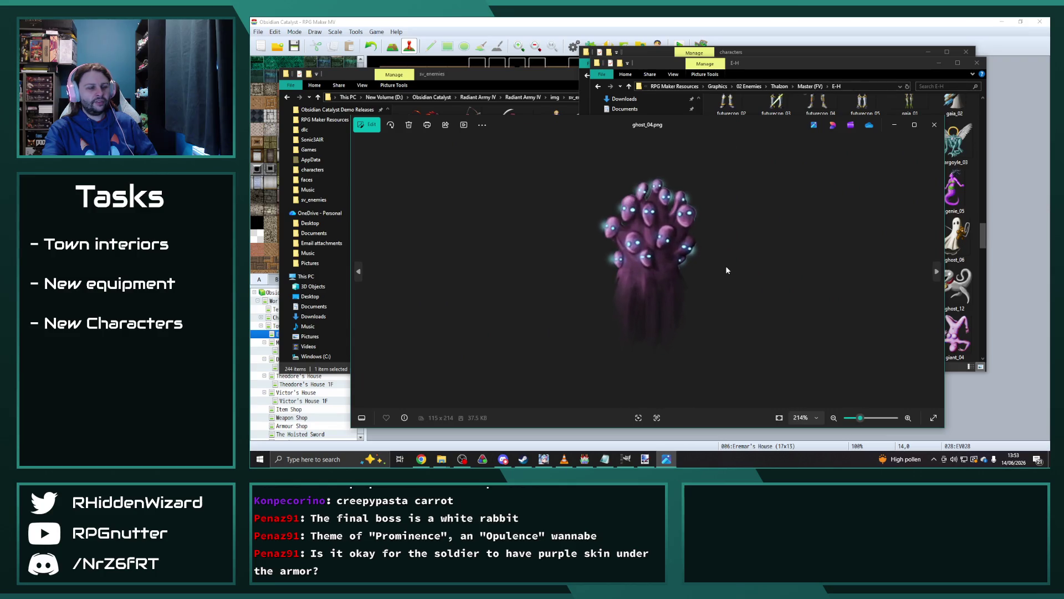
pyautogui.click(936, 130)
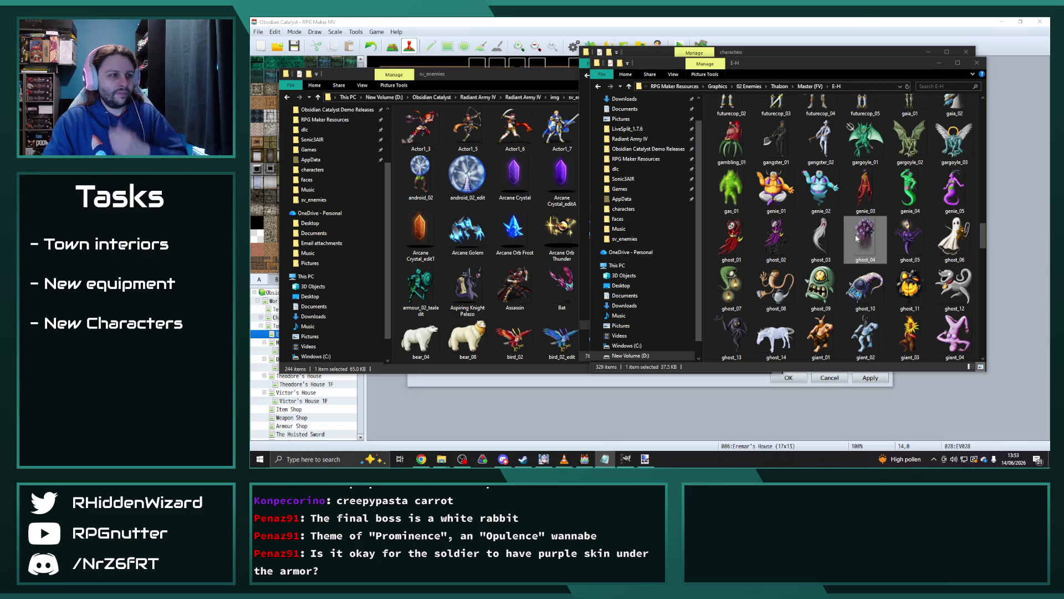
pyautogui.moveTo(865, 239); pyautogui.dragTo(515, 195)
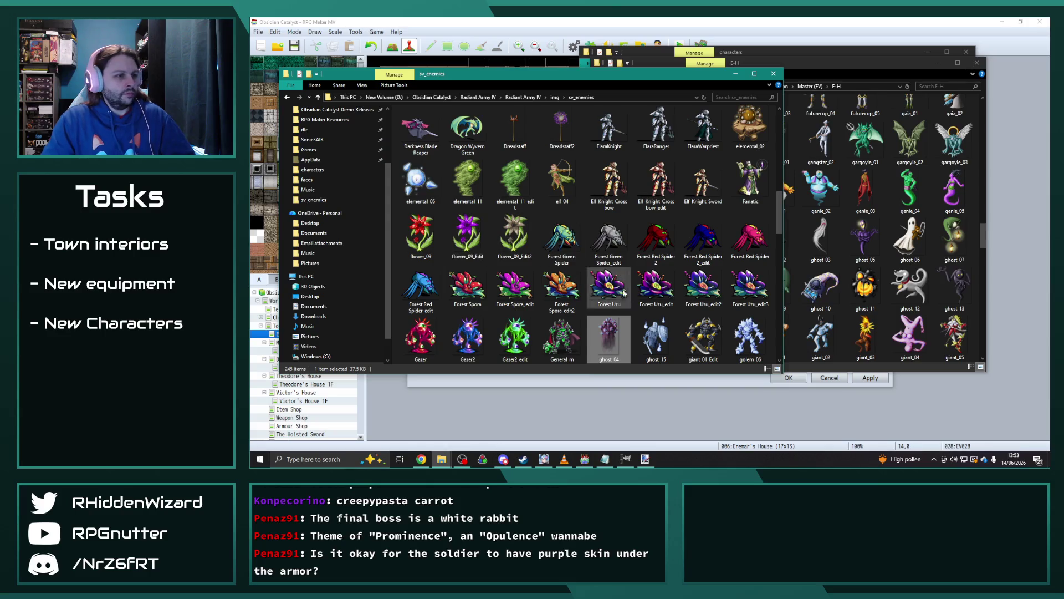
# Select ghost_15, glance at the enemy database, then bring up and scroll the characters folder.
pyautogui.click(659, 343)
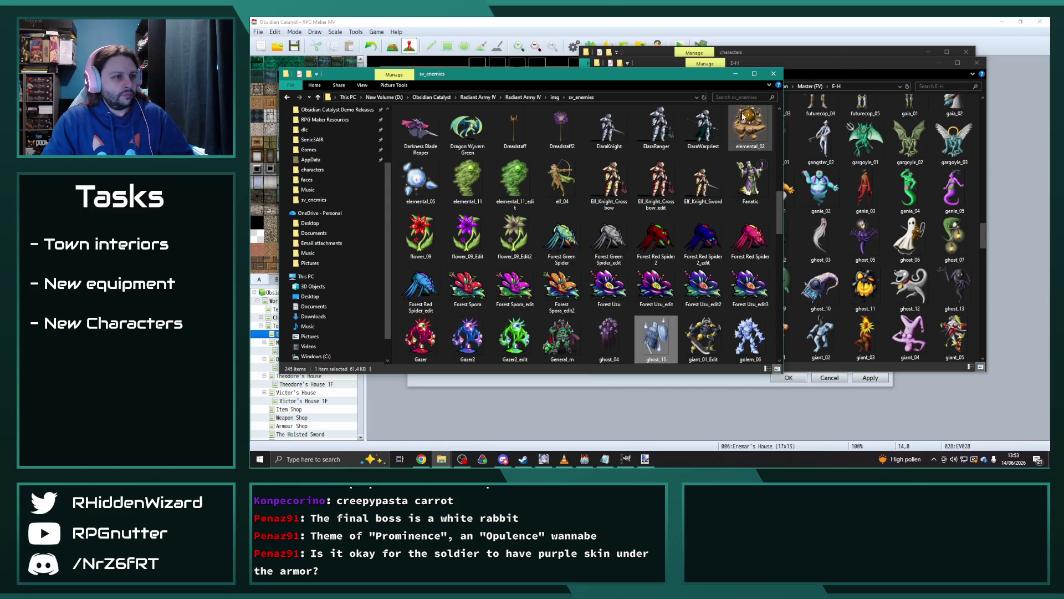
pyautogui.click(771, 20)
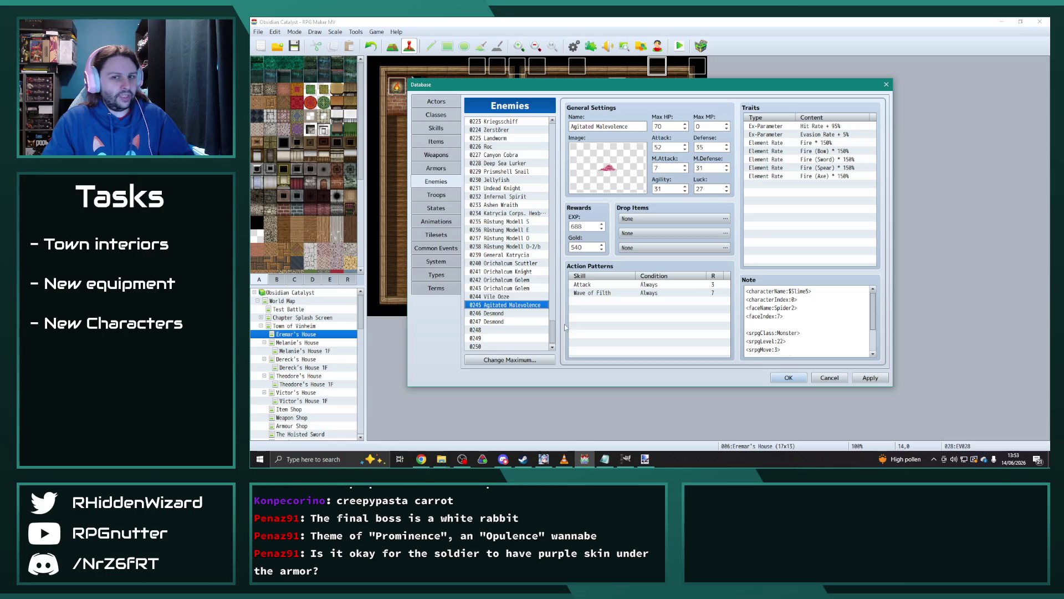
pyautogui.click(441, 459)
pyautogui.click(410, 424)
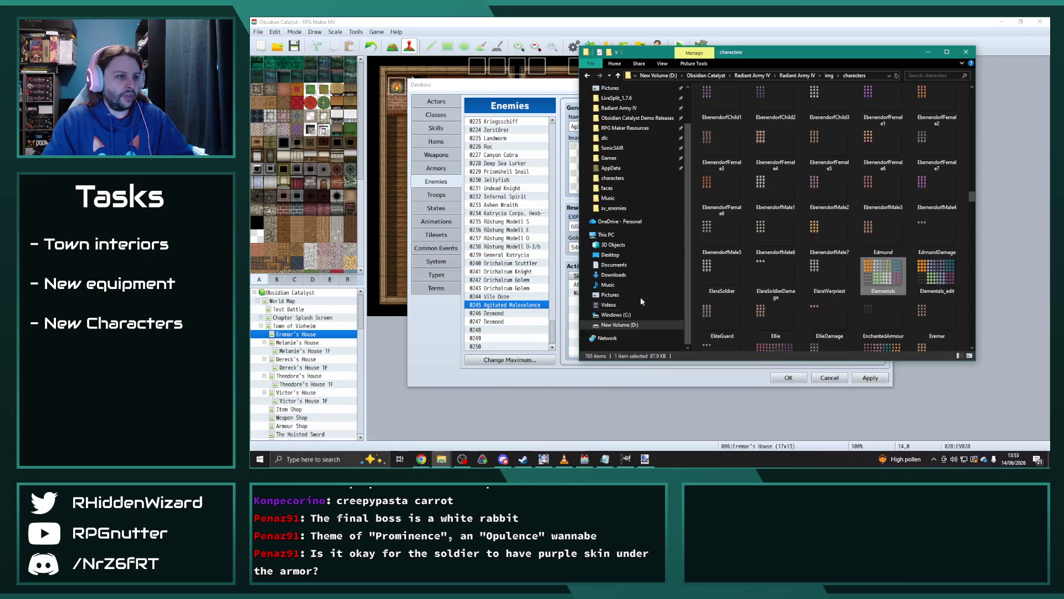
pyautogui.moveTo(894, 61); pyautogui.dragTo(805, 48)
pyautogui.scroll(-5, 716, 207)
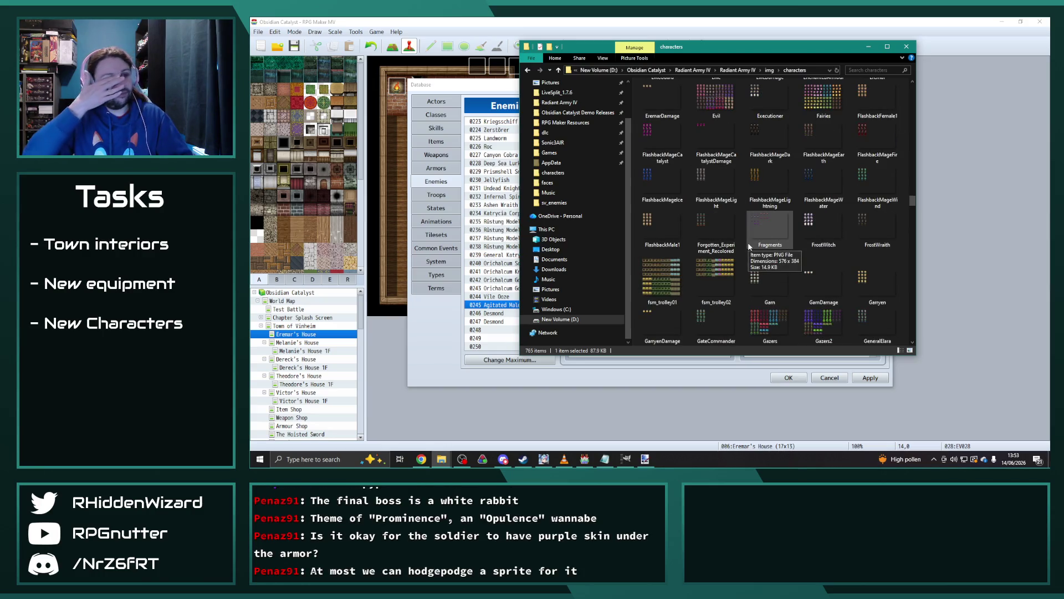
pyautogui.scroll(-5, 746, 235)
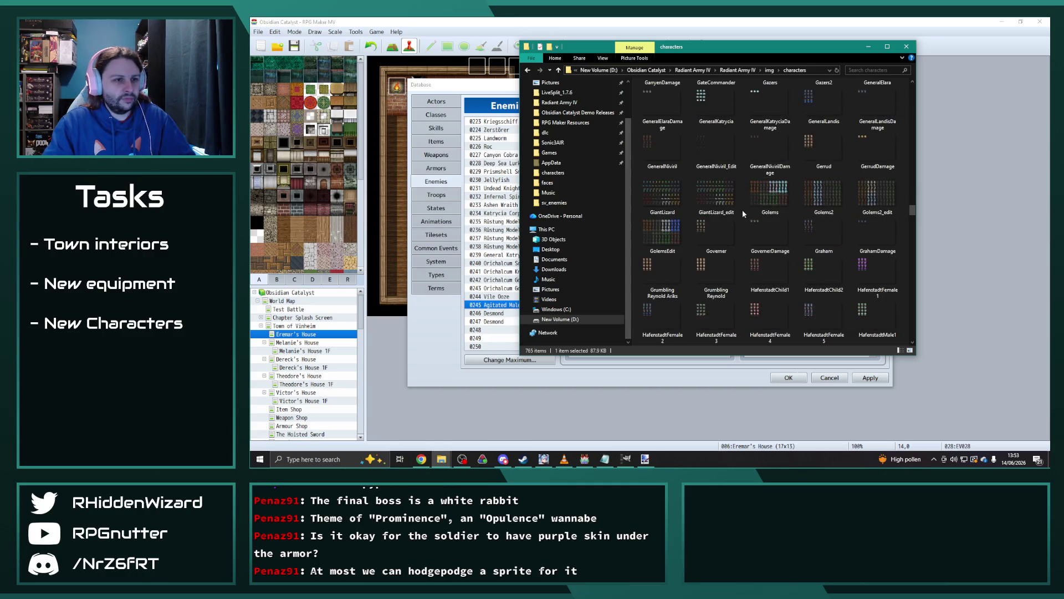
pyautogui.scroll(-5, 743, 206)
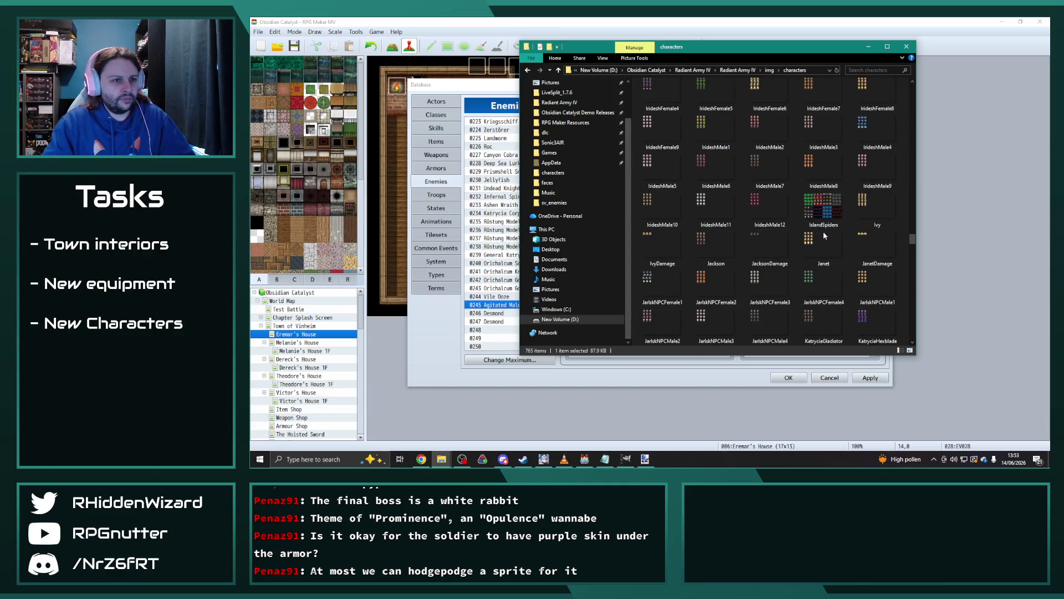
pyautogui.scroll(-8, 836, 235)
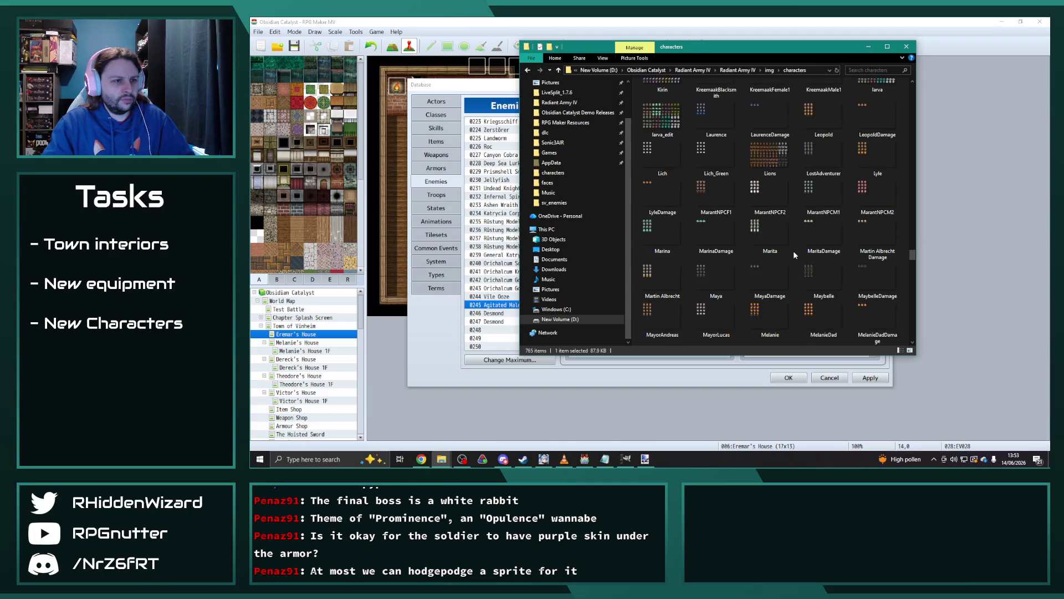
# Jump to 'monster' in characters and step through Monster, Monster1-VXA and following sheets.
pyautogui.write('monster')
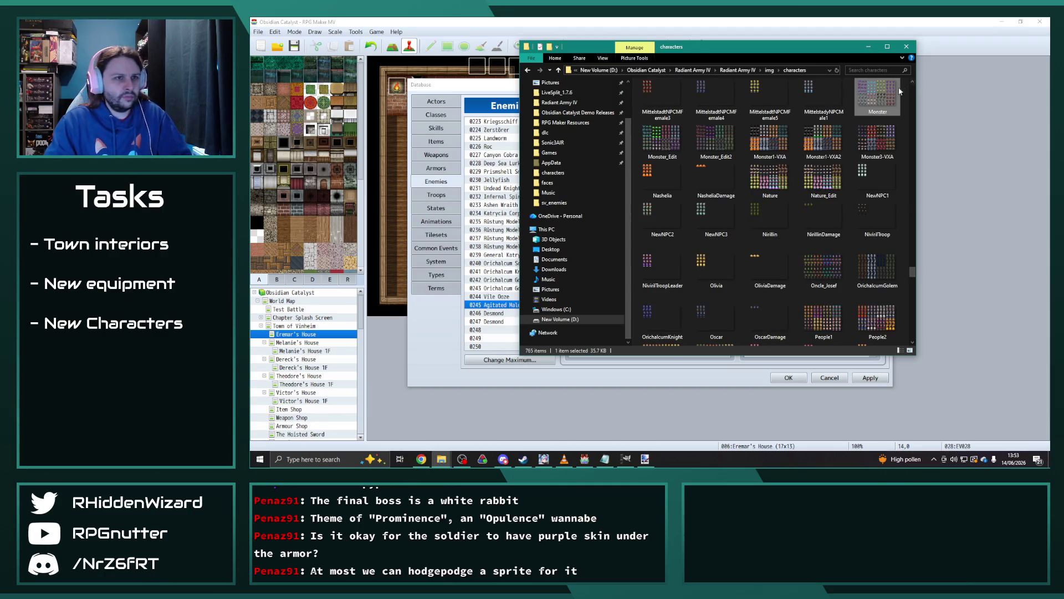
pyautogui.doubleClick(887, 92)
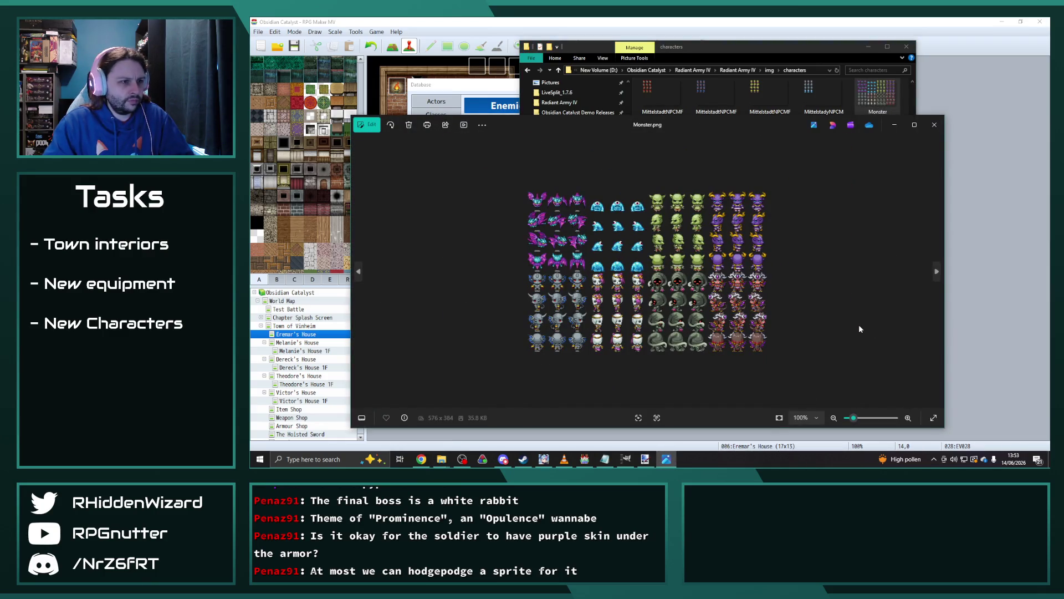
pyautogui.press('Right')
pyautogui.press('Right')
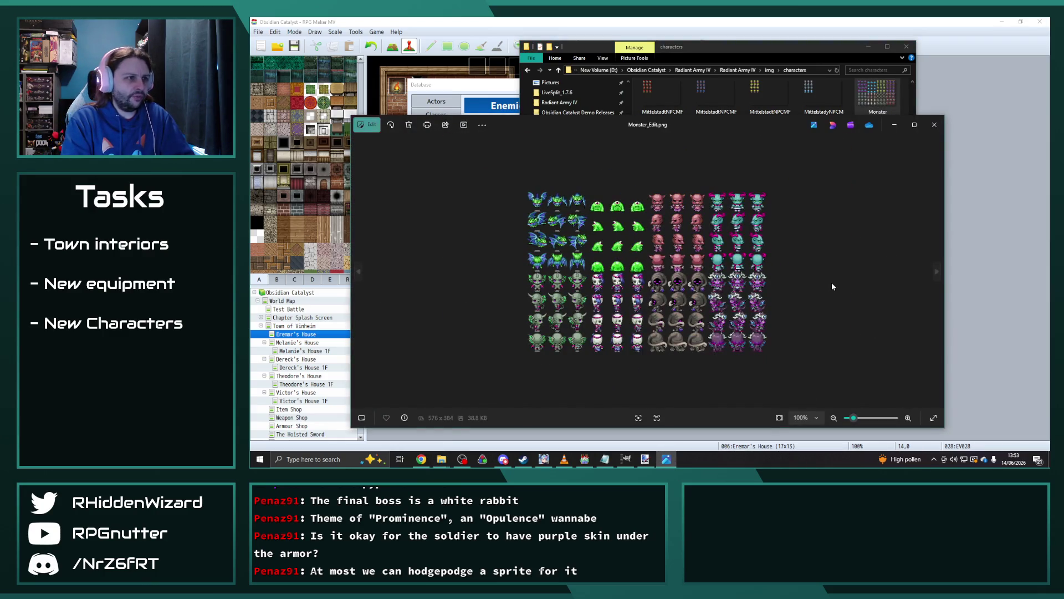
pyautogui.press('Right')
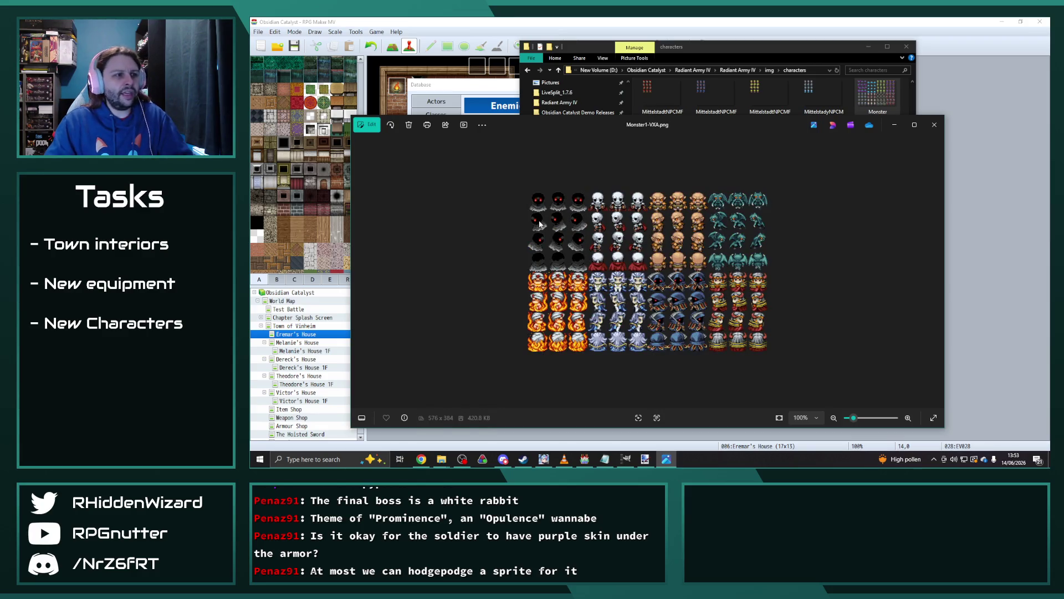
pyautogui.press('Right')
pyautogui.press('Right')
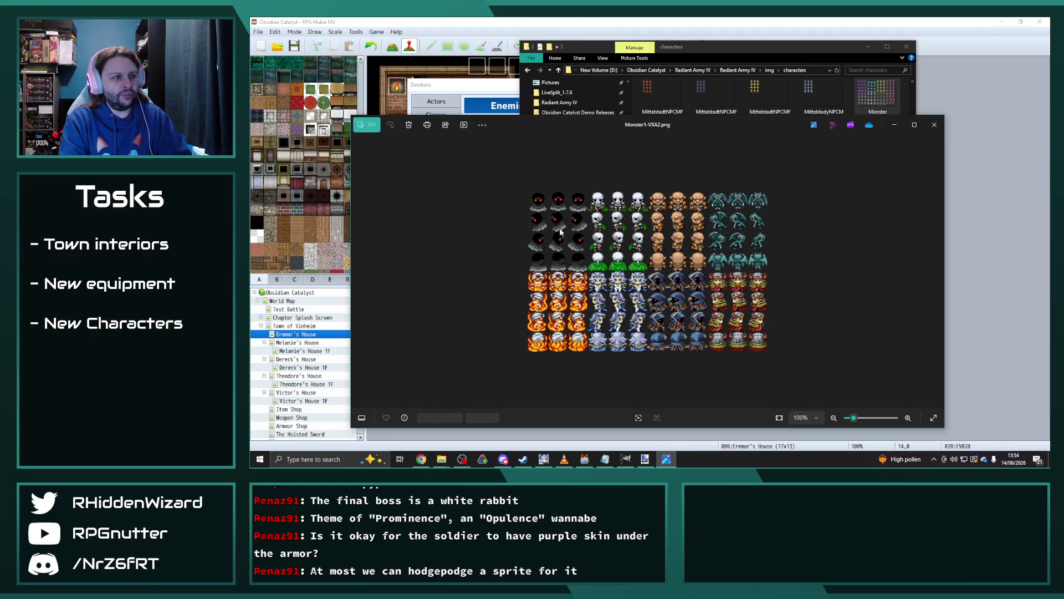
pyautogui.press('Right')
pyautogui.press('Right')
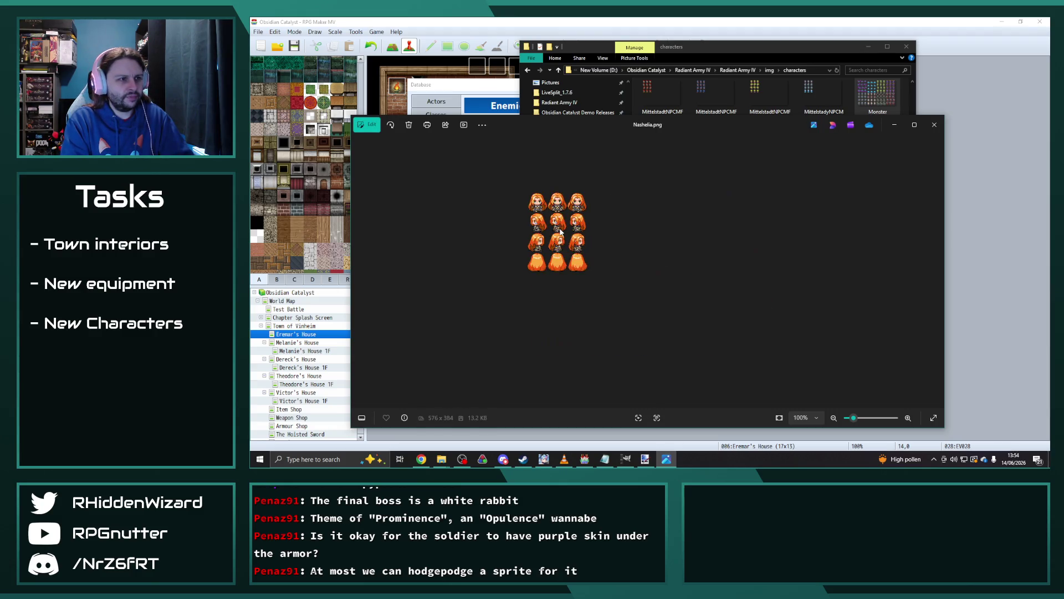
# Close the viewer and bring the E-H enemy folder window back.
pyautogui.click(934, 126)
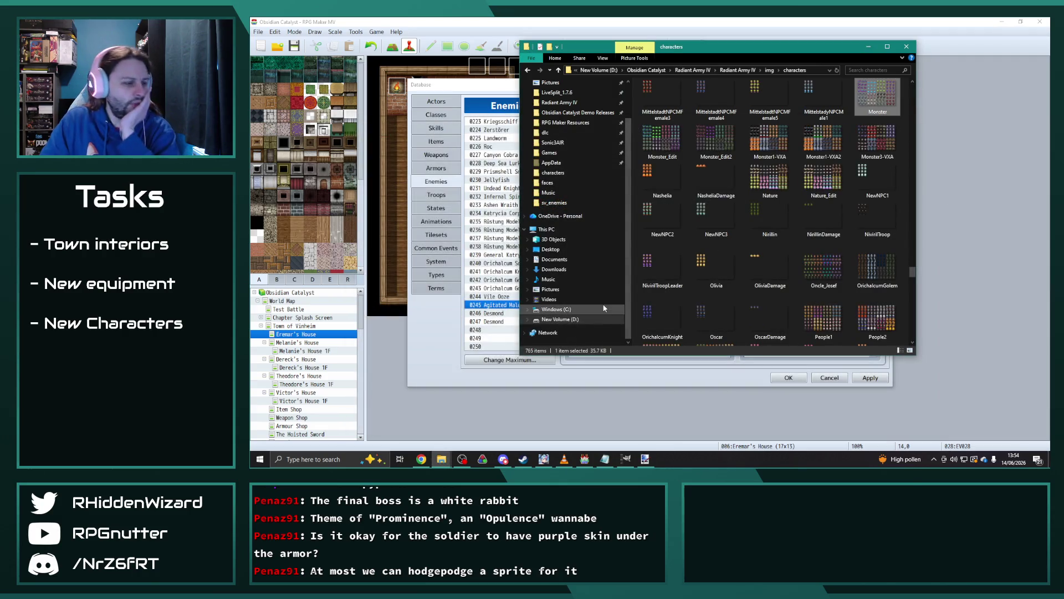
pyautogui.click(441, 459)
pyautogui.click(574, 439)
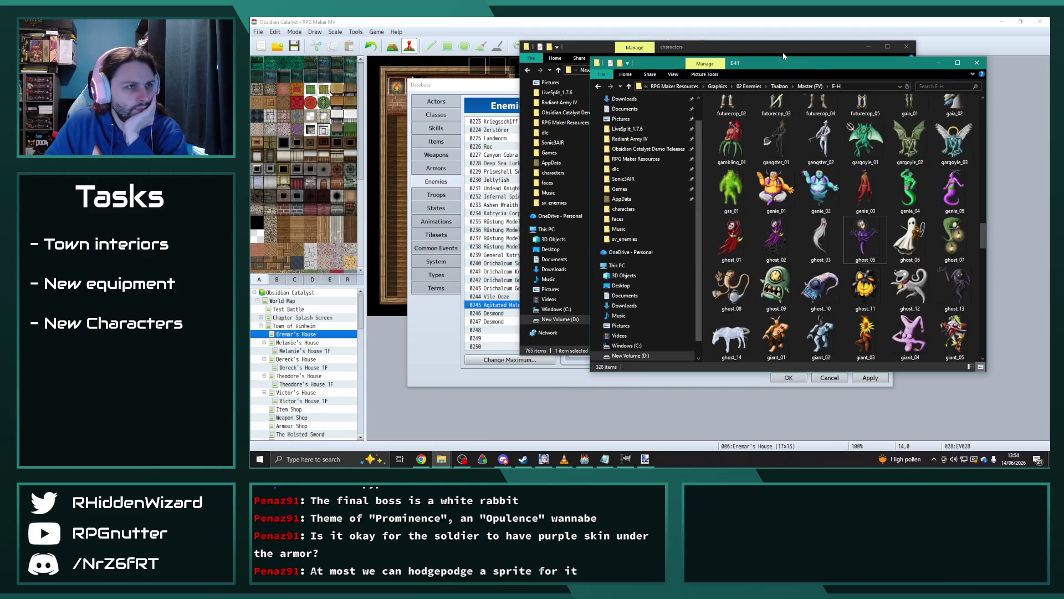
# Place the E-H window beside characters and go to Graphics > 05 Characters > Mythological animals.
pyautogui.moveTo(554, 46); pyautogui.dragTo(324, 56)
pyautogui.click(852, 70)
pyautogui.click(751, 86)
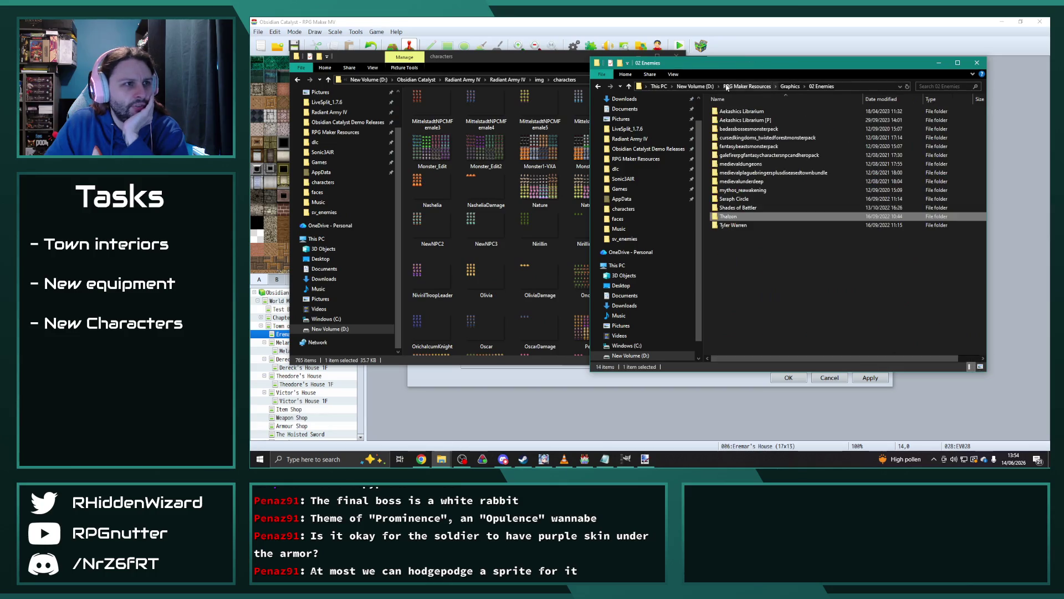
pyautogui.click(789, 86)
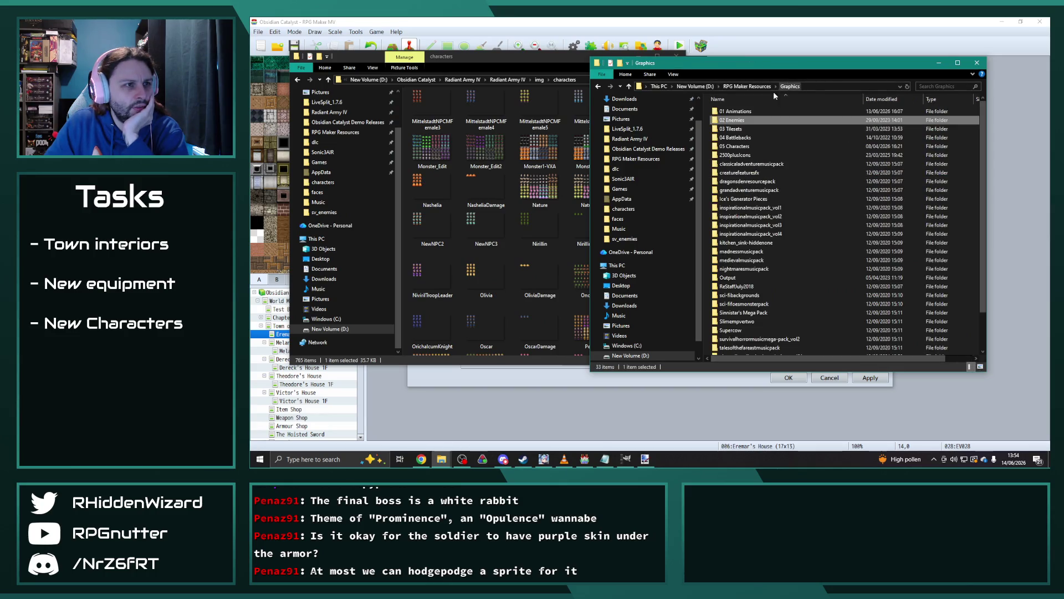
pyautogui.doubleClick(738, 146)
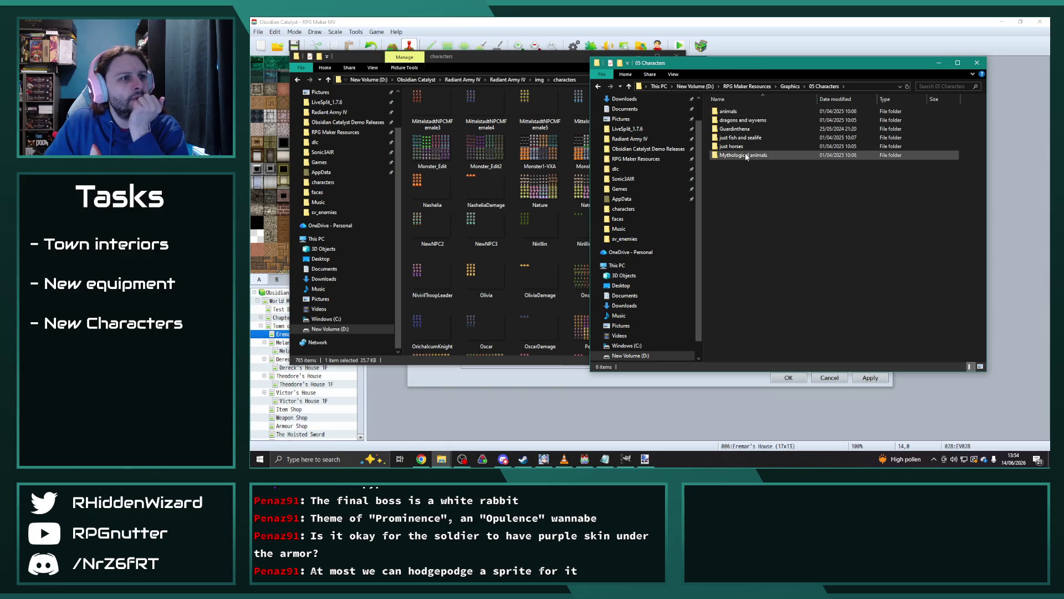
pyautogui.doubleClick(745, 155)
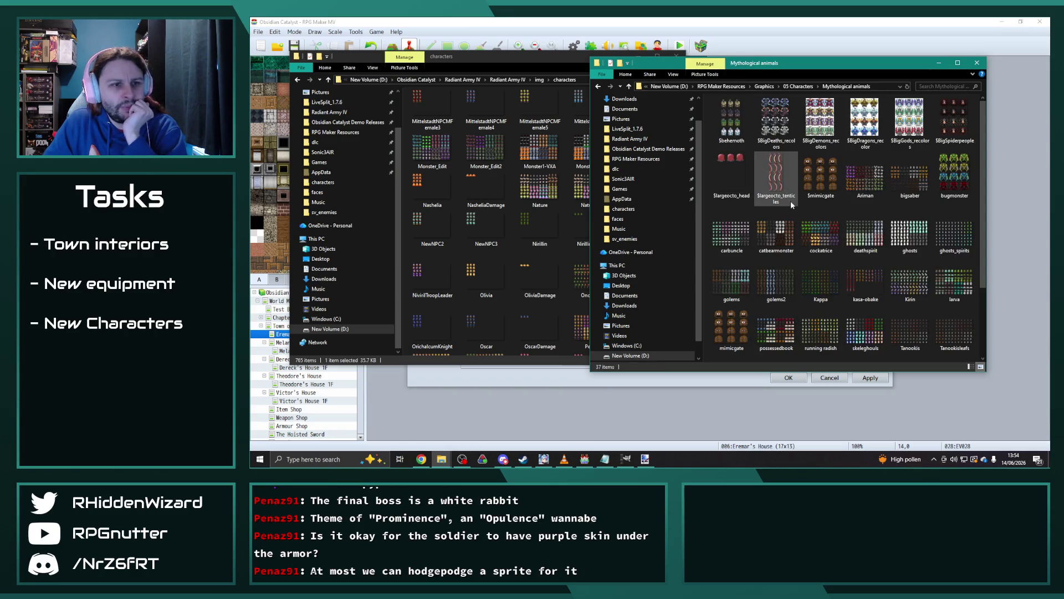
# Compare the ghosts, deathspirit and cockatrice sprite sheets in Photos.
pyautogui.click(899, 244)
pyautogui.doubleClick(899, 247)
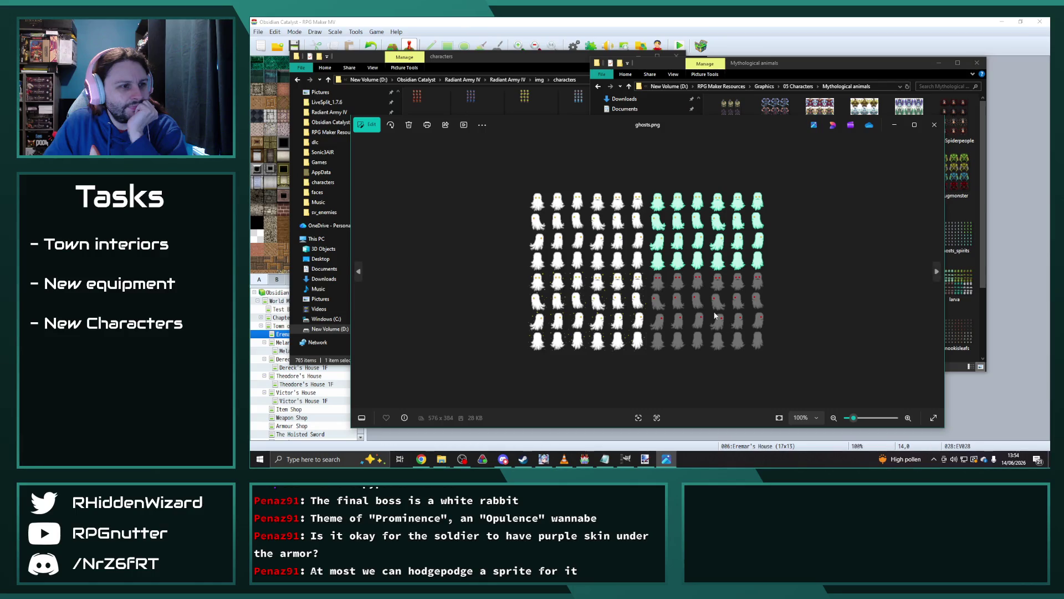
pyautogui.press('Right')
pyautogui.press('Right')
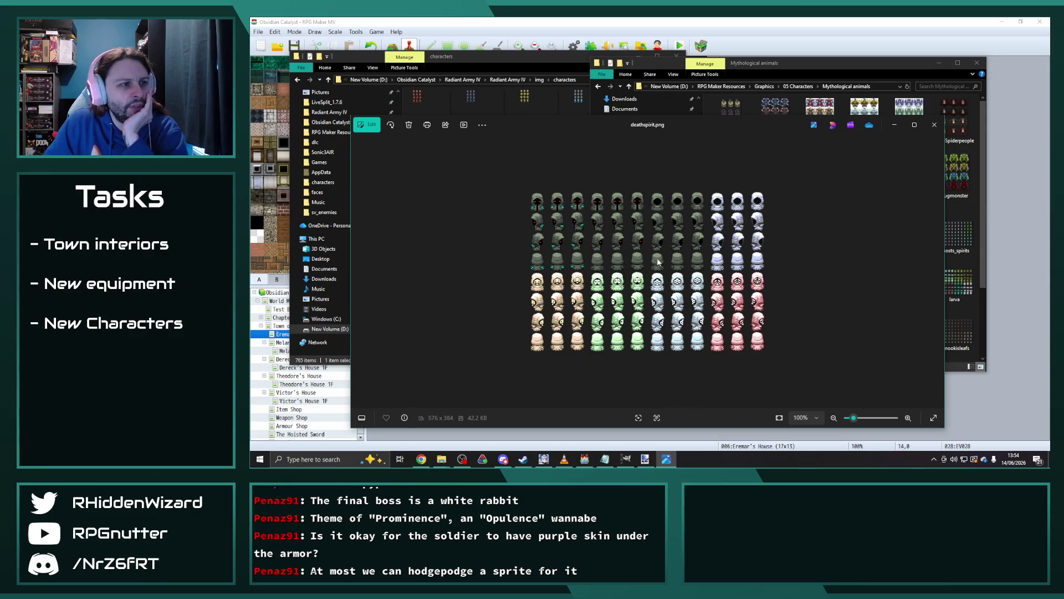
pyautogui.press('Left')
pyautogui.press('Left')
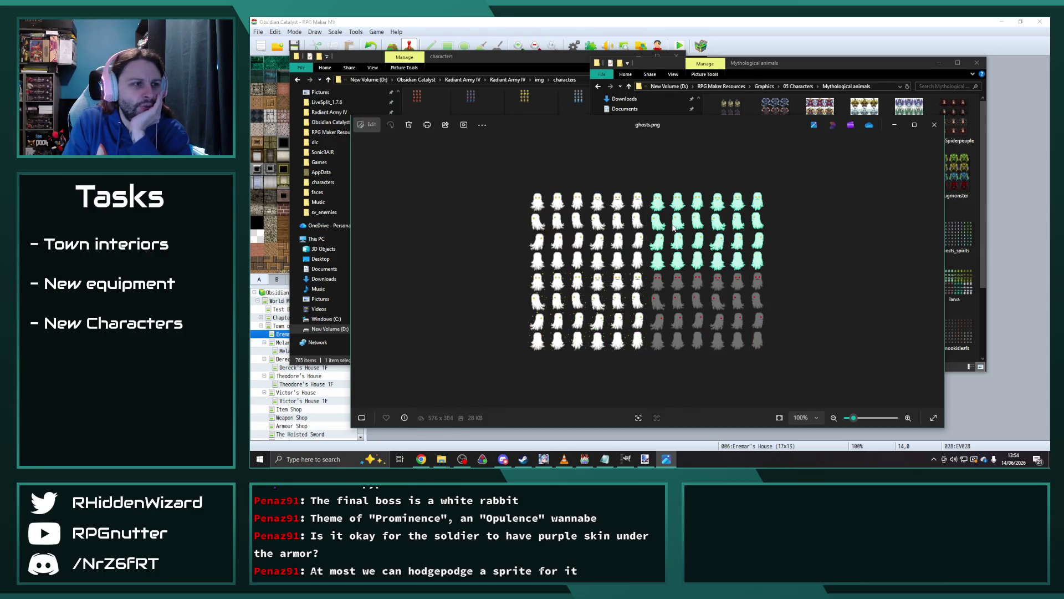
pyautogui.press('Right')
pyautogui.press('Right')
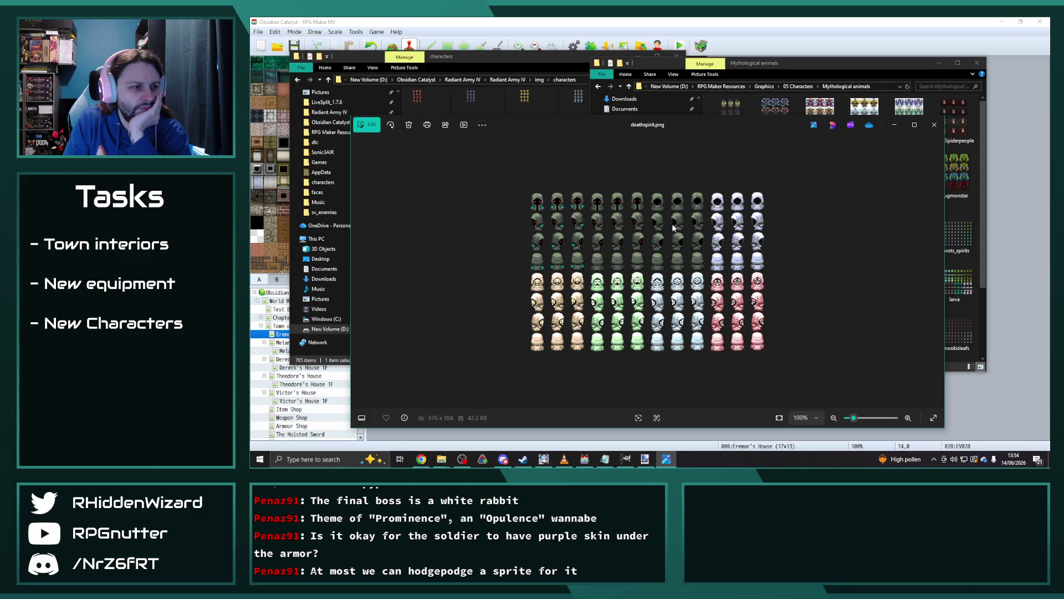
pyautogui.press('Left')
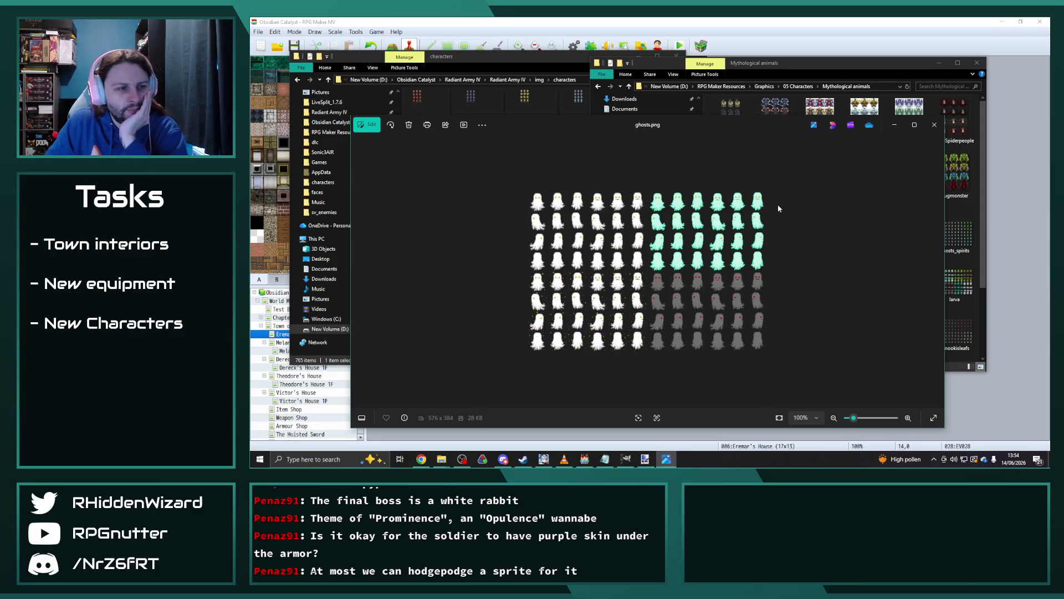
pyautogui.press('Right')
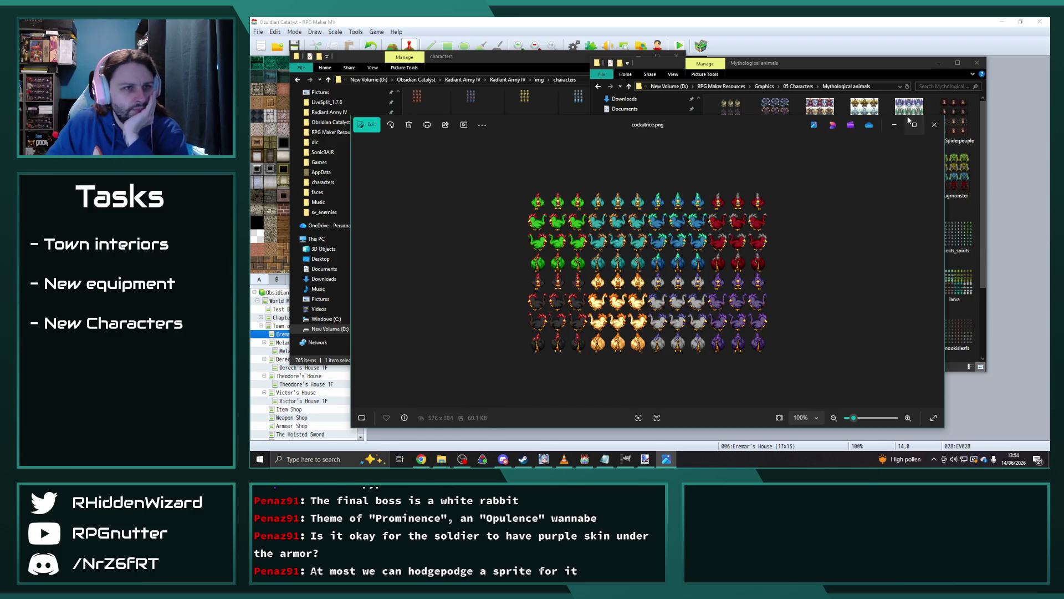
# Preview skeleghouls, close the previews, and open deathspirit.png for a closer look.
pyautogui.moveTo(737, 119); pyautogui.dragTo(635, 72)
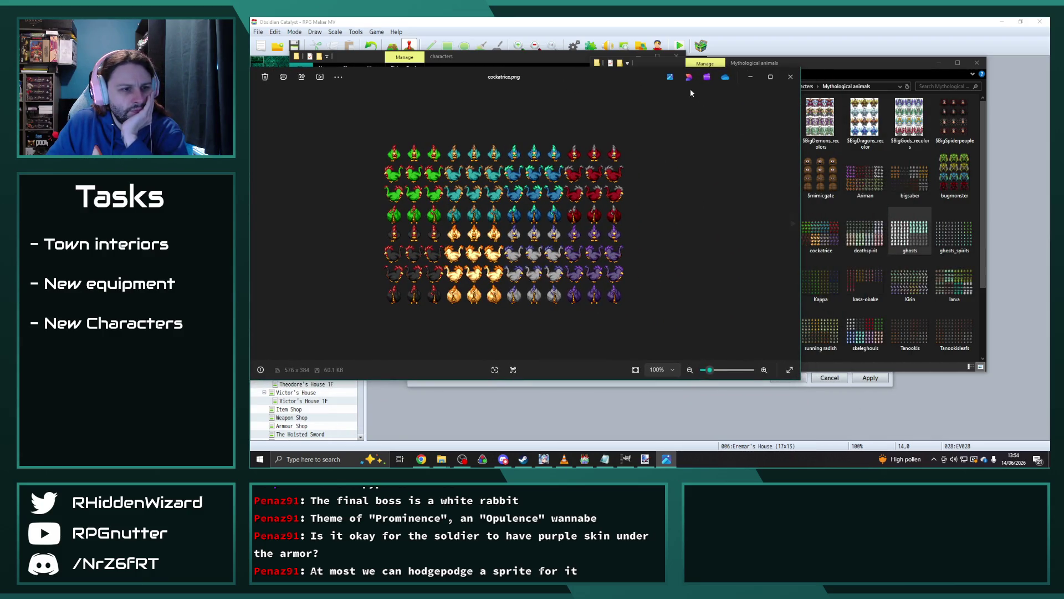
pyautogui.doubleClick(871, 327)
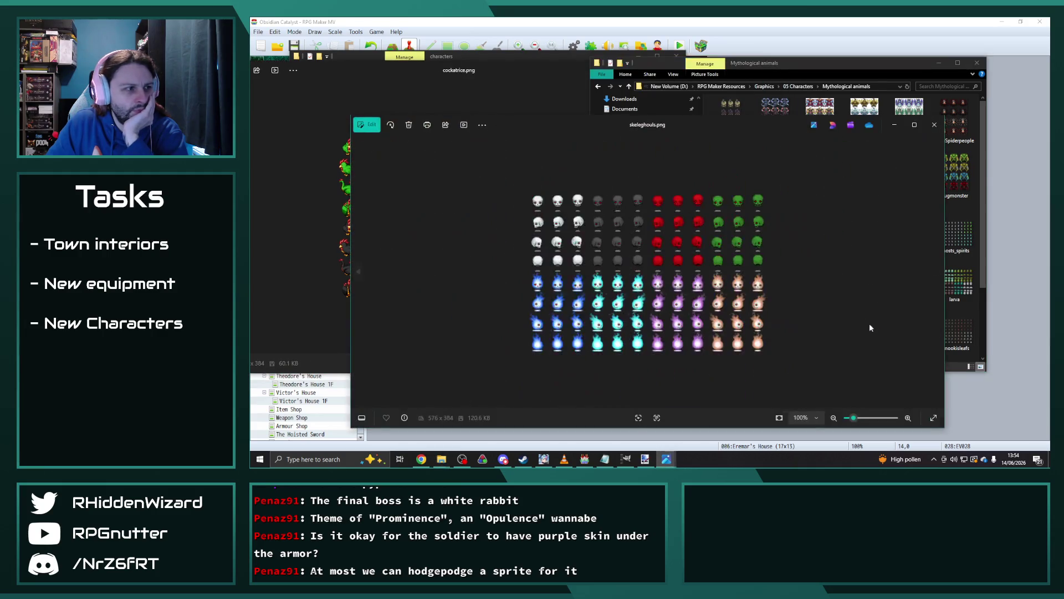
pyautogui.click(934, 124)
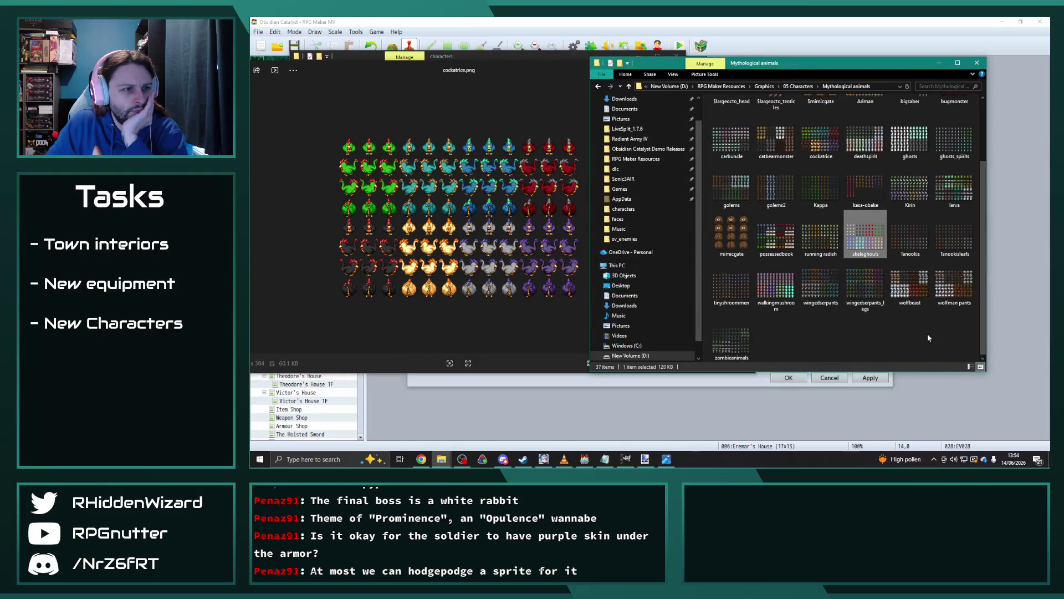
pyautogui.click(580, 320)
pyautogui.click(737, 63)
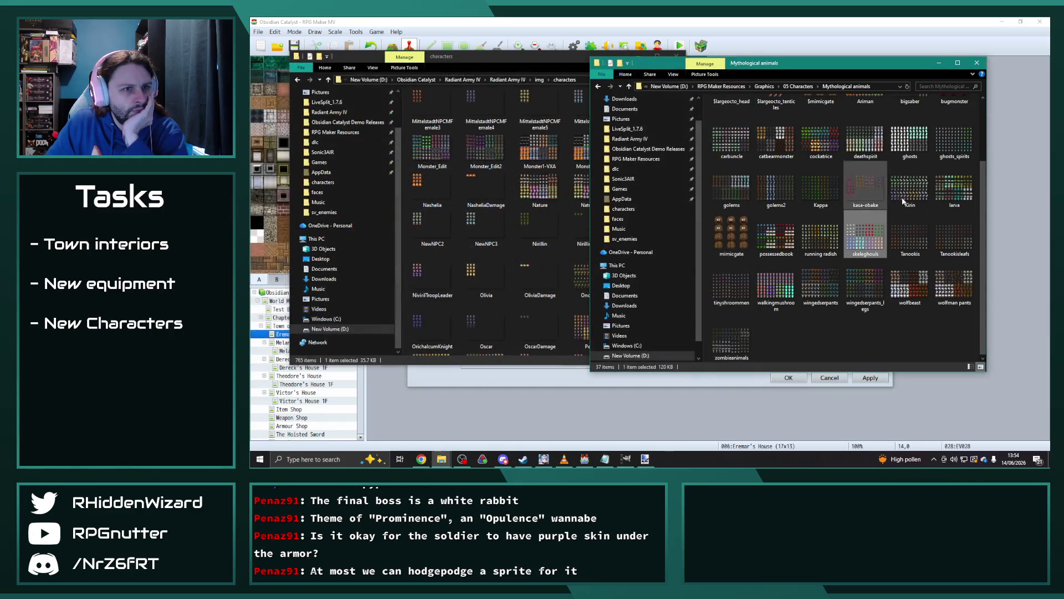
pyautogui.scroll(2, 861, 194)
pyautogui.doubleClick(861, 237)
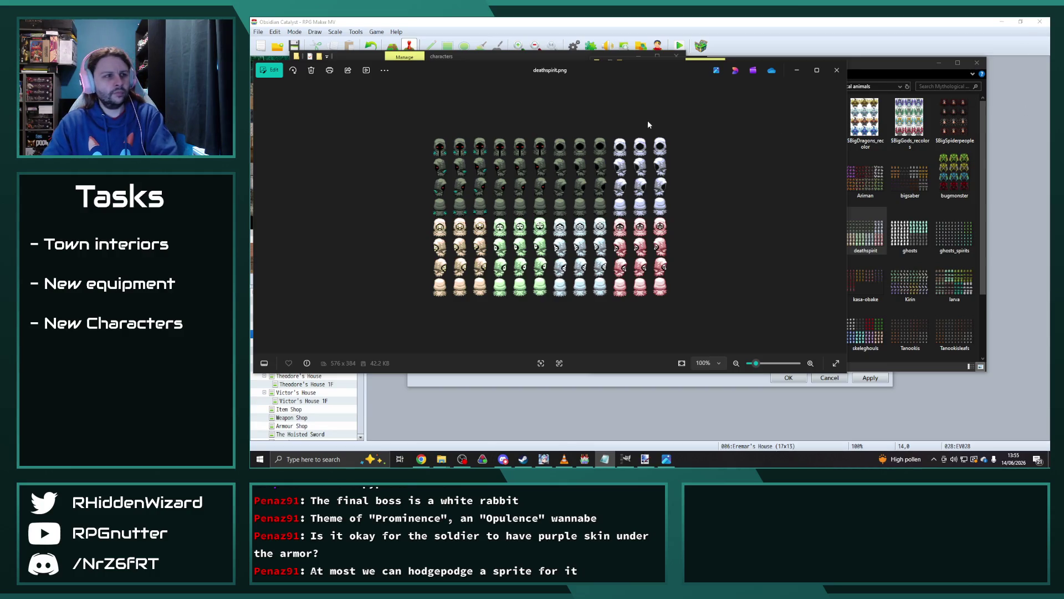
# Close the deathspirit preview, paste it into the project's characters folder, and return to RPG Maker.
pyautogui.click(837, 70)
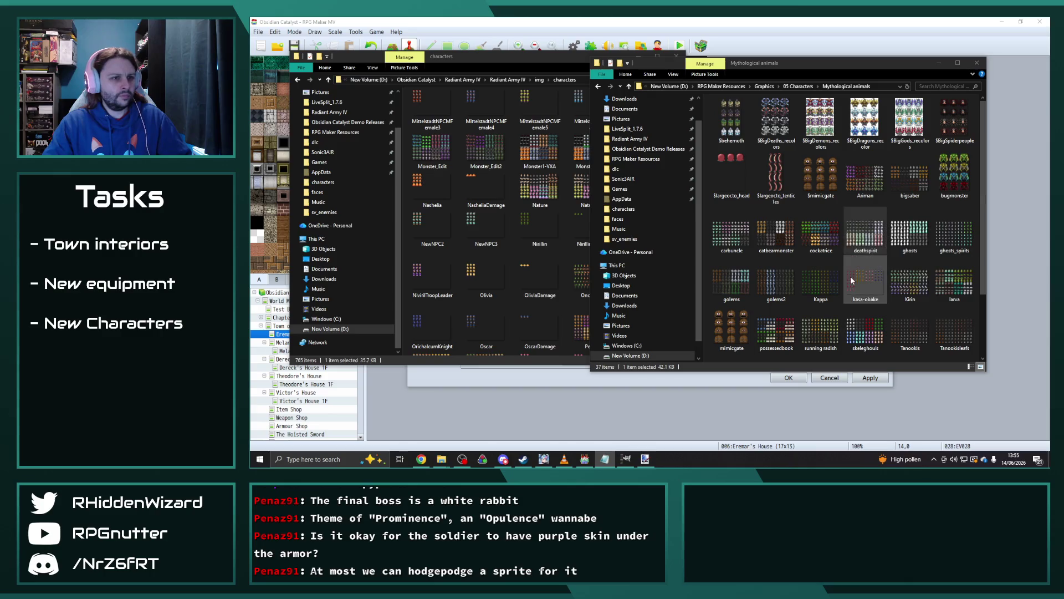
pyautogui.click(443, 466)
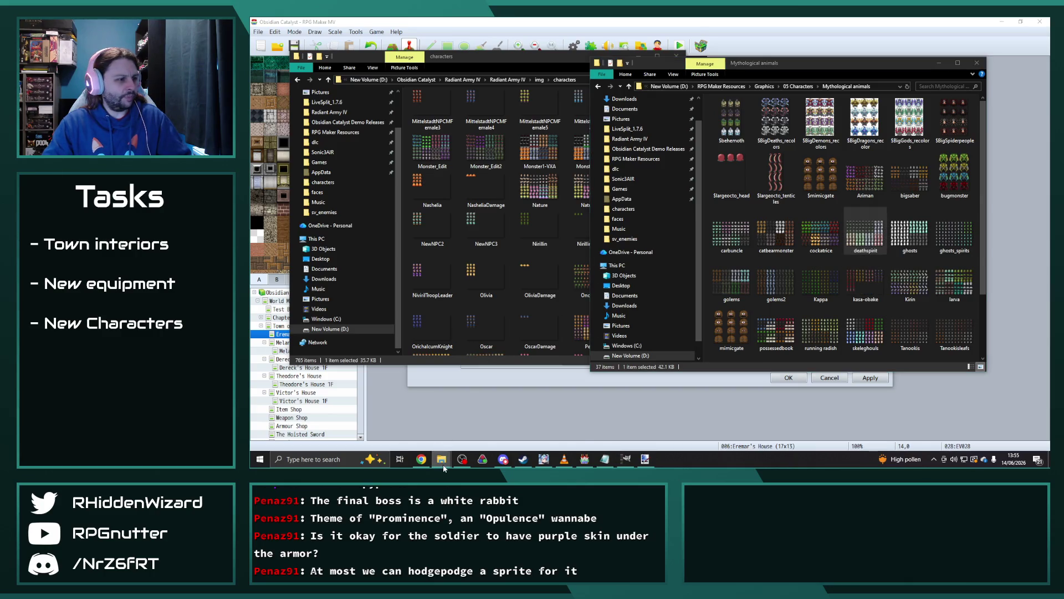
pyautogui.click(411, 421)
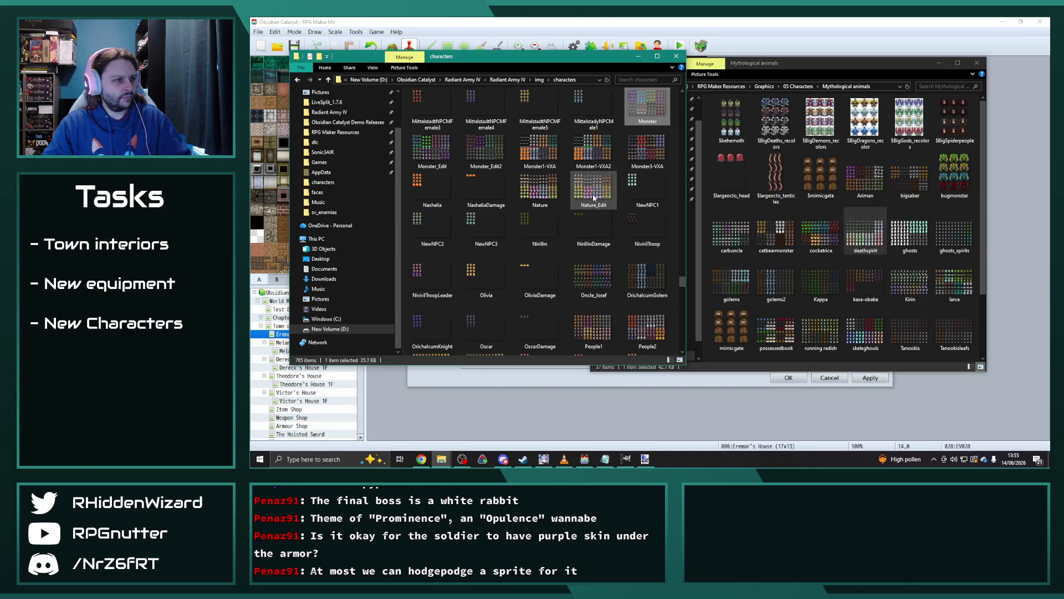
pyautogui.hotkey('ctrl', 'v')
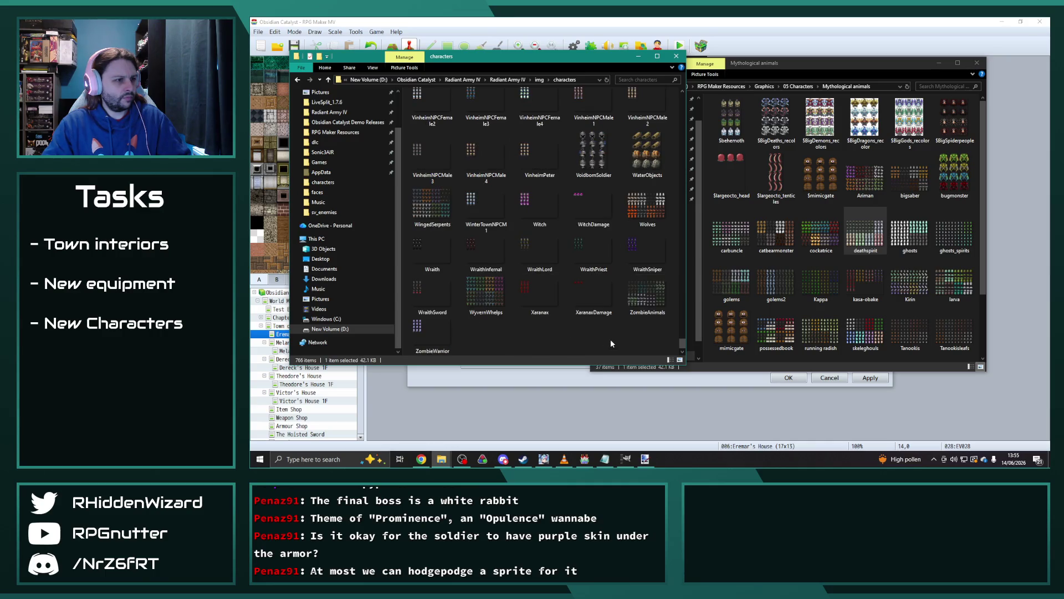
pyautogui.hotkey('alt', 'Tab')
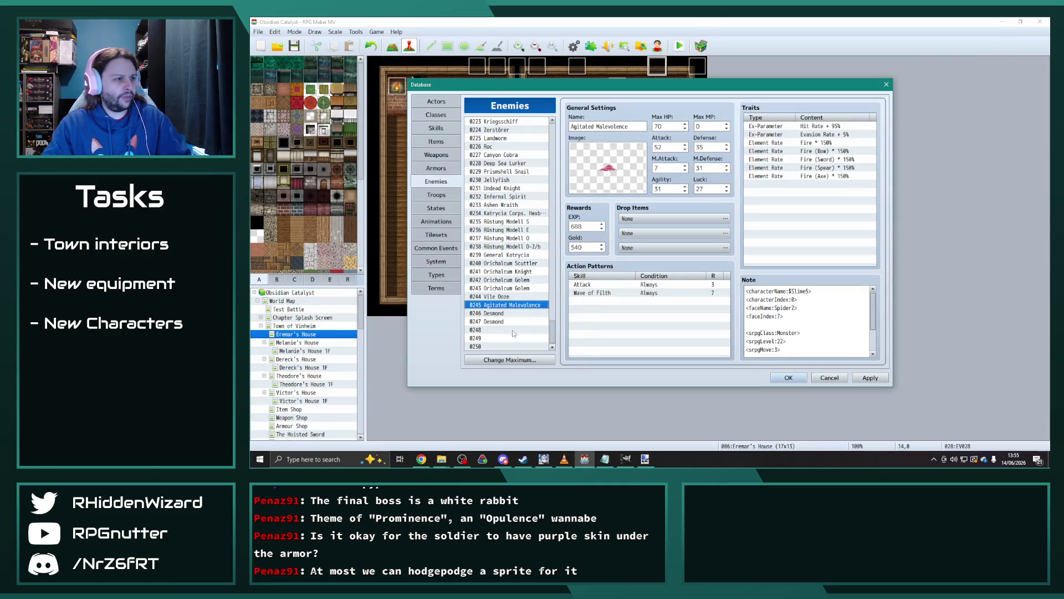
# In the enemy's note, replace $Slime5 with DeathSpirit and change index 0 to 1.
pyautogui.click(810, 290)
pyautogui.doubleClick(810, 290)
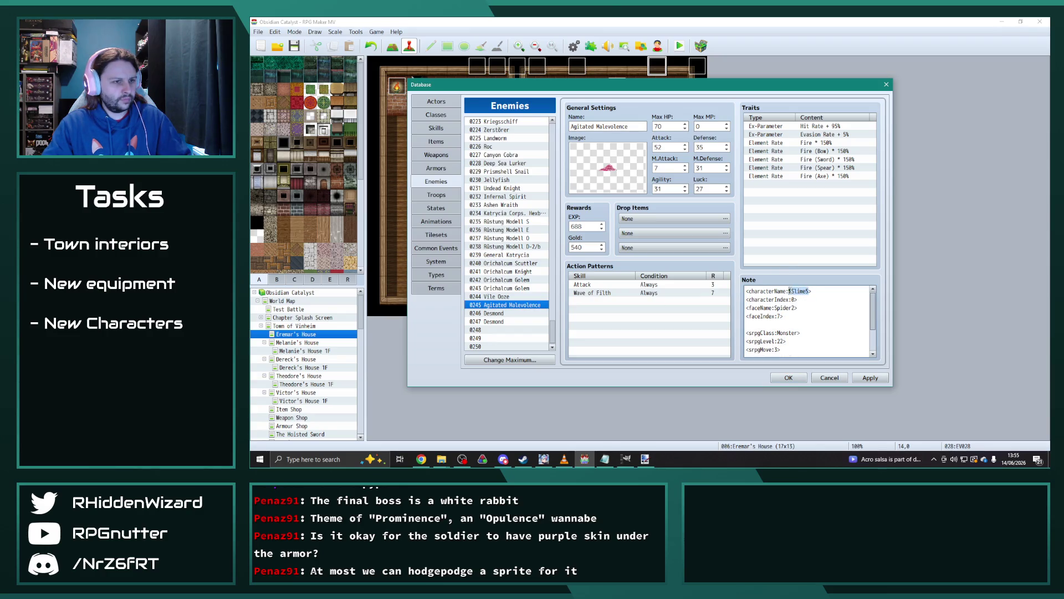
pyautogui.write('DeathSpirit')
pyautogui.click(796, 299)
pyautogui.press('BackSpace')
pyautogui.write('1')
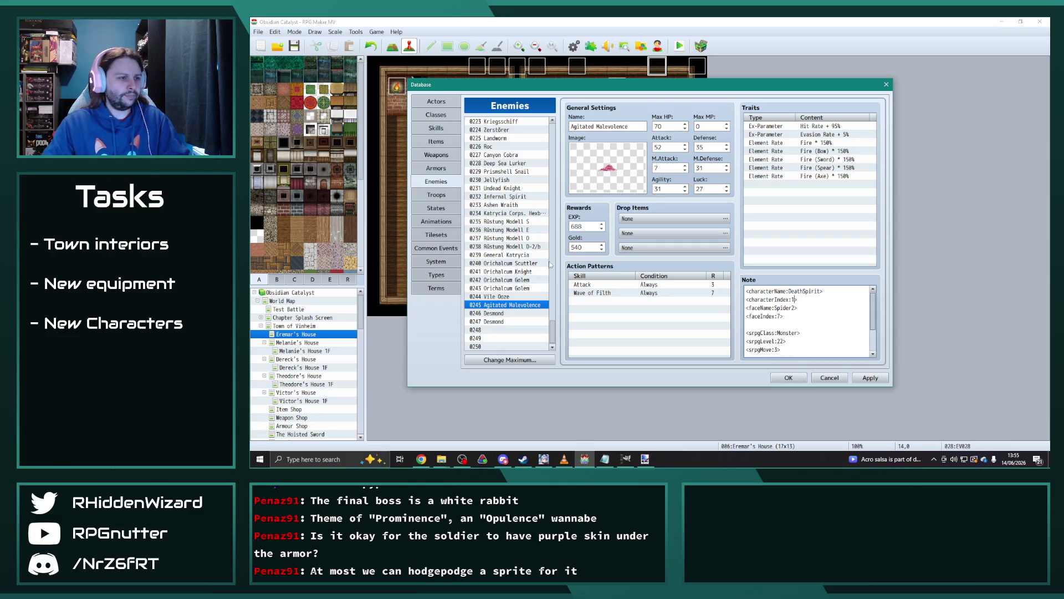
# Set the enemy's battle image to ghost_04 and apply the changes.
pyautogui.doubleClick(602, 171)
pyautogui.moveTo(584, 292)
pyautogui.mouseDown()
pyautogui.moveTo(590, 218)
pyautogui.moveTo(590, 232)
pyautogui.mouseUp()
pyautogui.click(531, 264)
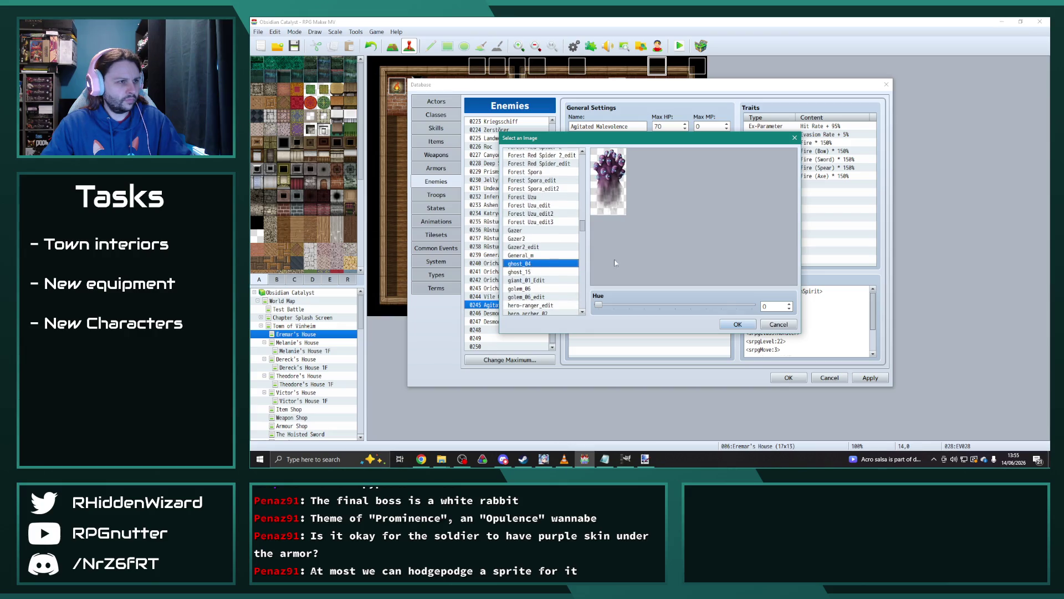
pyautogui.click(739, 324)
pyautogui.click(871, 377)
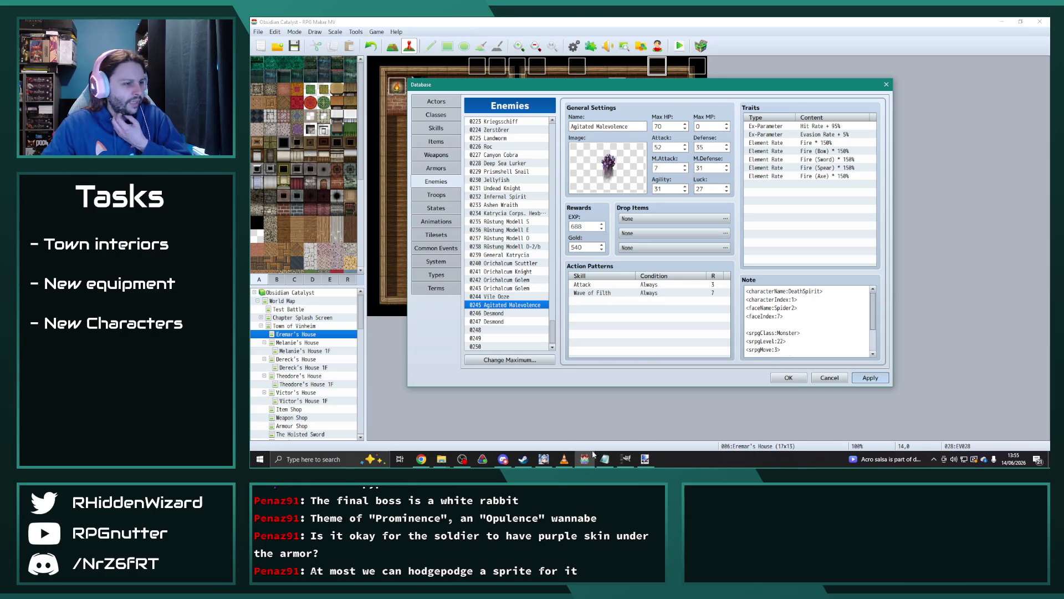
pyautogui.click(441, 459)
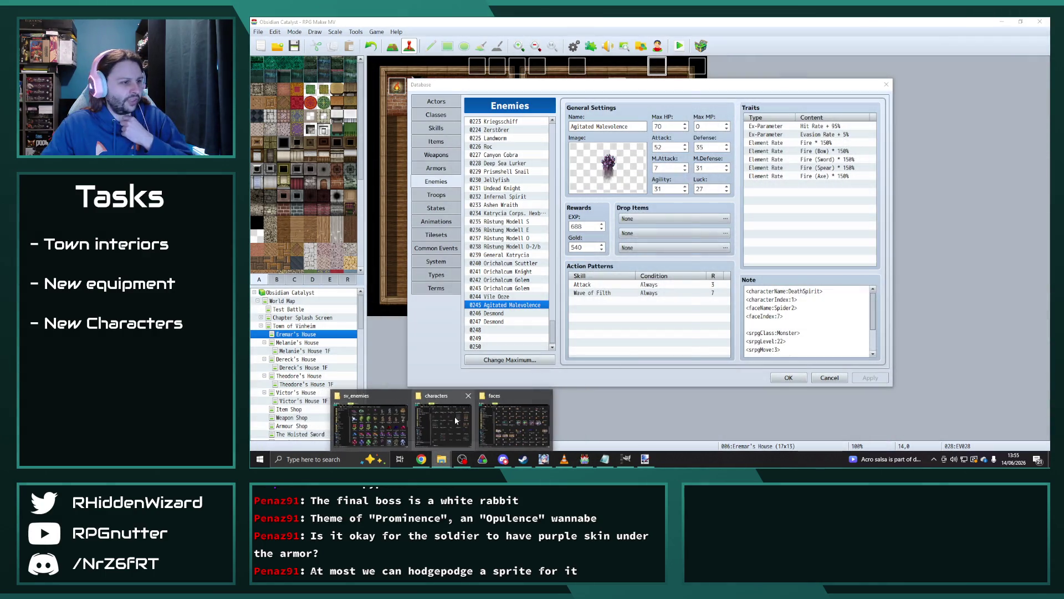
# Open the Death sheet from the characters folder in Photos.
pyautogui.click(410, 424)
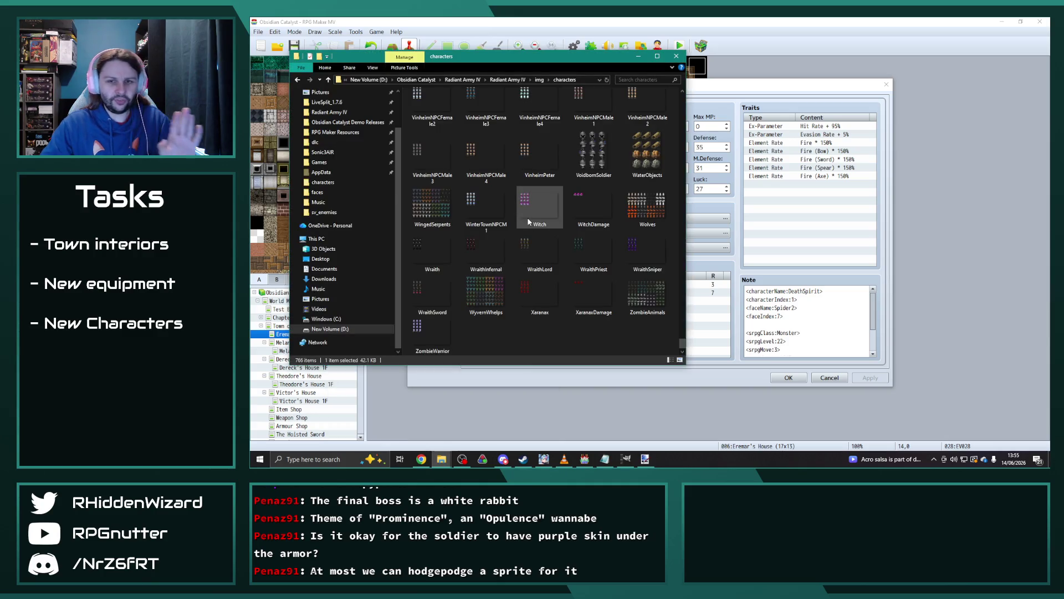
pyautogui.write('dereck')
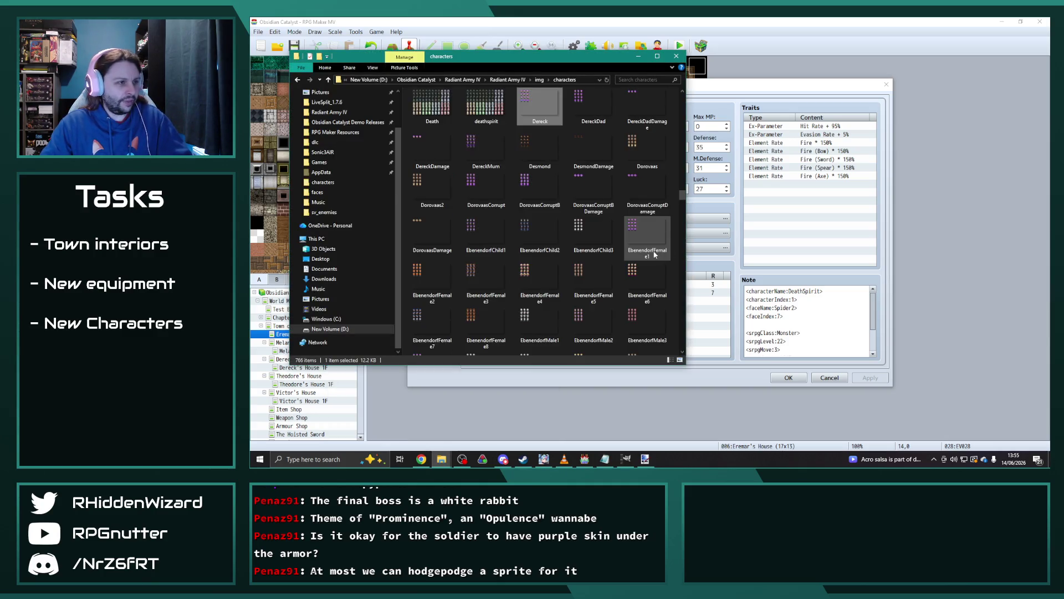
pyautogui.click(486, 105)
pyautogui.scroll(2, 451, 211)
pyautogui.doubleClick(450, 213)
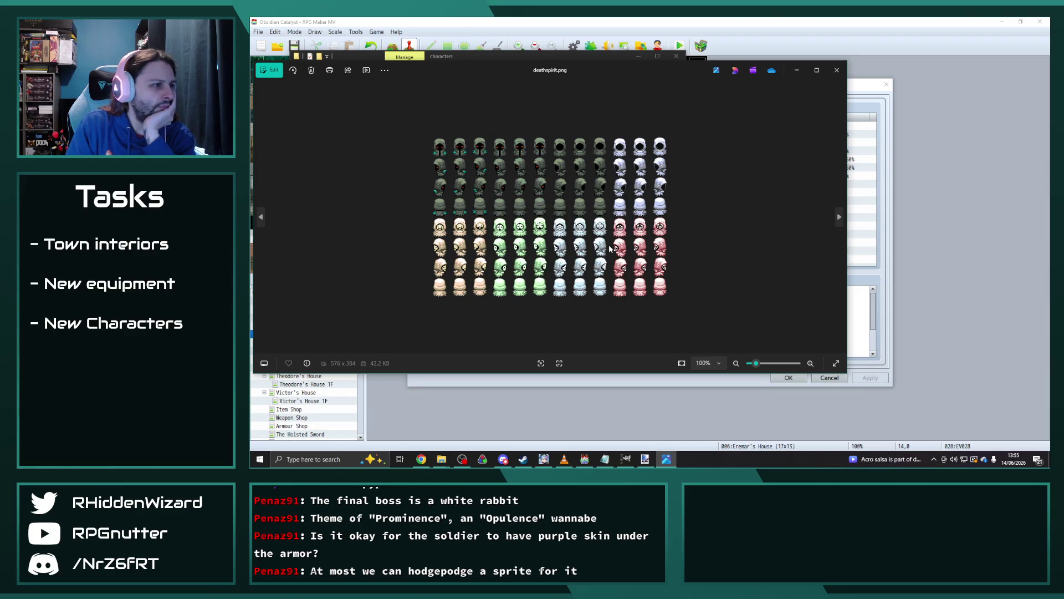
# Flip between the Death and deathspirit sheets to compare them, then close the preview.
pyautogui.press('Right')
pyautogui.press('Left')
pyautogui.press('Right')
pyautogui.press('Right')
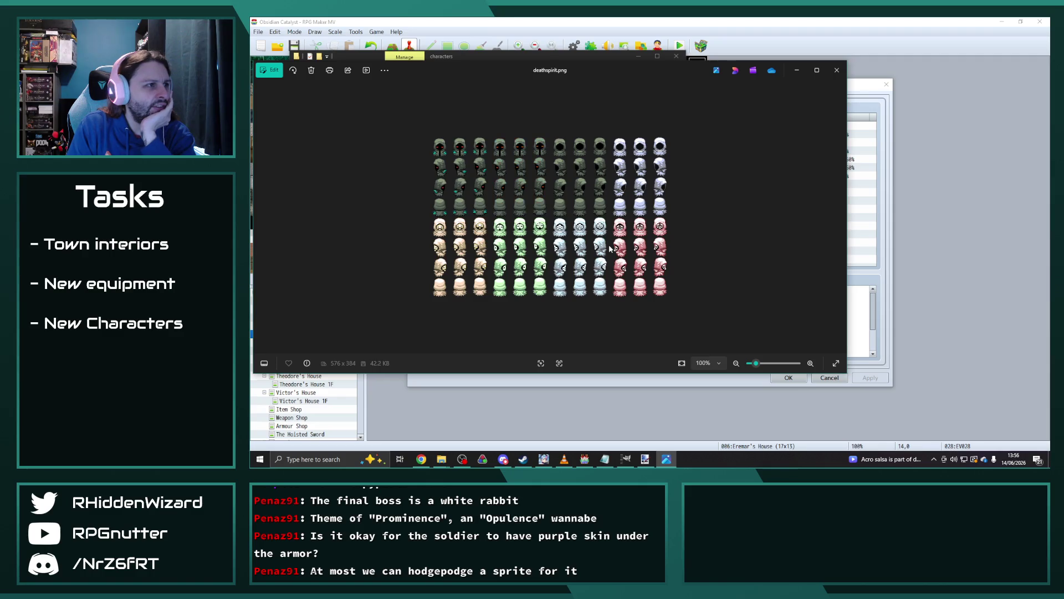
pyautogui.press('Right')
pyautogui.press('Left')
pyautogui.press('Right')
pyautogui.press('Left')
pyautogui.press('Right')
pyautogui.press('Left')
pyautogui.press('Right')
pyautogui.press('Left')
pyautogui.press('Left')
pyautogui.press('Right')
pyautogui.press('Left')
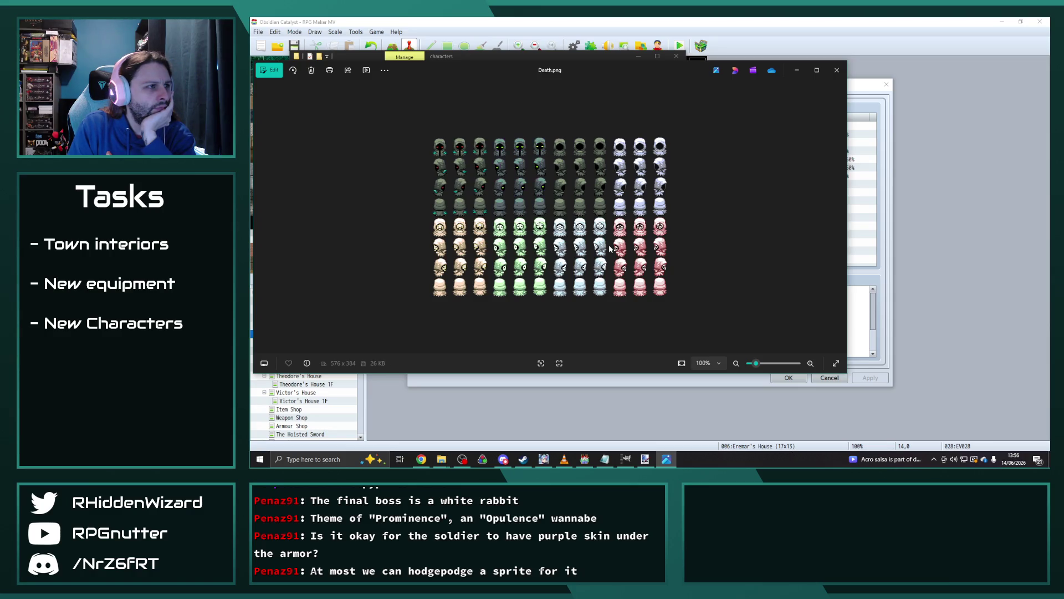
pyautogui.press('Right')
pyautogui.press('Left')
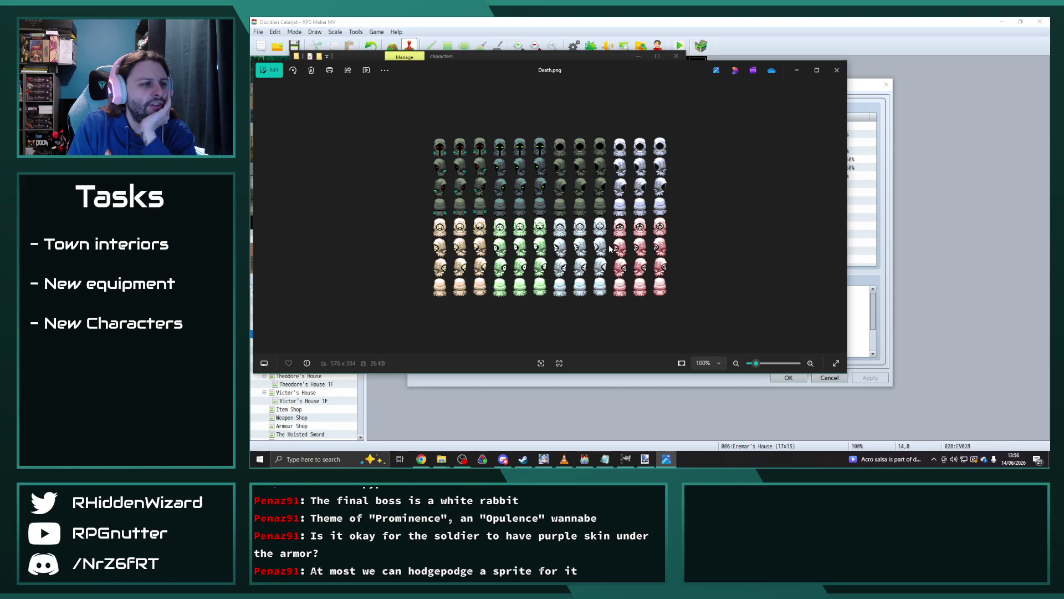
pyautogui.press('Left')
pyautogui.press('Right')
pyautogui.press('Right')
pyautogui.press('Left')
pyautogui.press('Left')
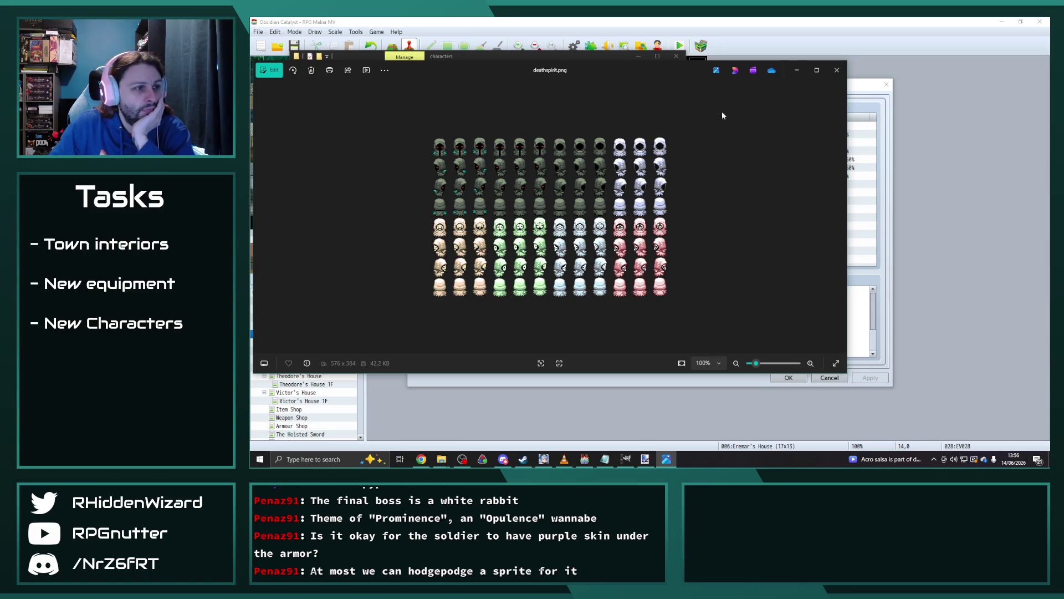
pyautogui.click(837, 70)
# Open deathspirit.png in Paint.NET and select the block of blue spirit frames.
pyautogui.rightClick(487, 224)
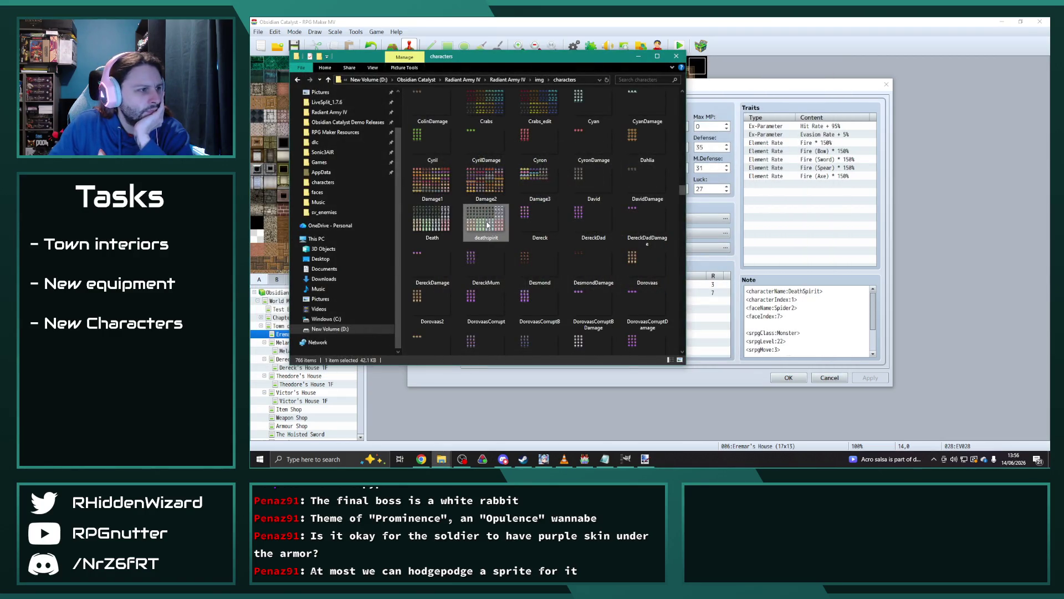
pyautogui.moveTo(555, 359)
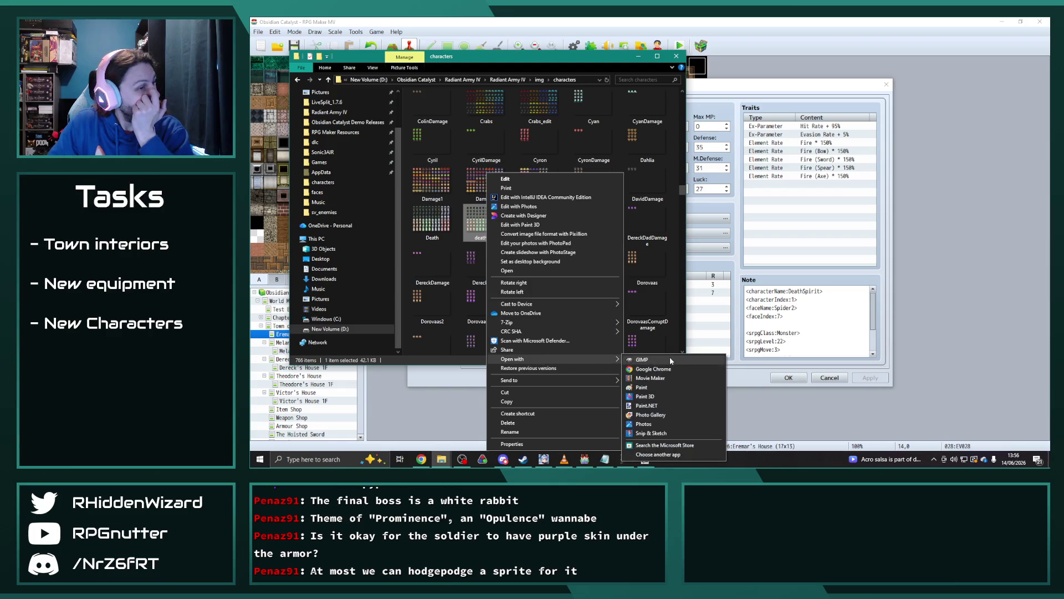
pyautogui.click(665, 406)
pyautogui.keyDown('ctrl'); pyautogui.scroll(5, 589, 227); pyautogui.keyUp('ctrl')
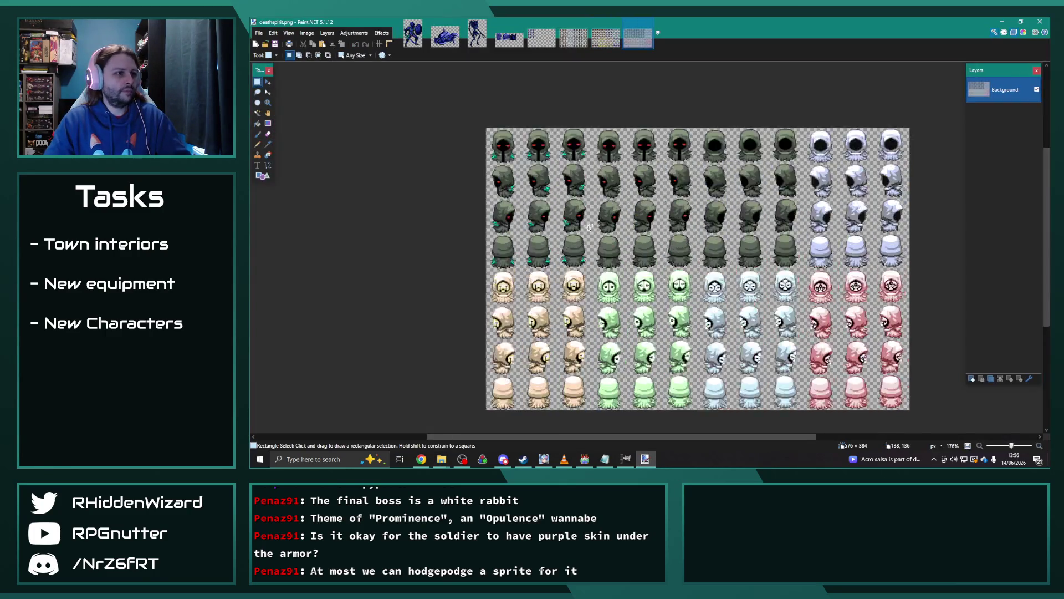
pyautogui.keyDown('ctrl'); pyautogui.scroll(-2, 740, 264); pyautogui.keyUp('ctrl')
pyautogui.scroll(1, 327, 82)
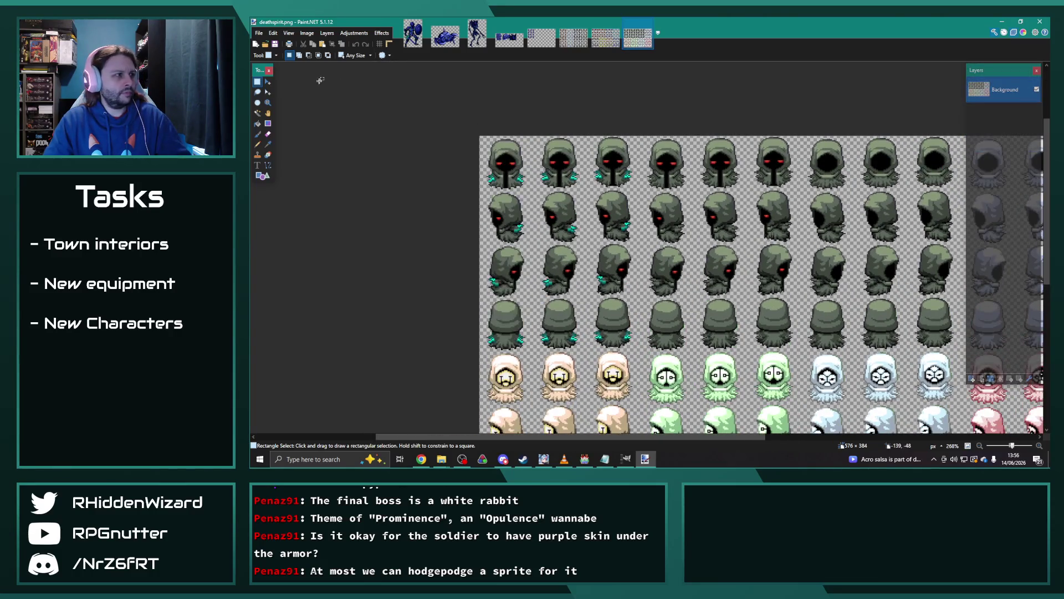
pyautogui.moveTo(775, 345); pyautogui.dragTo(797, 350)
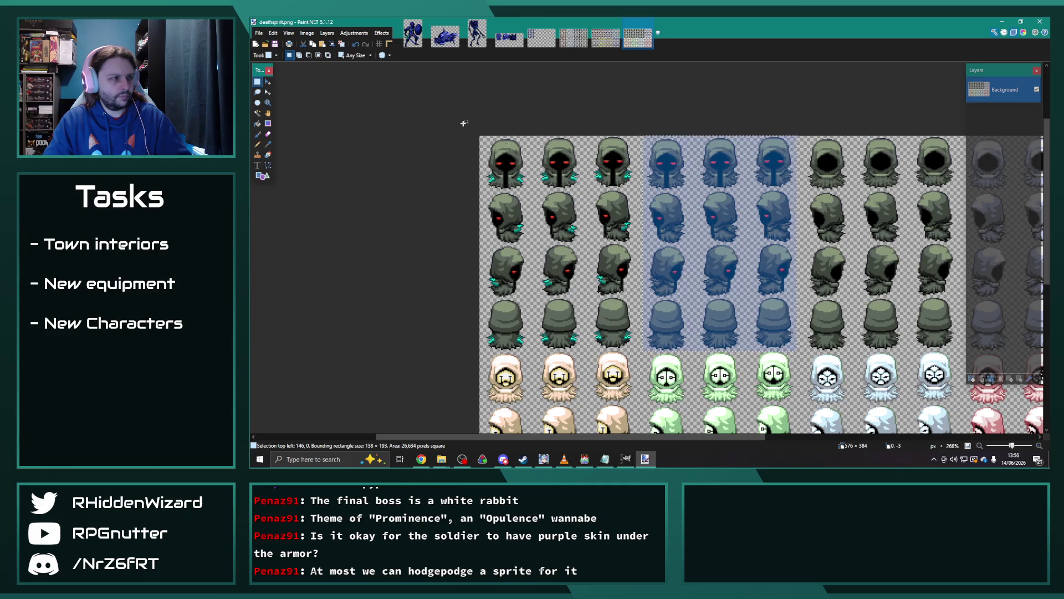
# Preview a purple hue in Hue / Saturation, then cancel the trial change.
pyautogui.click(354, 33)
pyautogui.click(382, 105)
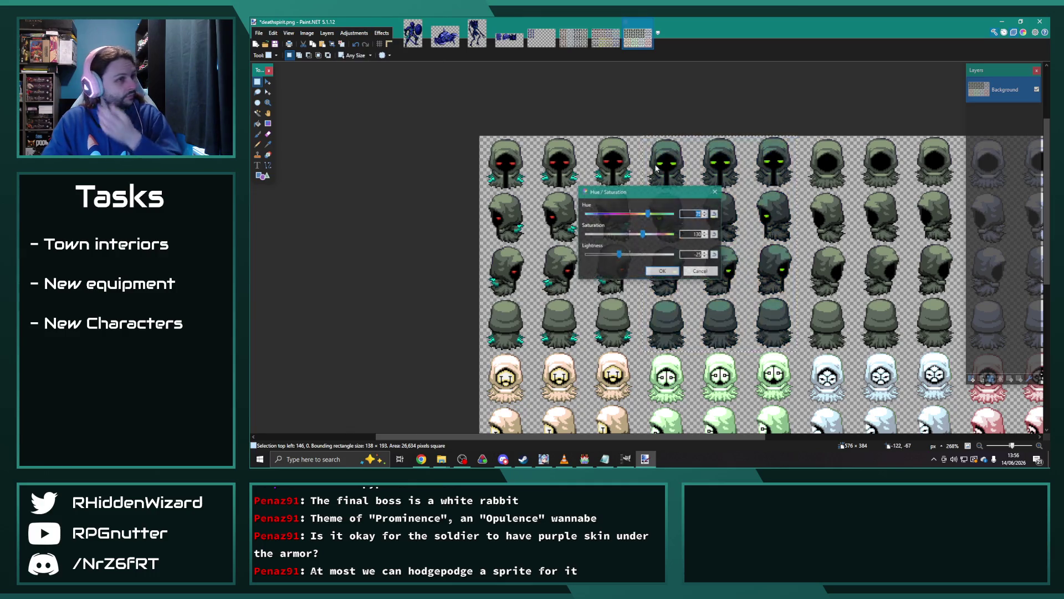
pyautogui.moveTo(621, 194); pyautogui.dragTo(511, 111)
pyautogui.moveTo(484, 169)
pyautogui.mouseDown()
pyautogui.moveTo(505, 169)
pyautogui.moveTo(493, 174)
pyautogui.mouseUp()
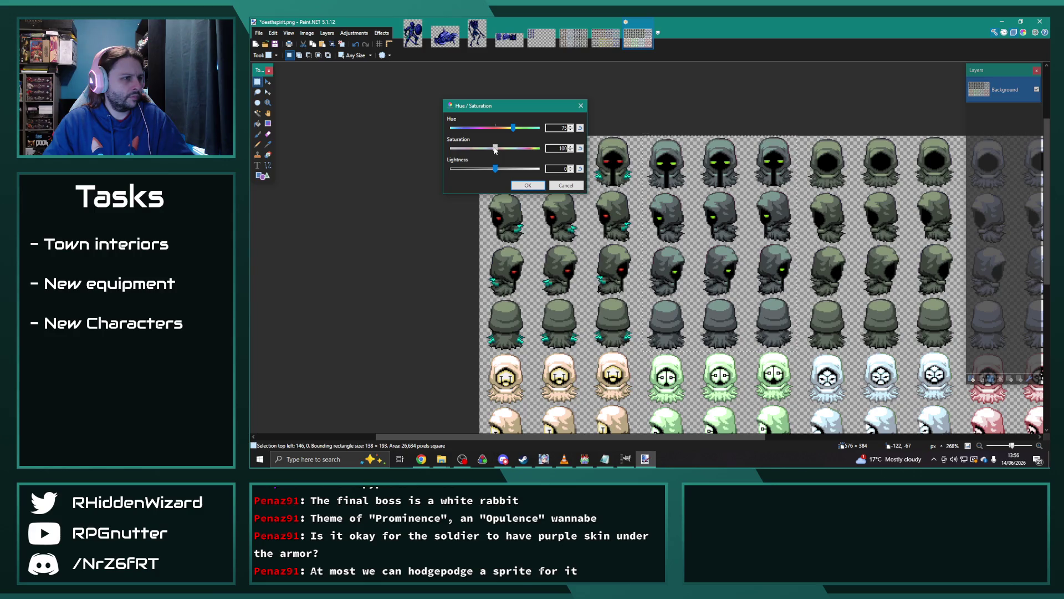
pyautogui.moveTo(497, 131); pyautogui.dragTo(471, 134)
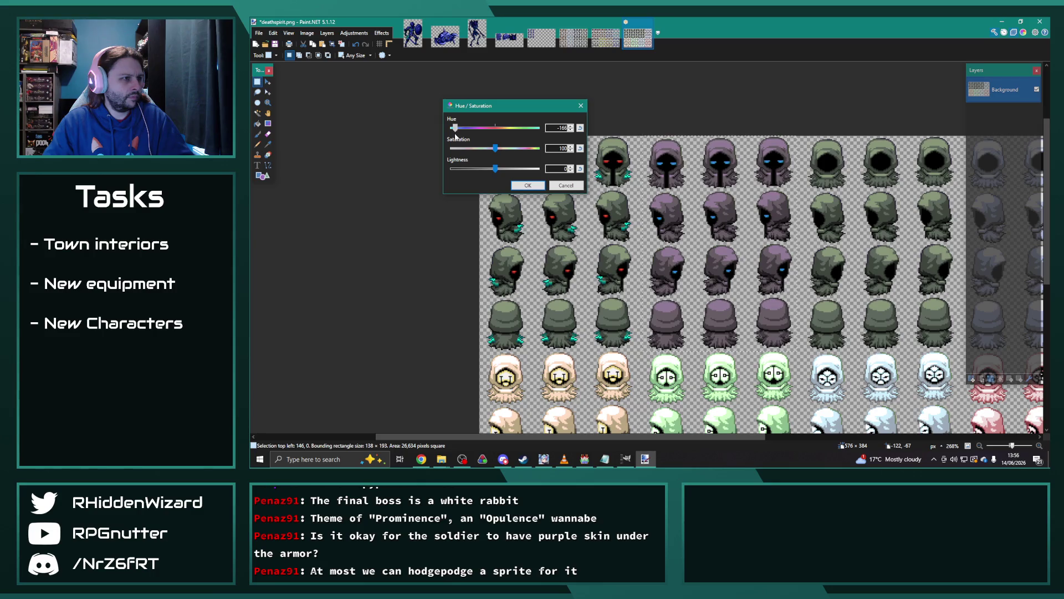
pyautogui.click(565, 185)
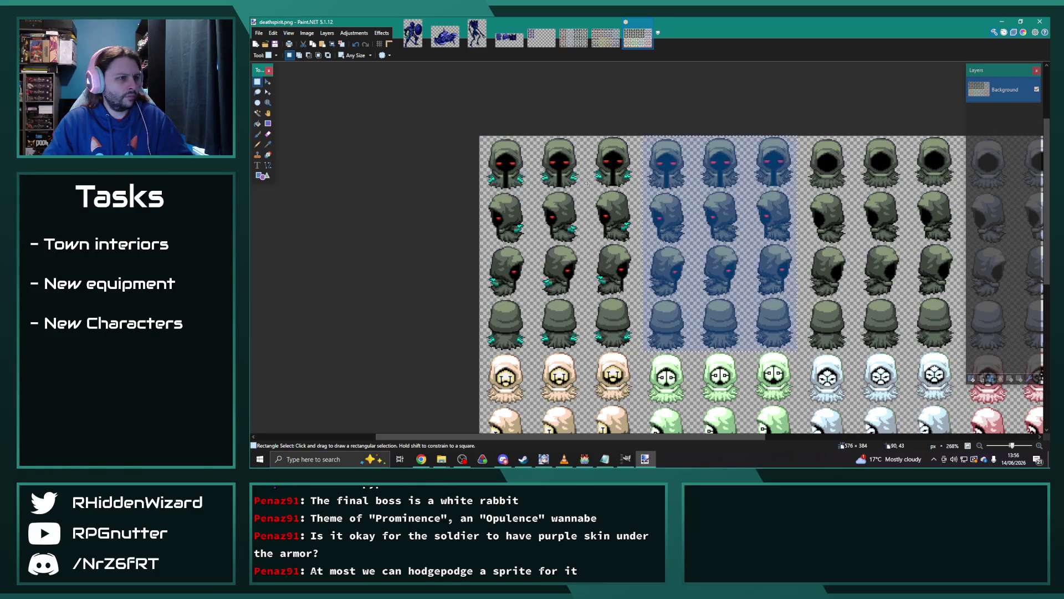
# Select the red eye pixels and move them onto the neighbouring spirit's head.
pyautogui.scroll(10, 685, 177)
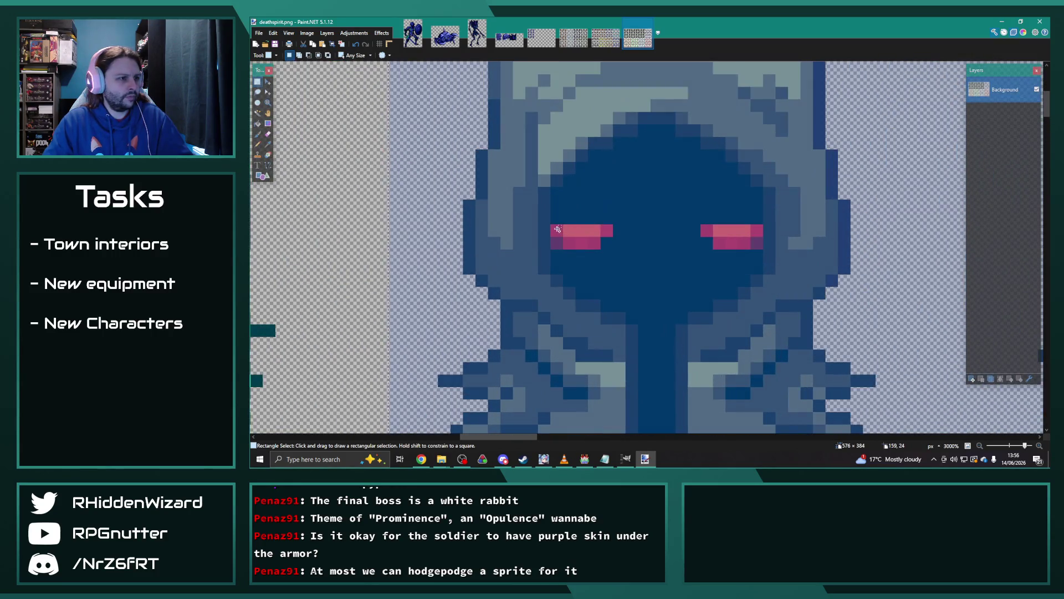
pyautogui.moveTo(557, 229); pyautogui.dragTo(597, 229)
pyautogui.keyDown('ctrl'); pyautogui.click(564, 239); pyautogui.keyUp('ctrl')
pyautogui.keyDown('ctrl'); pyautogui.click(728, 240); pyautogui.keyUp('ctrl')
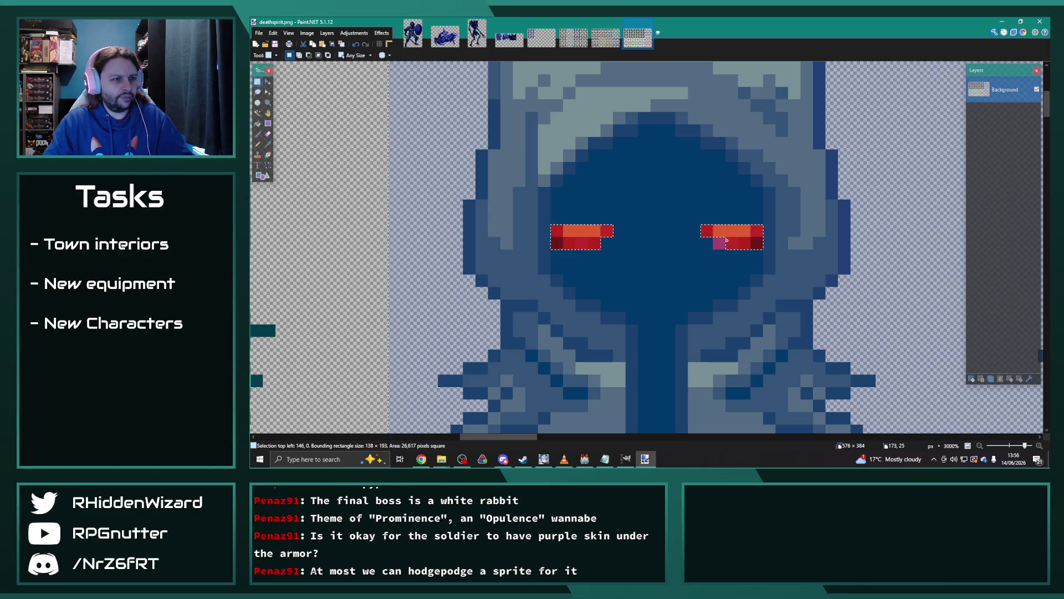
pyautogui.scroll(-5, 585, 192)
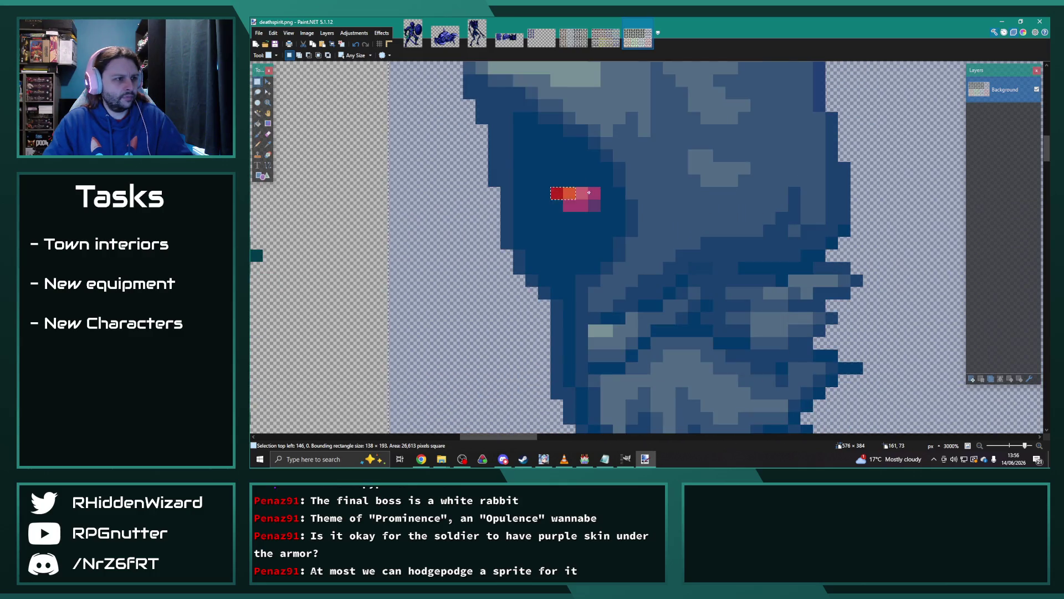
pyautogui.scroll(-5, 659, 237)
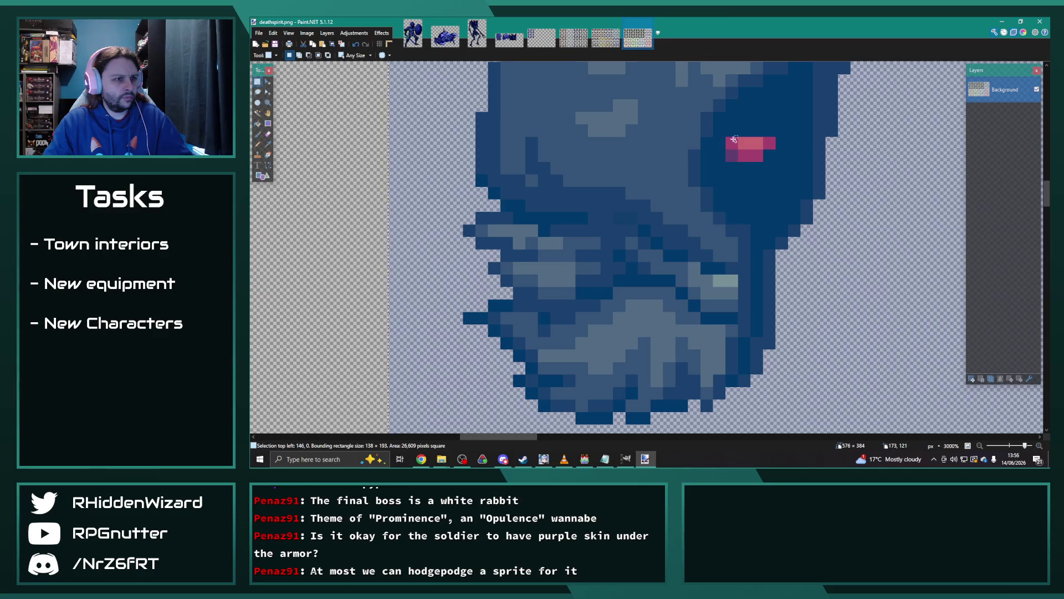
pyautogui.scroll(-5, 723, 270)
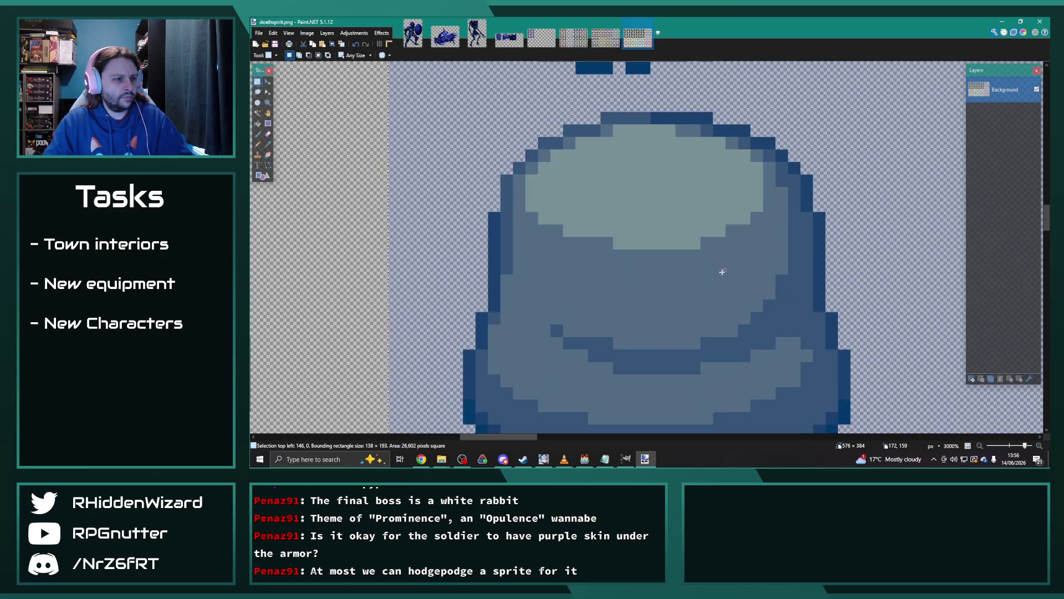
pyautogui.scroll(5, 723, 270)
pyautogui.keyDown('ctrl'); pyautogui.scroll(-2, 688, 299); pyautogui.keyUp('ctrl')
pyautogui.moveTo(557, 440); pyautogui.dragTo(646, 441)
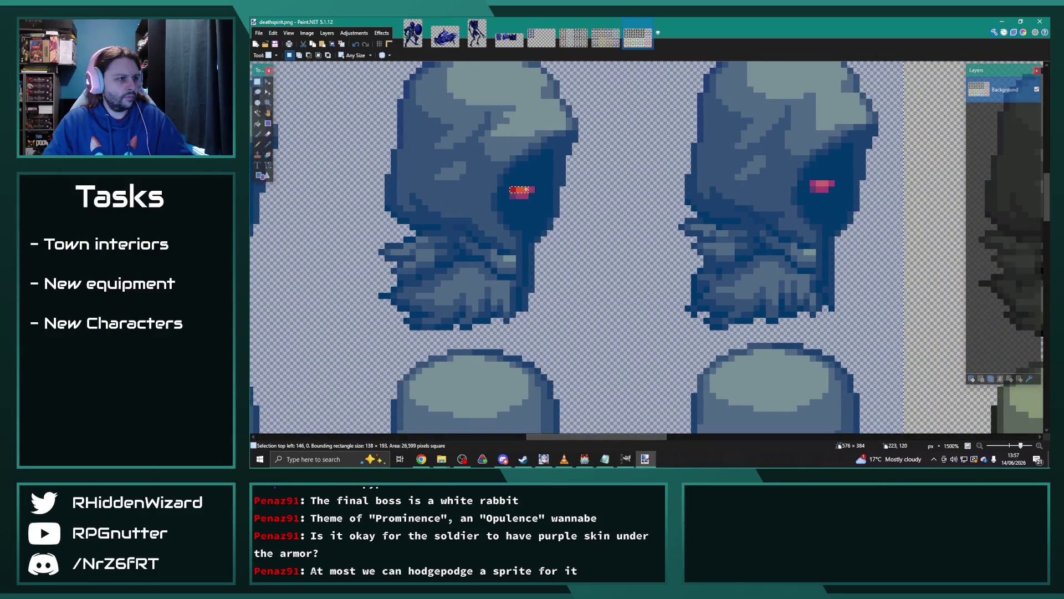
pyautogui.moveTo(514, 195); pyautogui.dragTo(814, 185)
pyautogui.scroll(3, 754, 189)
pyautogui.moveTo(723, 131)
pyautogui.mouseDown()
pyautogui.moveTo(748, 139)
pyautogui.moveTo(430, 146)
pyautogui.mouseUp()
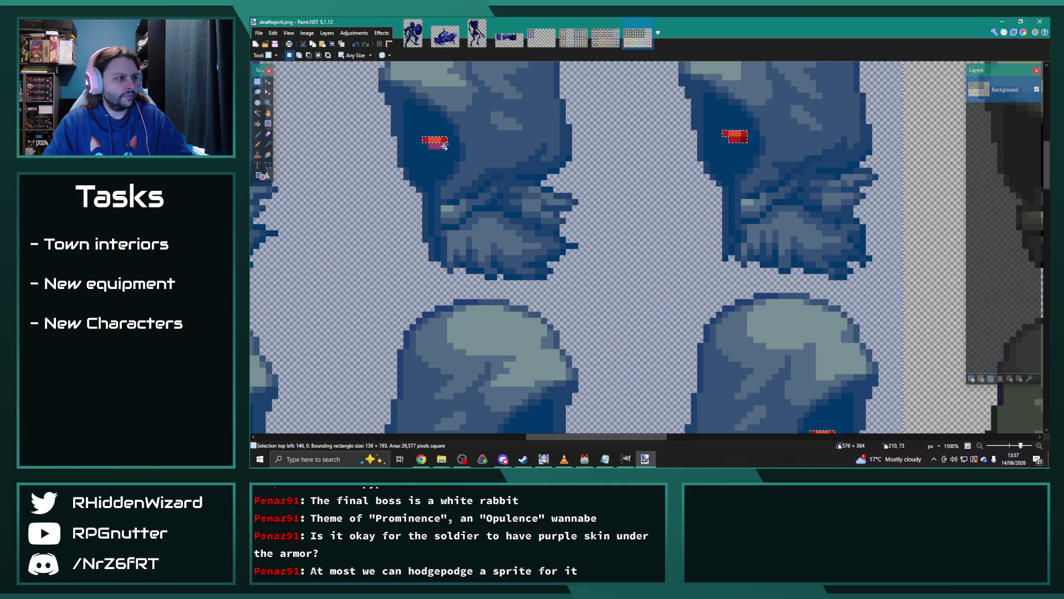
pyautogui.scroll(5, 430, 145)
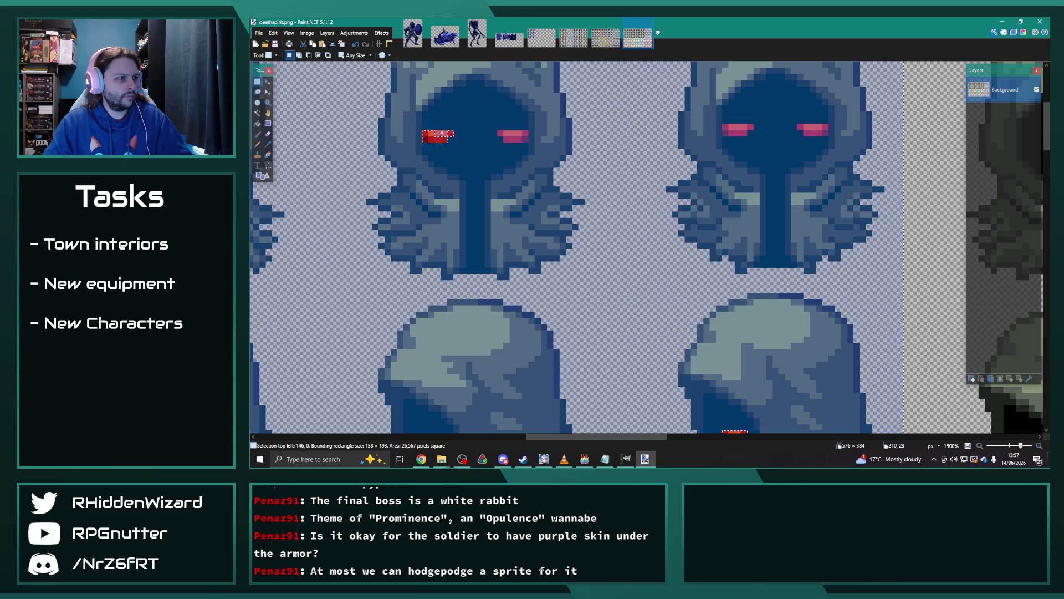
# Repaint the pink eye red with an orange-red top row to match.
pyautogui.moveTo(497, 133); pyautogui.dragTo(526, 139)
pyautogui.moveTo(724, 127); pyautogui.dragTo(751, 134)
pyautogui.moveTo(826, 127)
pyautogui.mouseDown()
pyautogui.moveTo(798, 127)
pyautogui.moveTo(811, 138)
pyautogui.mouseUp()
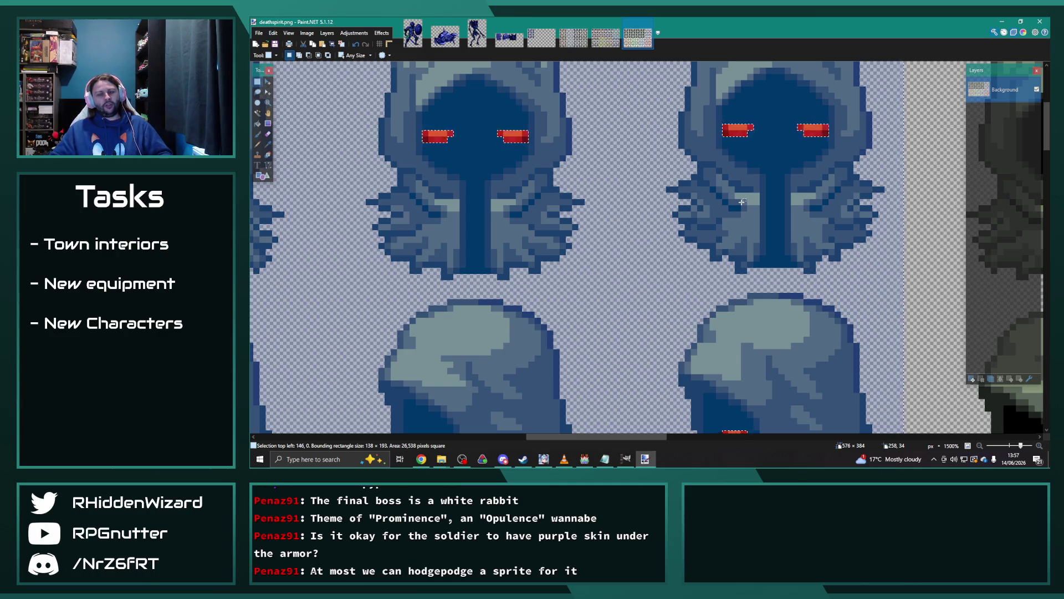
pyautogui.scroll(-1, 590, 201)
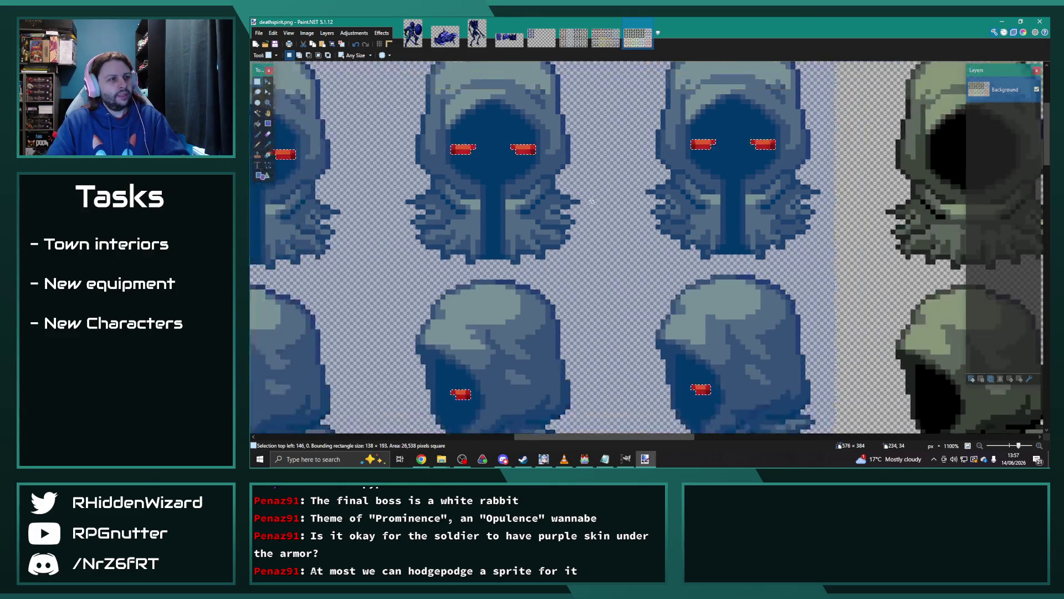
# Apply Hue / Saturation with hue about -161 and lightness -20 to the selected frames.
pyautogui.scroll(-4, 589, 201)
pyautogui.click(351, 33)
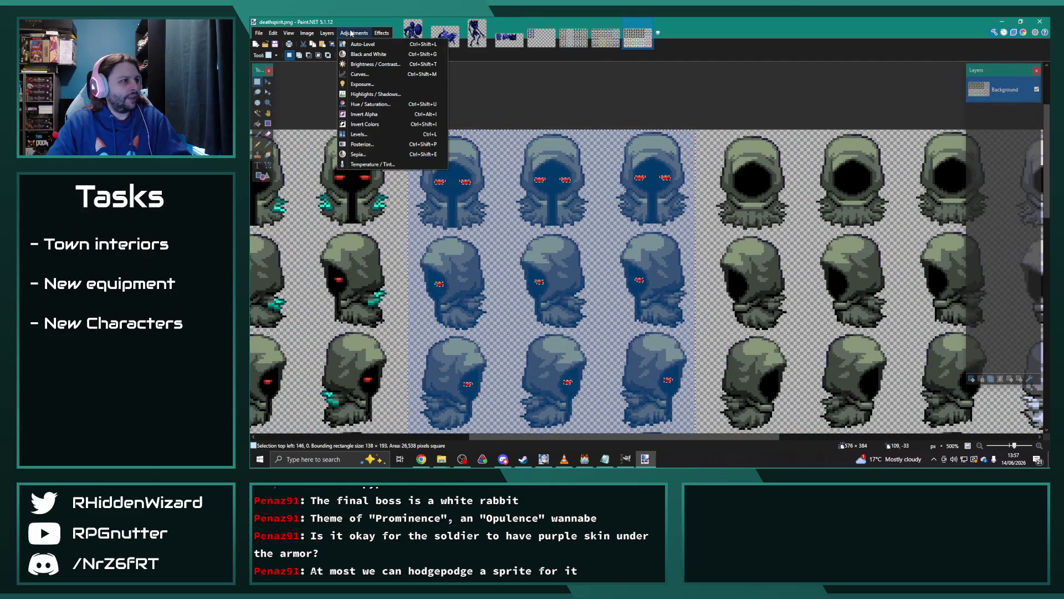
pyautogui.click(370, 104)
pyautogui.moveTo(641, 197); pyautogui.dragTo(728, 163)
pyautogui.moveTo(707, 228); pyautogui.dragTo(709, 228)
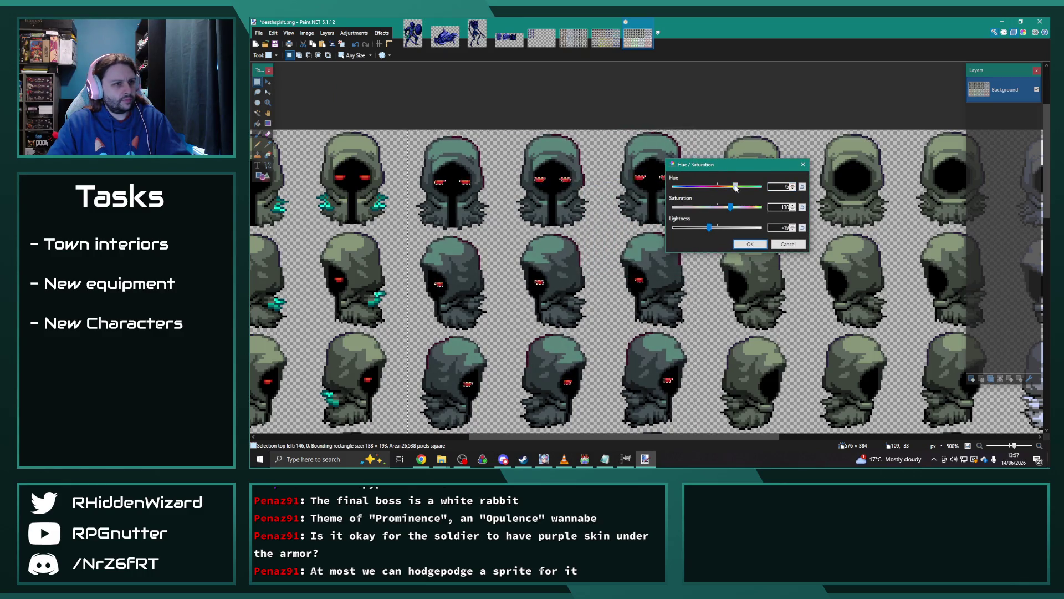
pyautogui.moveTo(709, 187); pyautogui.dragTo(677, 186)
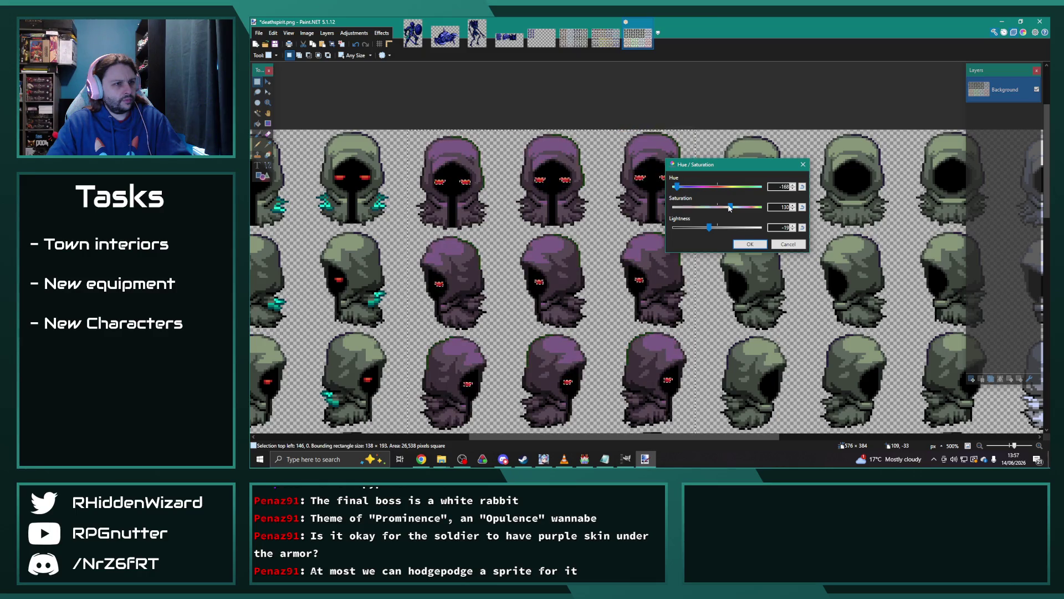
pyautogui.click(778, 228)
pyautogui.scroll(-1, 779, 228)
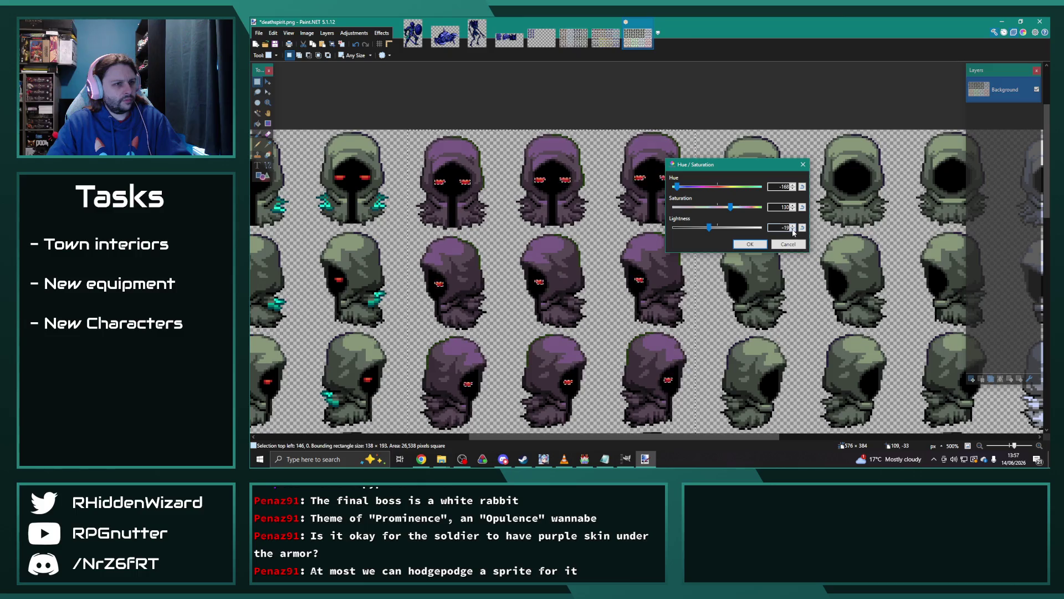
pyautogui.click(766, 245)
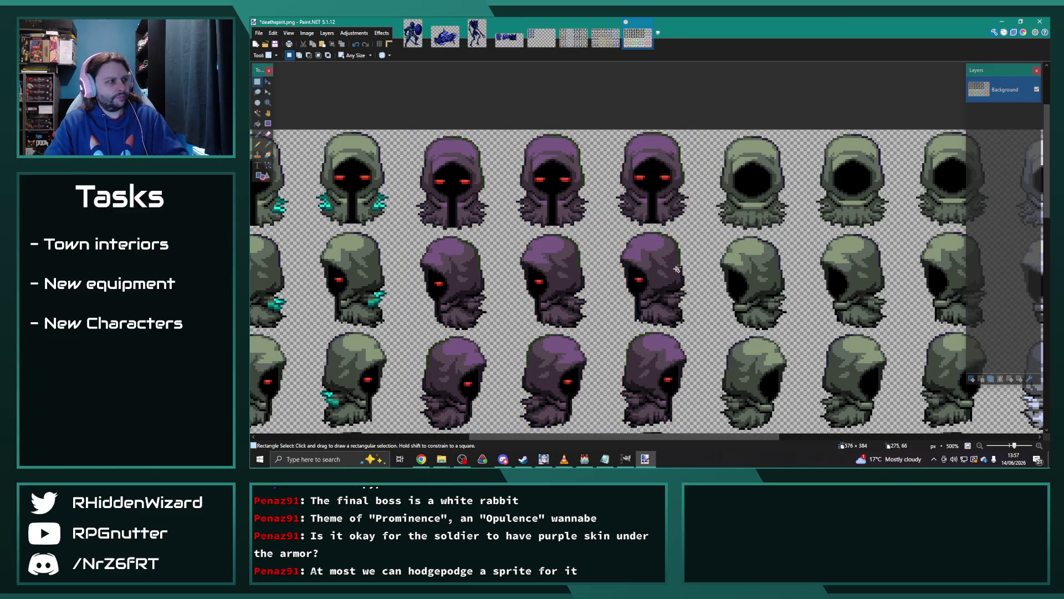